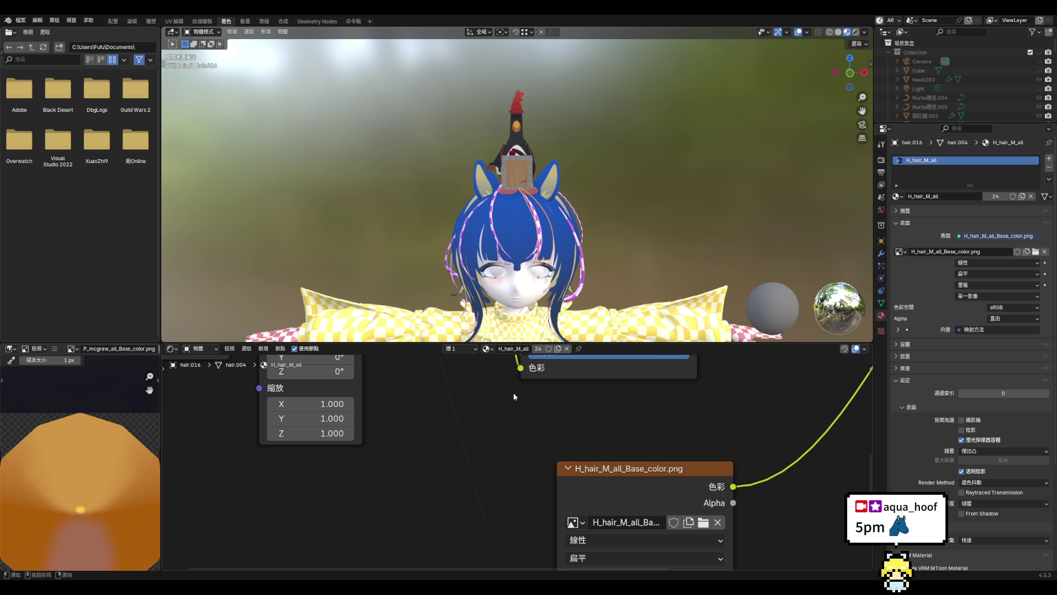
- Select the short hair strand and add an Image Texture node to its H_hair_S_all material
{"action": "left_click", "coordinate": [540, 235]}
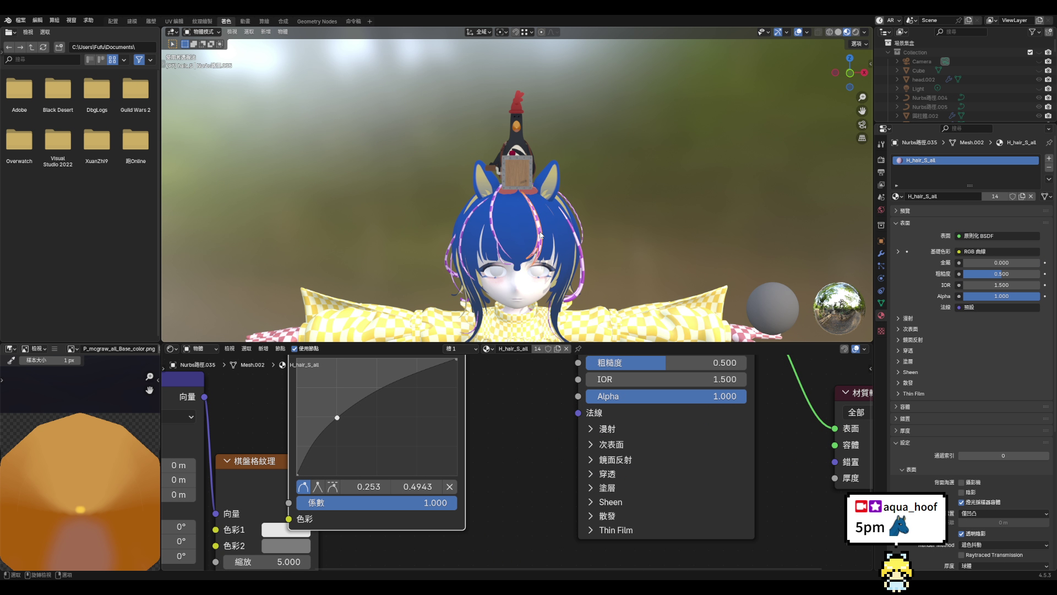
{"action": "scroll", "coordinate": [485, 468], "scroll_direction": "down", "scroll_amount": 5}
{"action": "right_click", "coordinate": [490, 483]}
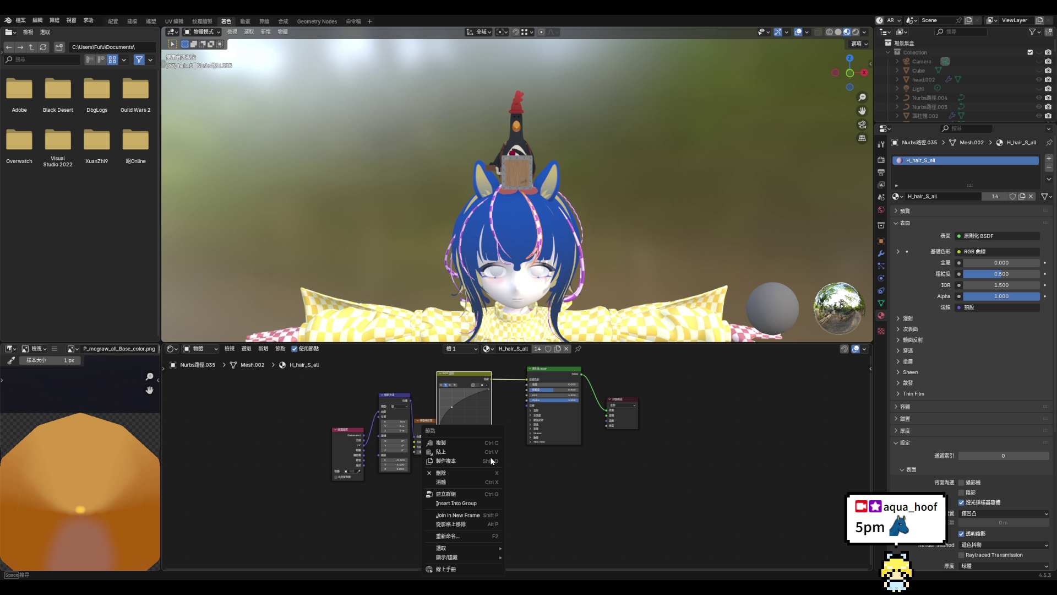
{"action": "left_click", "coordinate": [520, 484]}
{"action": "right_click", "coordinate": [520, 483]}
{"action": "mouse_move", "coordinate": [520, 484]}
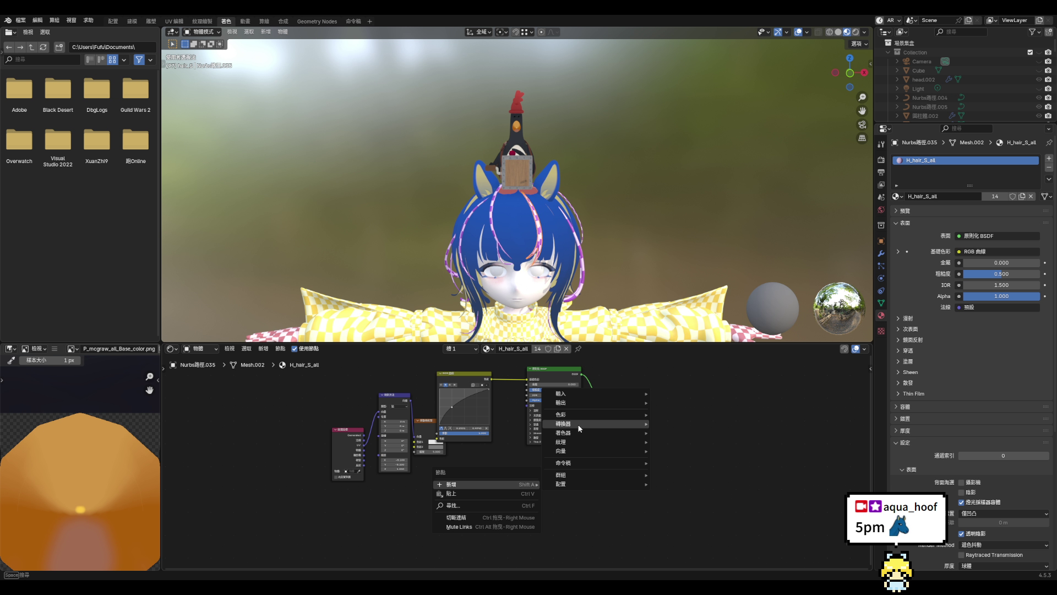
{"action": "mouse_move", "coordinate": [576, 432]}
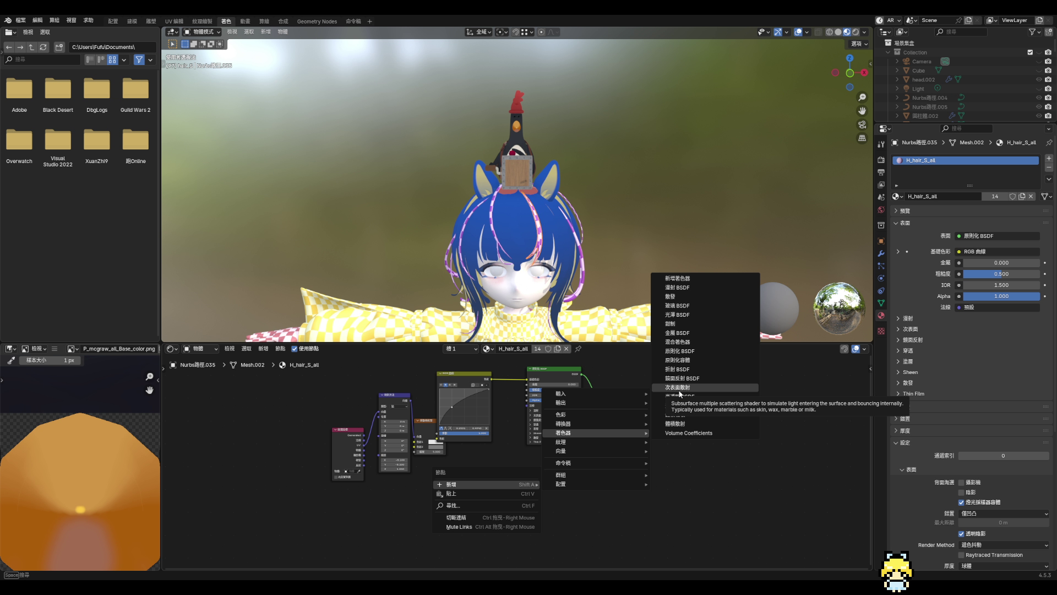
{"action": "mouse_move", "coordinate": [641, 443]}
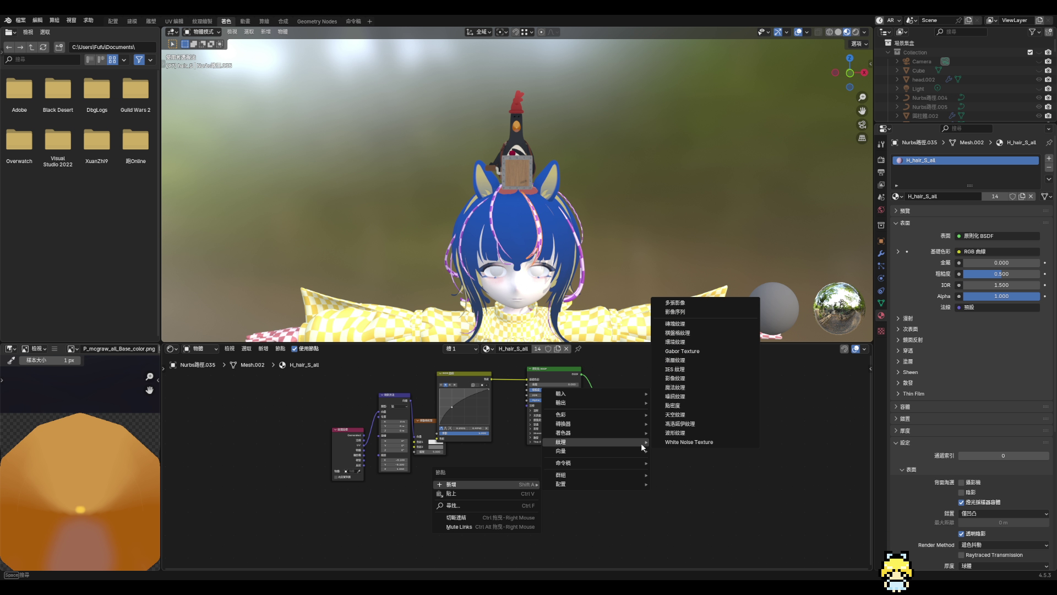
{"action": "left_click", "coordinate": [699, 379]}
- Place the Image Texture below the curves node, link Mapping into it, and reset Mapping scale to 1
{"action": "left_click", "coordinate": [436, 478]}
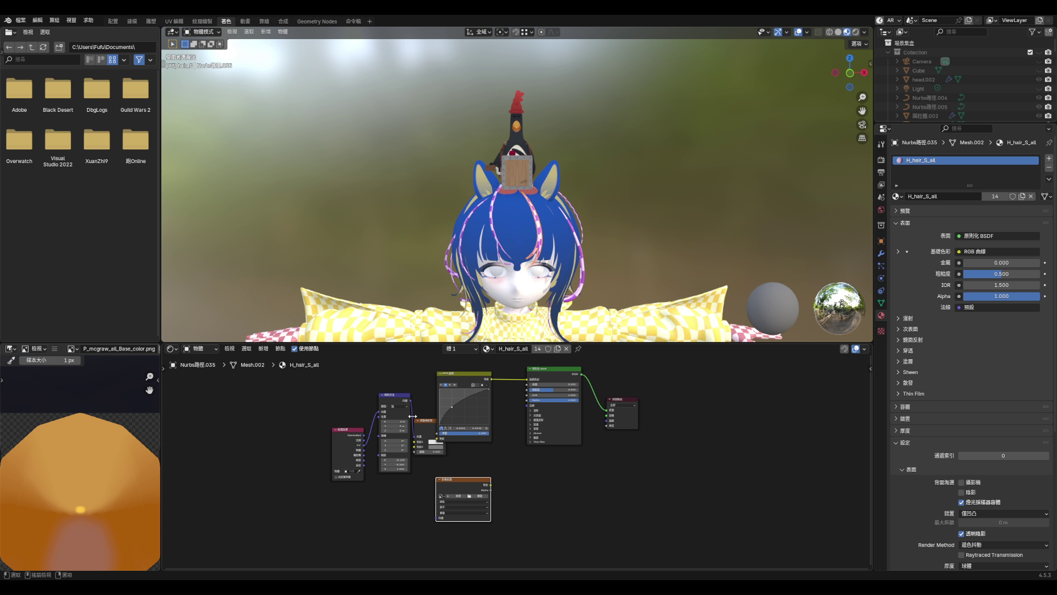
{"action": "scroll", "coordinate": [412, 408], "scroll_direction": "up", "scroll_amount": 1}
{"action": "mouse_move", "coordinate": [410, 399]}
{"action": "left_mouse_down"}
{"action": "mouse_move", "coordinate": [422, 507]}
{"action": "mouse_move", "coordinate": [439, 527]}
{"action": "left_mouse_up"}
{"action": "scroll", "coordinate": [388, 479], "scroll_direction": "up", "scroll_amount": 4}
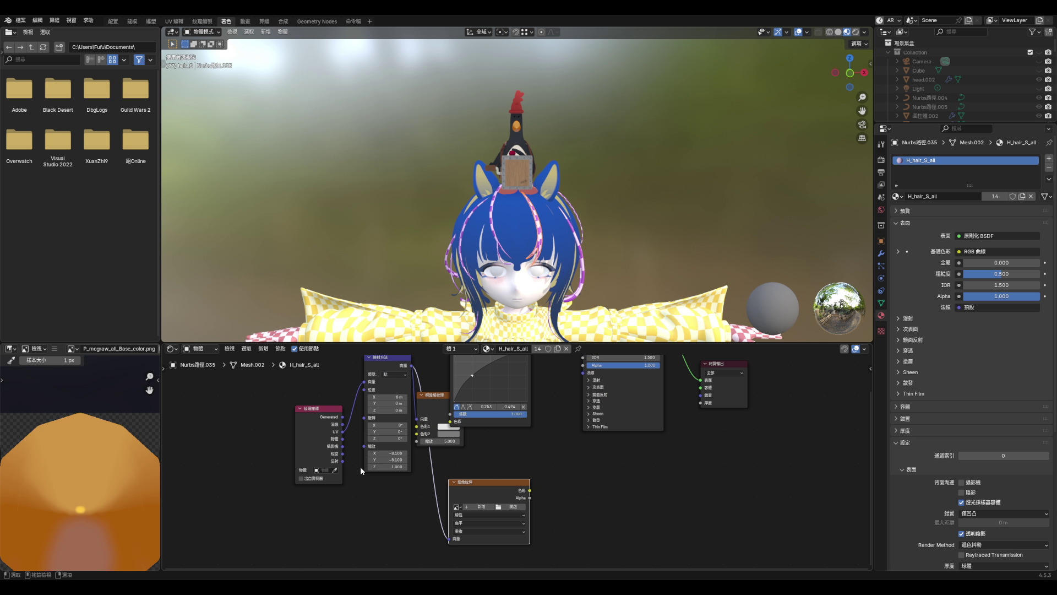
{"action": "left_click", "coordinate": [412, 444]}
{"action": "key", "text": "Return"}
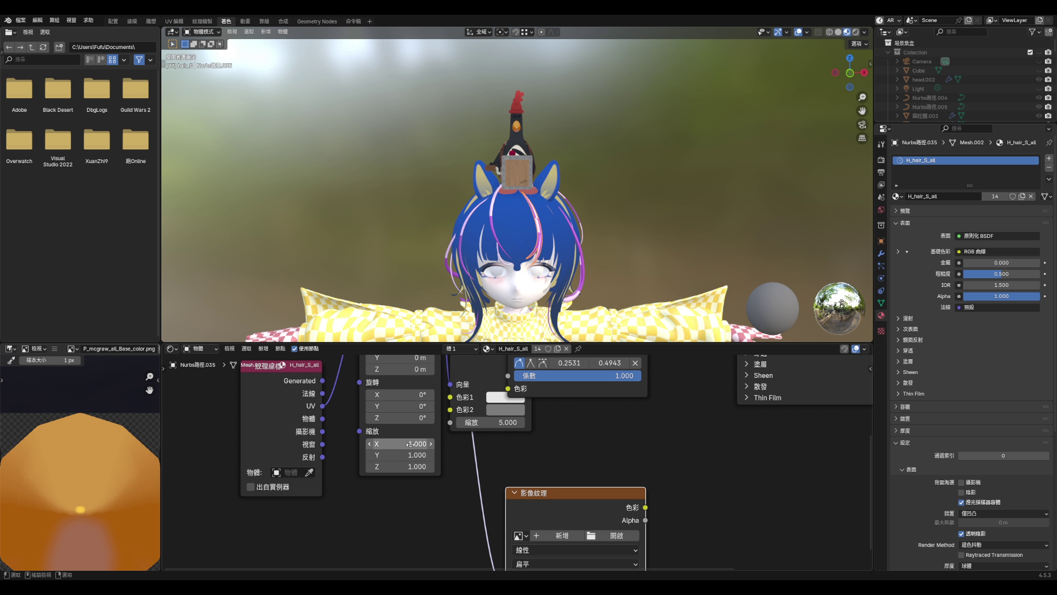
- Connect the Image Texture Color to the Material Output Surface
{"action": "scroll", "coordinate": [552, 498], "scroll_direction": "down", "scroll_amount": 3}
{"action": "scroll", "coordinate": [547, 486], "scroll_direction": "down", "scroll_amount": 2}
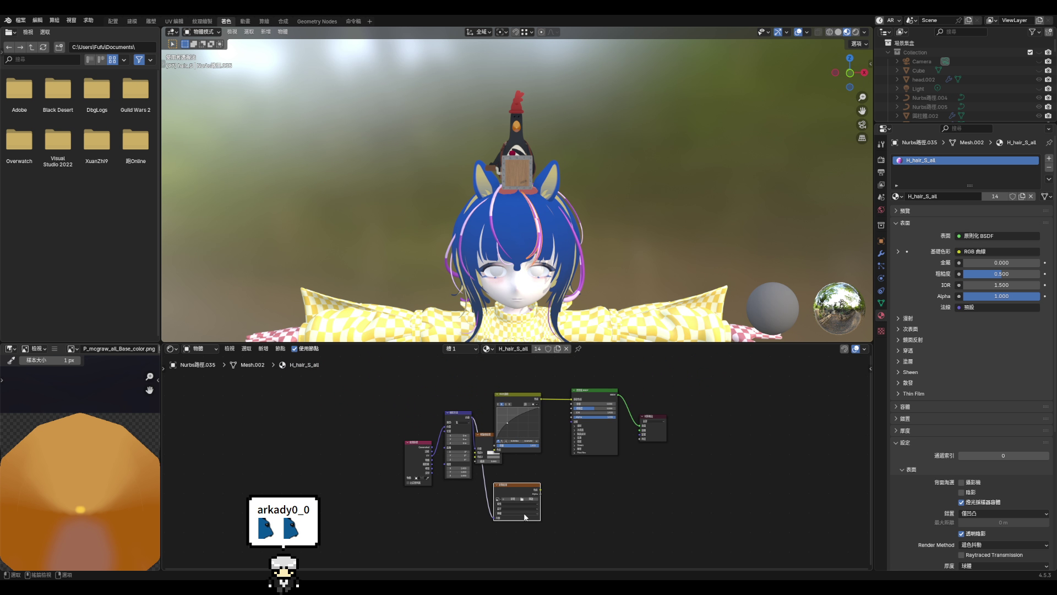
{"action": "mouse_move", "coordinate": [525, 499]}
{"action": "left_mouse_down"}
{"action": "mouse_move", "coordinate": [626, 449]}
{"action": "mouse_move", "coordinate": [660, 411]}
{"action": "left_mouse_up"}
{"action": "scroll", "coordinate": [524, 529], "scroll_direction": "up", "scroll_amount": 2}
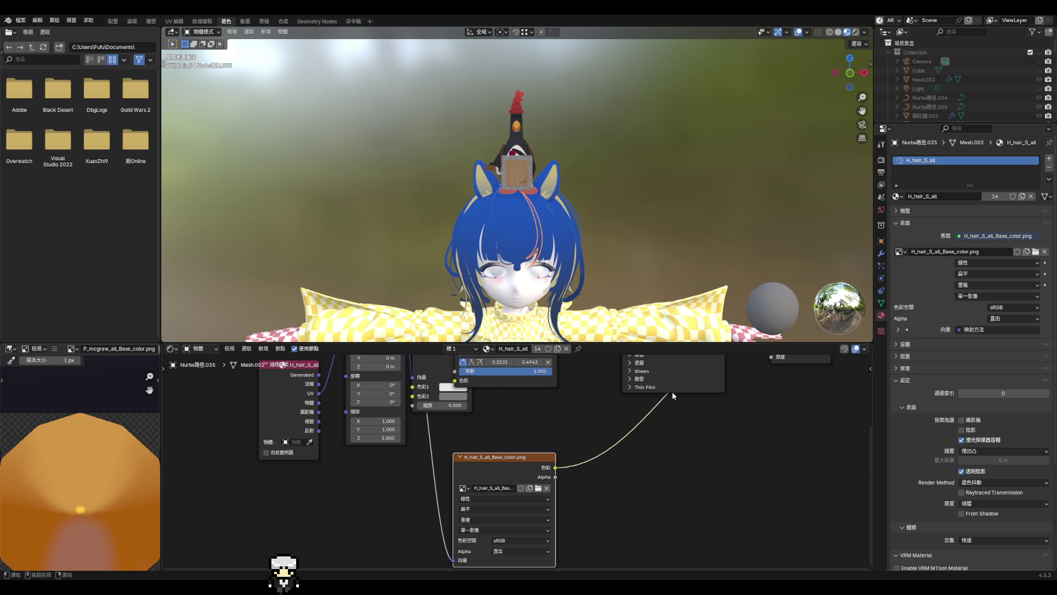
{"action": "scroll", "coordinate": [578, 253], "scroll_direction": "down", "scroll_amount": 3}
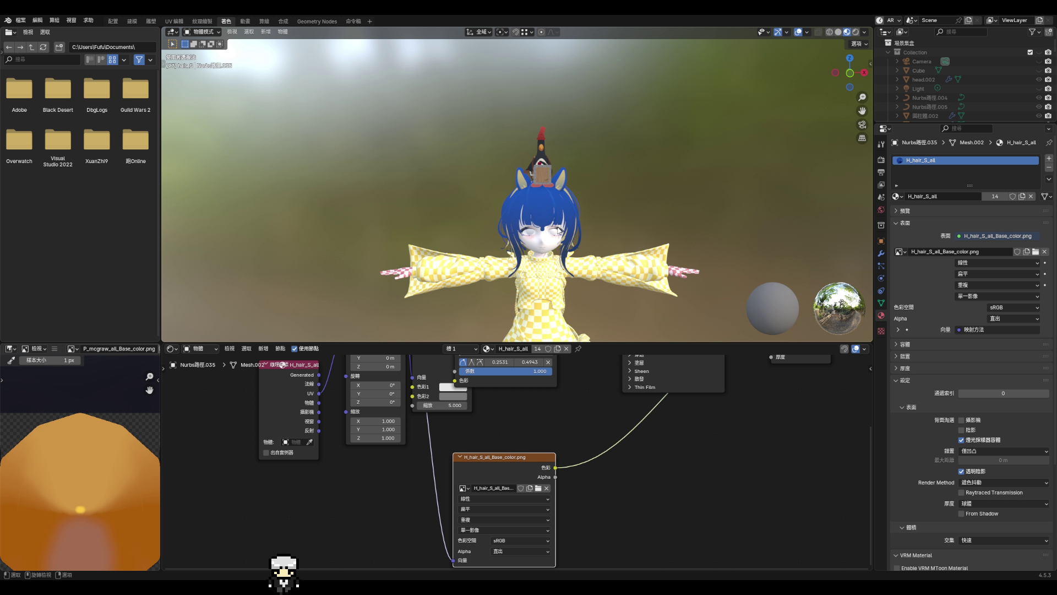
{"action": "scroll", "coordinate": [583, 252], "scroll_direction": "down", "scroll_amount": 4}
- Orbit to check the textured character's side and back, then switch to the Modeling workspace
{"action": "middle_click_drag", "start_coordinate": [583, 252], "coordinate": [484, 252]}
{"action": "scroll", "coordinate": [571, 253], "scroll_direction": "up", "scroll_amount": 6}
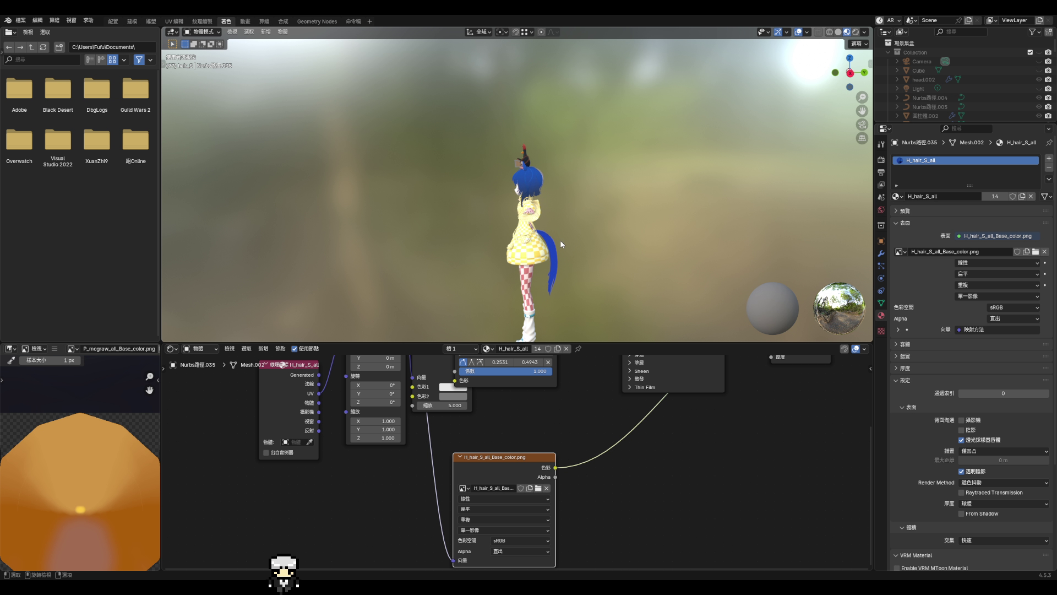
{"action": "scroll", "coordinate": [555, 220], "scroll_direction": "down", "scroll_amount": 6}
{"action": "middle_click_drag", "start_coordinate": [555, 220], "coordinate": [479, 220]}
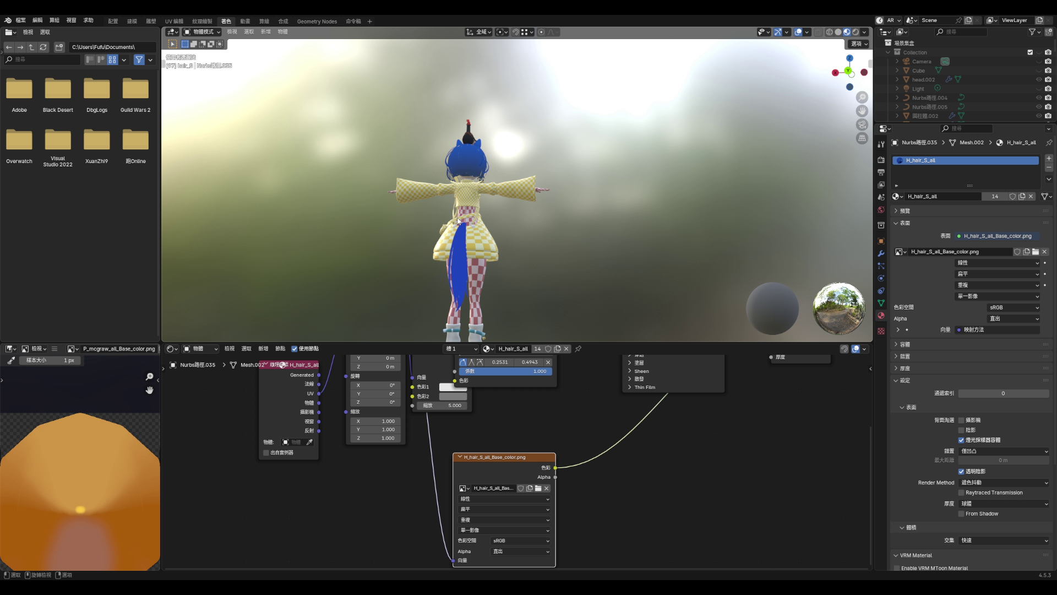
{"action": "left_click", "coordinate": [132, 21]}
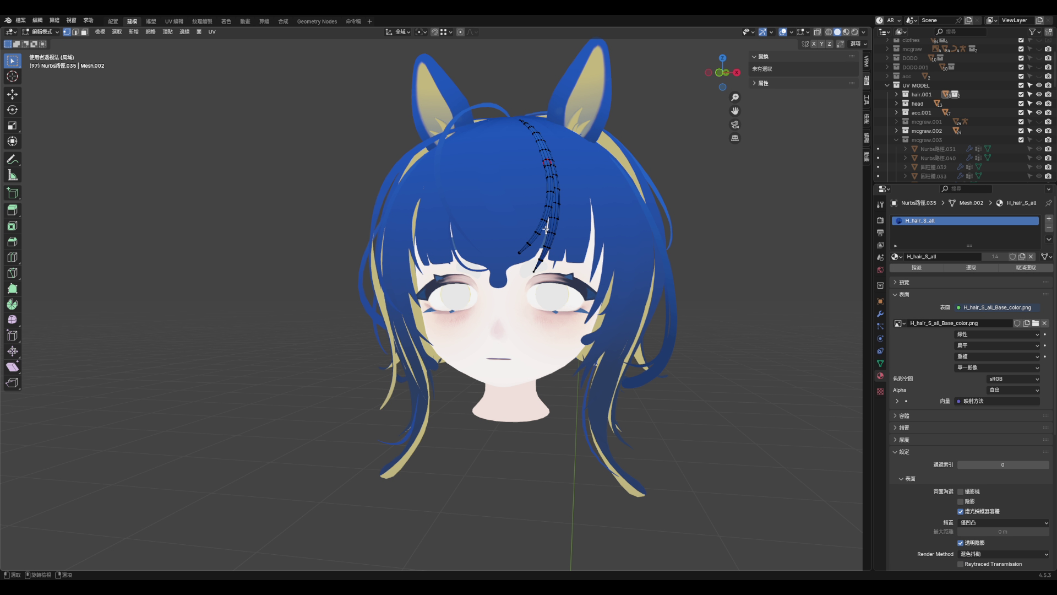
- Show the sidebar, exit local view to the whole character, and save the file
{"action": "scroll", "coordinate": [660, 243], "scroll_direction": "down", "scroll_amount": 3}
{"action": "key", "text": "n"}
{"action": "scroll", "coordinate": [658, 244], "scroll_direction": "down", "scroll_amount": 4}
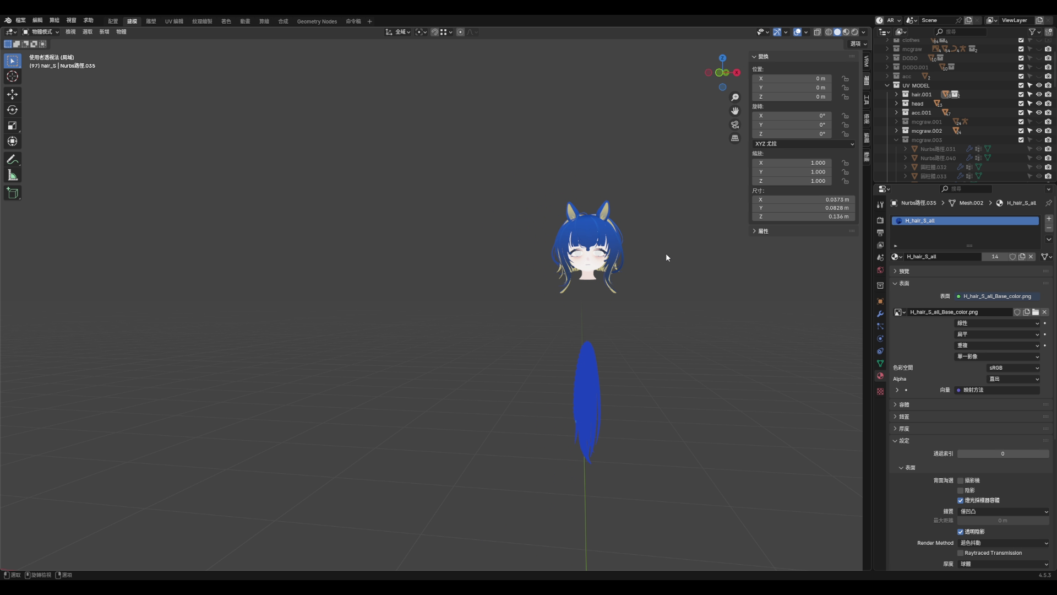
{"action": "key", "text": "KP_Divide"}
{"action": "scroll", "coordinate": [666, 242], "scroll_direction": "up", "scroll_amount": 2}
{"action": "key", "text": "ctrl+s"}
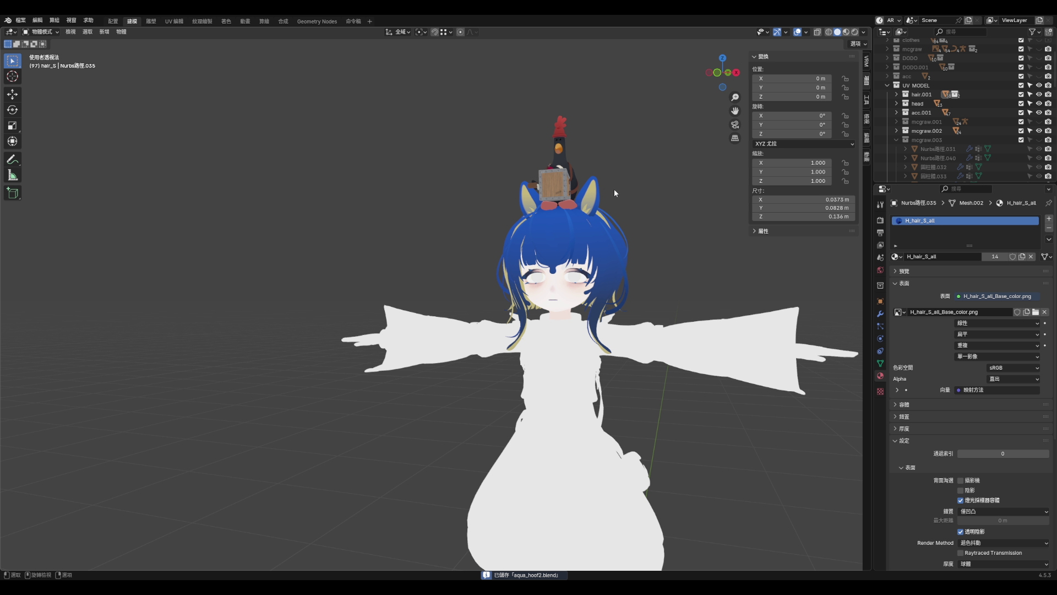
{"action": "scroll", "coordinate": [634, 220], "scroll_direction": "up", "scroll_amount": 5}
{"action": "mouse_move", "coordinate": [617, 214]}
{"action": "middle_mouse_down"}
{"action": "mouse_move", "coordinate": [566, 324]}
{"action": "mouse_move", "coordinate": [520, 388]}
{"action": "middle_mouse_up"}
- Select the hair.003 mesh beside the ear and enter Edit Mode with X-ray on
{"action": "left_click", "coordinate": [520, 387]}
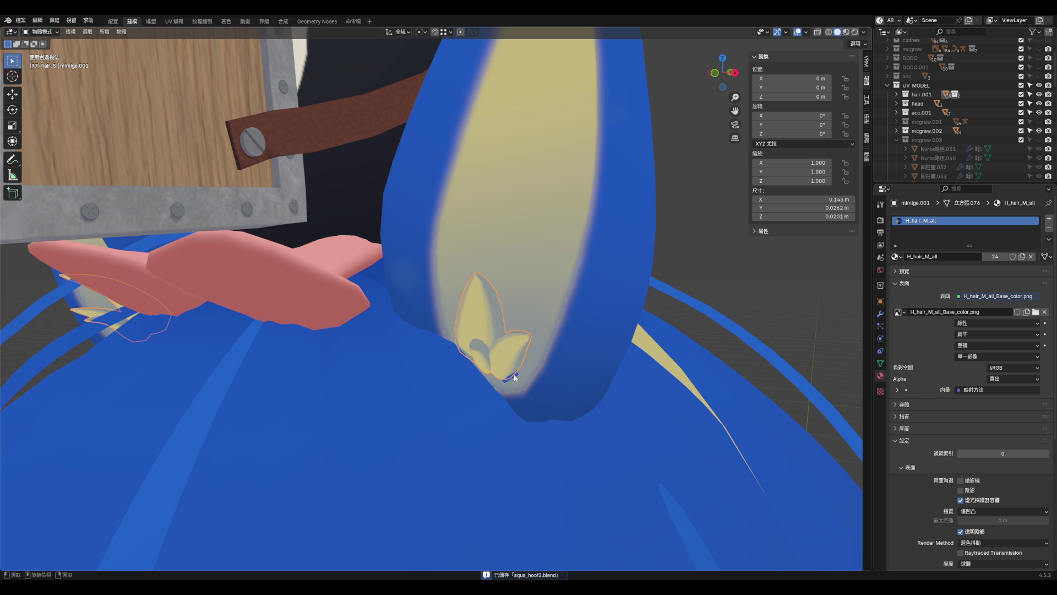
{"action": "scroll", "coordinate": [526, 358], "scroll_direction": "down", "scroll_amount": 5}
{"action": "left_click", "coordinate": [549, 375]}
{"action": "scroll", "coordinate": [535, 358], "scroll_direction": "up", "scroll_amount": 4}
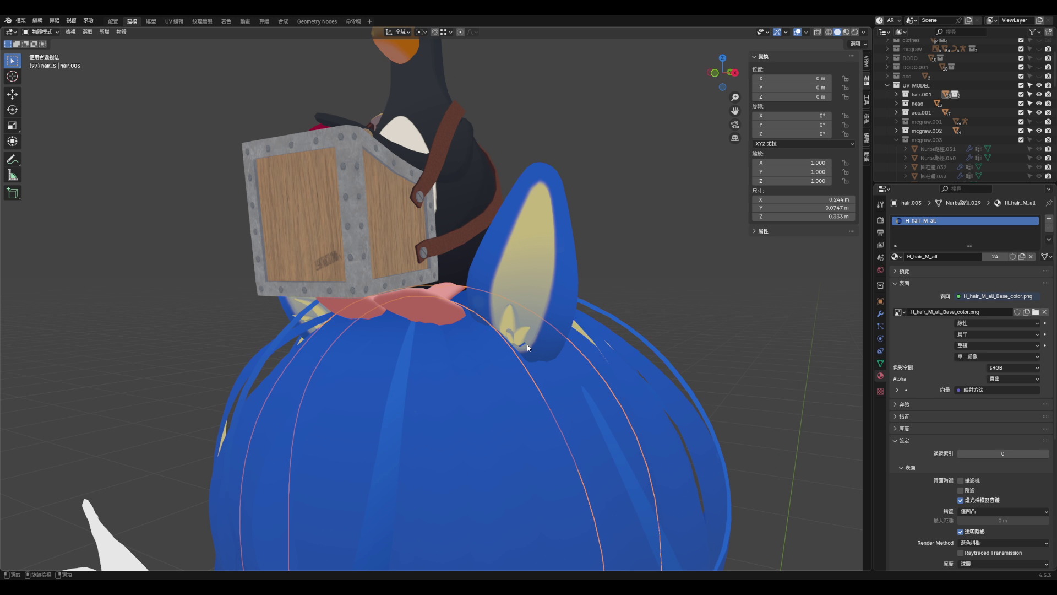
{"action": "scroll", "coordinate": [528, 348], "scroll_direction": "up", "scroll_amount": 3}
{"action": "key", "text": "Tab"}
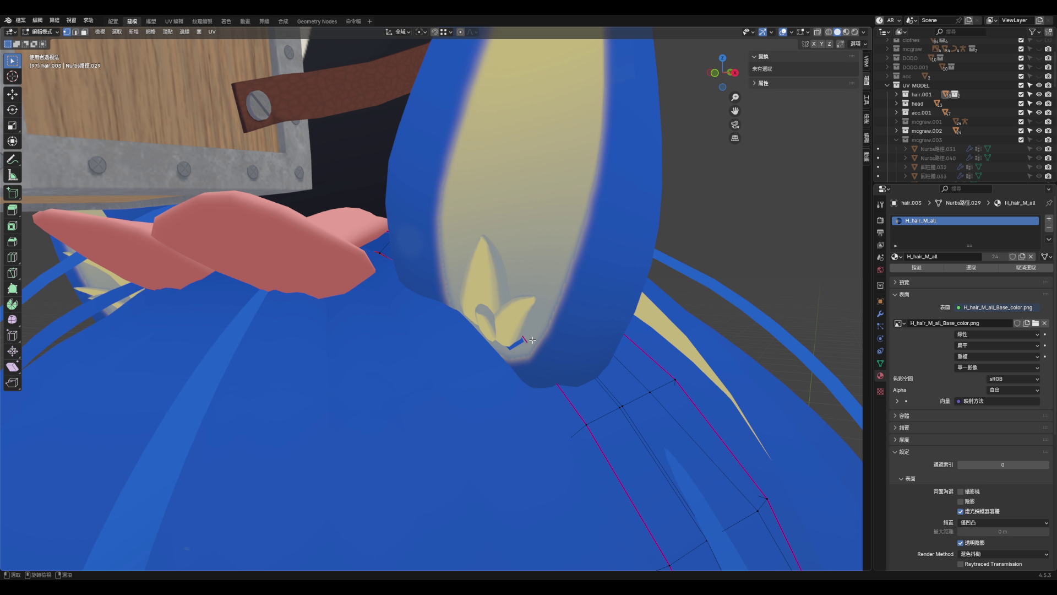
{"action": "key", "text": "alt+z"}
- Select a vertex near the ear base and slide it along its edge
{"action": "left_click", "coordinate": [517, 325]}
{"action": "scroll", "coordinate": [518, 325], "scroll_direction": "up", "scroll_amount": 2}
{"action": "key", "text": "alt+z"}
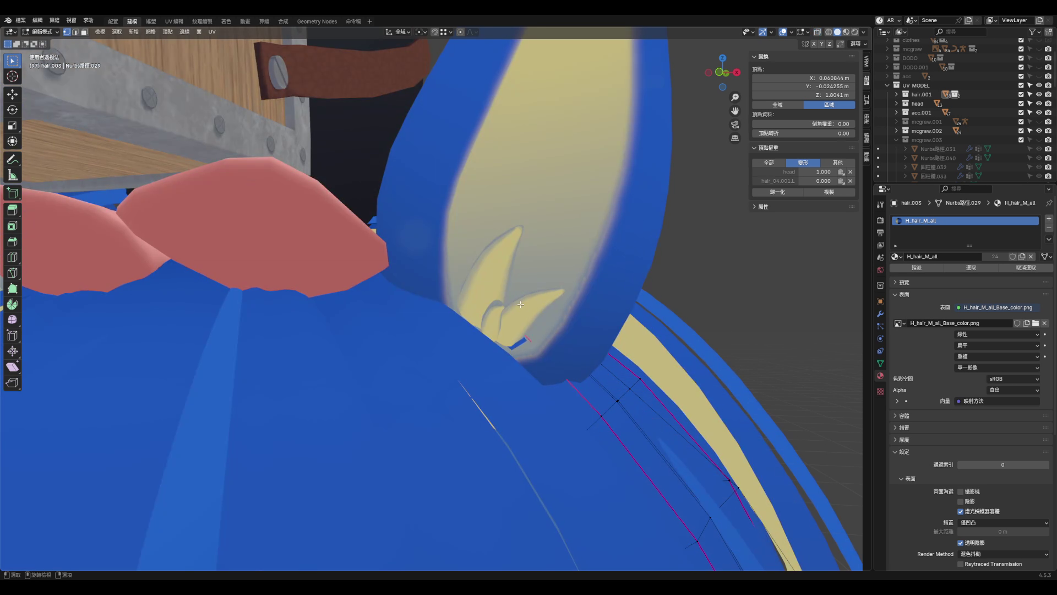
{"action": "key", "text": "g"}
{"action": "key", "text": "g"}
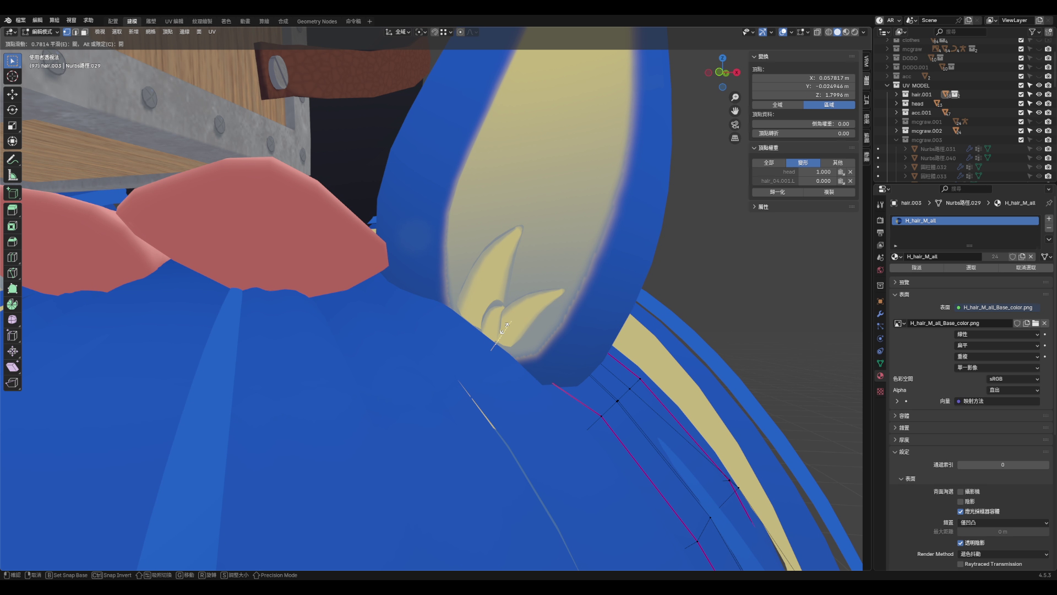
{"action": "left_click", "coordinate": [504, 328]}
- Set the viewport to solid shading with studio lighting
{"action": "left_click", "coordinate": [828, 32]}
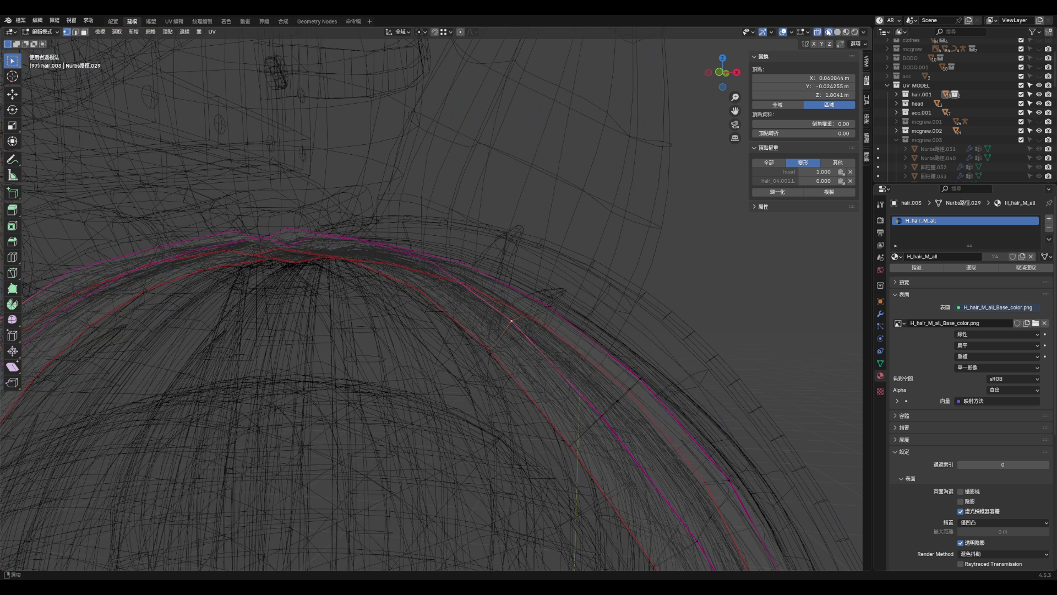
{"action": "left_click", "coordinate": [838, 32]}
{"action": "left_click", "coordinate": [864, 32]}
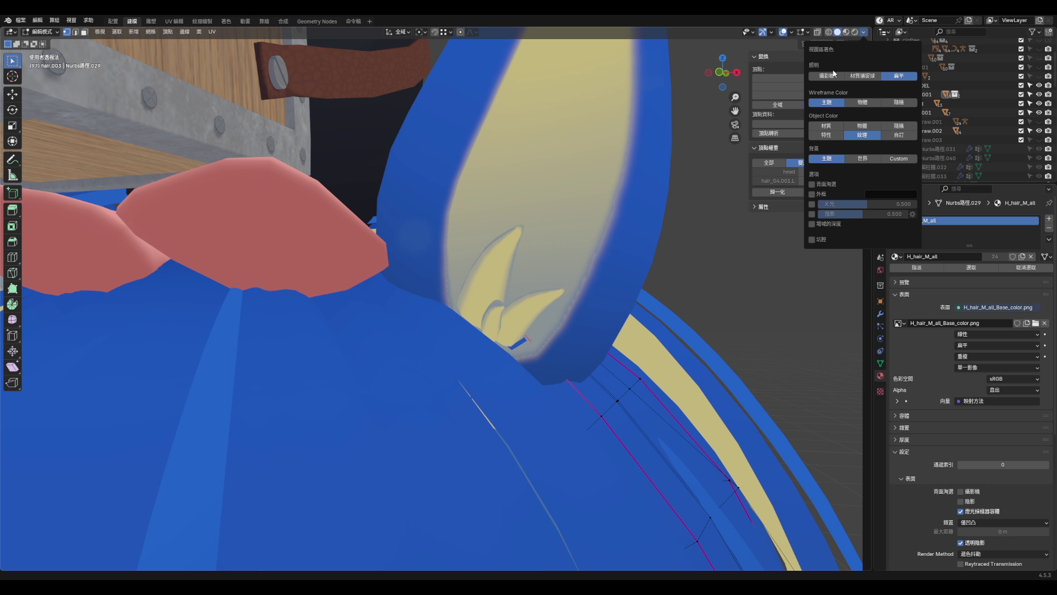
{"action": "left_click", "coordinate": [827, 76]}
{"action": "mouse_move", "coordinate": [554, 312]}
{"action": "middle_mouse_down"}
{"action": "mouse_move", "coordinate": [546, 319]}
{"action": "mouse_move", "coordinate": [562, 307]}
{"action": "mouse_move", "coordinate": [539, 316]}
{"action": "mouse_move", "coordinate": [532, 303]}
{"action": "mouse_move", "coordinate": [519, 318]}
{"action": "mouse_move", "coordinate": [516, 309]}
{"action": "mouse_move", "coordinate": [543, 331]}
{"action": "mouse_move", "coordinate": [524, 307]}
{"action": "mouse_move", "coordinate": [502, 331]}
{"action": "mouse_move", "coordinate": [546, 295]}
{"action": "mouse_move", "coordinate": [602, 324]}
{"action": "middle_mouse_up"}
- Slide and nudge the ear-base vertex a few more times, toggling X-ray to check it
{"action": "key", "text": "g"}
{"action": "key", "text": "g"}
{"action": "left_click", "coordinate": [531, 304]}
{"action": "key", "text": "alt+z"}
{"action": "key", "text": "g"}
{"action": "left_click", "coordinate": [538, 334]}
{"action": "key", "text": "alt+z"}
{"action": "key", "text": "alt+z"}
{"action": "key", "text": "alt+z"}
{"action": "key", "text": "g"}
{"action": "left_click", "coordinate": [550, 326]}
- Slide another hair vertex, save aqua_hoof2.blend, and return to Object Mode
{"action": "key", "text": "alt+z"}
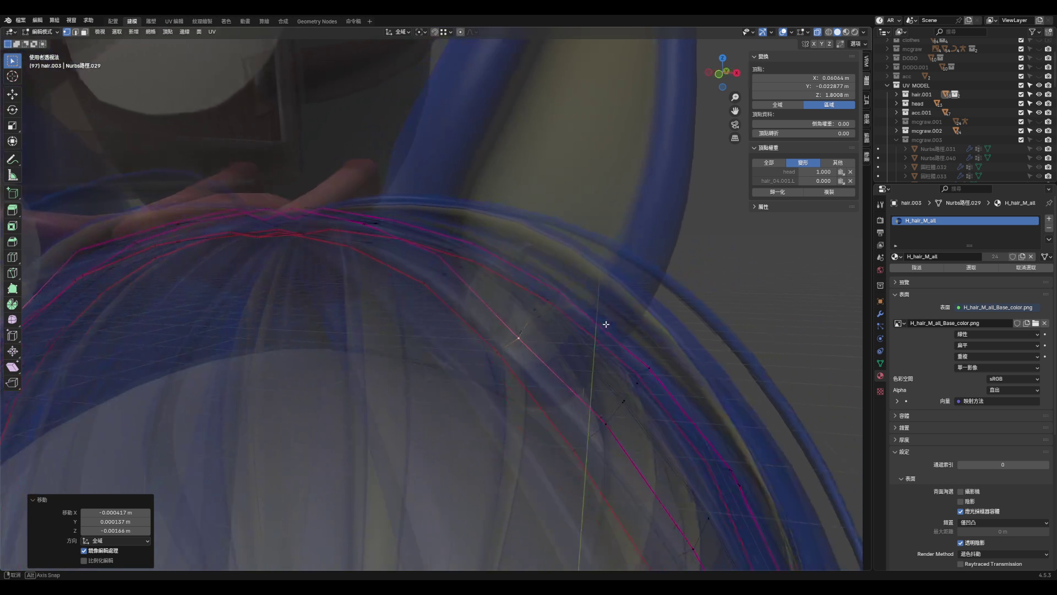
{"action": "left_click", "coordinate": [436, 254]}
{"action": "key", "text": "g"}
{"action": "key", "text": "g"}
{"action": "left_click", "coordinate": [434, 264]}
{"action": "key", "text": "alt+z"}
{"action": "mouse_move", "coordinate": [434, 264]}
{"action": "middle_mouse_down"}
{"action": "mouse_move", "coordinate": [506, 297]}
{"action": "mouse_move", "coordinate": [538, 285]}
{"action": "middle_mouse_up"}
{"action": "key", "text": "alt+z"}
{"action": "scroll", "coordinate": [563, 290], "scroll_direction": "down", "scroll_amount": 5}
{"action": "key", "text": "alt+z"}
{"action": "key", "text": "ctrl+s"}
{"action": "key", "text": "Tab"}
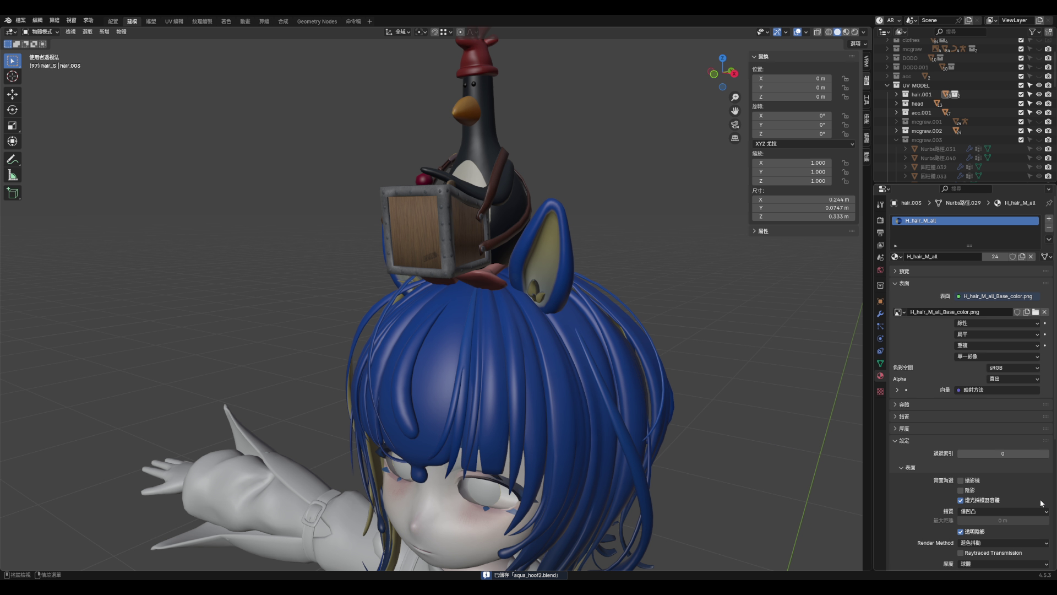
- Orbit around the figure to inspect the skirt and switch shading to Material Preview
{"action": "scroll", "coordinate": [550, 488], "scroll_direction": "down", "scroll_amount": 10}
{"action": "middle_click_drag", "start_coordinate": [550, 488], "coordinate": [460, 471]}
{"action": "scroll", "coordinate": [461, 476], "scroll_direction": "up", "scroll_amount": 5}
{"action": "mouse_move", "coordinate": [566, 406]}
{"action": "middle_mouse_down"}
{"action": "mouse_move", "coordinate": [354, 420]}
{"action": "mouse_move", "coordinate": [698, 451]}
{"action": "mouse_move", "coordinate": [555, 296]}
{"action": "mouse_move", "coordinate": [676, 279]}
{"action": "middle_mouse_up"}
{"action": "scroll", "coordinate": [697, 451], "scroll_direction": "down", "scroll_amount": 5}
{"action": "scroll", "coordinate": [676, 278], "scroll_direction": "up", "scroll_amount": 8}
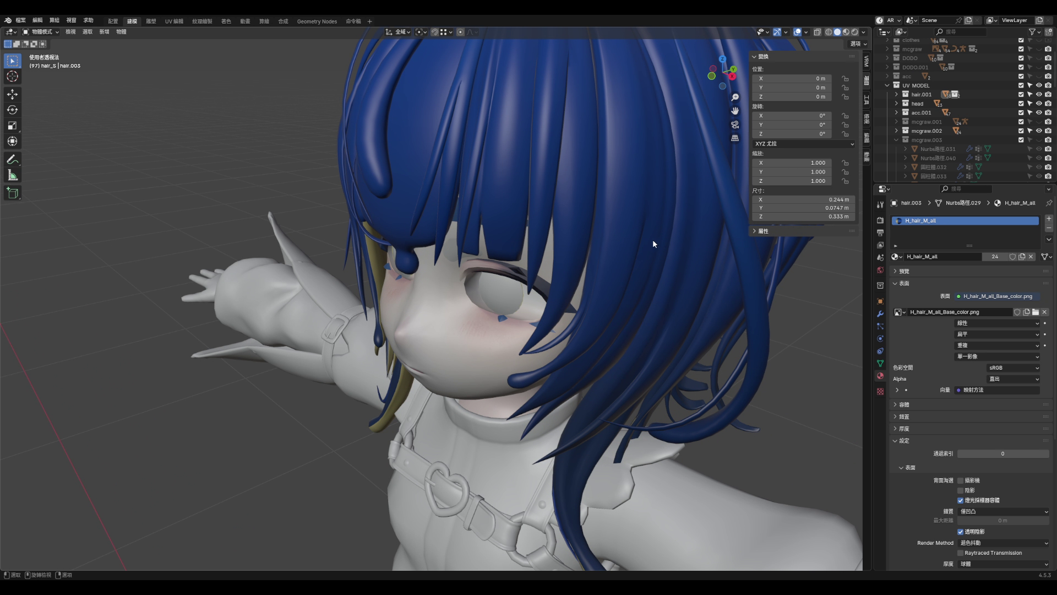
{"action": "scroll", "coordinate": [653, 243], "scroll_direction": "down", "scroll_amount": 4}
{"action": "left_click", "coordinate": [843, 33]}
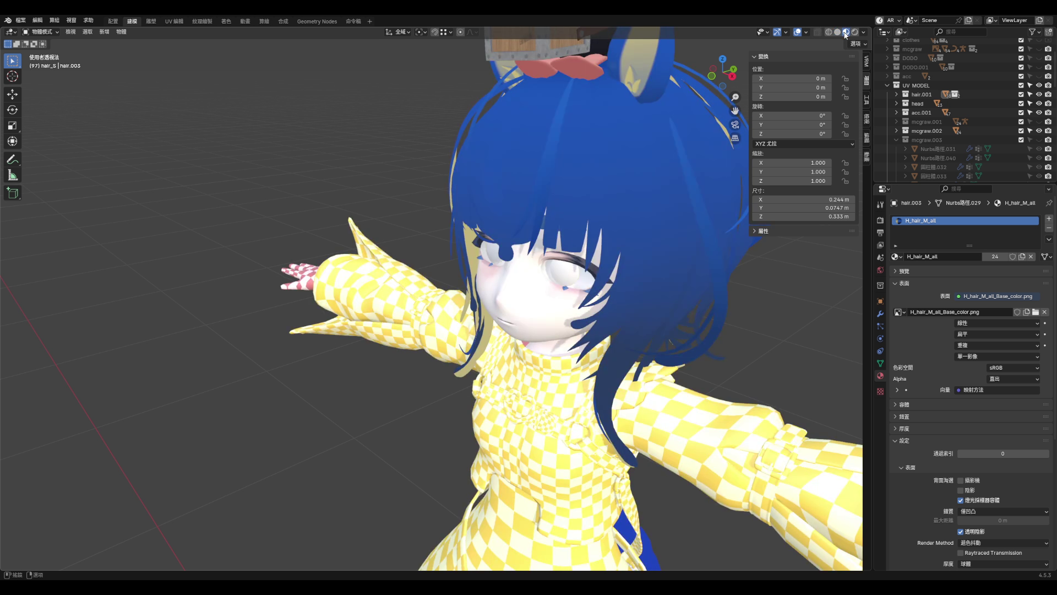
- Select the dress object 圓柱體.009, snap to a front view, and save
{"action": "scroll", "coordinate": [603, 188], "scroll_direction": "down", "scroll_amount": 6}
{"action": "left_click", "coordinate": [591, 257]}
{"action": "mouse_move", "coordinate": [591, 257]}
{"action": "middle_mouse_down", "text": "alt"}
{"action": "mouse_move", "coordinate": [584, 254]}
{"action": "mouse_move", "coordinate": [668, 249]}
{"action": "mouse_move", "coordinate": [614, 242]}
{"action": "middle_mouse_up", "text": "alt"}
{"action": "key", "text": "ctrl+s"}
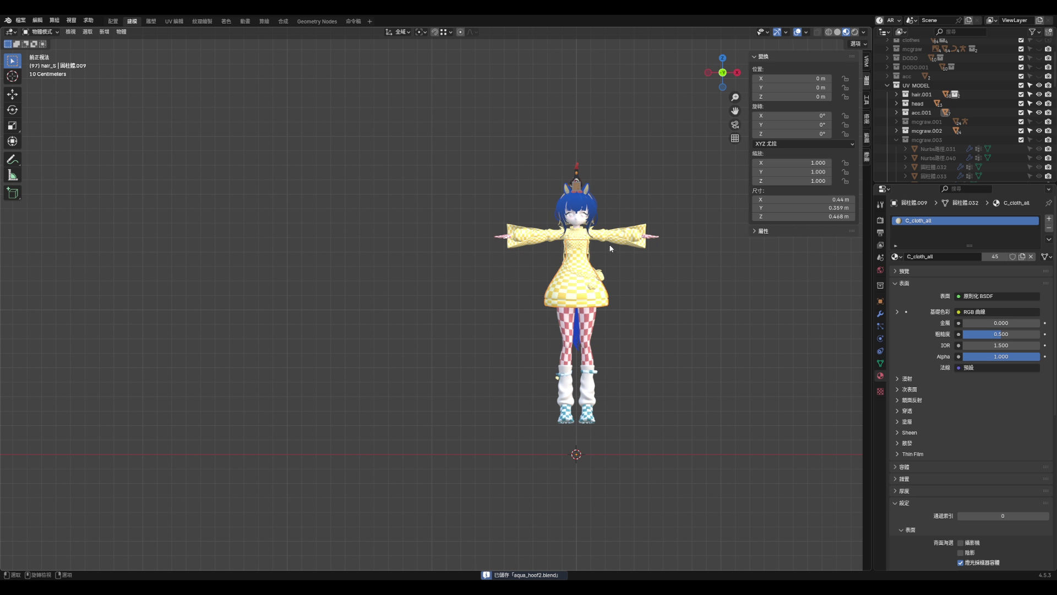
{"action": "scroll", "coordinate": [613, 242], "scroll_direction": "up", "scroll_amount": 3}
- Select all acc.001 objects, inspect them in local view, then return to the full character
{"action": "left_click", "coordinate": [927, 114]}
{"action": "right_click", "coordinate": [920, 115]}
{"action": "left_click", "coordinate": [920, 114]}
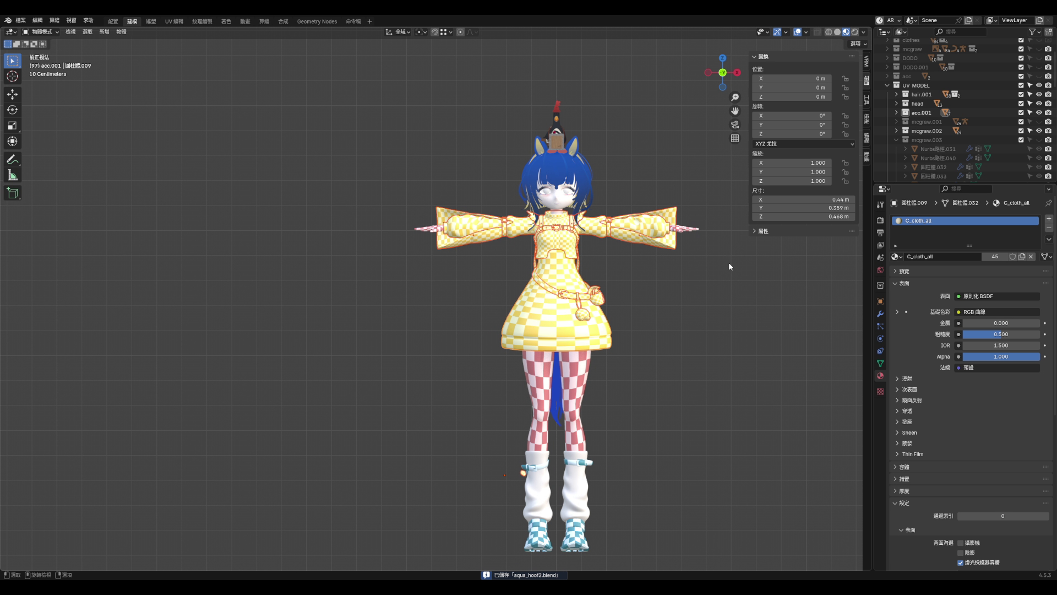
{"action": "key", "text": "KP_Divide"}
{"action": "mouse_move", "coordinate": [398, 454]}
{"action": "middle_mouse_down"}
{"action": "mouse_move", "coordinate": [428, 456]}
{"action": "mouse_move", "coordinate": [423, 470]}
{"action": "mouse_move", "coordinate": [385, 474]}
{"action": "middle_mouse_up"}
{"action": "key", "text": "KP_Divide"}
{"action": "scroll", "coordinate": [577, 418], "scroll_direction": "up", "scroll_amount": 5}
{"action": "scroll", "coordinate": [548, 437], "scroll_direction": "down", "scroll_amount": 2}
{"action": "scroll", "coordinate": [946, 117], "scroll_direction": "down", "scroll_amount": 10}
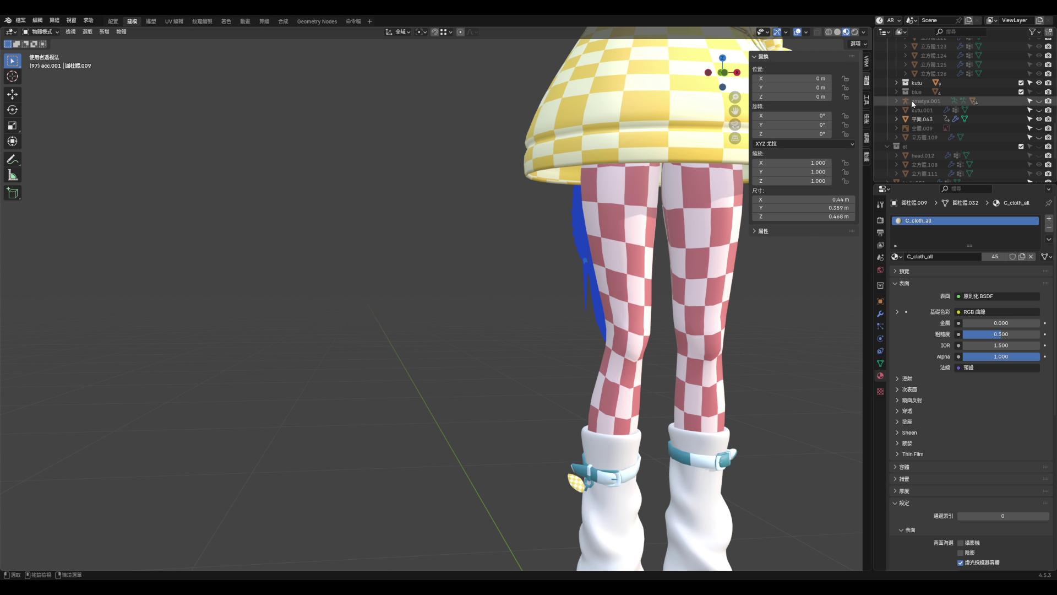
- Unhide the blue collection and browse its objects in the outliner
{"action": "left_click", "coordinate": [1039, 92]}
{"action": "left_click", "coordinate": [897, 92]}
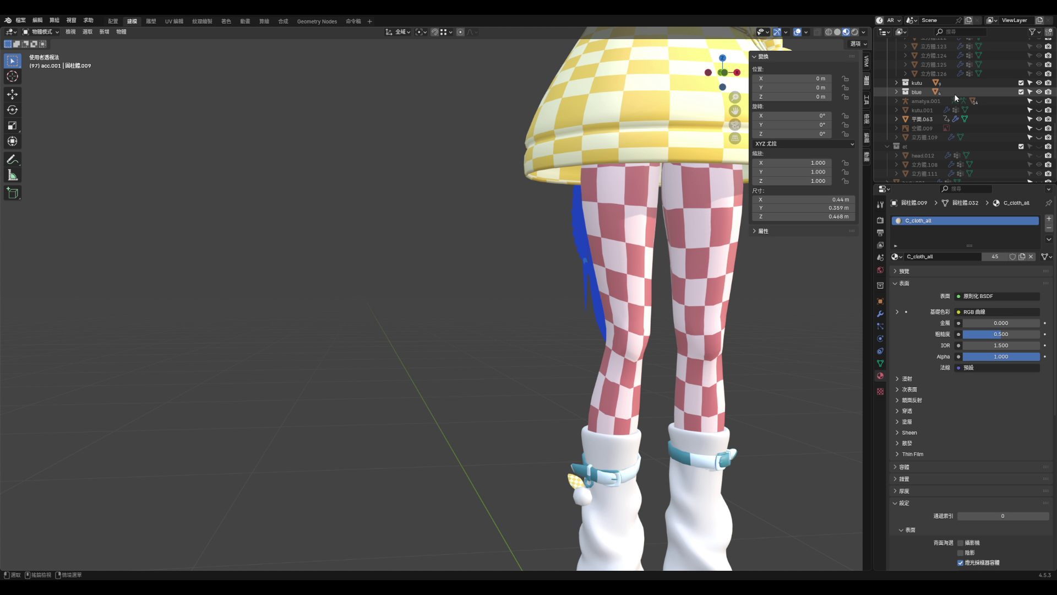
{"action": "left_click", "coordinate": [903, 92]}
{"action": "left_click", "coordinate": [897, 92]}
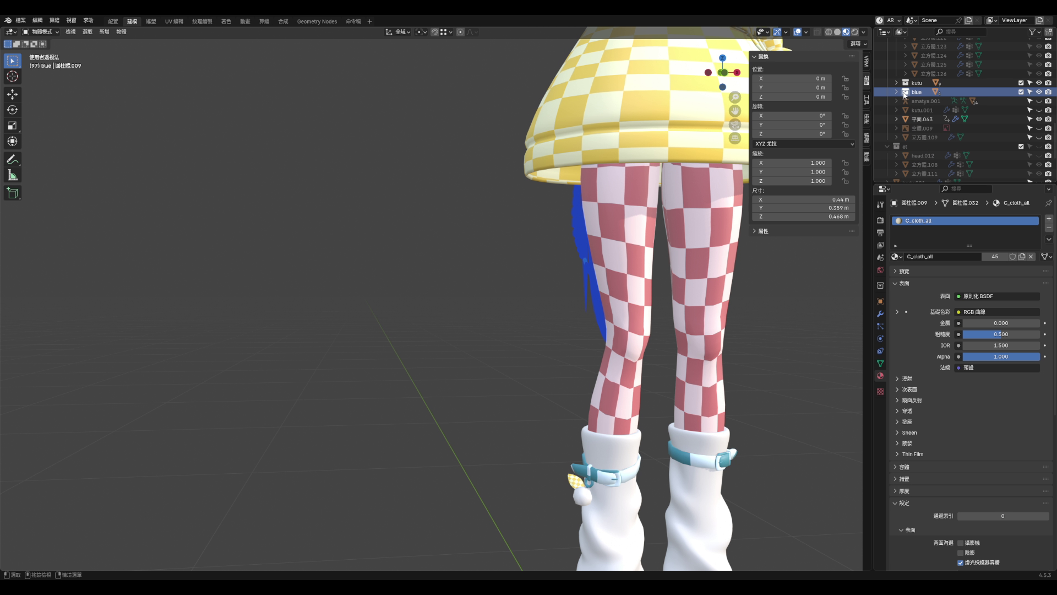
{"action": "left_click", "coordinate": [922, 119]}
{"action": "scroll", "coordinate": [622, 424], "scroll_direction": "down", "scroll_amount": 1}
{"action": "scroll", "coordinate": [623, 427], "scroll_direction": "up", "scroll_amount": 1}
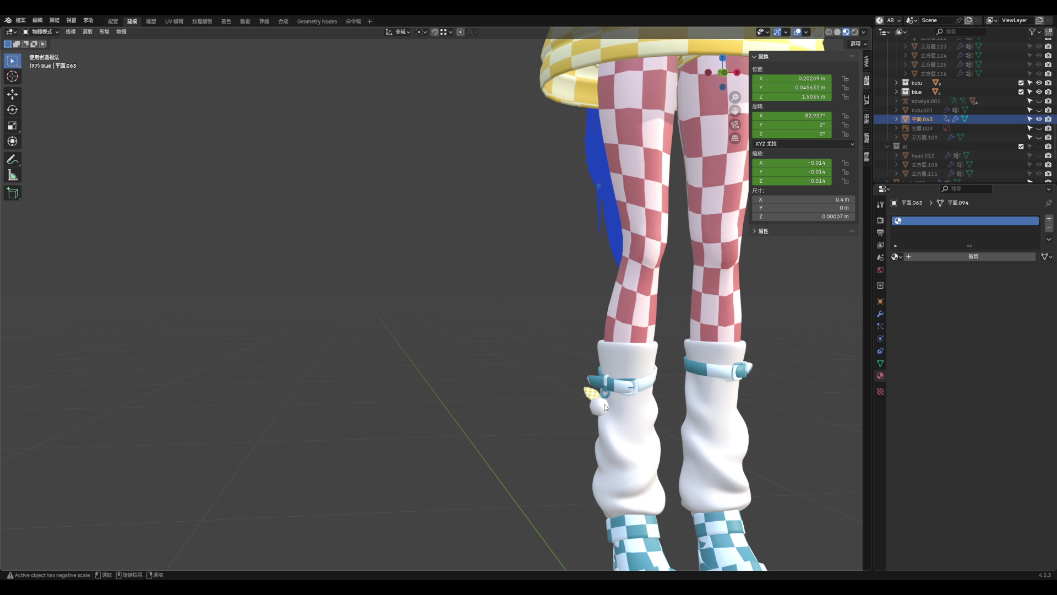
- Move the sock pompom 立方體.107 into the UV MODEL > acc.001 collection
{"action": "left_click", "coordinate": [601, 406]}
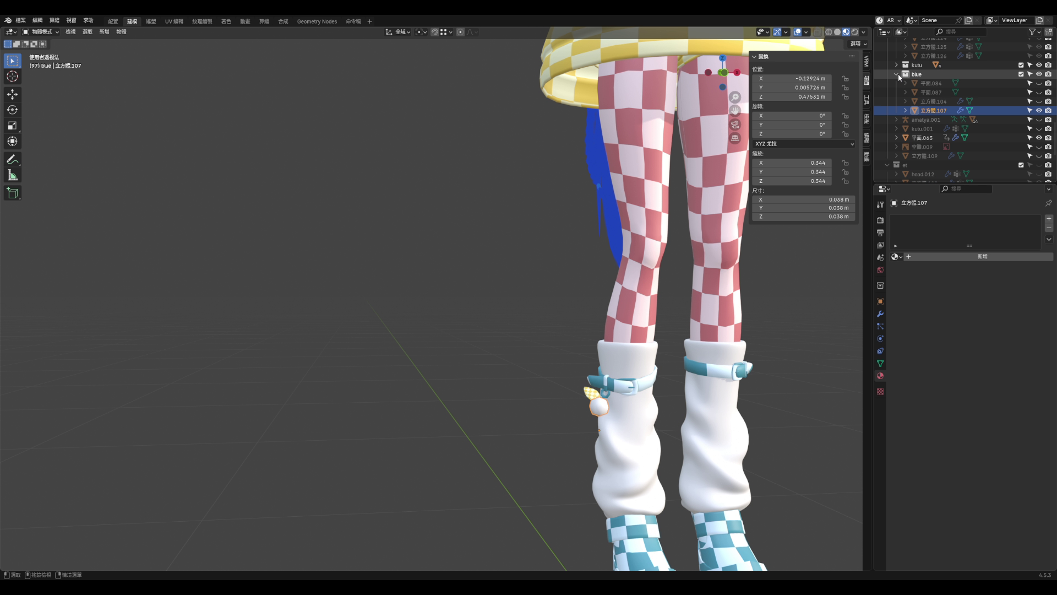
{"action": "left_click", "coordinate": [896, 74]}
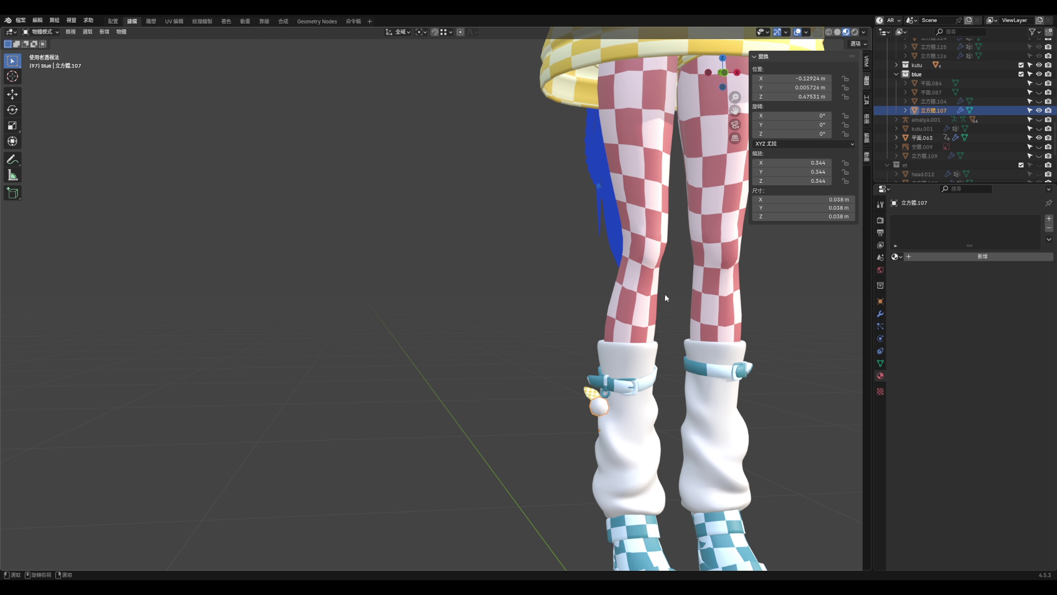
{"action": "scroll", "coordinate": [521, 419], "scroll_direction": "down", "scroll_amount": 3}
{"action": "scroll", "coordinate": [495, 471], "scroll_direction": "up", "scroll_amount": 5}
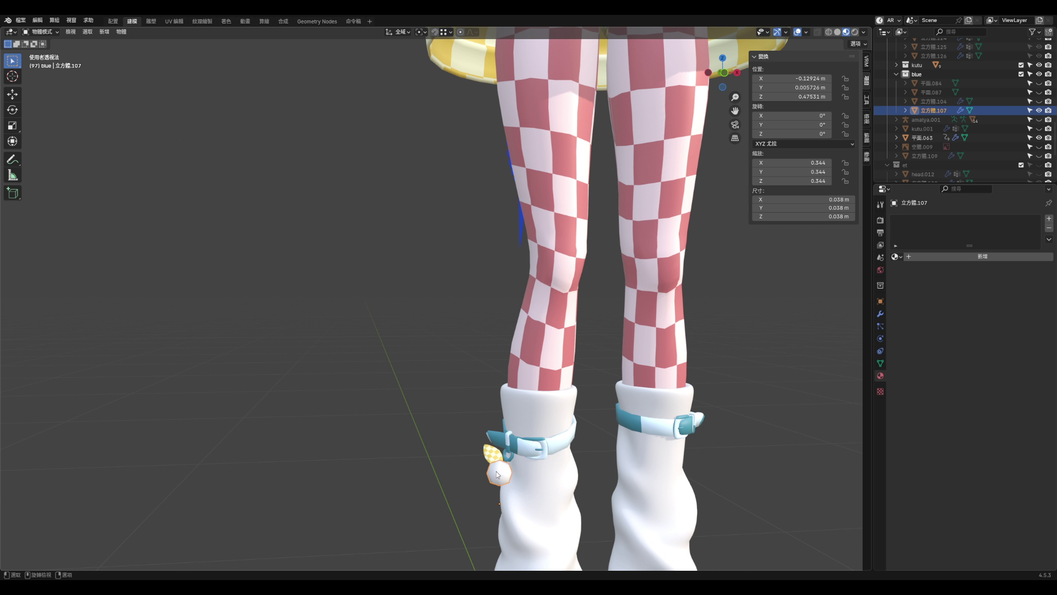
{"action": "key", "text": "m"}
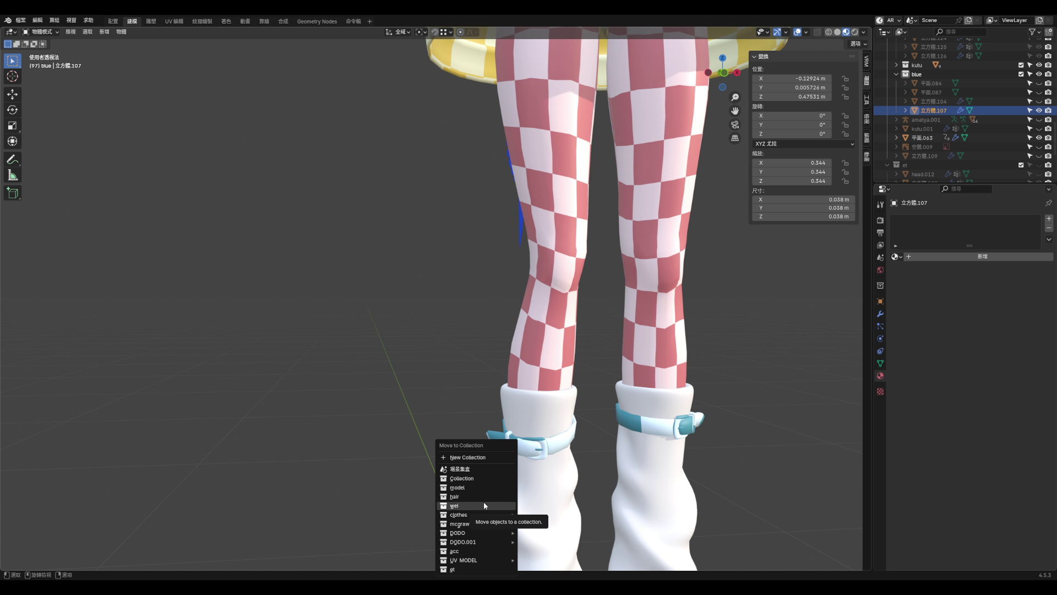
{"action": "mouse_move", "coordinate": [469, 562]}
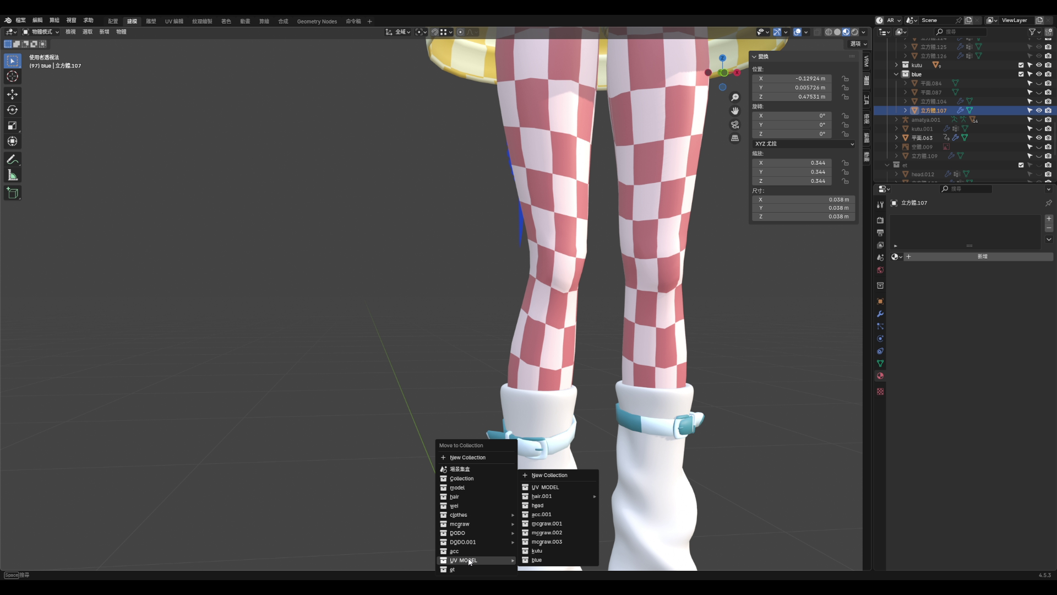
{"action": "left_click", "coordinate": [541, 513]}
{"action": "scroll", "coordinate": [916, 175], "scroll_direction": "down", "scroll_amount": 3}
{"action": "scroll", "coordinate": [915, 175], "scroll_direction": "up", "scroll_amount": 10}
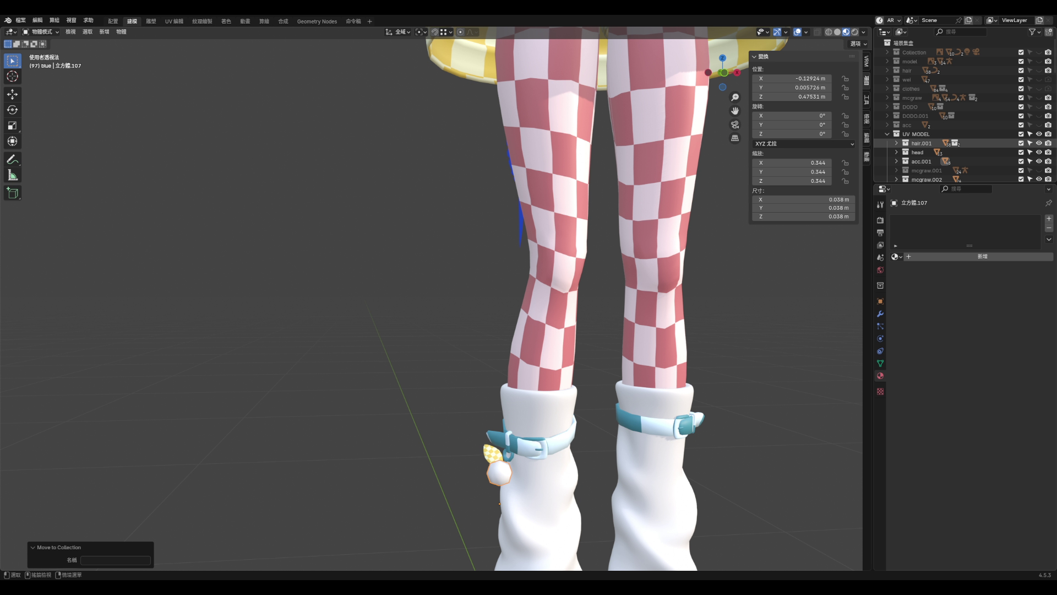
- Isolate the acc.001 dress and pompom in local view and edit them with all geometry selected
{"action": "right_click", "coordinate": [923, 161]}
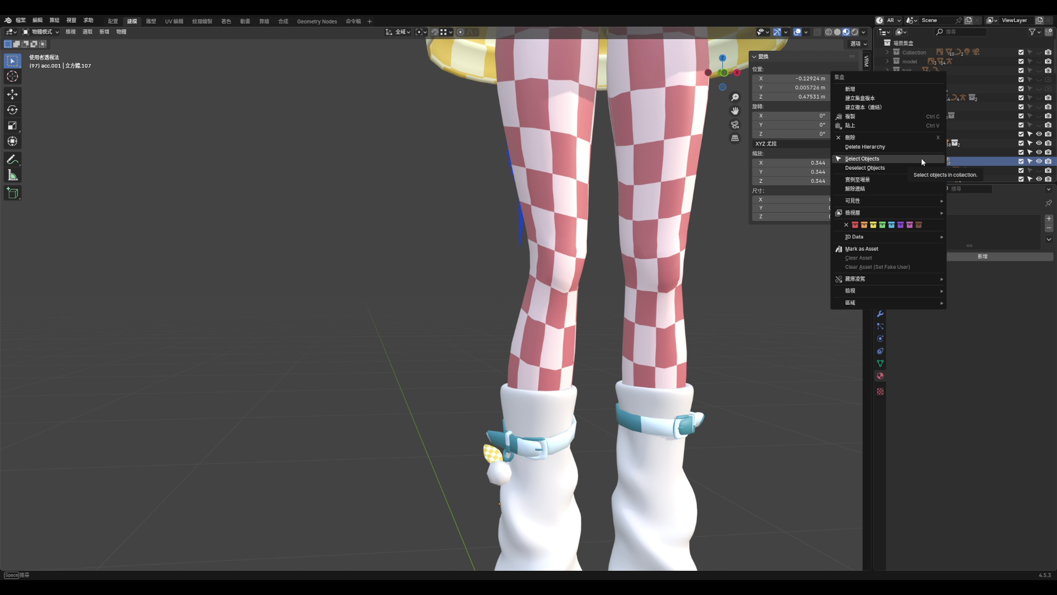
{"action": "left_click", "coordinate": [923, 161]}
{"action": "scroll", "coordinate": [923, 162], "scroll_direction": "down", "scroll_amount": 1}
{"action": "scroll", "coordinate": [923, 161], "scroll_direction": "down", "scroll_amount": 2}
{"action": "scroll", "coordinate": [687, 352], "scroll_direction": "down", "scroll_amount": 8}
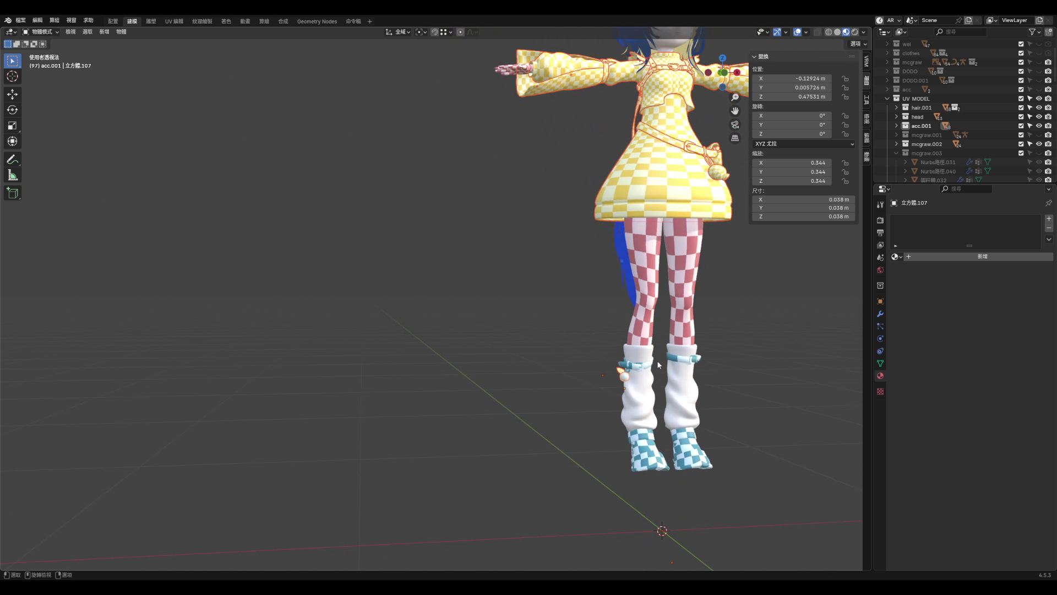
{"action": "scroll", "coordinate": [688, 352], "scroll_direction": "up", "scroll_amount": 5}
{"action": "key", "text": "KP_Divide"}
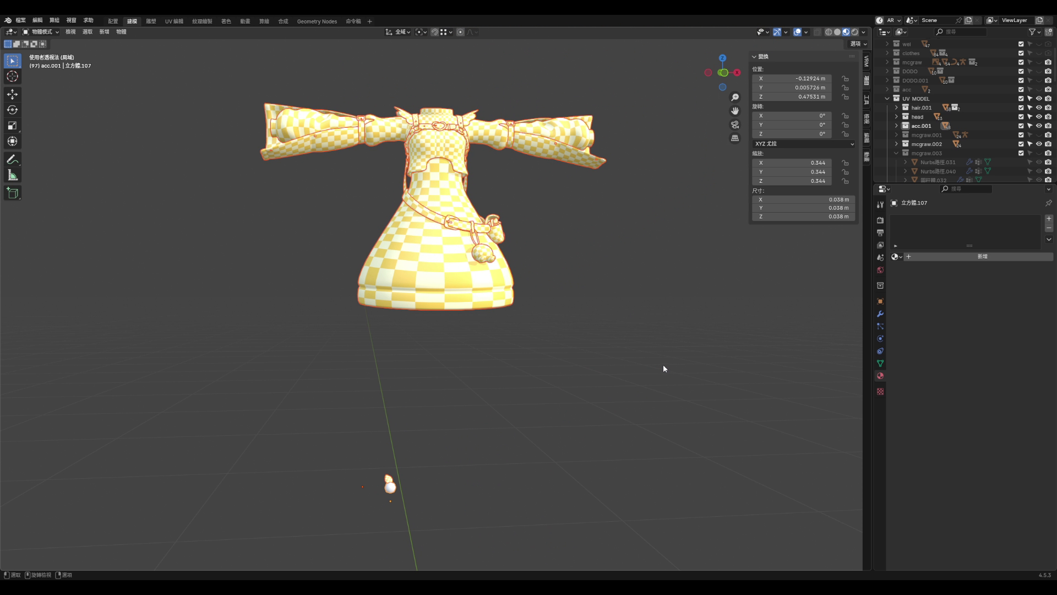
{"action": "key", "text": "Tab"}
{"action": "key", "text": "KP_Decimal"}
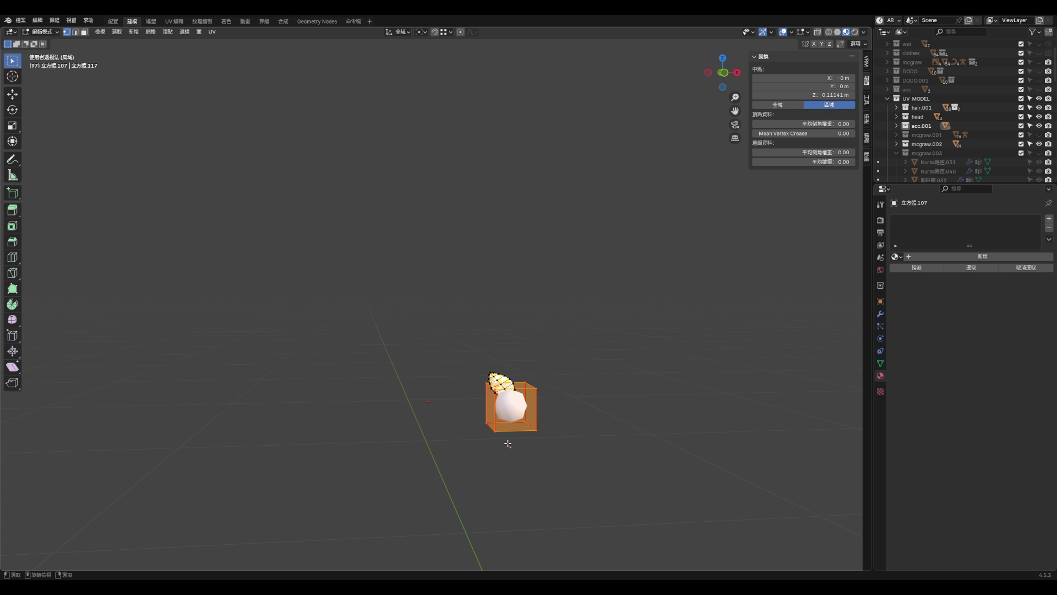
{"action": "left_click", "coordinate": [520, 419]}
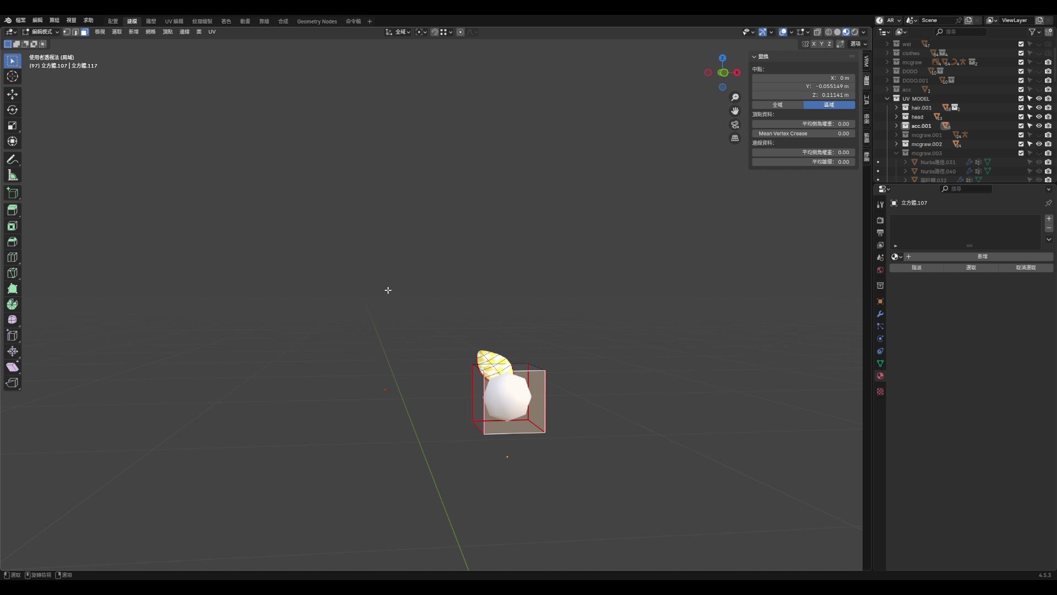
{"action": "key", "text": "a"}
{"action": "key", "text": "KP_Decimal"}
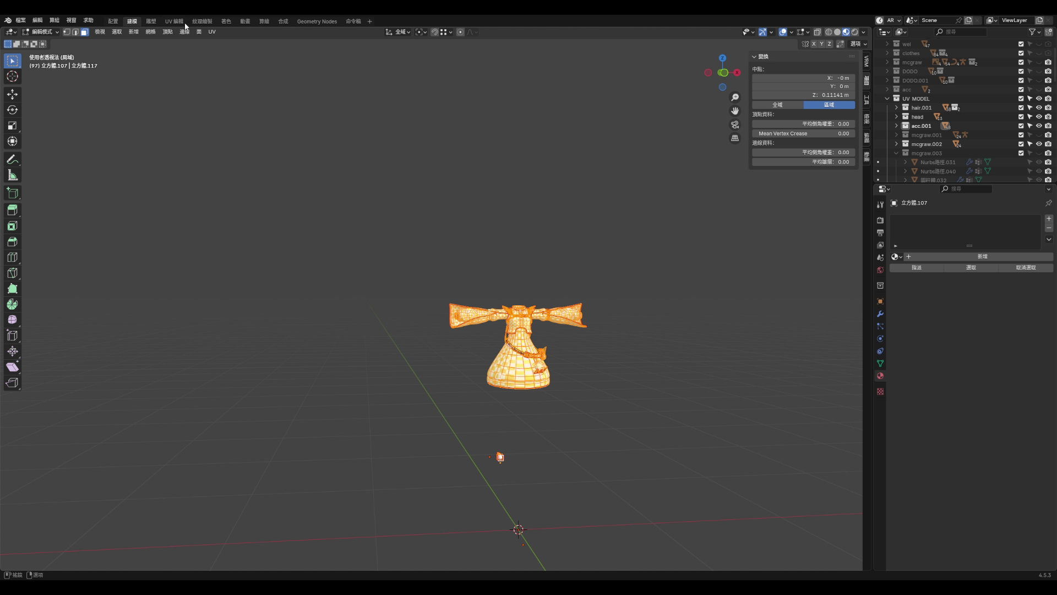
- In UV Editing, re-isolate the dress and pompom, select all in Edit Mode, and frame the cube
{"action": "left_click", "coordinate": [174, 21]}
{"action": "scroll", "coordinate": [331, 248], "scroll_direction": "down", "scroll_amount": 3}
{"action": "scroll", "coordinate": [331, 247], "scroll_direction": "up", "scroll_amount": 4}
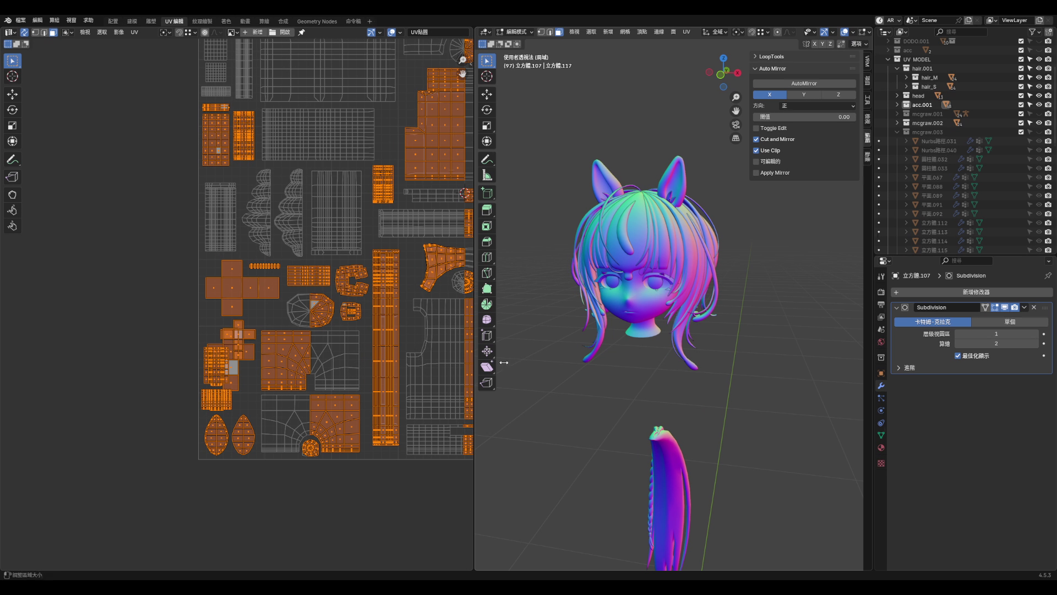
{"action": "scroll", "coordinate": [600, 344], "scroll_direction": "down", "scroll_amount": 6}
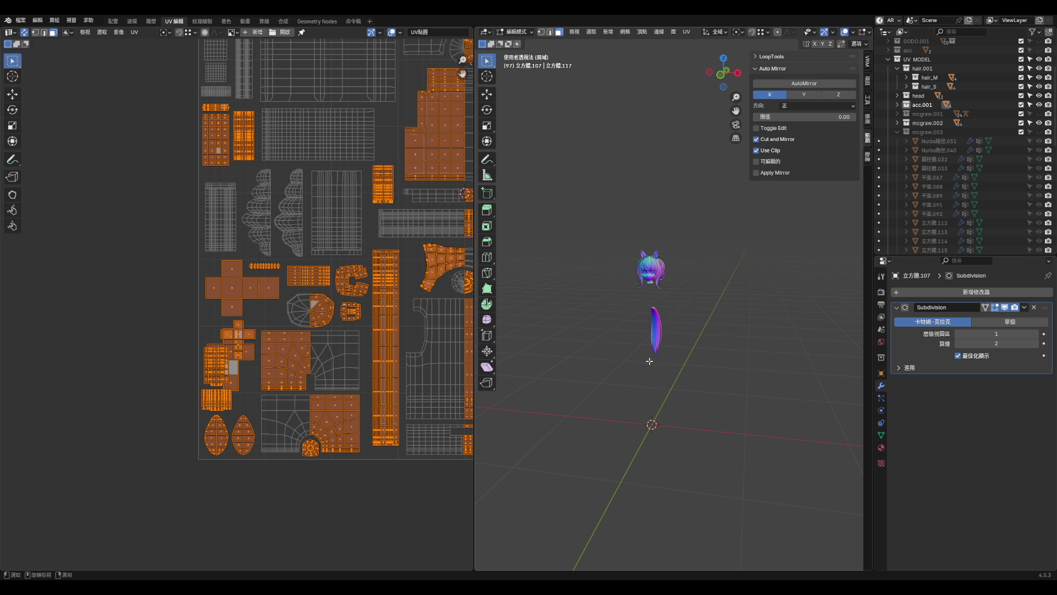
{"action": "key", "text": "Tab"}
{"action": "right_click", "coordinate": [911, 106]}
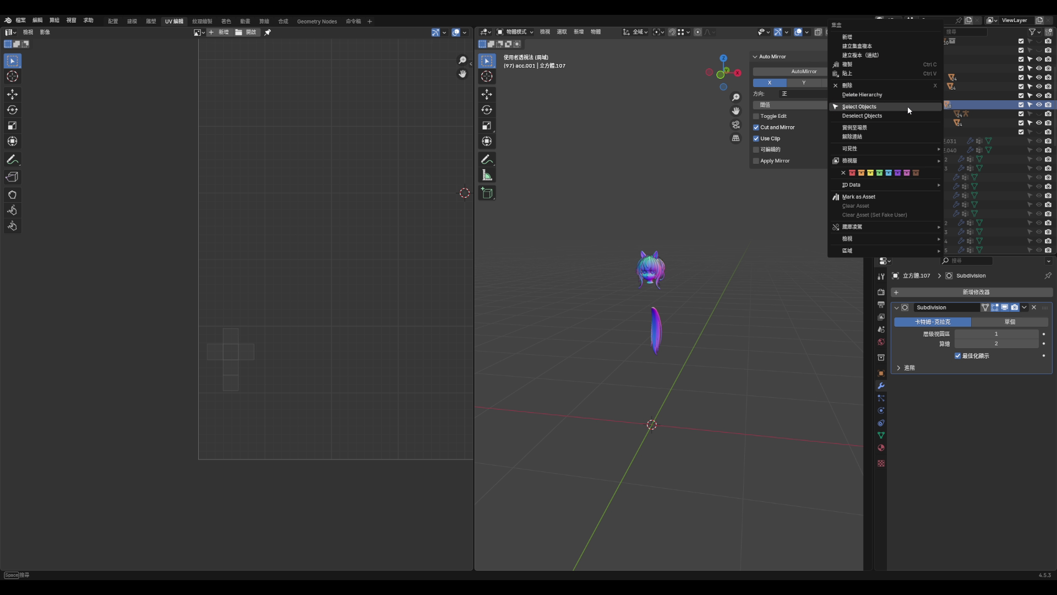
{"action": "key", "text": "KP_Divide"}
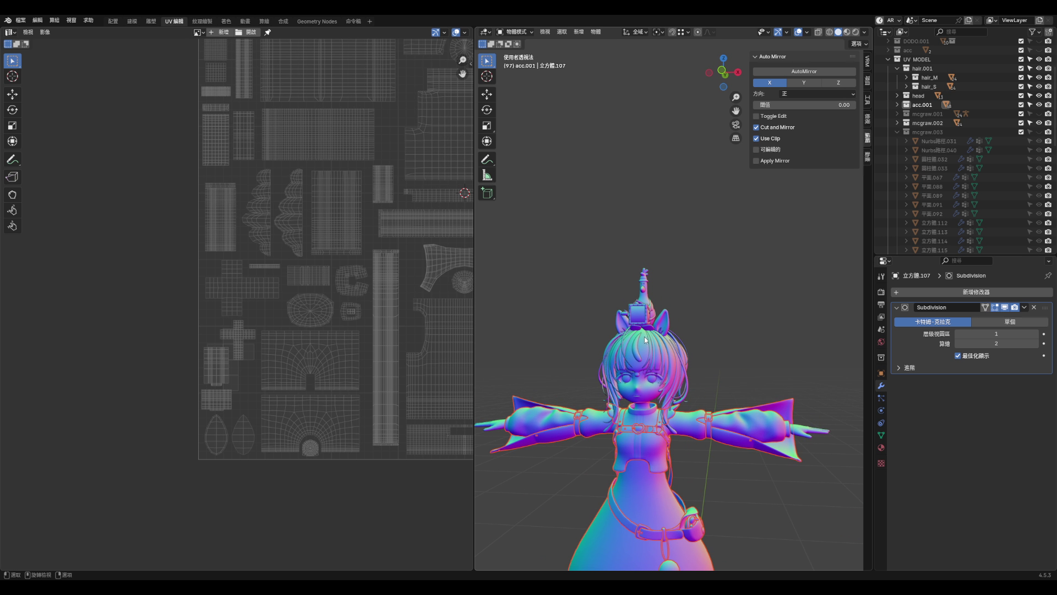
{"action": "key", "text": "KP_Divide"}
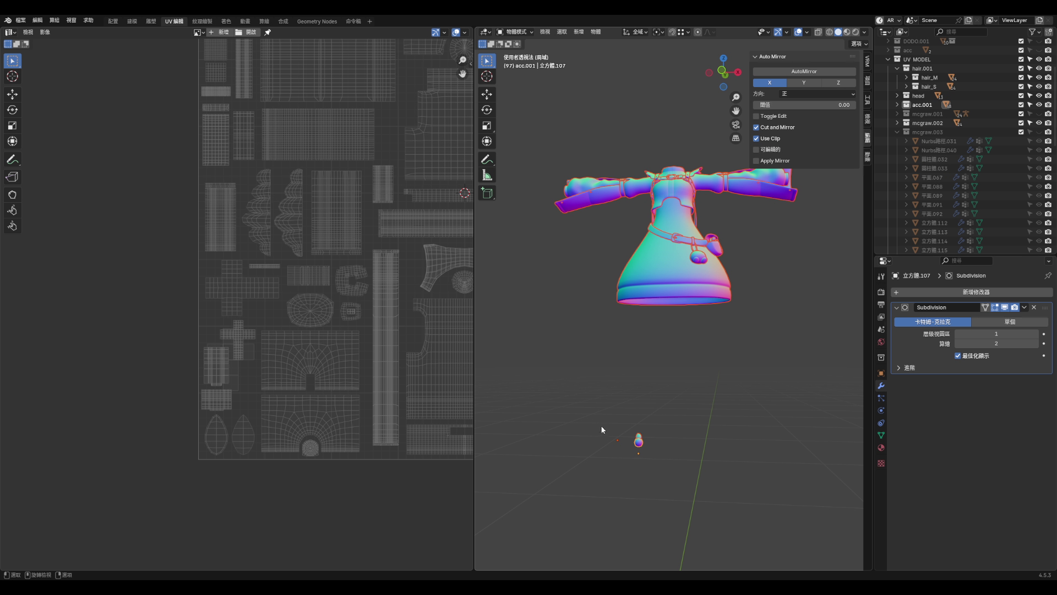
{"action": "key", "text": "Tab"}
{"action": "key", "text": "a"}
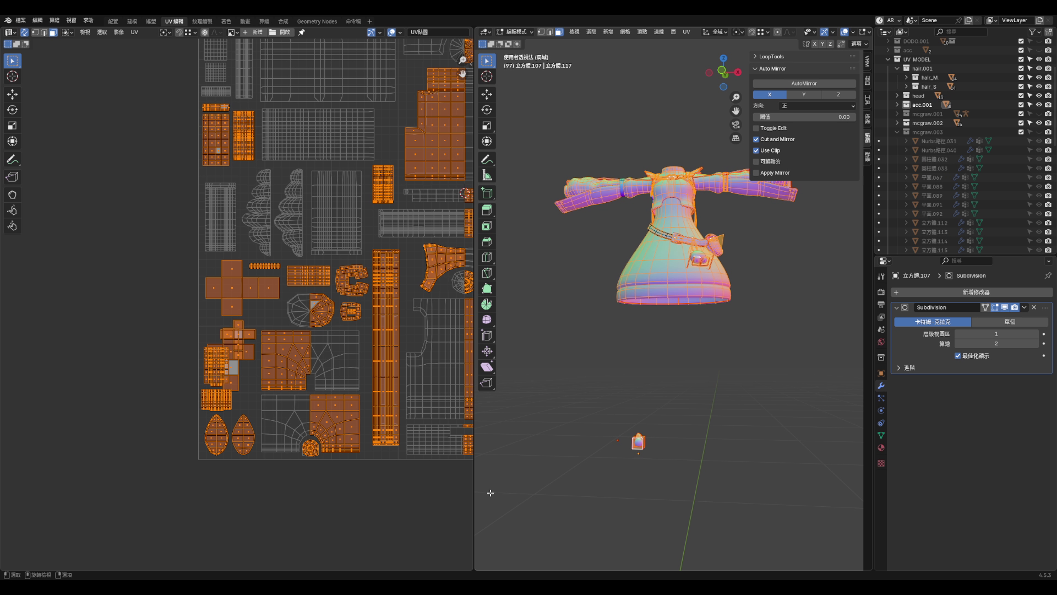
{"action": "key", "text": "KP_Decimal"}
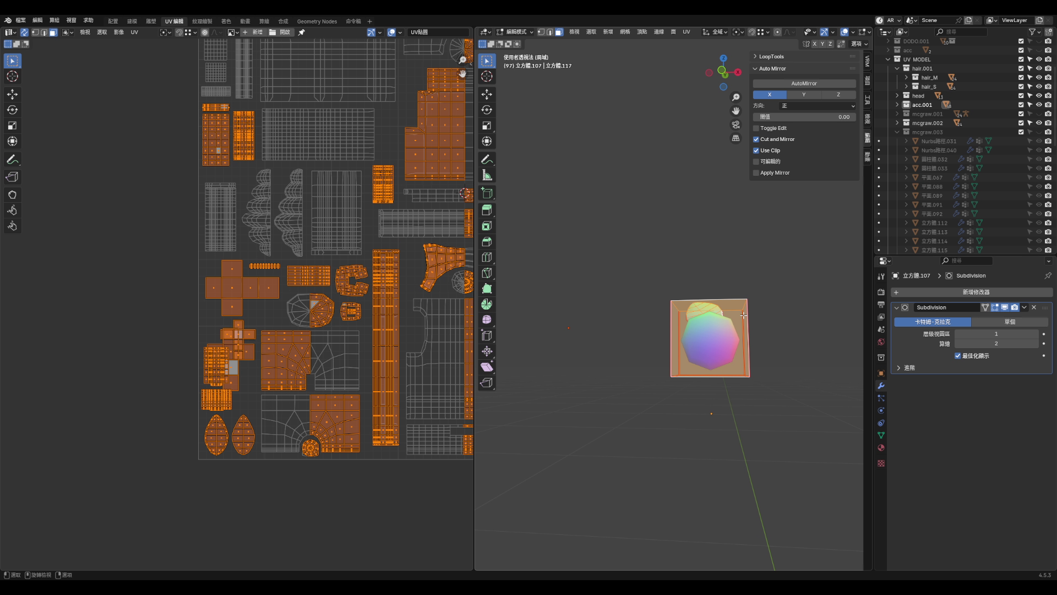
- Select the pompom cube's UV island, shrink it and move it into free space in the acc.001 layout
{"action": "left_click", "coordinate": [744, 315]}
{"action": "key", "text": "l"}
{"action": "scroll", "coordinate": [257, 387], "scroll_direction": "up", "scroll_amount": 4}
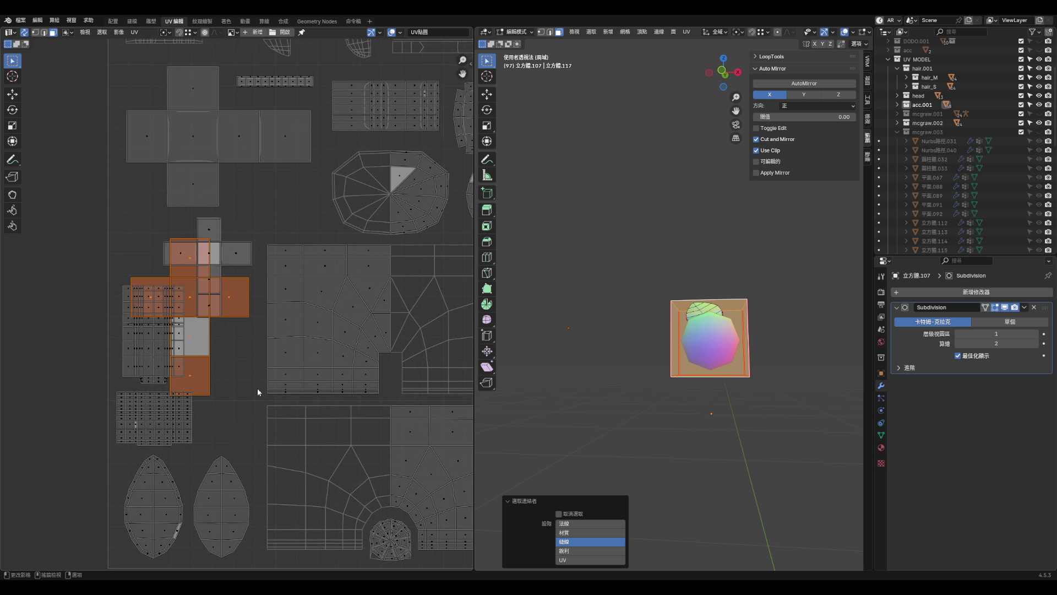
{"action": "key", "text": "s"}
{"action": "key", "text": "g"}
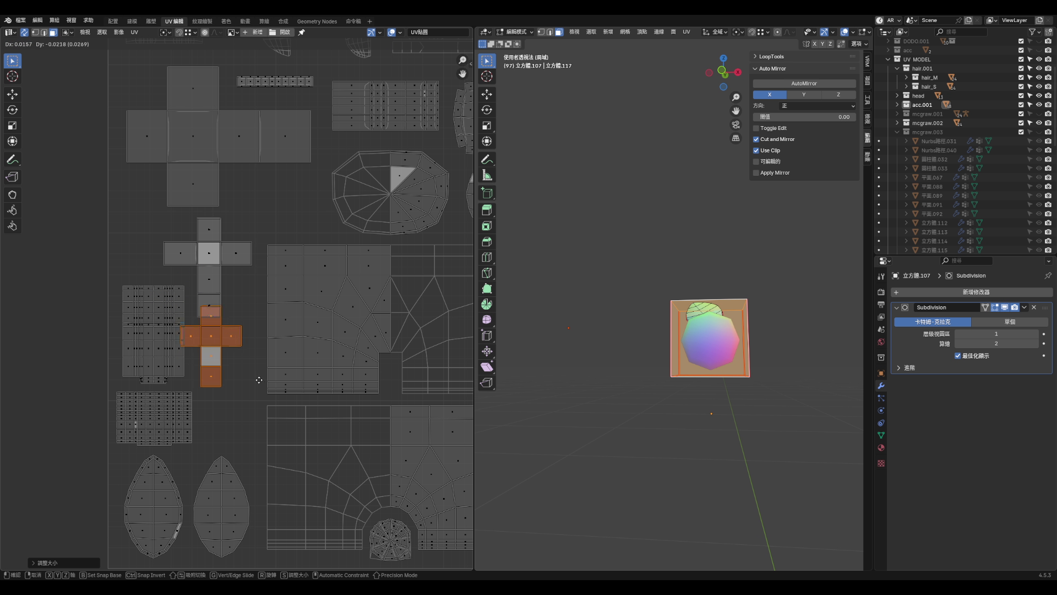
{"action": "key", "text": "s"}
{"action": "left_click", "coordinate": [281, 417]}
{"action": "key", "text": "g"}
{"action": "left_click", "coordinate": [298, 427]}
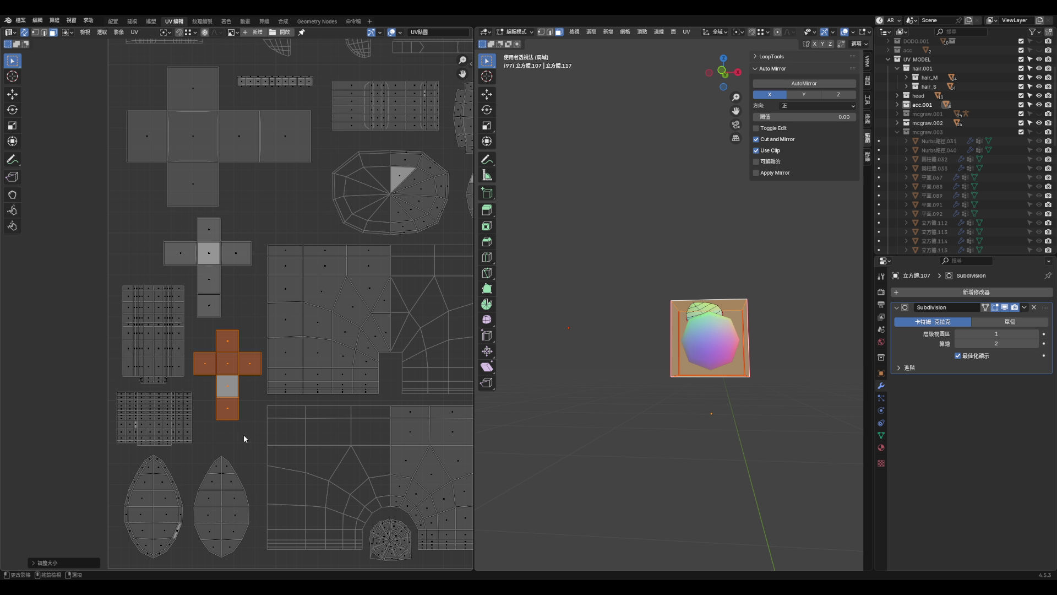
{"action": "scroll", "coordinate": [247, 434], "scroll_direction": "down", "scroll_amount": 4}
{"action": "left_click", "coordinate": [114, 365]}
{"action": "scroll", "coordinate": [123, 376], "scroll_direction": "down", "scroll_amount": 1}
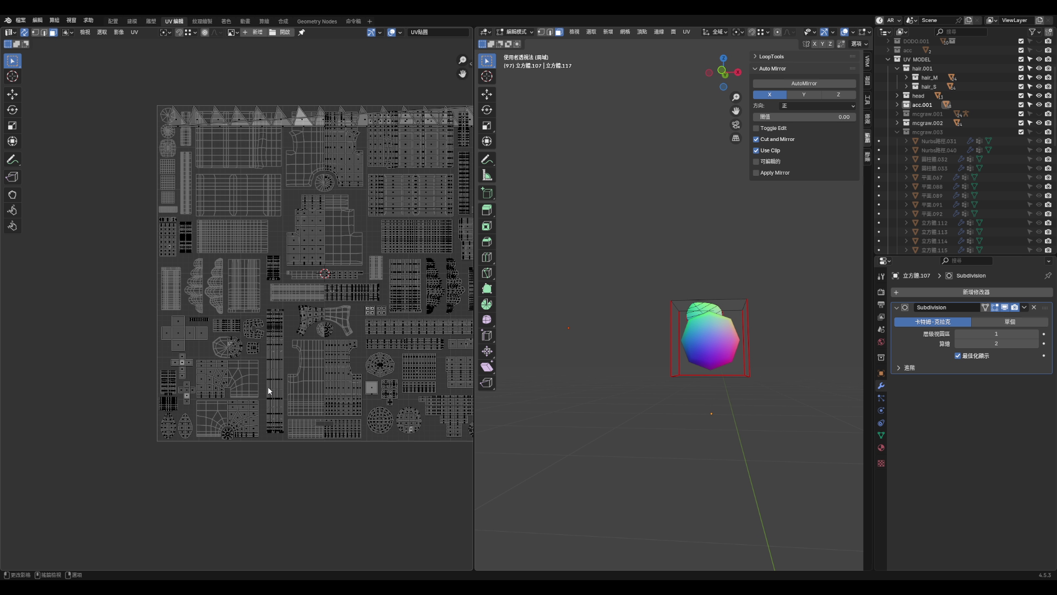
- Save the project as aqua_hoof2.blend and bring up the File commands again
{"action": "left_click", "coordinate": [20, 20]}
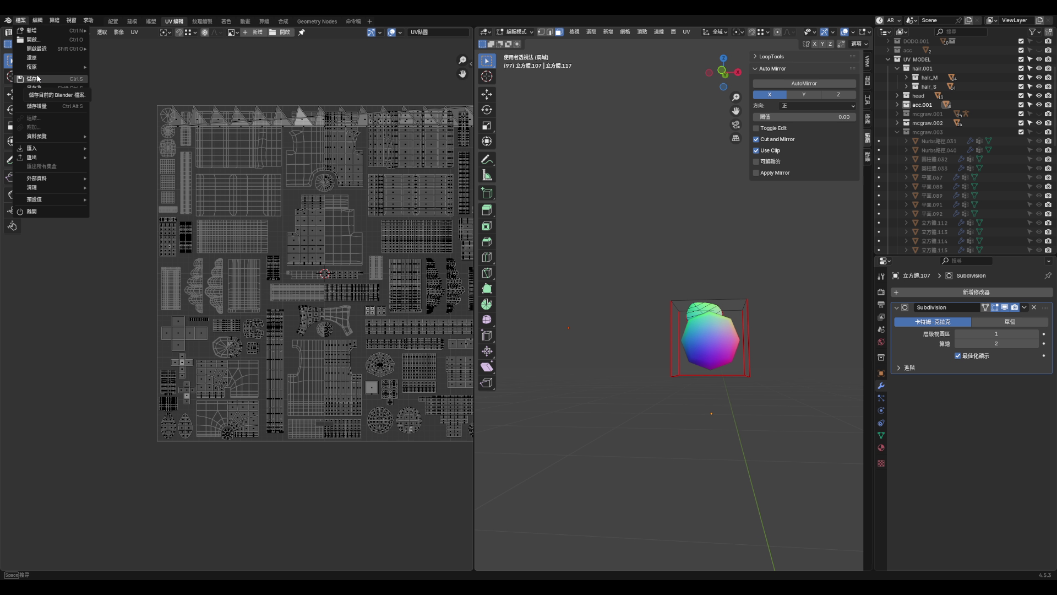
{"action": "left_click", "coordinate": [38, 78]}
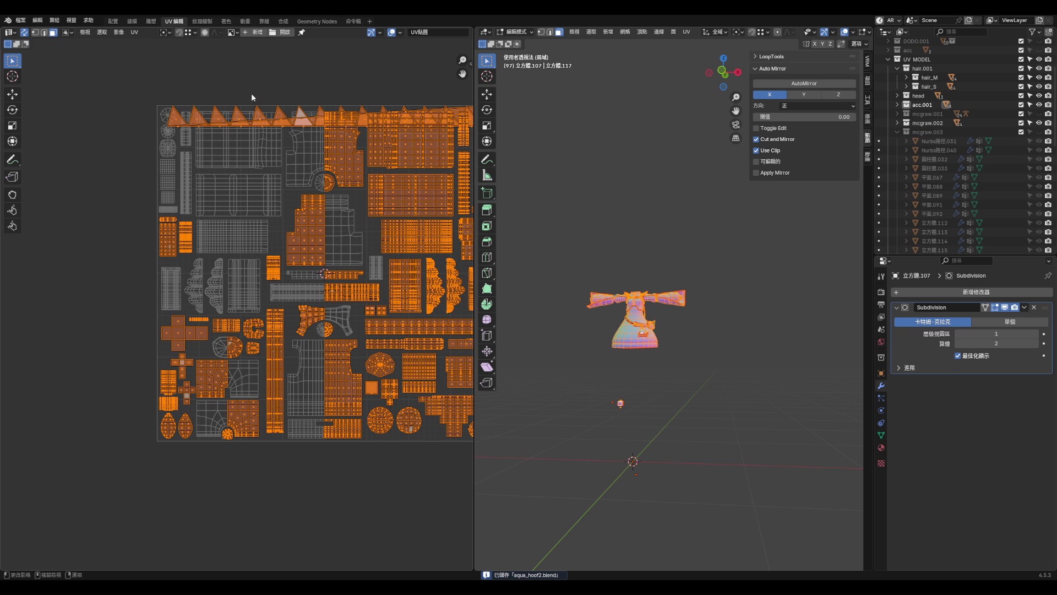
{"action": "left_click", "coordinate": [28, 22]}
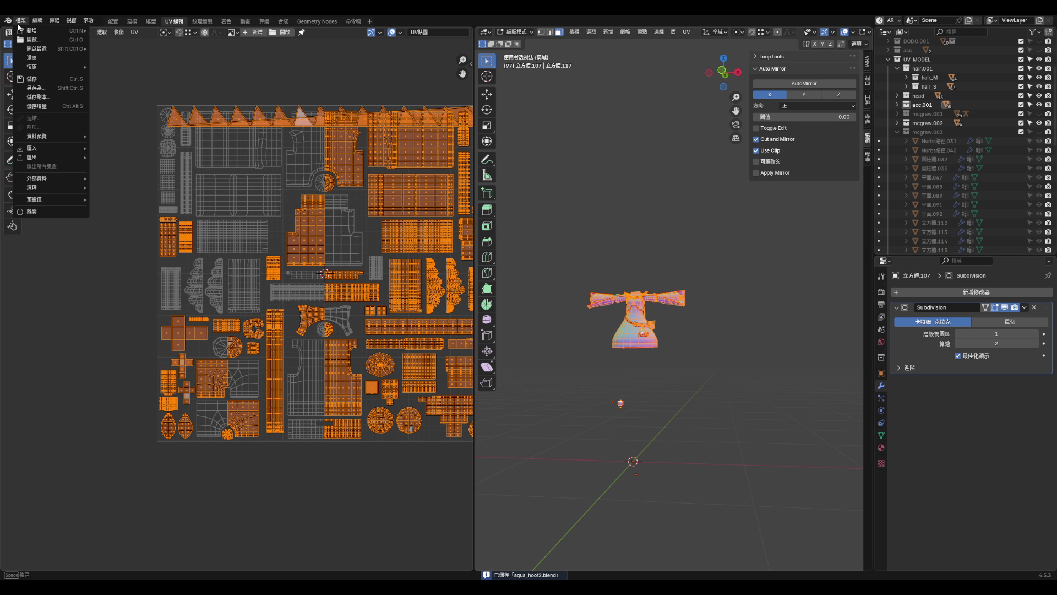
{"action": "key", "text": "F4"}
{"action": "mouse_move", "coordinate": [674, 308]}
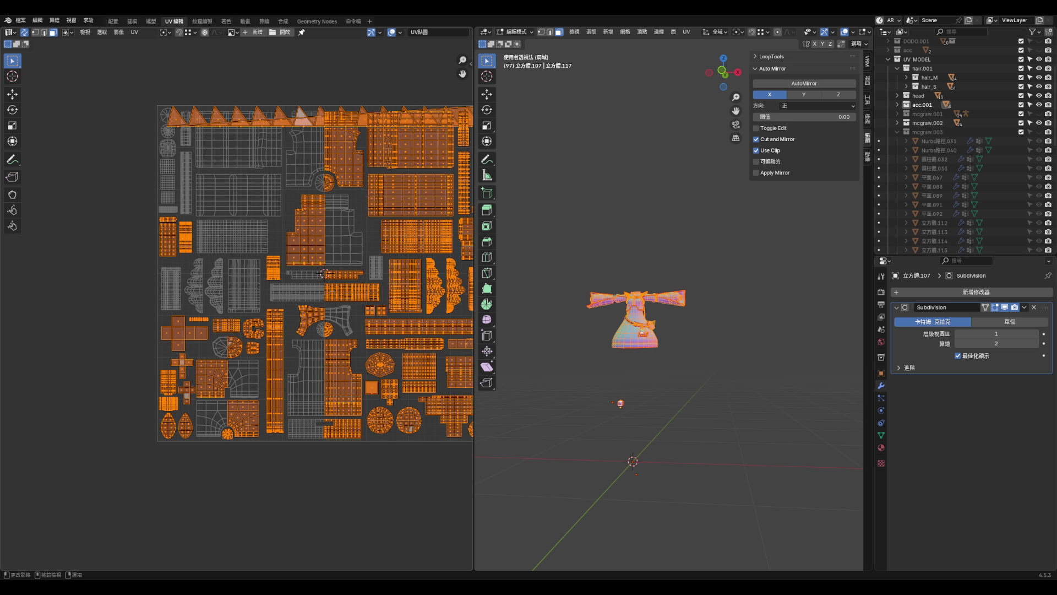
- Deselect all faces and UVs after packing the islands
{"action": "key", "text": "alt+a"}
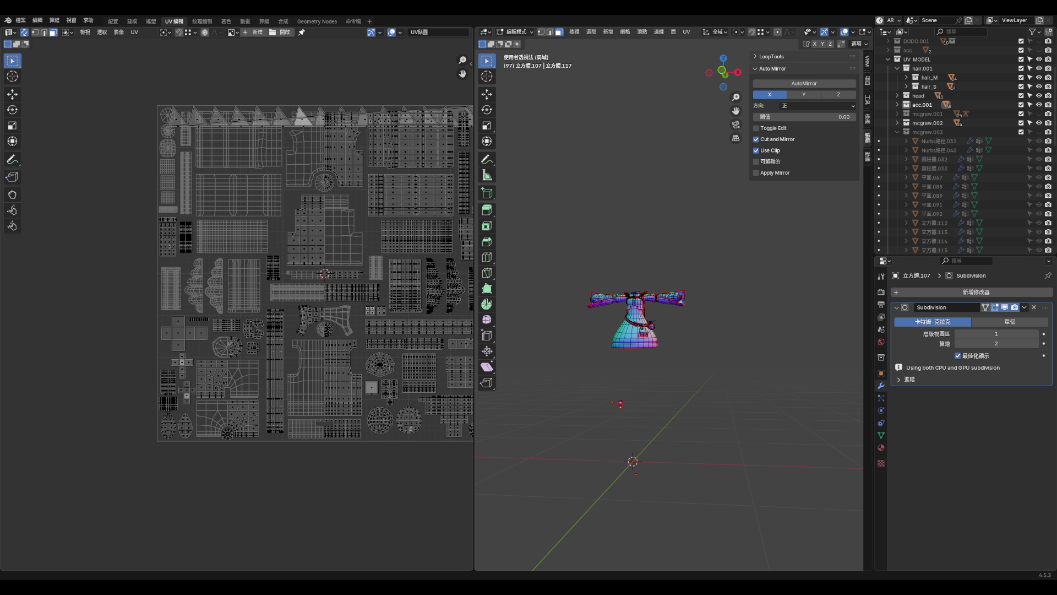
- In vertex mode, select the top triangle strip and move its UV island above the UV square
{"action": "scroll", "coordinate": [633, 300], "scroll_direction": "up", "scroll_amount": 5}
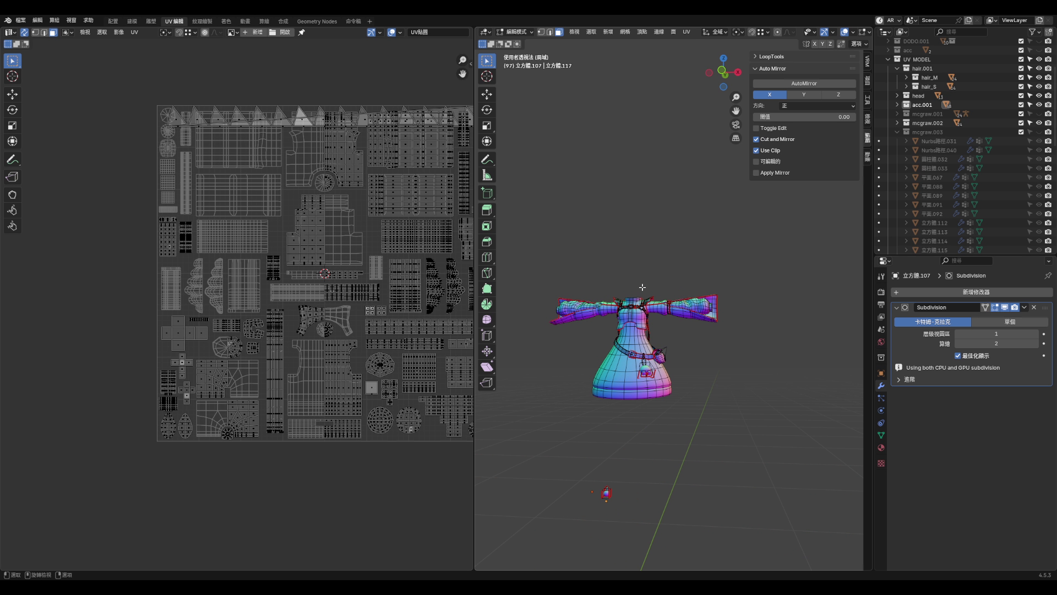
{"action": "scroll", "coordinate": [253, 207], "scroll_direction": "down", "scroll_amount": 1}
{"action": "scroll", "coordinate": [351, 147], "scroll_direction": "up", "scroll_amount": 2}
{"action": "scroll", "coordinate": [364, 165], "scroll_direction": "up", "scroll_amount": 2}
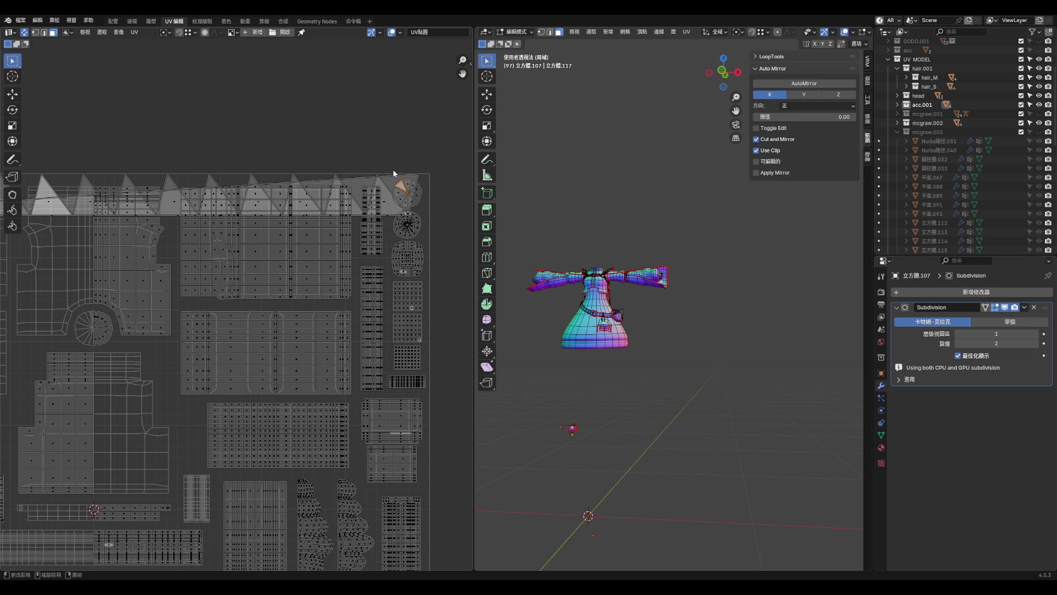
{"action": "key", "text": "1"}
{"action": "left_click", "coordinate": [380, 176], "text": "alt"}
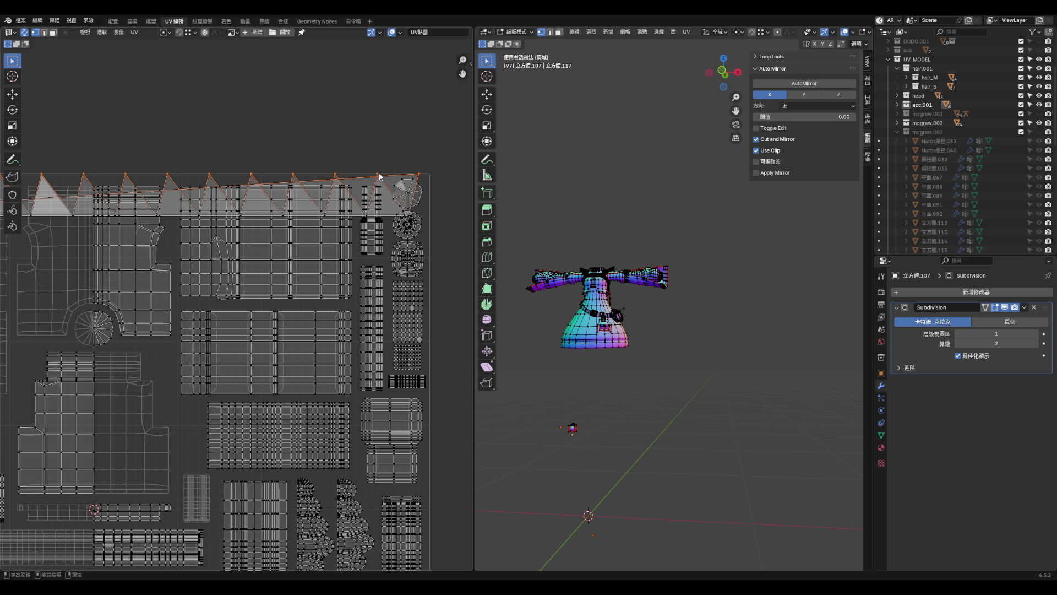
{"action": "key", "text": "l"}
{"action": "key", "text": "KP_Decimal"}
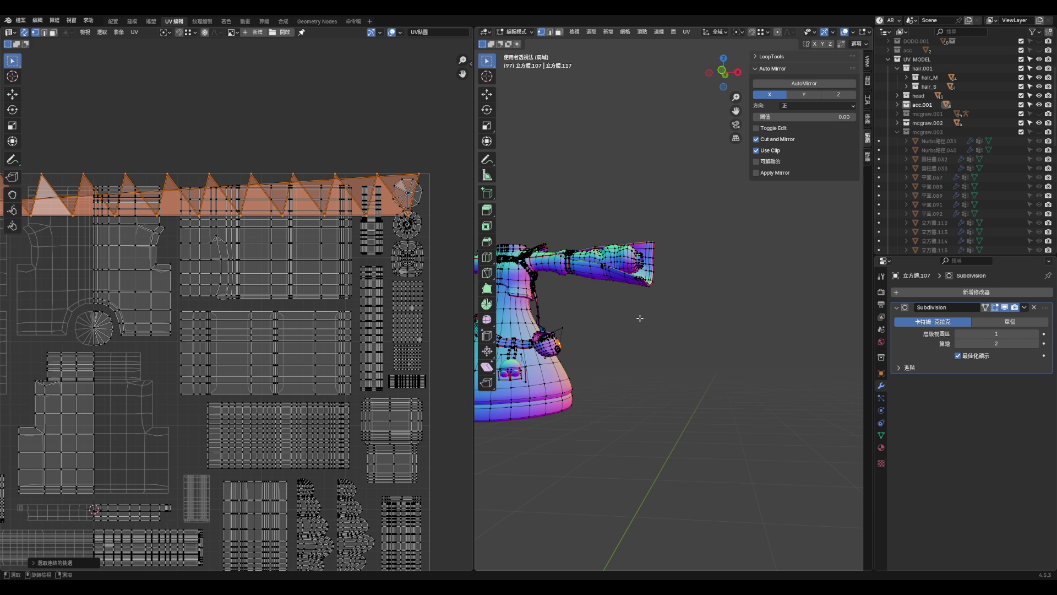
{"action": "key", "text": "KP_3"}
{"action": "scroll", "coordinate": [227, 243], "scroll_direction": "down", "scroll_amount": 5}
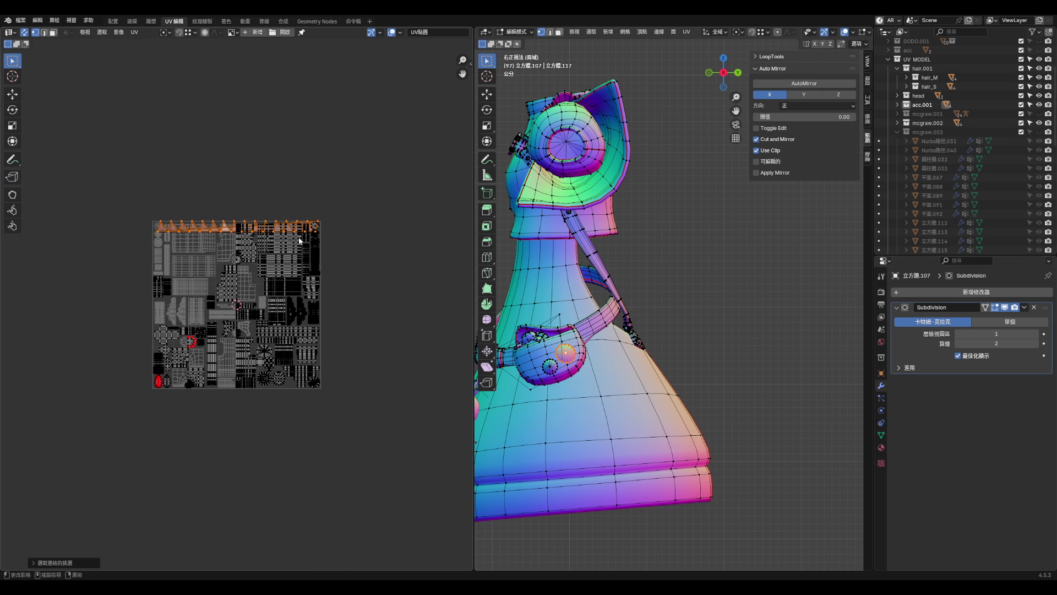
{"action": "scroll", "coordinate": [228, 242], "scroll_direction": "up", "scroll_amount": 3}
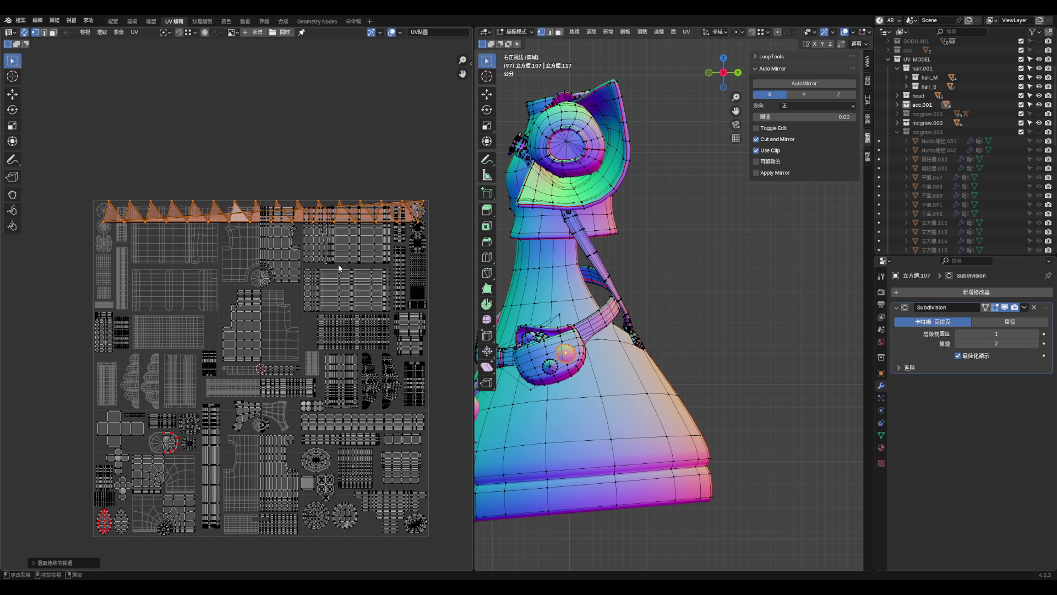
{"action": "key", "text": "g"}
{"action": "left_click", "coordinate": [385, 190]}
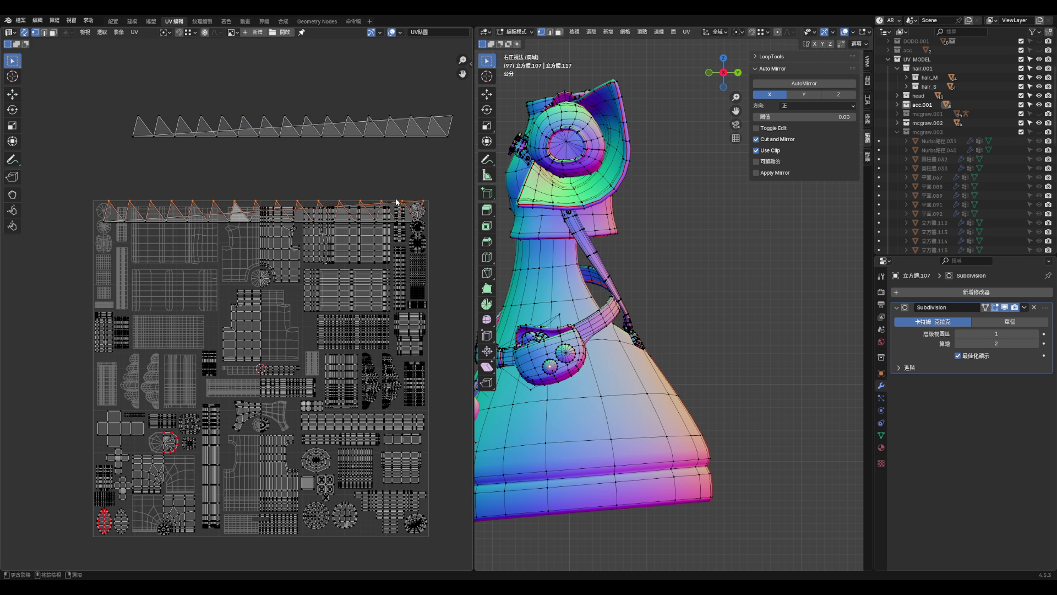
- Select the remaining triangle strip and place it in a second row above the layout
{"action": "key", "text": "l"}
{"action": "scroll", "coordinate": [308, 264], "scroll_direction": "down", "scroll_amount": 3}
{"action": "key", "text": "g"}
{"action": "left_click", "coordinate": [364, 178]}
{"action": "key", "text": "l"}
{"action": "scroll", "coordinate": [355, 193], "scroll_direction": "up", "scroll_amount": 1}
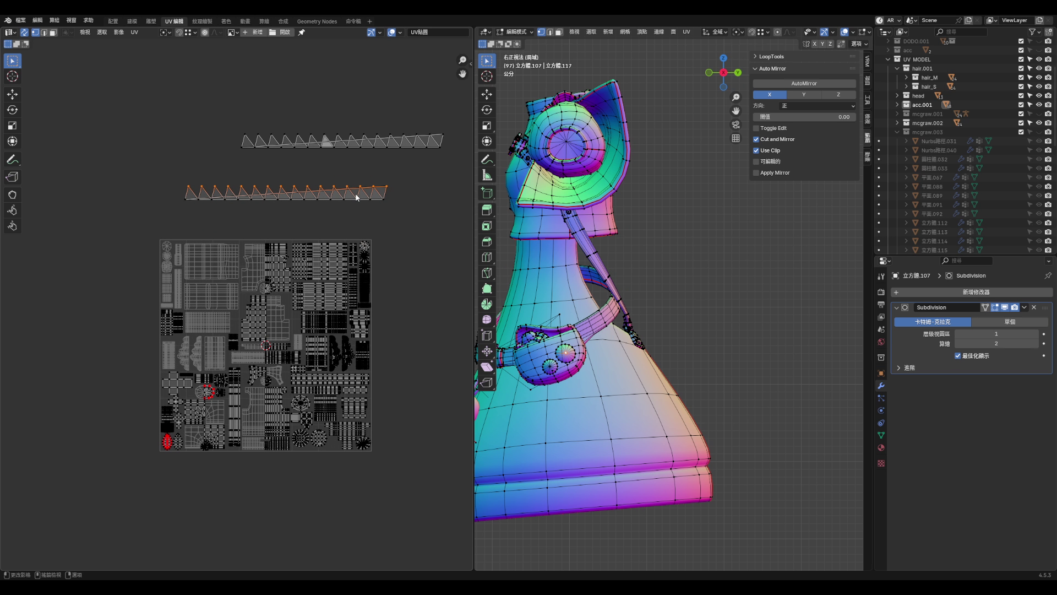
{"action": "scroll", "coordinate": [590, 367], "scroll_direction": "up", "scroll_amount": 6}
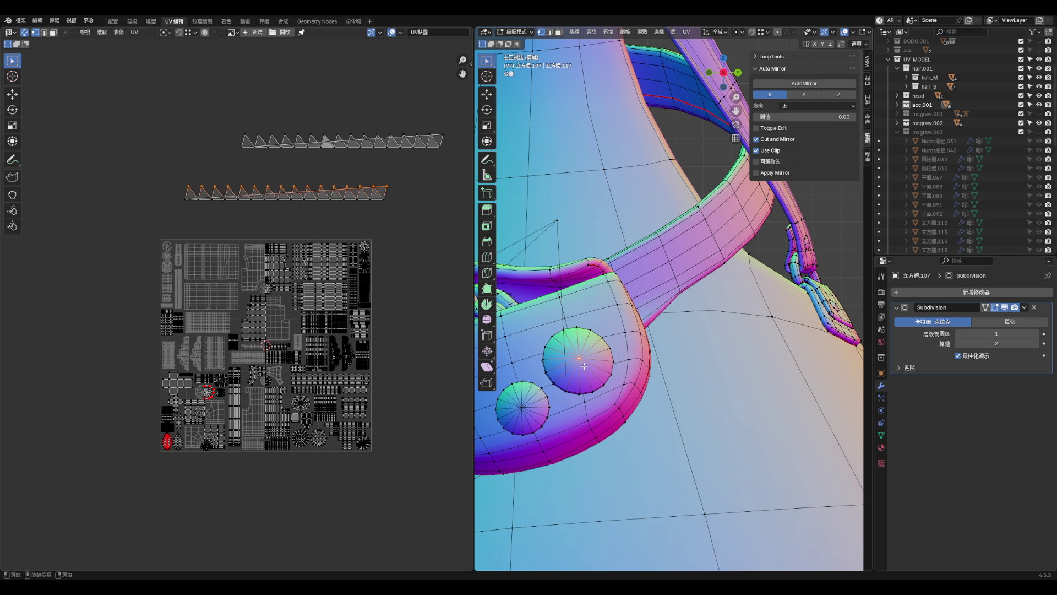
- Project the pouch button's UVs from view and place the disc island left of the layout
{"action": "key", "text": "l"}
{"action": "middle_click_drag", "start_coordinate": [585, 368], "coordinate": [588, 371]}
{"action": "key", "text": "u"}
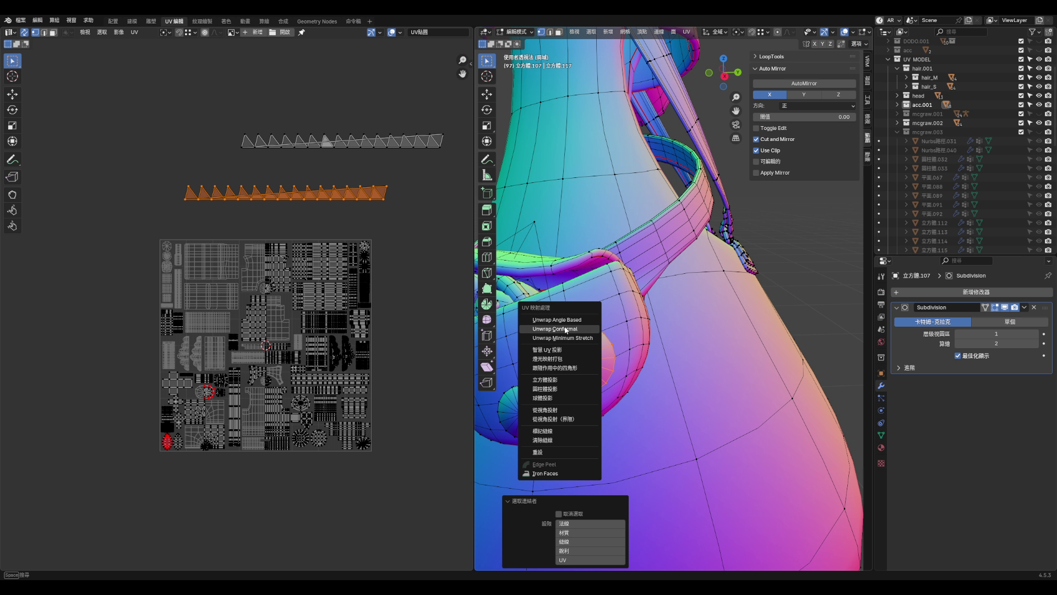
{"action": "left_click", "coordinate": [563, 323]}
{"action": "scroll", "coordinate": [574, 364], "scroll_direction": "up", "scroll_amount": 5}
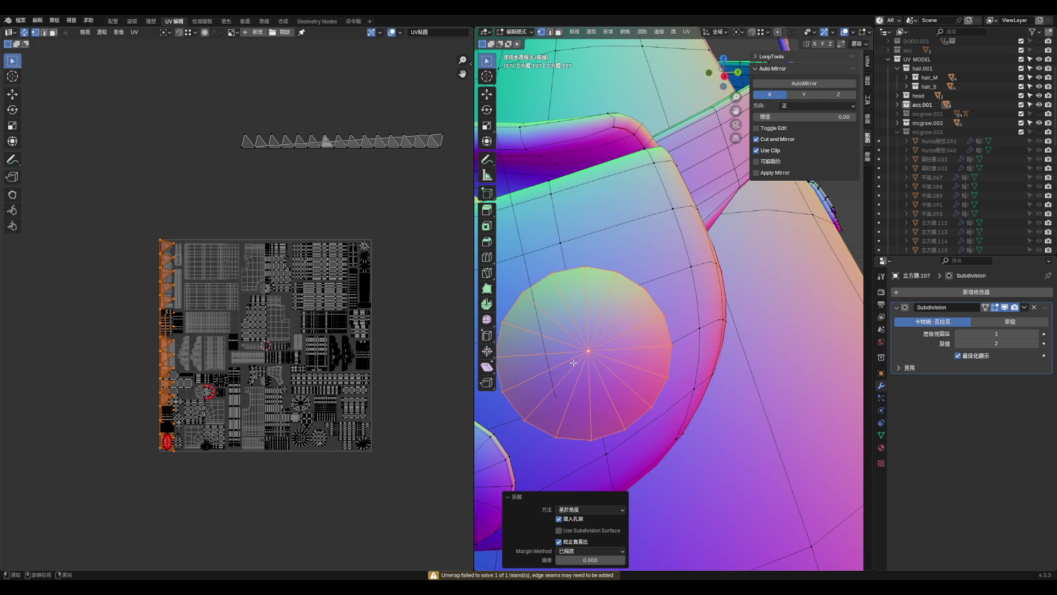
{"action": "middle_click_drag", "start_coordinate": [579, 365], "coordinate": [583, 366]}
{"action": "key", "text": "u"}
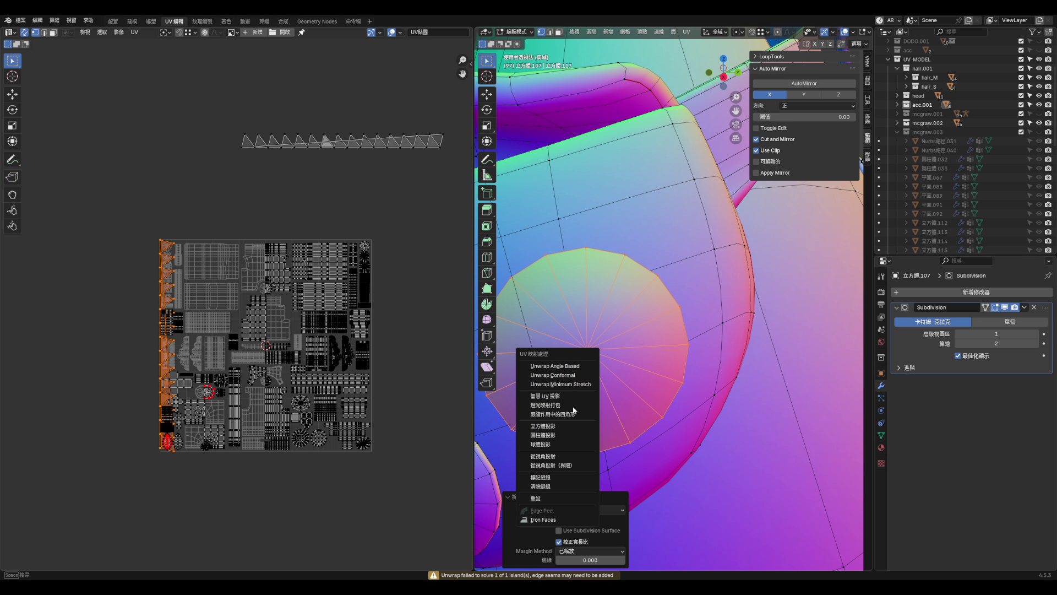
{"action": "left_click", "coordinate": [571, 455]}
{"action": "key", "text": "g"}
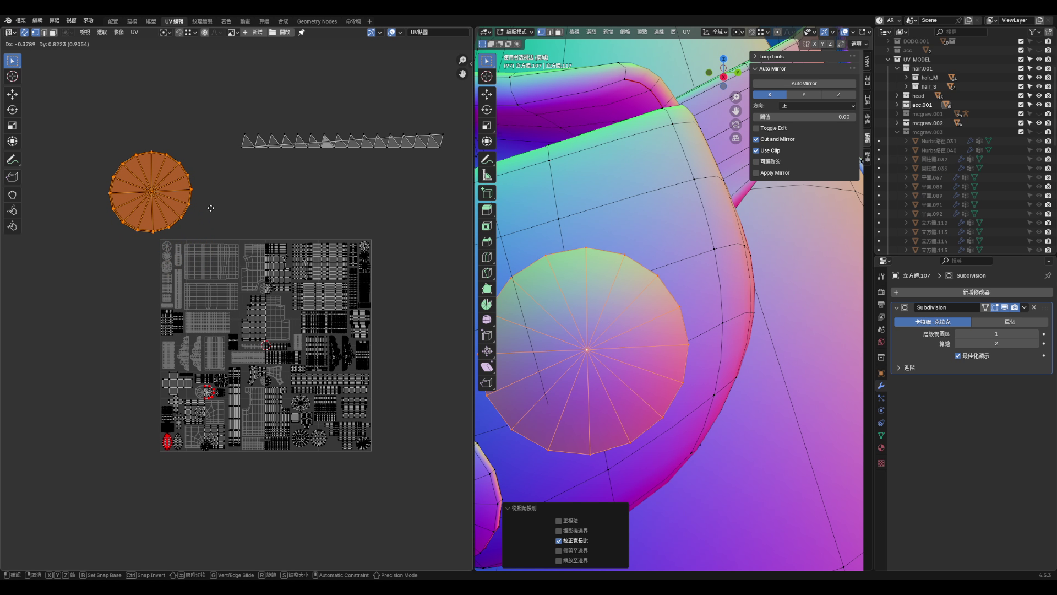
{"action": "left_click", "coordinate": [145, 174]}
- Select the button disc's rim loop and mark it as a seam via Quick Favorites
{"action": "left_click", "coordinate": [146, 156]}
{"action": "scroll", "coordinate": [134, 146], "scroll_direction": "up", "scroll_amount": 4}
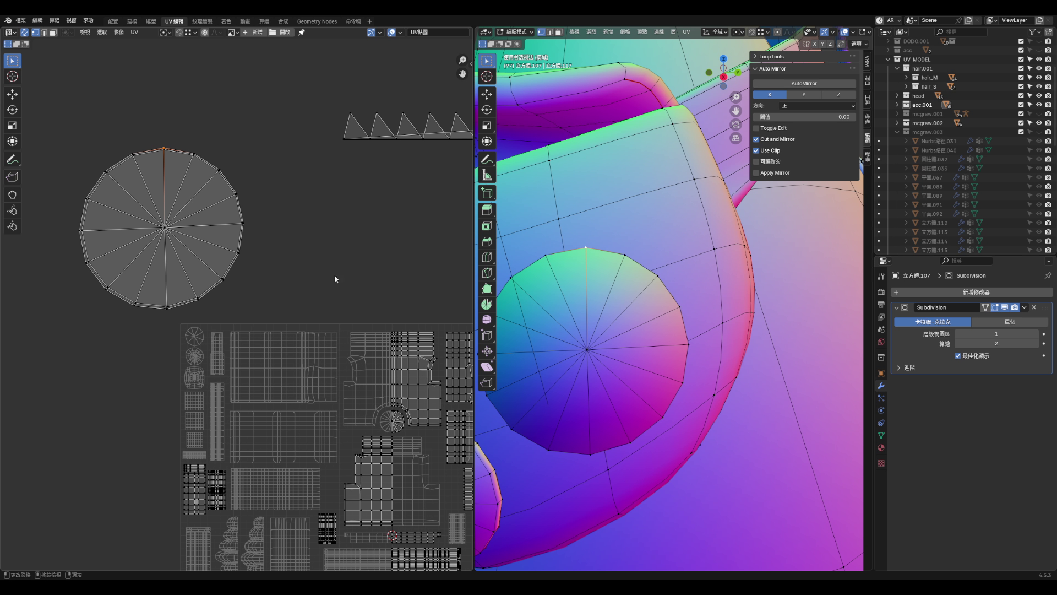
{"action": "key", "text": "l"}
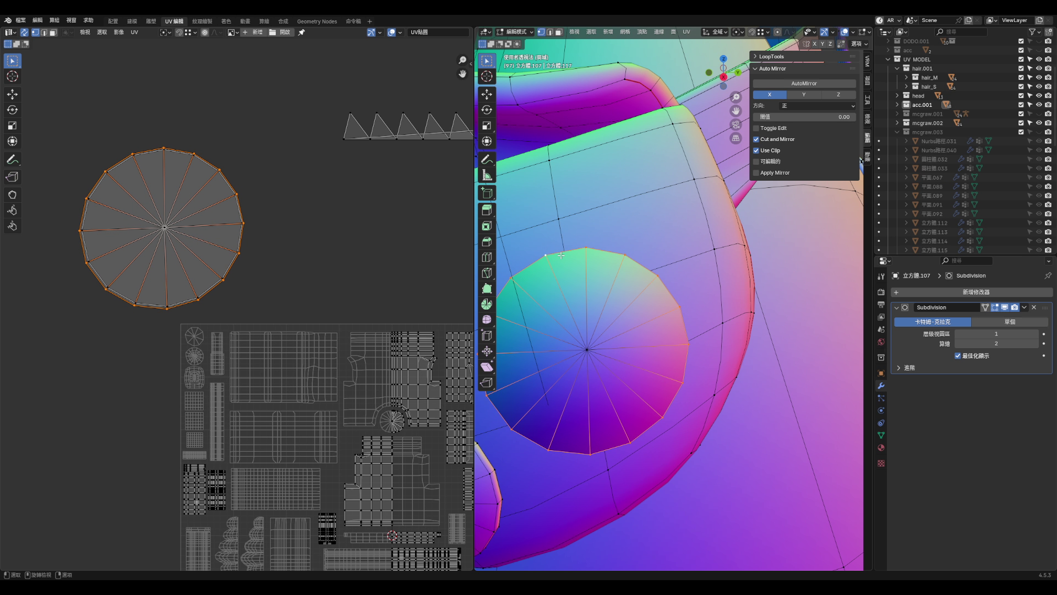
{"action": "right_click", "coordinate": [561, 254]}
{"action": "left_click", "coordinate": [568, 251], "text": "alt"}
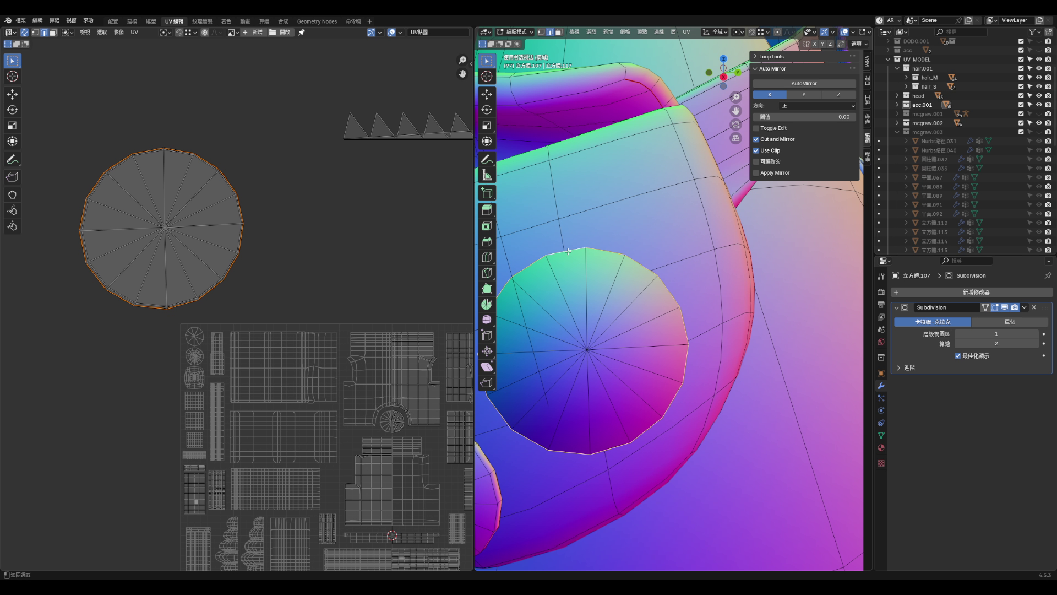
{"action": "key", "text": "q"}
{"action": "left_click", "coordinate": [569, 254]}
{"action": "mouse_move", "coordinate": [569, 254]}
{"action": "middle_mouse_down"}
{"action": "mouse_move", "coordinate": [597, 448]}
{"action": "mouse_move", "coordinate": [599, 408]}
{"action": "middle_mouse_up"}
{"action": "left_click", "coordinate": [590, 362], "text": "alt"}
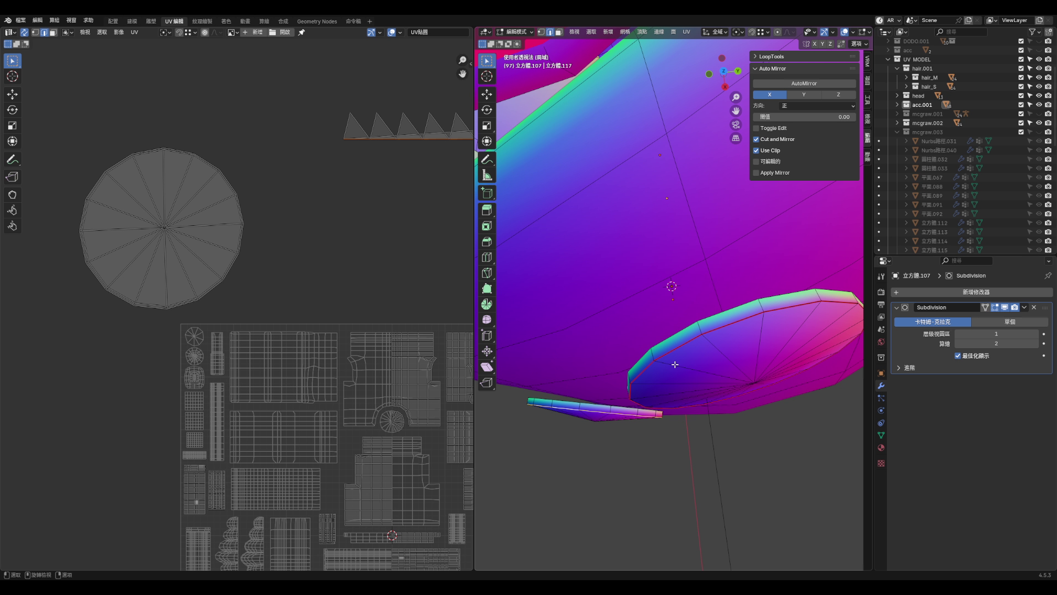
- Switch to editing 球體.010 and mark the selected loop as a seam
{"action": "middle_click_drag", "start_coordinate": [675, 365], "coordinate": [720, 328]}
{"action": "key", "text": "ctrl+l"}
{"action": "key", "text": "a"}
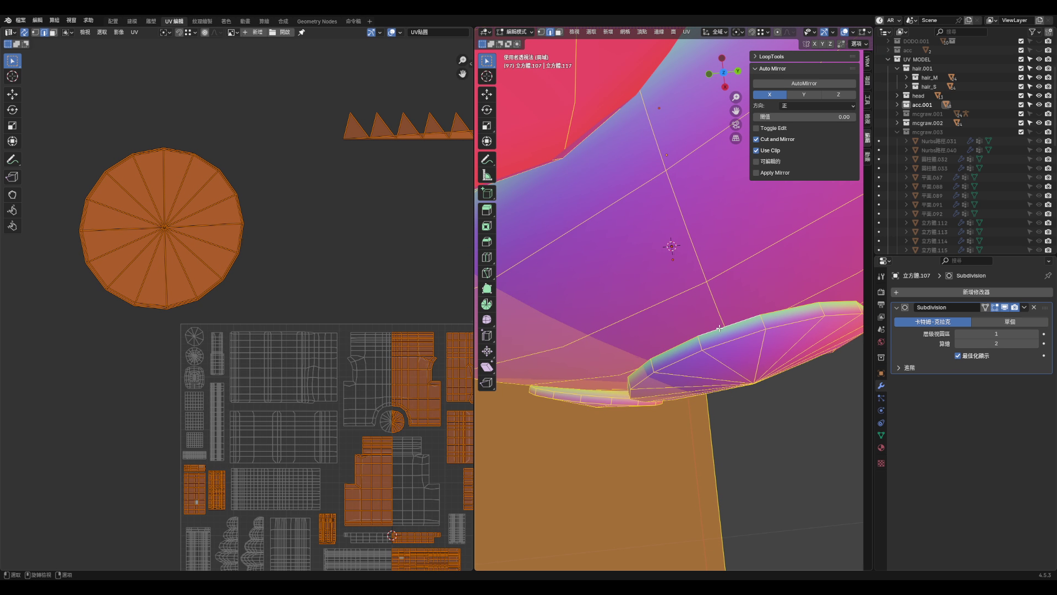
{"action": "left_click", "coordinate": [719, 328]}
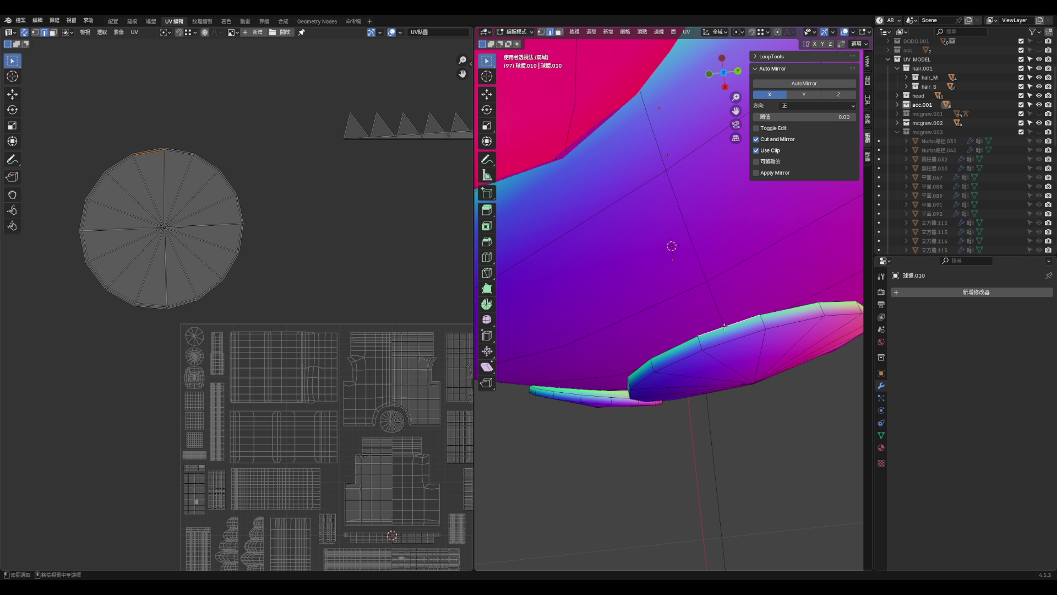
{"action": "key", "text": "q"}
{"action": "left_click", "coordinate": [723, 325]}
{"action": "scroll", "coordinate": [598, 391], "scroll_direction": "up", "scroll_amount": 2}
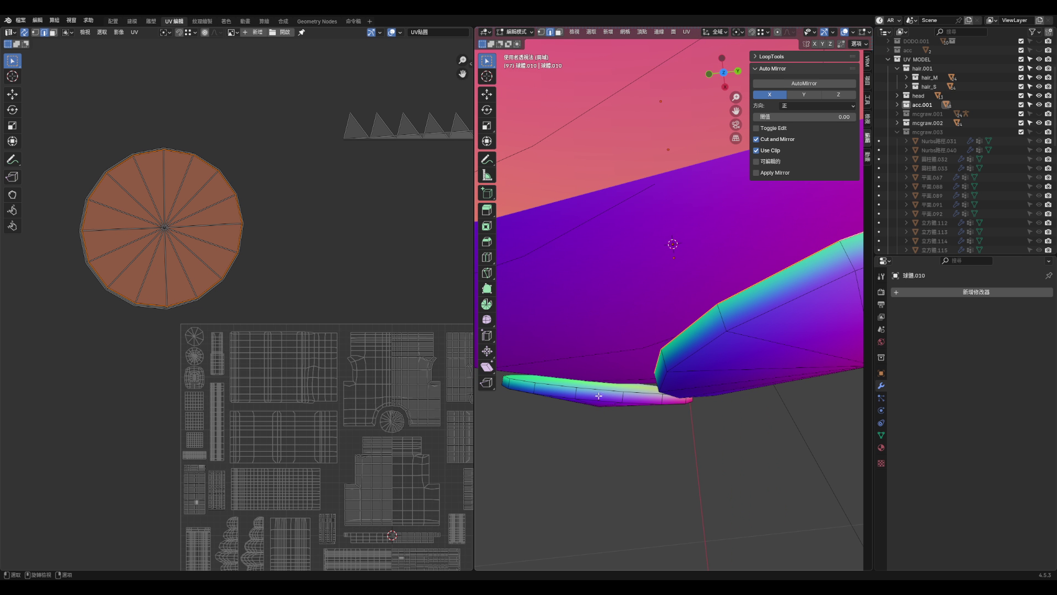
{"action": "key", "text": "alt+m"}
{"action": "key", "text": "Escape"}
- Select the strip's top edge loop and turn off see-through display
{"action": "mouse_move", "coordinate": [603, 393]}
{"action": "middle_mouse_down"}
{"action": "mouse_move", "coordinate": [589, 363]}
{"action": "mouse_move", "coordinate": [650, 347]}
{"action": "middle_mouse_up"}
{"action": "left_click", "coordinate": [616, 361], "text": "alt"}
{"action": "key", "text": "alt+z"}
{"action": "scroll", "coordinate": [698, 334], "scroll_direction": "up", "scroll_amount": 3}
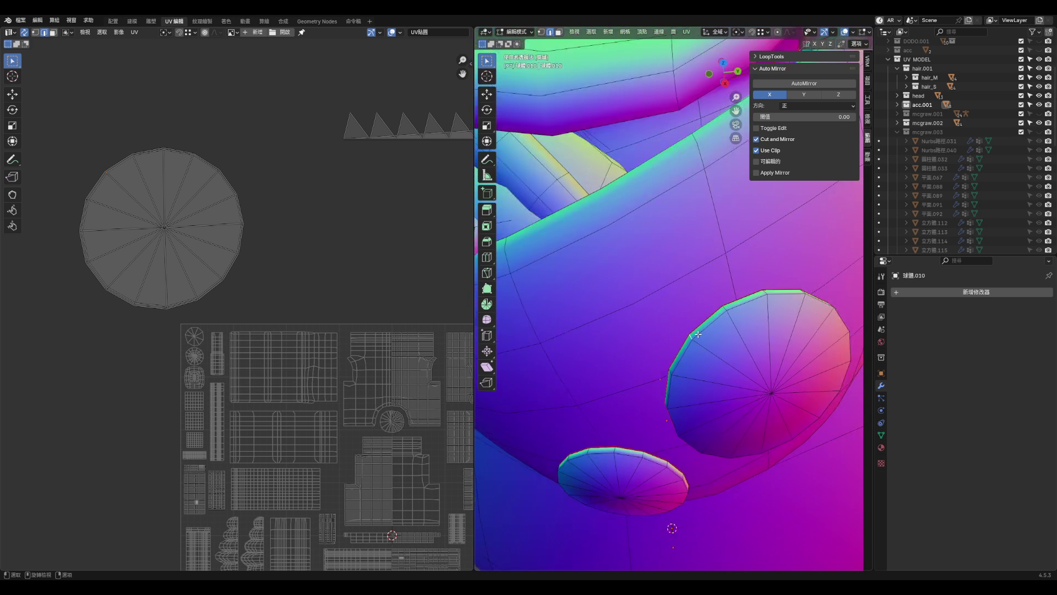
{"action": "scroll", "coordinate": [698, 334], "scroll_direction": "down", "scroll_amount": 5}
{"action": "scroll", "coordinate": [367, 285], "scroll_direction": "down", "scroll_amount": 3}
{"action": "scroll", "coordinate": [736, 366], "scroll_direction": "up", "scroll_amount": 5}
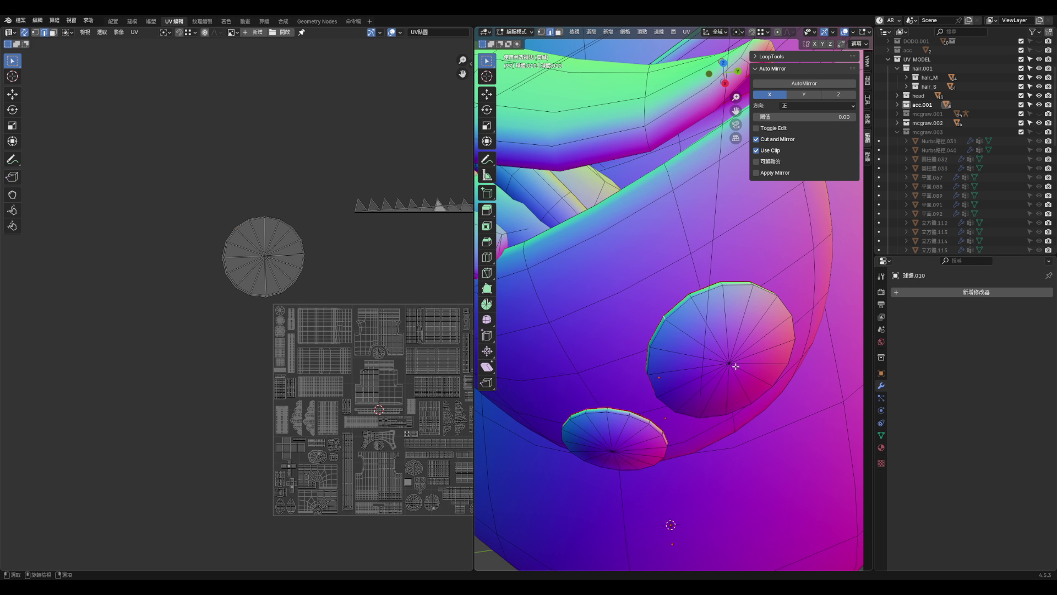
- Select the whole round cap disc in face select mode
{"action": "mouse_move", "coordinate": [735, 367]}
{"action": "middle_mouse_down"}
{"action": "mouse_move", "coordinate": [697, 323]}
{"action": "mouse_move", "coordinate": [726, 389]}
{"action": "middle_mouse_up"}
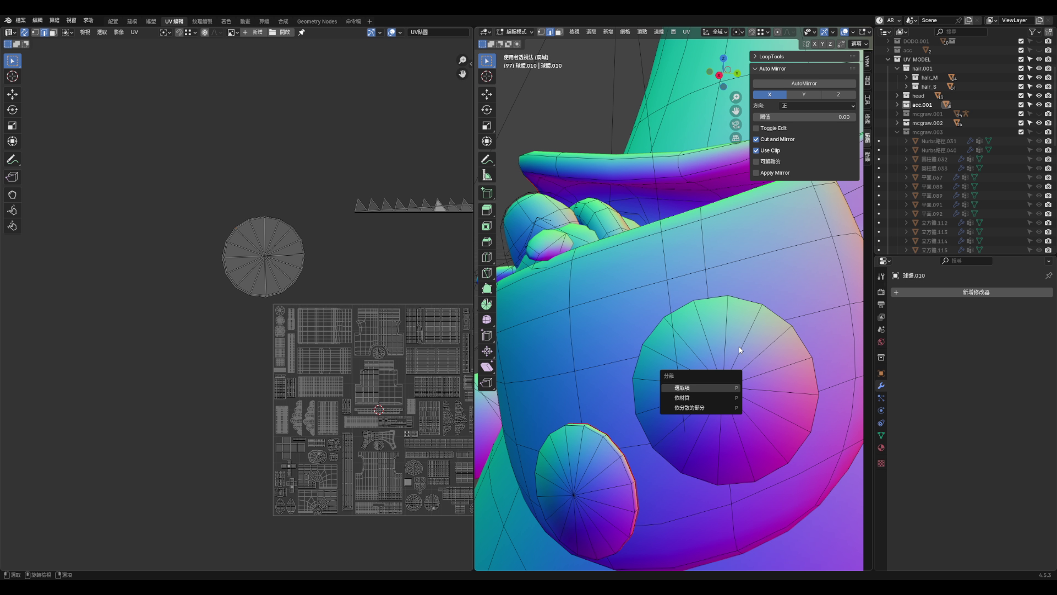
{"action": "key", "text": "l"}
{"action": "middle_click_drag", "start_coordinate": [739, 383], "coordinate": [742, 394]}
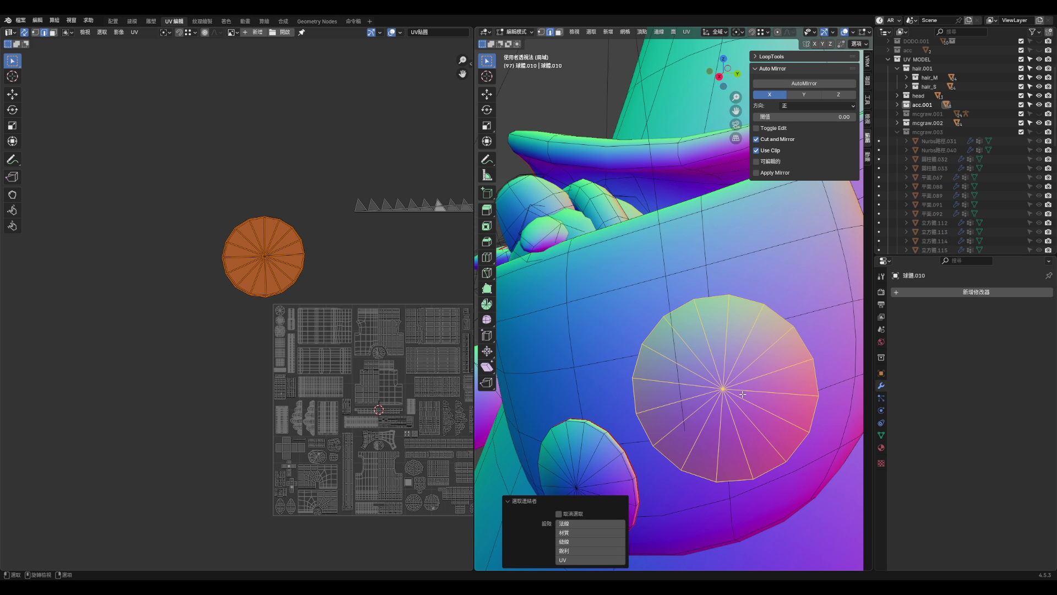
{"action": "key", "text": "1"}
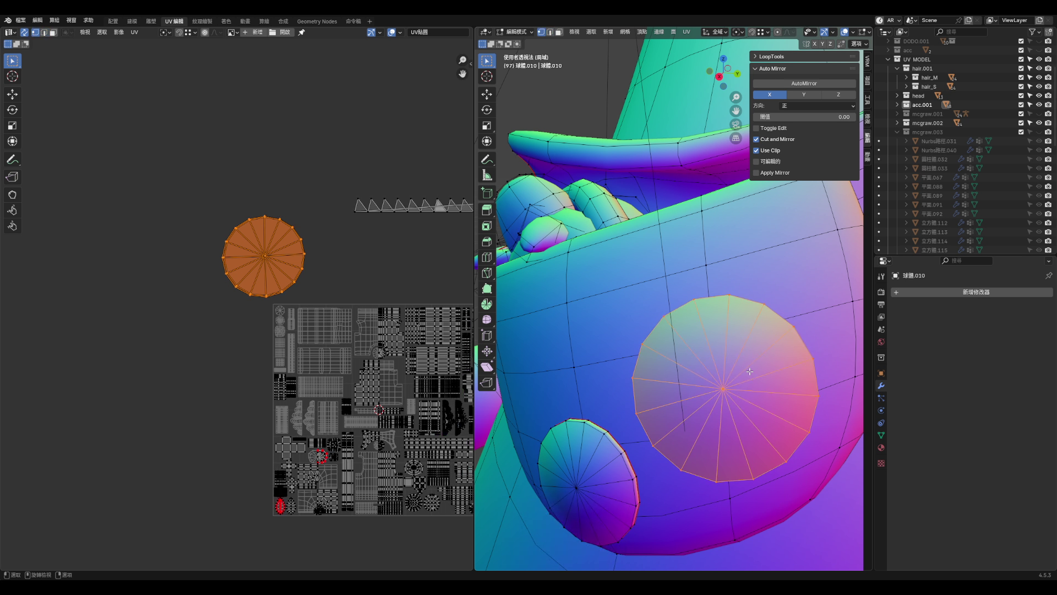
{"action": "scroll", "coordinate": [274, 257], "scroll_direction": "up", "scroll_amount": 3}
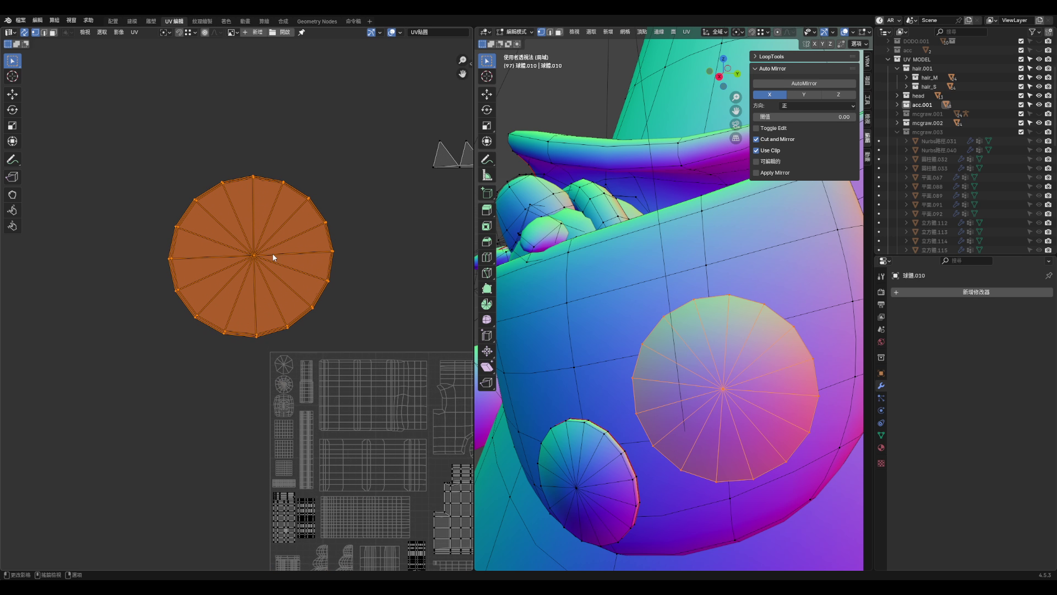
{"action": "left_click", "coordinate": [202, 134]}
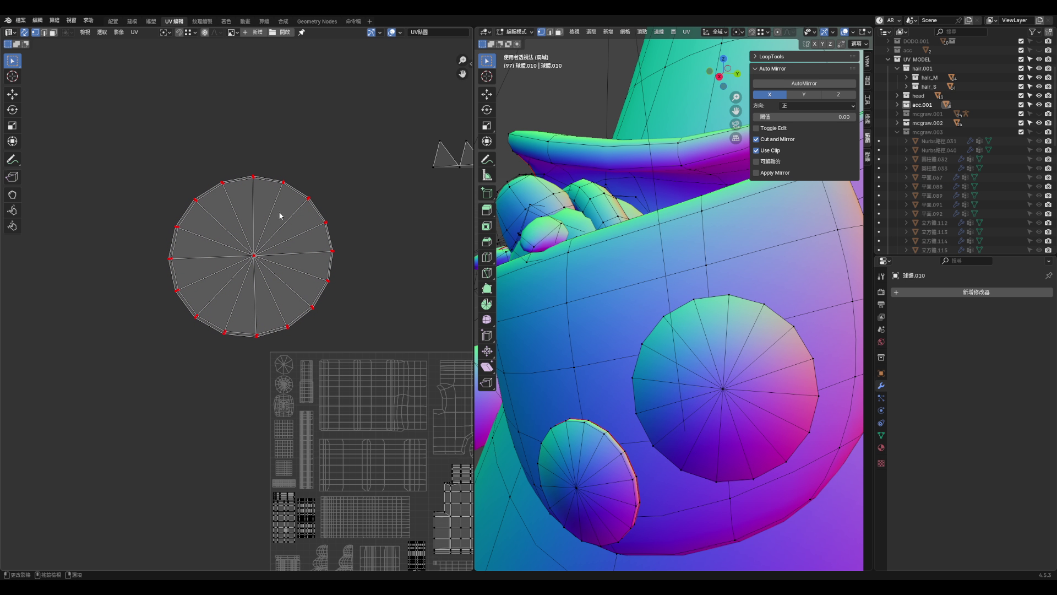
{"action": "left_click", "coordinate": [715, 390]}
{"action": "key", "text": "3"}
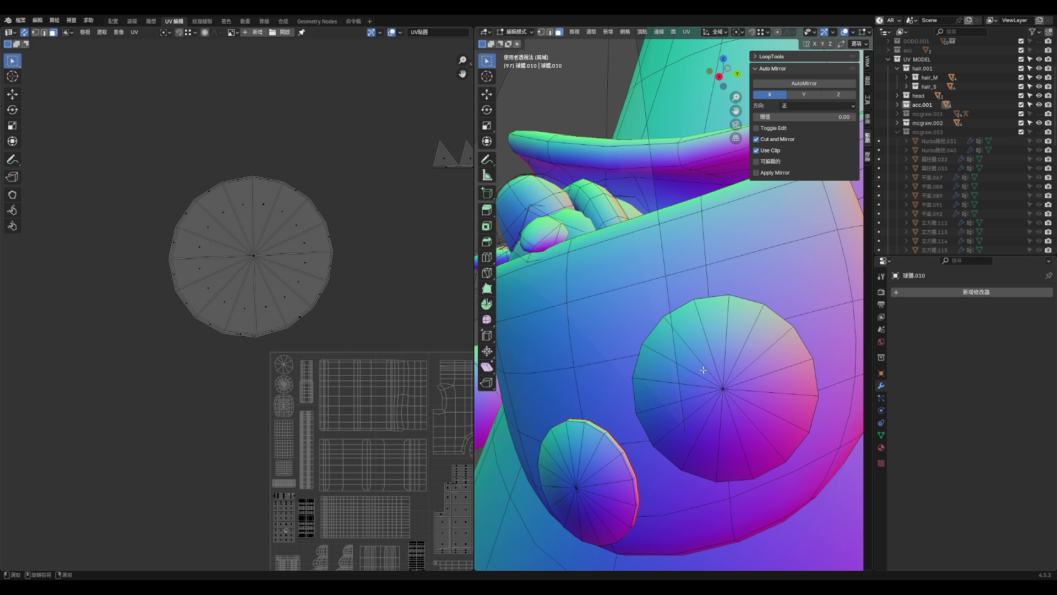
{"action": "key", "text": "l"}
- Re-unwrap the disc with Unwrap Conformal and move its island beside the packed square
{"action": "key", "text": "u"}
{"action": "left_click", "coordinate": [691, 278]}
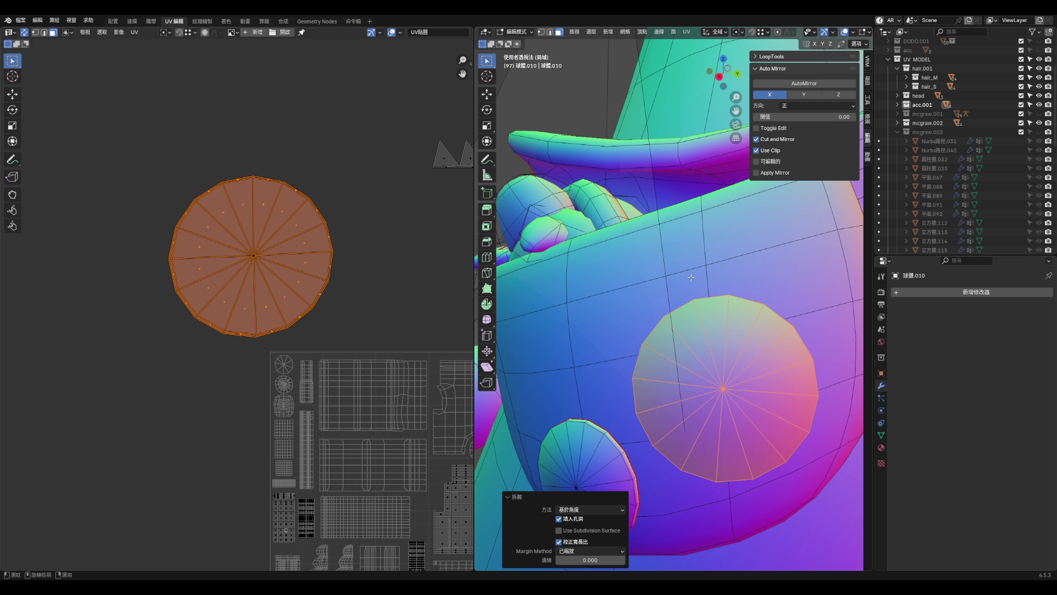
{"action": "mouse_move", "coordinate": [710, 360]}
{"action": "middle_mouse_down"}
{"action": "mouse_move", "coordinate": [798, 354]}
{"action": "mouse_move", "coordinate": [831, 337]}
{"action": "mouse_move", "coordinate": [712, 378]}
{"action": "middle_mouse_up"}
{"action": "key", "text": "u"}
{"action": "key", "text": "Escape"}
{"action": "key", "text": "u"}
{"action": "left_click", "coordinate": [680, 388]}
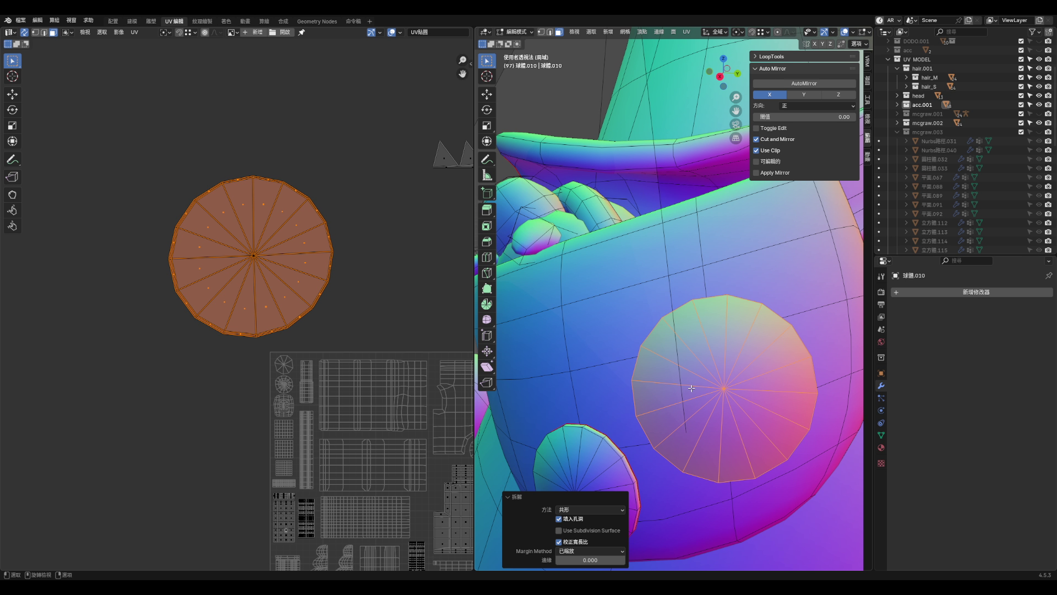
{"action": "scroll", "coordinate": [259, 212], "scroll_direction": "up", "scroll_amount": 2}
{"action": "key", "text": "g"}
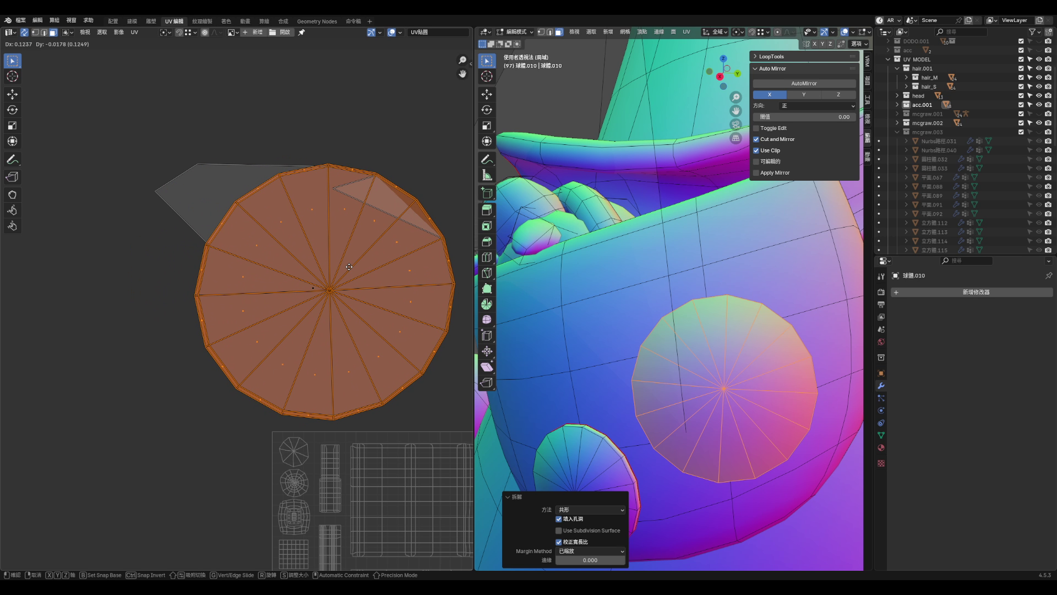
{"action": "left_click", "coordinate": [207, 338]}
- Inspect the triangular flaps at the island's top in vertex and face select modes
{"action": "key", "text": "alt+a"}
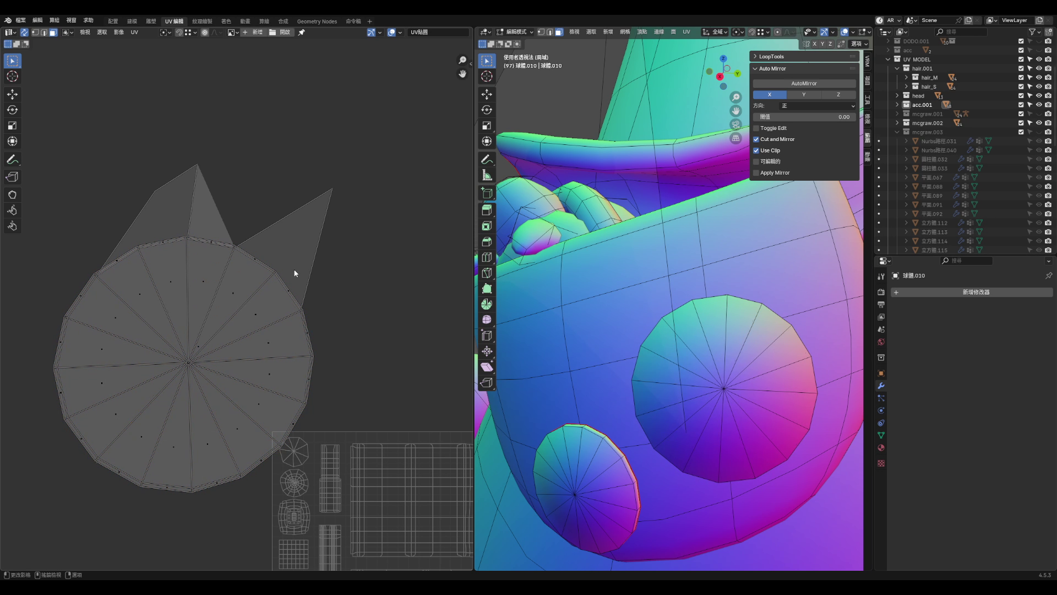
{"action": "scroll", "coordinate": [409, 265], "scroll_direction": "down", "scroll_amount": 1}
{"action": "scroll", "coordinate": [317, 255], "scroll_direction": "up", "scroll_amount": 5}
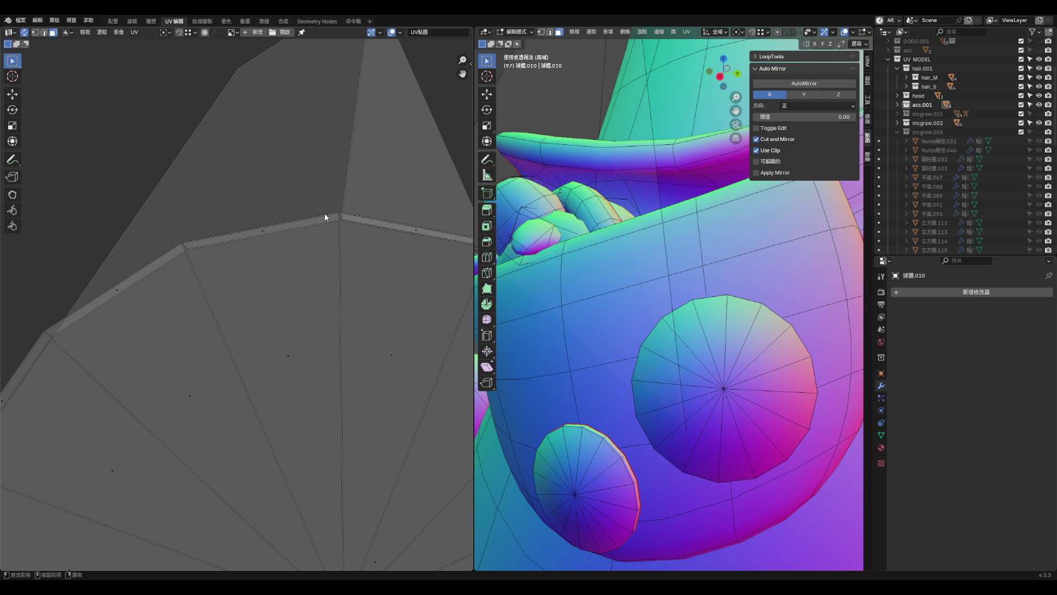
{"action": "left_click", "coordinate": [190, 252]}
{"action": "key", "text": "1"}
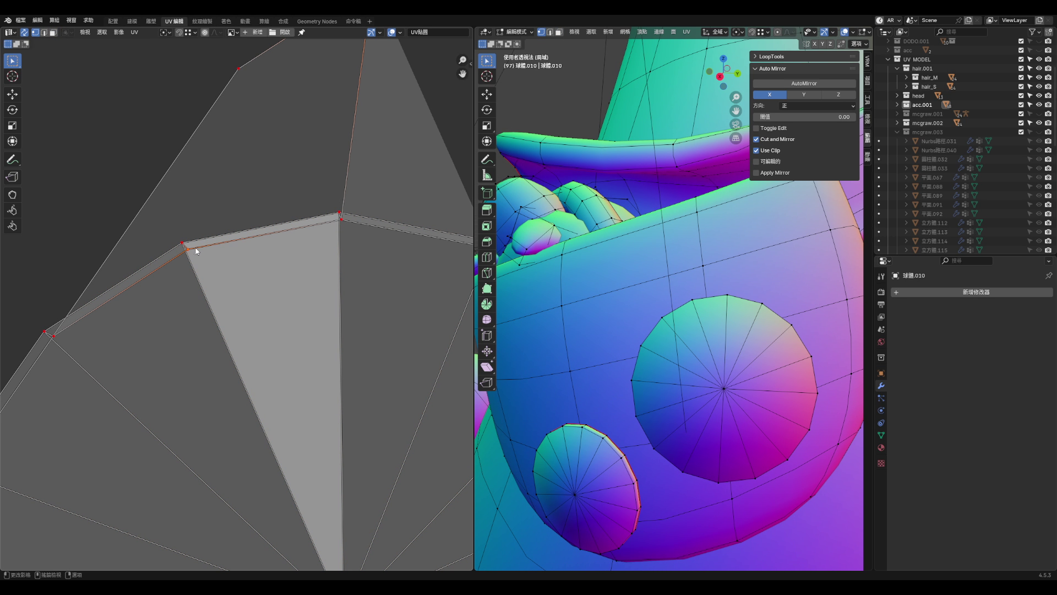
{"action": "scroll", "coordinate": [242, 242], "scroll_direction": "down", "scroll_amount": 5}
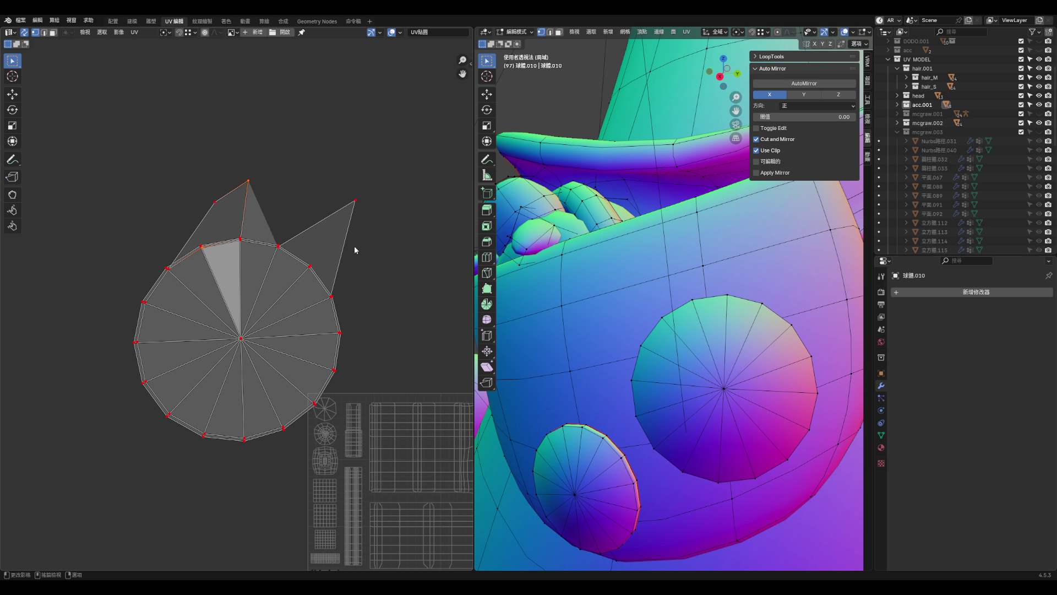
{"action": "key", "text": "3"}
{"action": "mouse_move", "coordinate": [669, 317]}
{"action": "middle_mouse_down"}
{"action": "mouse_move", "coordinate": [700, 353]}
{"action": "mouse_move", "coordinate": [774, 371]}
{"action": "mouse_move", "coordinate": [755, 366]}
{"action": "middle_mouse_up"}
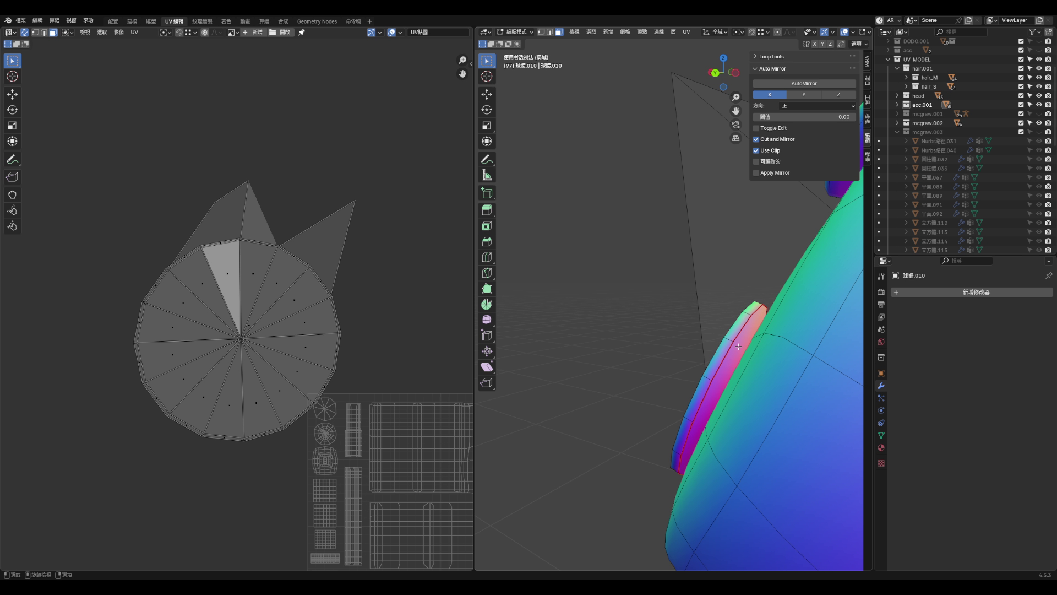
- Unwrap the whole disc with the Angle Based method
{"action": "key", "text": "l"}
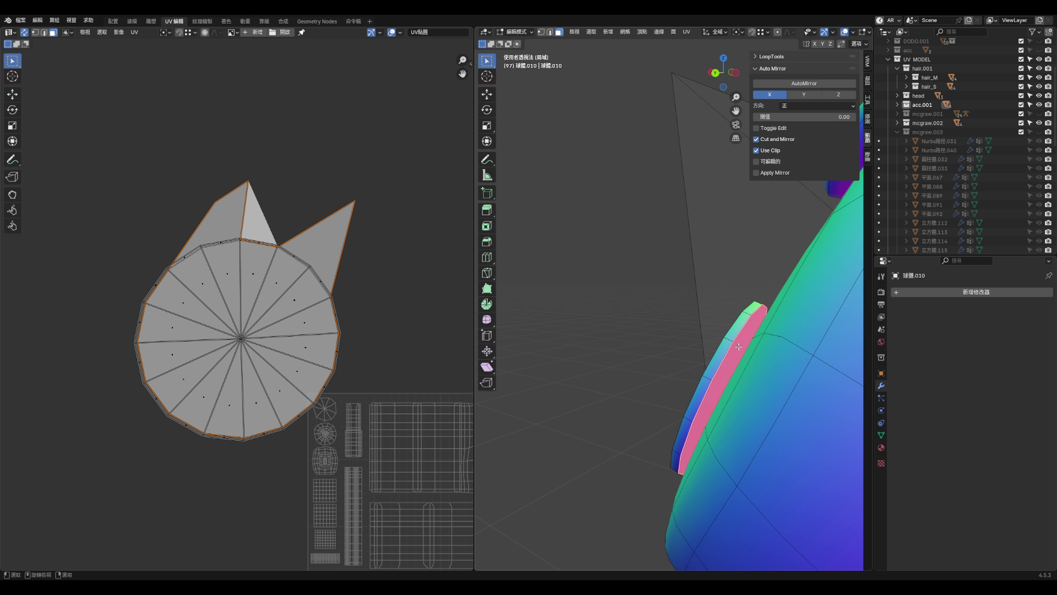
{"action": "key", "text": "u"}
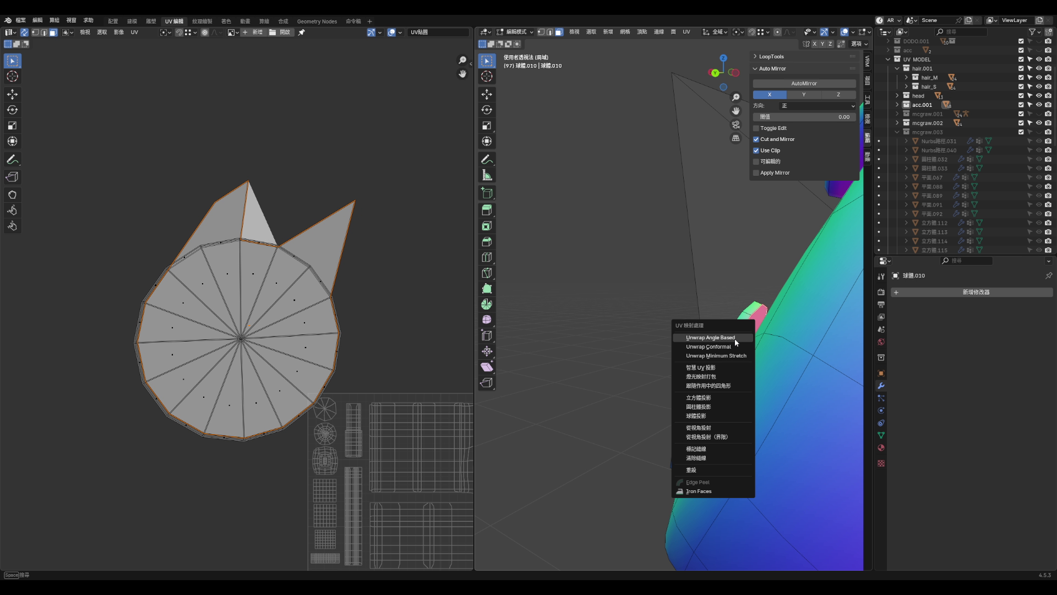
{"action": "left_click", "coordinate": [737, 340]}
{"action": "mouse_move", "coordinate": [730, 371]}
{"action": "middle_mouse_down"}
{"action": "mouse_move", "coordinate": [719, 372]}
{"action": "mouse_move", "coordinate": [687, 428]}
{"action": "mouse_move", "coordinate": [724, 358]}
{"action": "middle_mouse_up"}
{"action": "left_click", "coordinate": [710, 372]}
- Loop-select the pink rim strip, then pick the stray triangular face beside the disc
{"action": "left_click", "coordinate": [724, 357], "text": "alt"}
{"action": "key", "text": "3"}
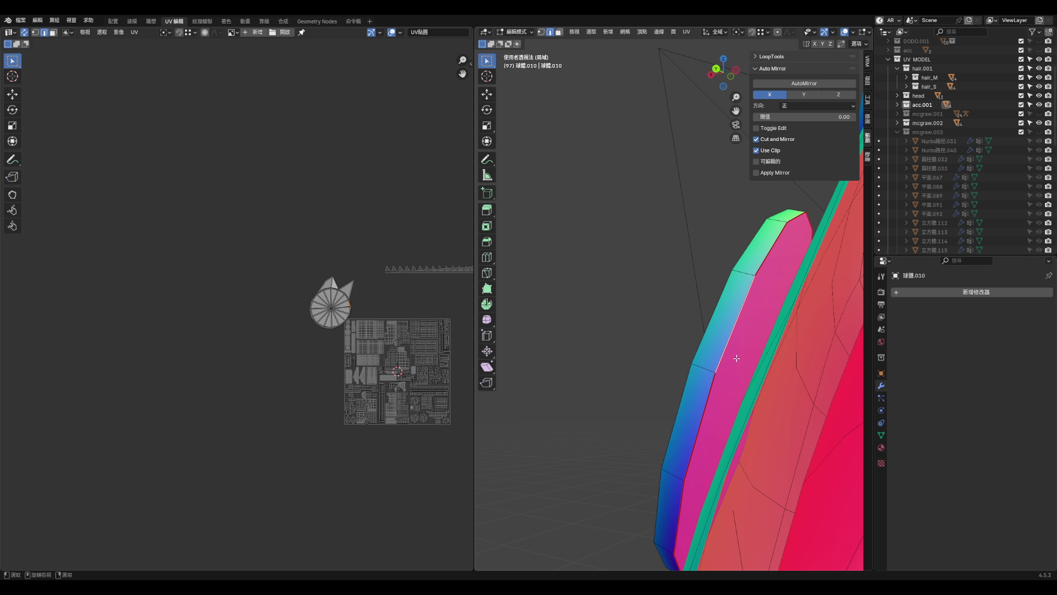
{"action": "left_click", "coordinate": [742, 364], "text": "alt"}
{"action": "key", "text": "g"}
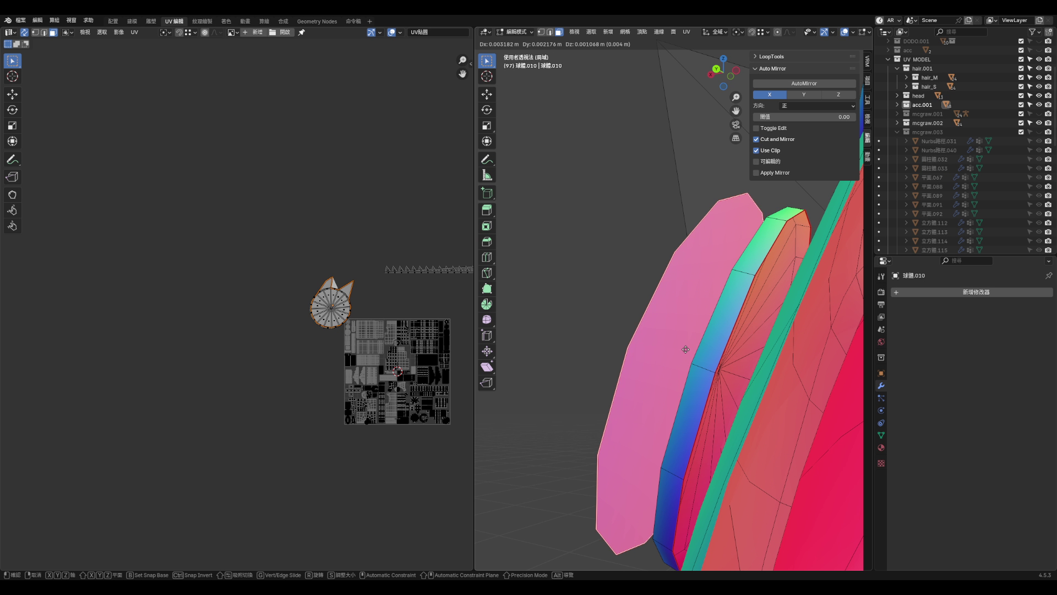
{"action": "key", "text": "Escape"}
{"action": "key", "text": "a"}
{"action": "mouse_move", "coordinate": [642, 342]}
{"action": "middle_mouse_down"}
{"action": "mouse_move", "coordinate": [652, 345]}
{"action": "mouse_move", "coordinate": [597, 354]}
{"action": "mouse_move", "coordinate": [631, 369]}
{"action": "middle_mouse_up"}
{"action": "key", "text": "alt+a"}
{"action": "left_click", "coordinate": [636, 361]}
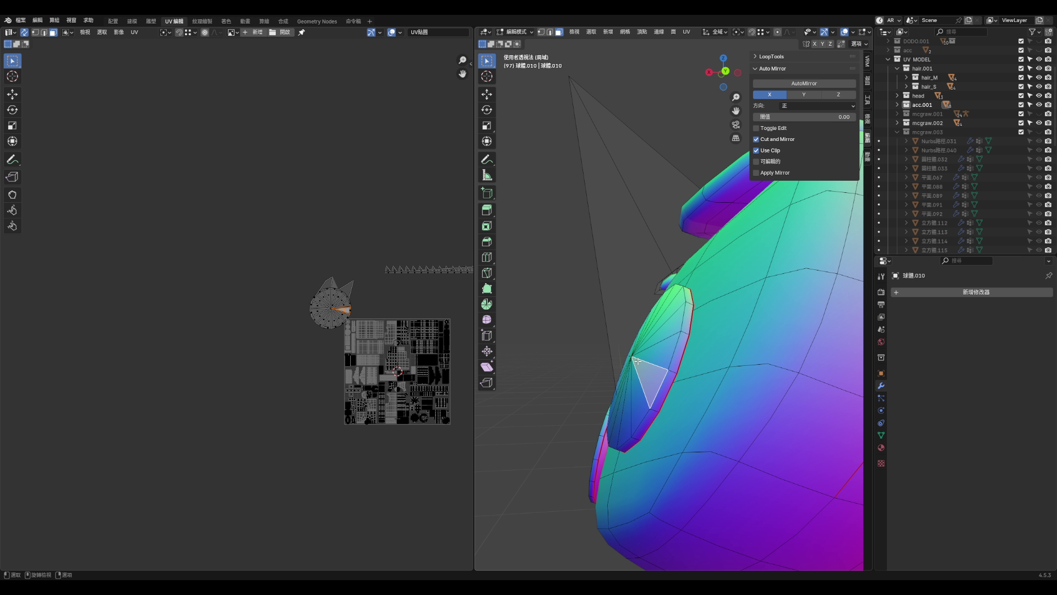
- Merge the disc's vertices by distance and delete the stray pink face
{"action": "key", "text": "l"}
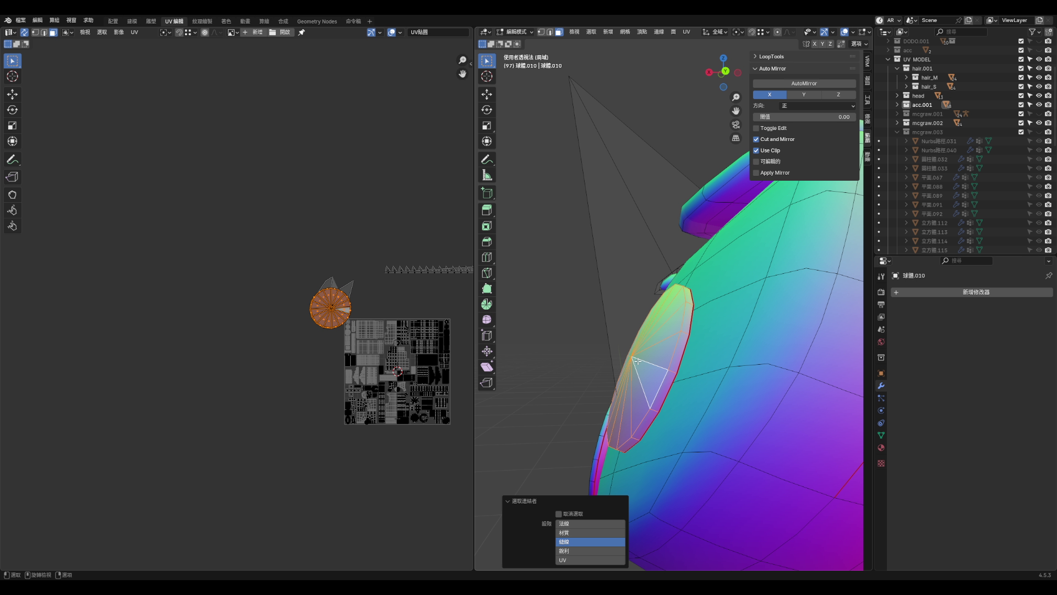
{"action": "key", "text": "m"}
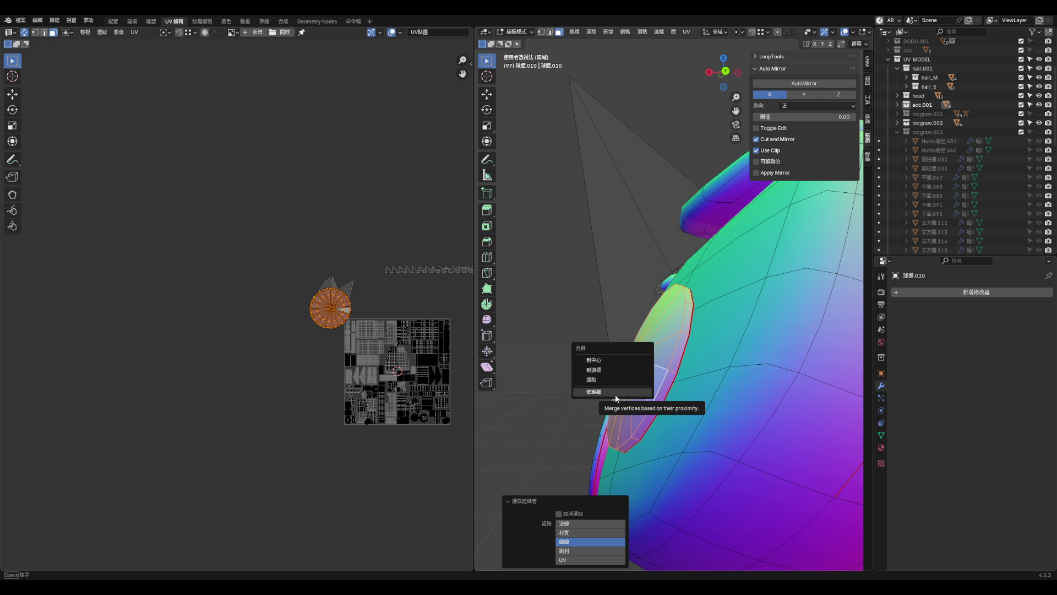
{"action": "left_click", "coordinate": [616, 397]}
{"action": "middle_click_drag", "start_coordinate": [620, 391], "coordinate": [644, 364]}
{"action": "left_click", "coordinate": [654, 353]}
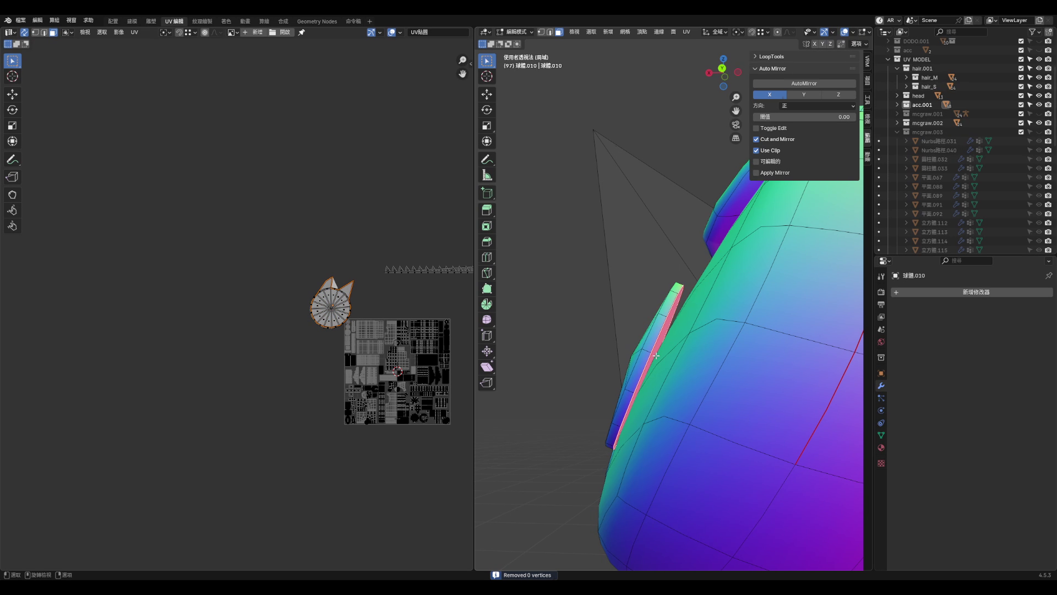
{"action": "key", "text": "g"}
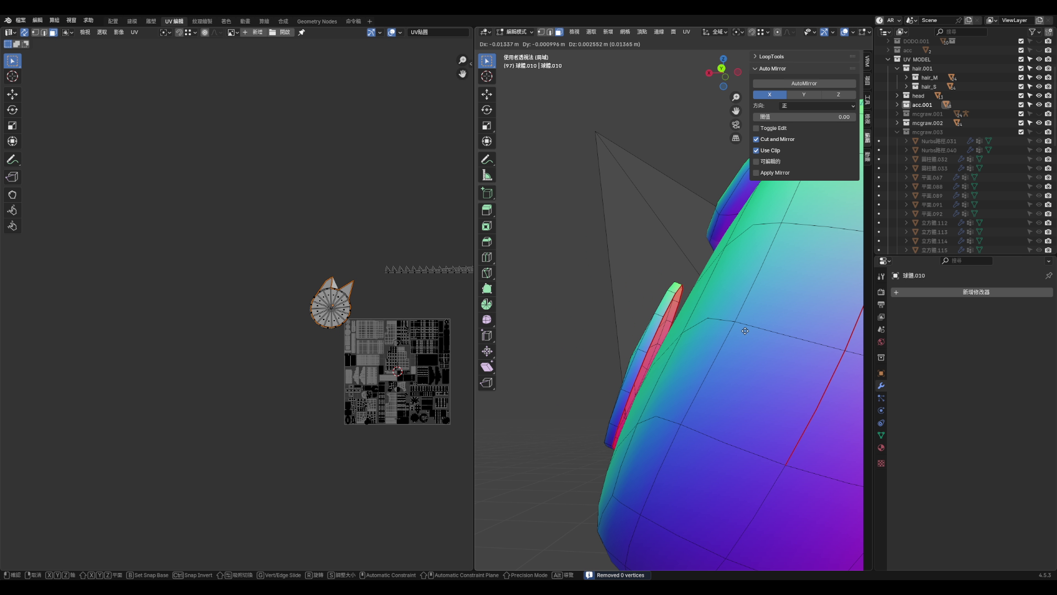
{"action": "left_click", "coordinate": [576, 297]}
{"action": "key", "text": "x"}
{"action": "left_click", "coordinate": [550, 278]}
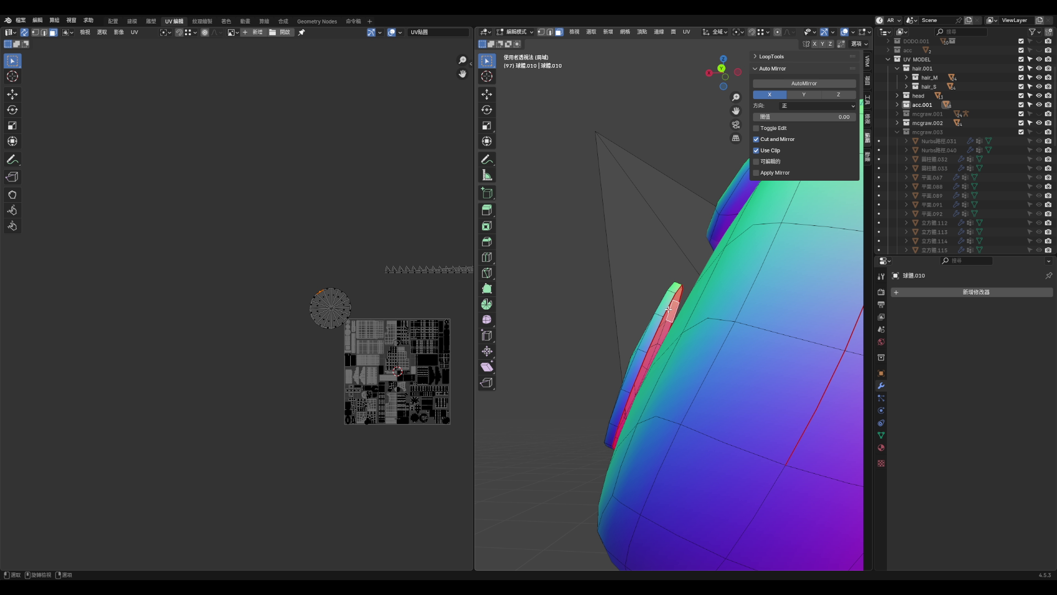
- Switch between 立方體.067 and the disc 球體.010, then select a face on the rim strip
{"action": "left_click", "coordinate": [669, 308]}
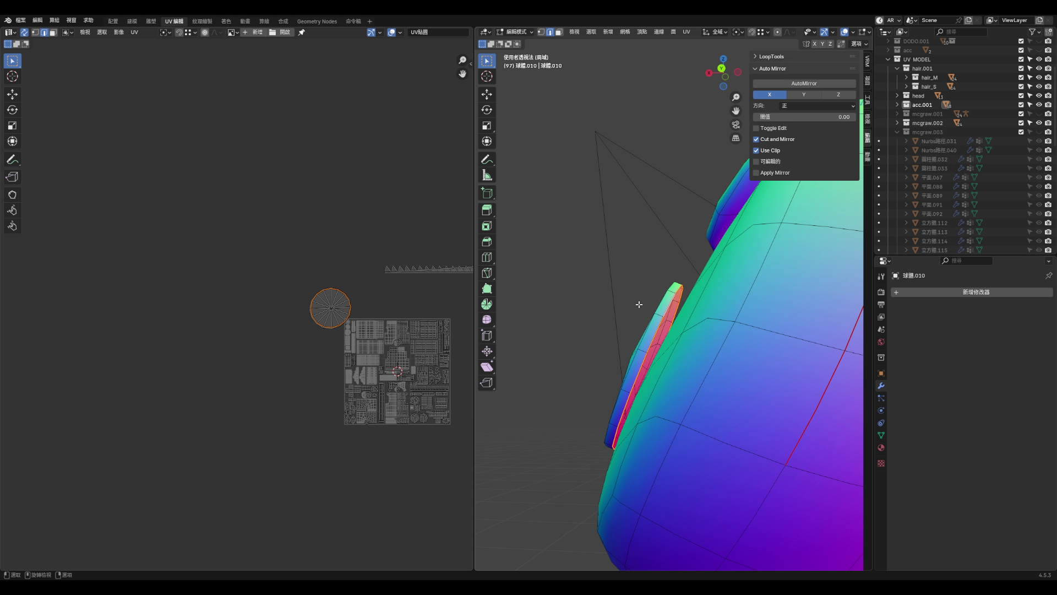
{"action": "scroll", "coordinate": [656, 302], "scroll_direction": "up", "scroll_amount": 3}
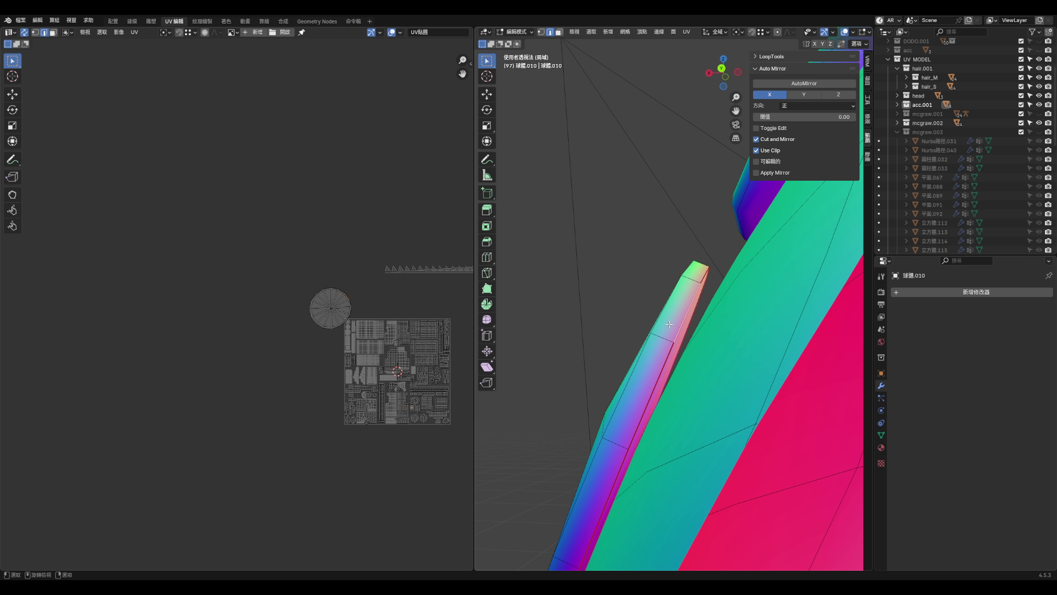
{"action": "scroll", "coordinate": [673, 355], "scroll_direction": "down", "scroll_amount": 1}
{"action": "left_click", "coordinate": [672, 355]}
{"action": "scroll", "coordinate": [672, 355], "scroll_direction": "down", "scroll_amount": 1}
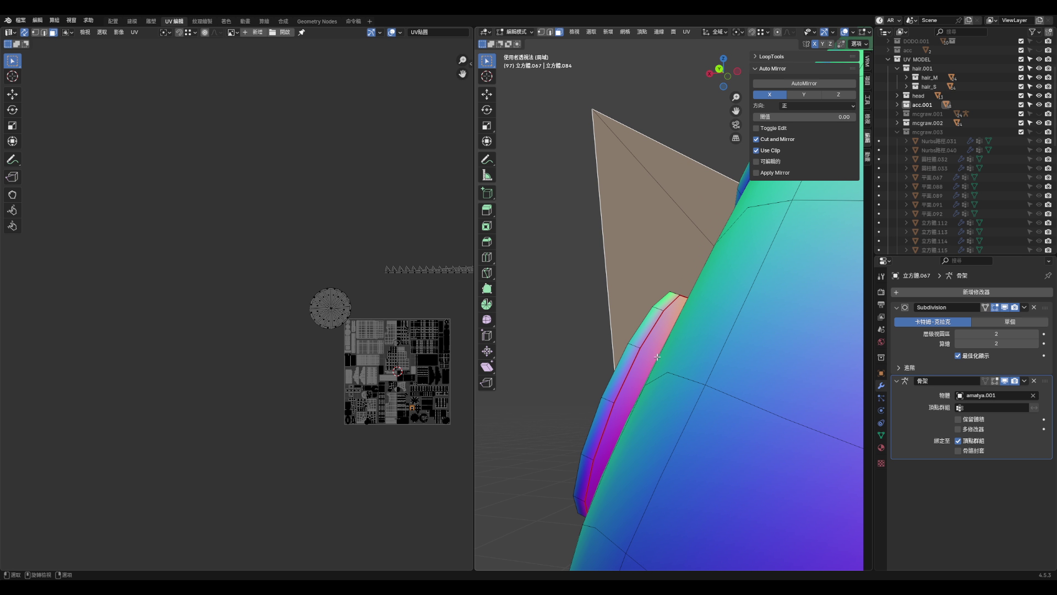
{"action": "left_click", "coordinate": [672, 355]}
{"action": "scroll", "coordinate": [672, 355], "scroll_direction": "down", "scroll_amount": 3}
{"action": "mouse_move", "coordinate": [672, 355]}
{"action": "middle_mouse_down"}
{"action": "mouse_move", "coordinate": [718, 358]}
{"action": "mouse_move", "coordinate": [726, 370]}
{"action": "mouse_move", "coordinate": [684, 357]}
{"action": "mouse_move", "coordinate": [641, 362]}
{"action": "mouse_move", "coordinate": [670, 331]}
{"action": "middle_mouse_up"}
{"action": "left_click", "coordinate": [703, 364]}
- Select the strip's inner face and unwrap it
{"action": "left_click", "coordinate": [654, 327]}
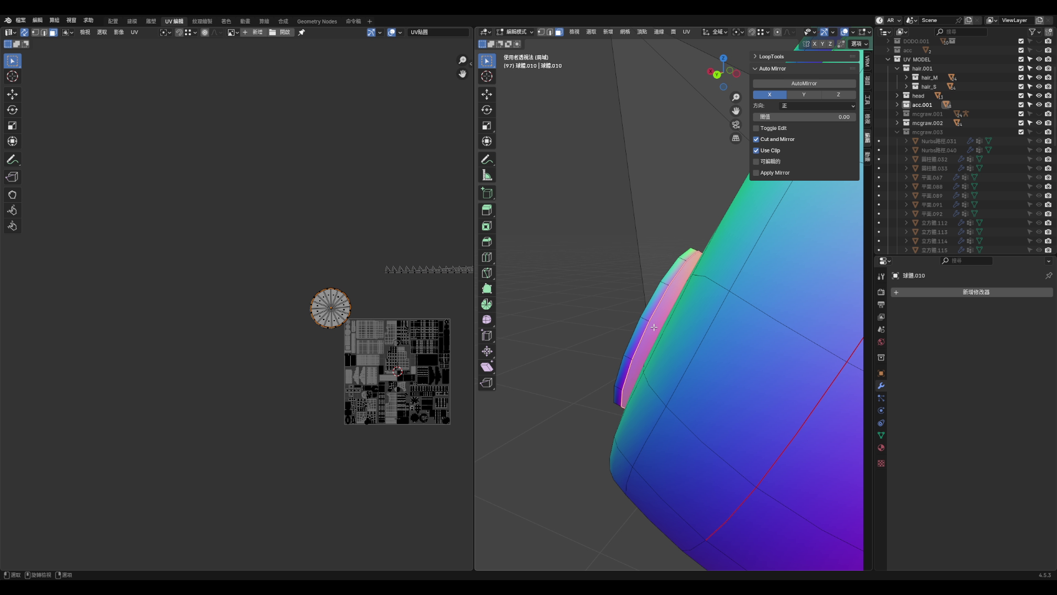
{"action": "key", "text": "u"}
{"action": "left_click", "coordinate": [654, 327]}
{"action": "scroll", "coordinate": [314, 308], "scroll_direction": "down", "scroll_amount": 3}
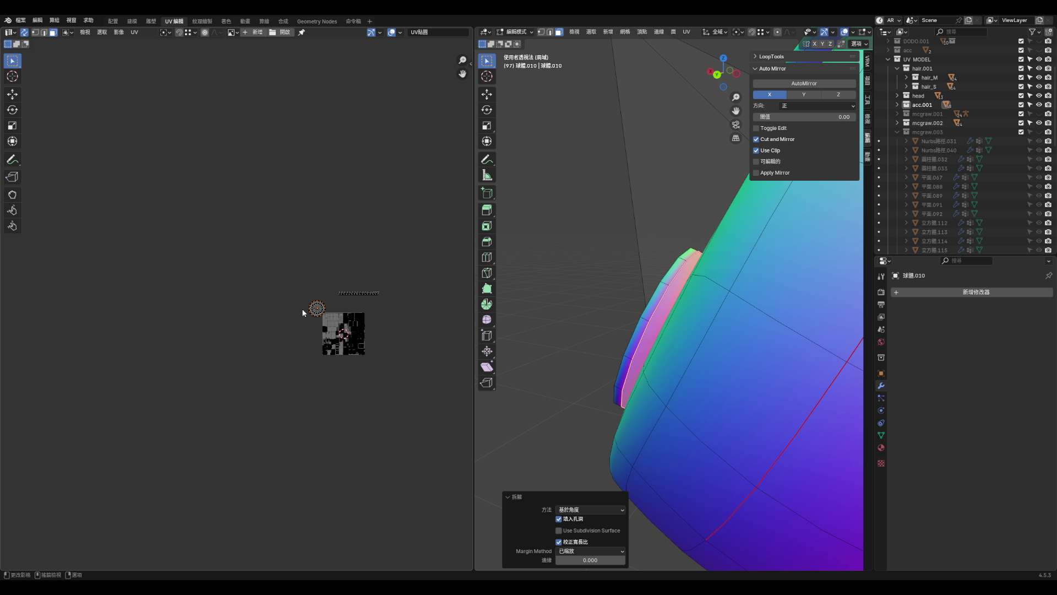
{"action": "scroll", "coordinate": [325, 319], "scroll_direction": "up", "scroll_amount": 3}
{"action": "scroll", "coordinate": [325, 320], "scroll_direction": "up", "scroll_amount": 1}
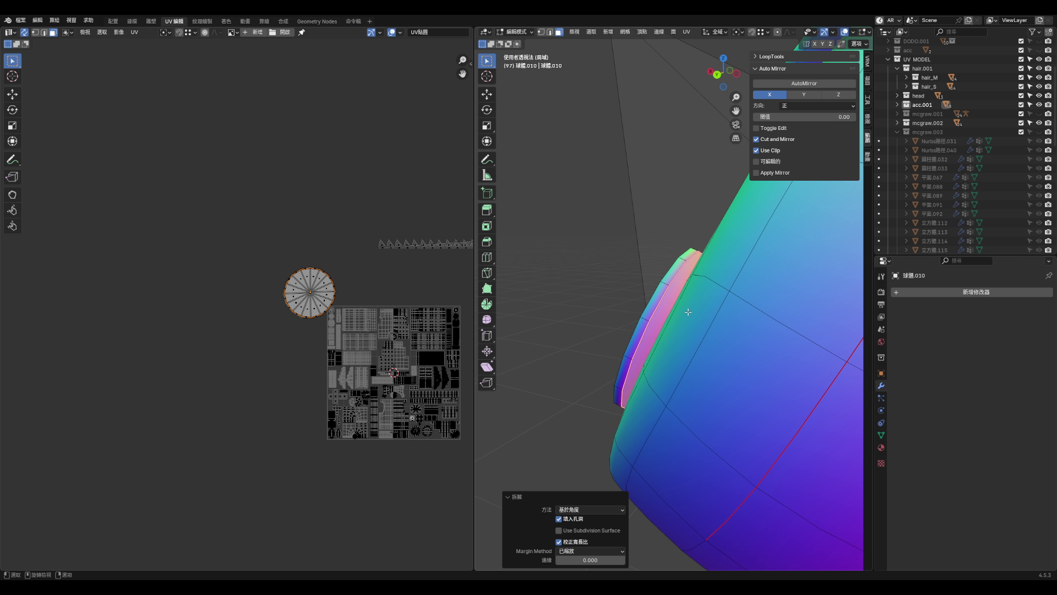
- In edge mode, mark the chosen strip edges as a seam and re-unwrap the disc
{"action": "key", "text": "2"}
{"action": "key", "text": "q"}
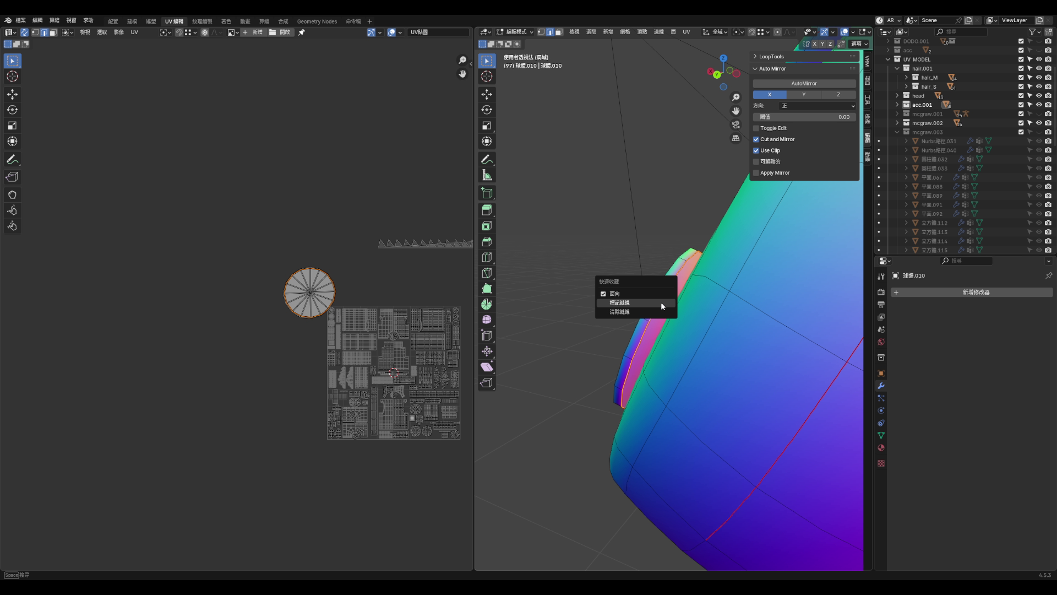
{"action": "left_click", "coordinate": [660, 302]}
{"action": "left_click", "coordinate": [663, 313]}
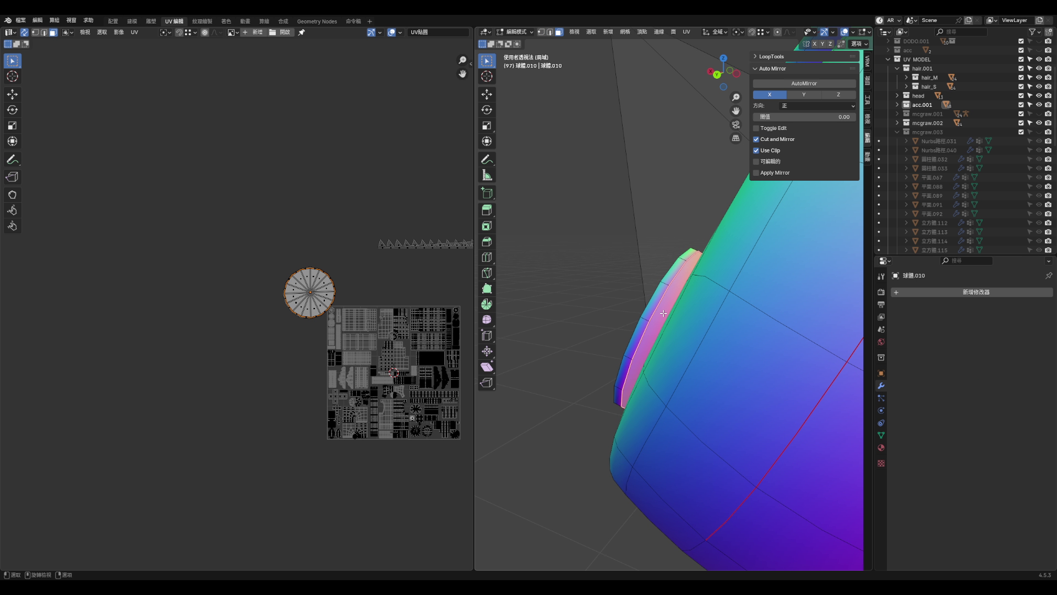
{"action": "key", "text": "u"}
{"action": "left_click", "coordinate": [662, 311]}
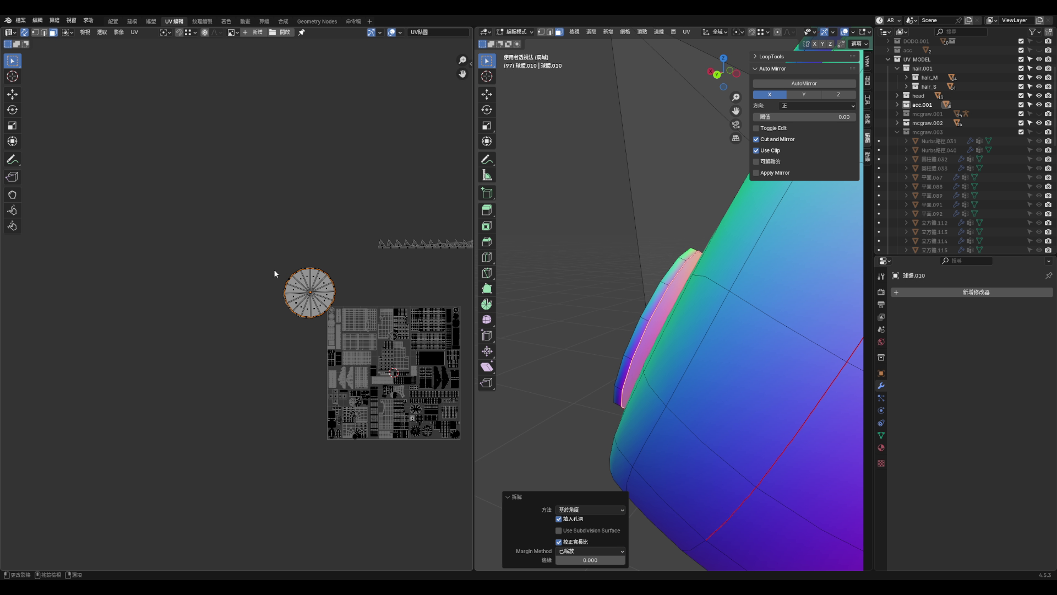
- With UV sync selection off, select the cap face and move its plain circle island up-right
{"action": "left_click", "coordinate": [26, 32]}
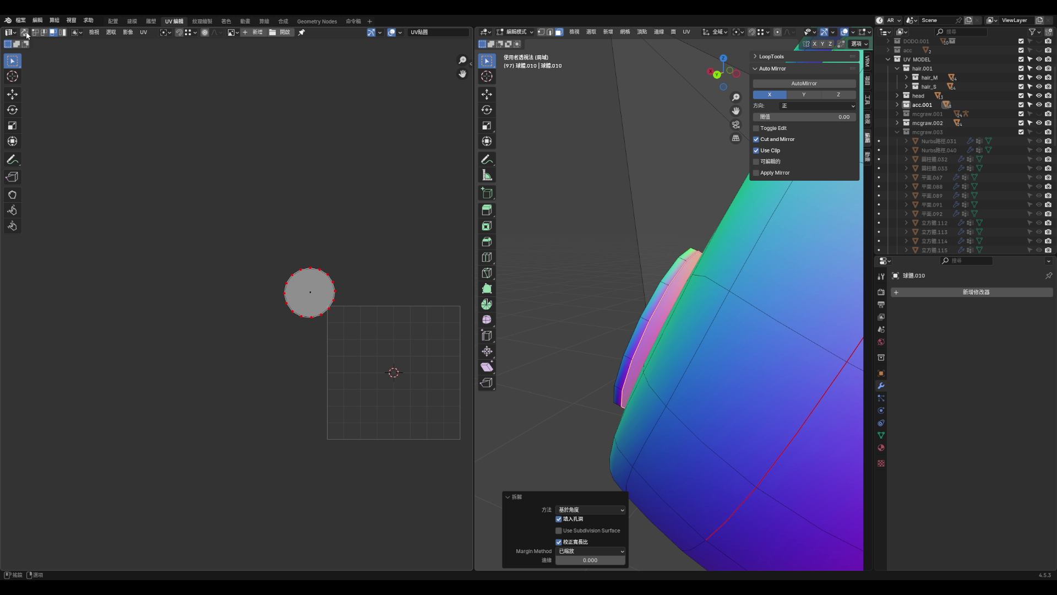
{"action": "key", "text": "a"}
{"action": "scroll", "coordinate": [363, 280], "scroll_direction": "up", "scroll_amount": 3}
{"action": "left_click", "coordinate": [661, 324]}
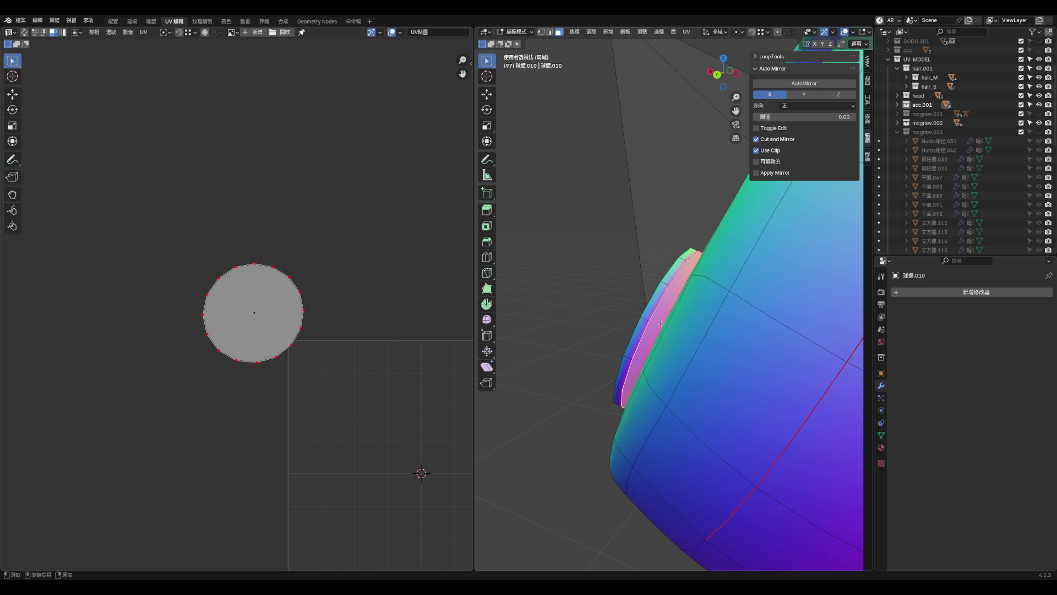
{"action": "scroll", "coordinate": [270, 315], "scroll_direction": "up", "scroll_amount": 2}
{"action": "left_click", "coordinate": [268, 327]}
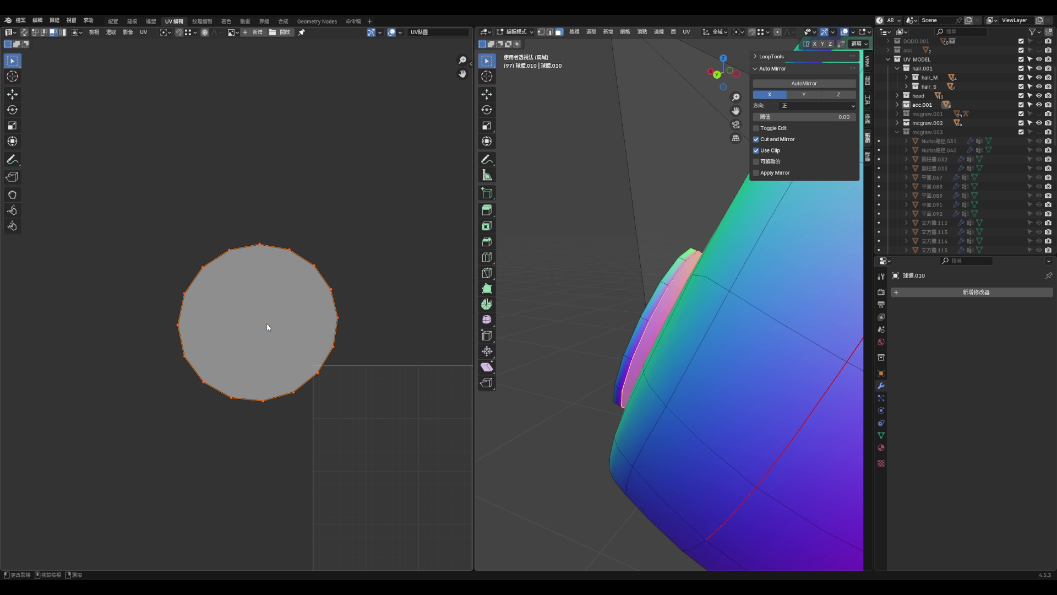
{"action": "key", "text": "g"}
{"action": "left_click", "coordinate": [384, 175]}
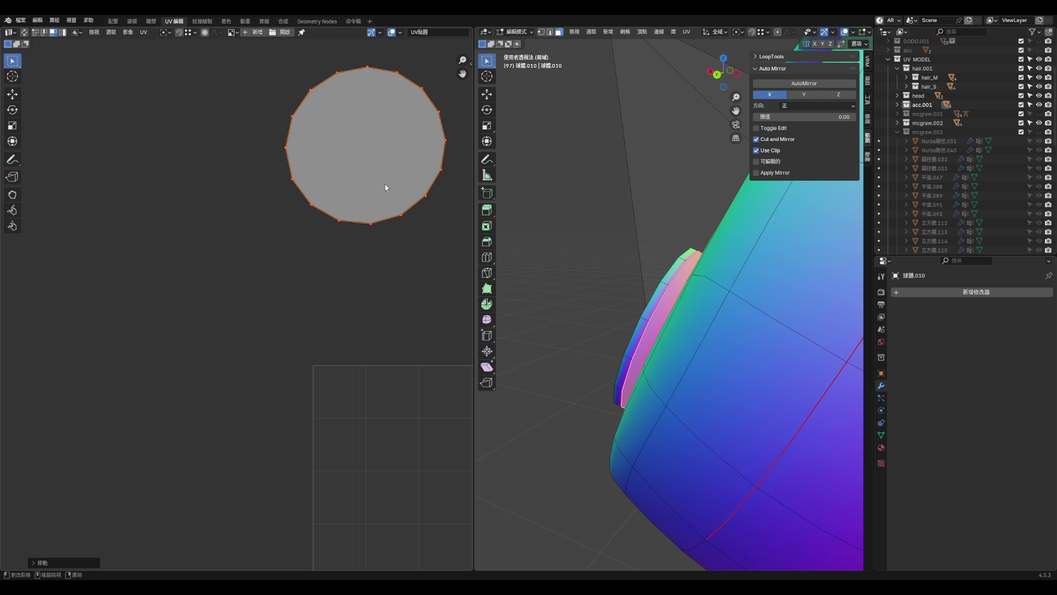
- Select the whole mesh, then pick edges on the lower circle's right side
{"action": "middle_click_drag", "start_coordinate": [629, 323], "coordinate": [646, 336]}
{"action": "key", "text": "a"}
{"action": "left_click", "coordinate": [357, 298]}
{"action": "scroll", "coordinate": [262, 286], "scroll_direction": "up", "scroll_amount": 6}
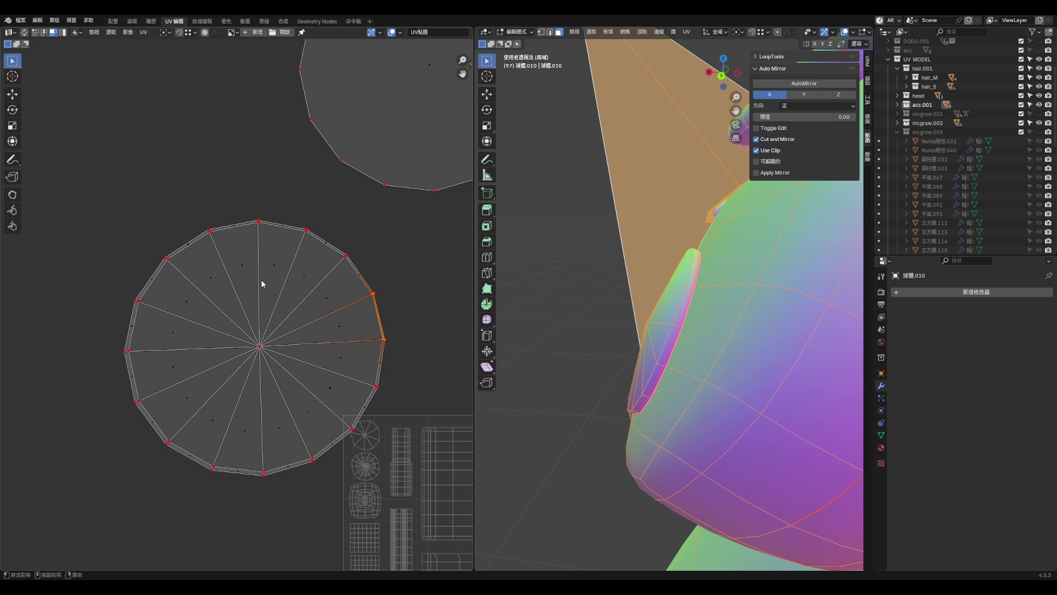
- Move the lower circle UV island so its top corner meets the rim vertex
{"action": "scroll", "coordinate": [172, 221], "scroll_direction": "up", "scroll_amount": 2}
{"action": "left_click", "coordinate": [187, 223]}
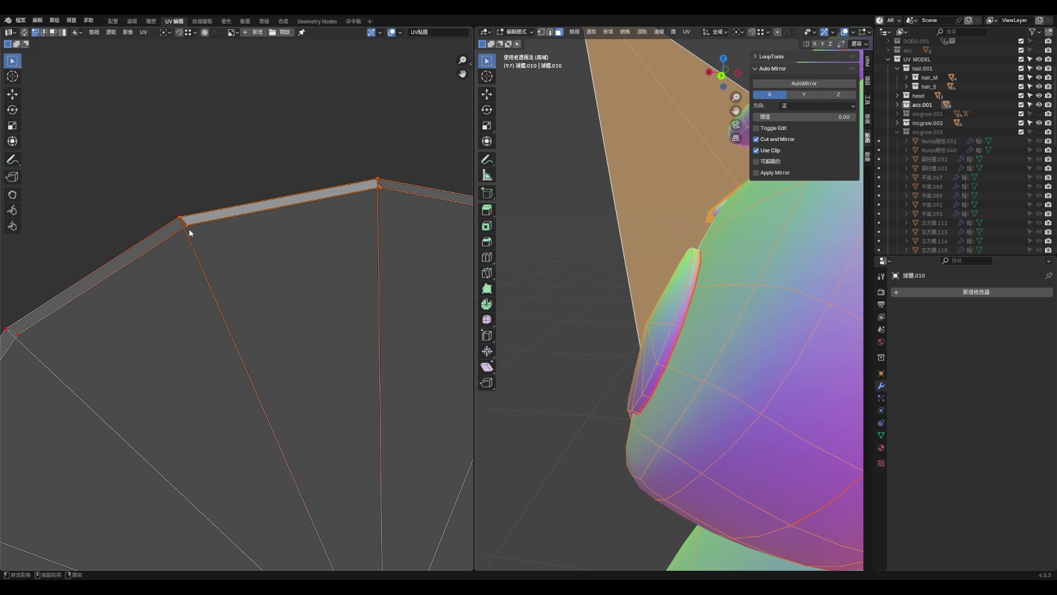
{"action": "mouse_move", "coordinate": [189, 230]}
{"action": "left_mouse_down"}
{"action": "mouse_move", "coordinate": [373, 184]}
{"action": "mouse_move", "coordinate": [365, 188]}
{"action": "mouse_move", "coordinate": [379, 176]}
{"action": "left_mouse_up"}
{"action": "scroll", "coordinate": [354, 219], "scroll_direction": "down", "scroll_amount": 2}
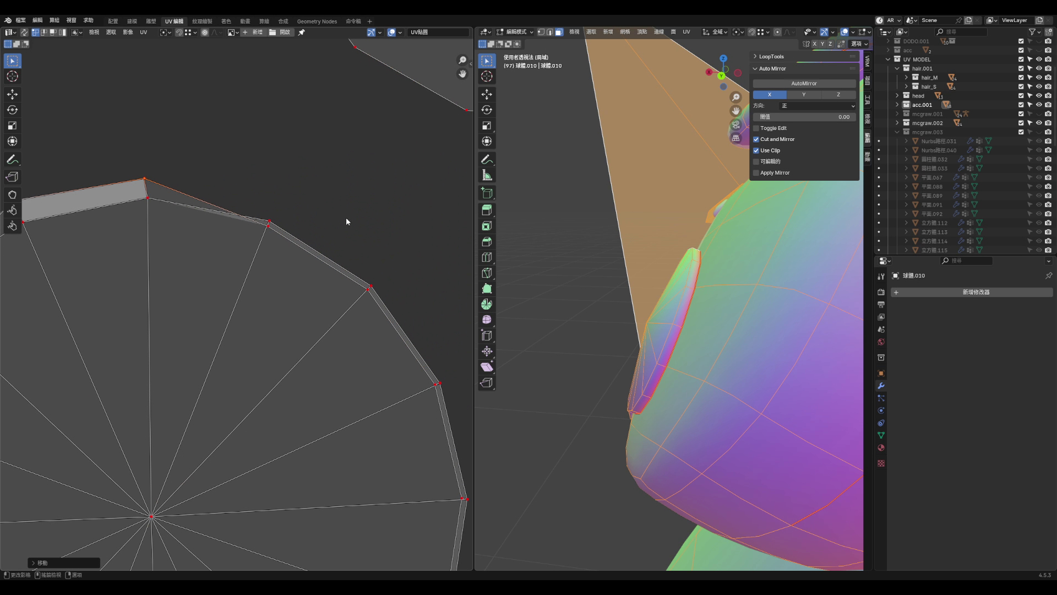
- Pull the top rim vertices of the fan island up and outward to reshape the edge
{"action": "left_click_drag", "start_coordinate": [270, 234], "coordinate": [271, 203]}
{"action": "left_click", "coordinate": [147, 179]}
{"action": "mouse_move", "coordinate": [373, 289]}
{"action": "left_mouse_down"}
{"action": "mouse_move", "coordinate": [391, 268]}
{"action": "mouse_move", "coordinate": [396, 309]}
{"action": "mouse_move", "coordinate": [416, 290]}
{"action": "left_mouse_up"}
{"action": "scroll", "coordinate": [402, 288], "scroll_direction": "down", "scroll_amount": 4}
{"action": "scroll", "coordinate": [397, 309], "scroll_direction": "up", "scroll_amount": 3}
{"action": "left_click", "coordinate": [423, 288]}
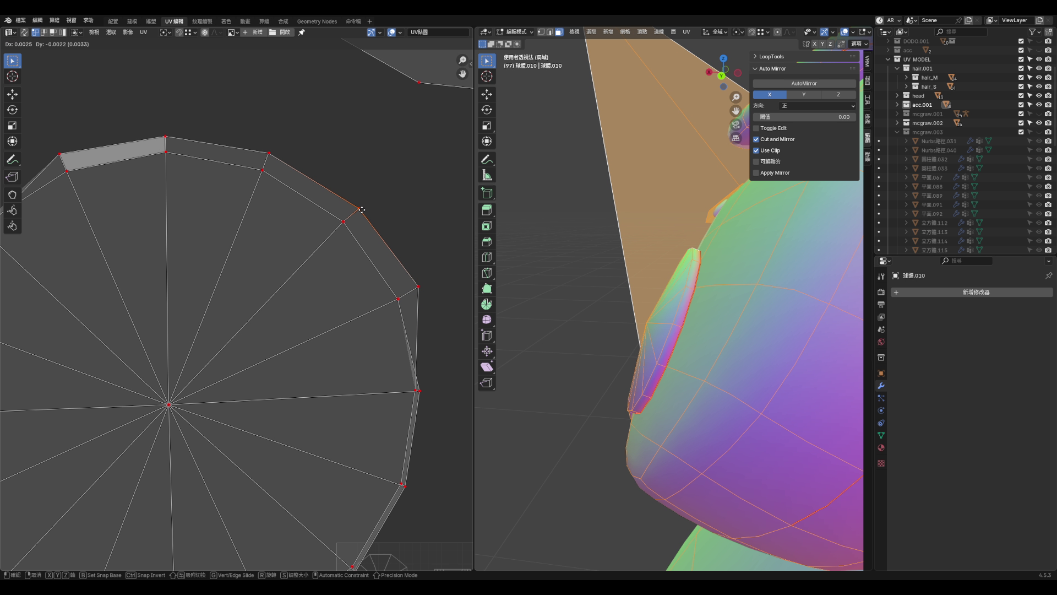
{"action": "scroll", "coordinate": [411, 338], "scroll_direction": "down", "scroll_amount": 1}
{"action": "scroll", "coordinate": [411, 338], "scroll_direction": "up", "scroll_amount": 1}
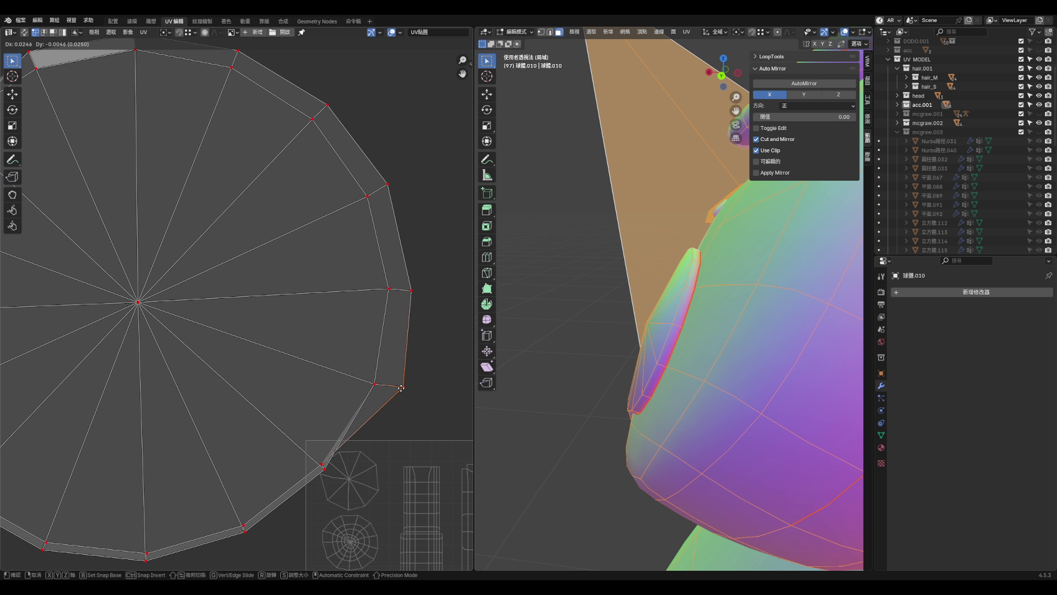
{"action": "scroll", "coordinate": [373, 389], "scroll_direction": "down", "scroll_amount": 3}
{"action": "scroll", "coordinate": [364, 421], "scroll_direction": "up", "scroll_amount": 3}
- Move the lower-right rim vertices outward and into line
{"action": "left_click_drag", "start_coordinate": [376, 345], "coordinate": [422, 379]}
{"action": "left_click_drag", "start_coordinate": [459, 277], "coordinate": [414, 278]}
{"action": "scroll", "coordinate": [332, 413], "scroll_direction": "down", "scroll_amount": 2}
{"action": "scroll", "coordinate": [424, 283], "scroll_direction": "up", "scroll_amount": 2}
{"action": "left_click_drag", "start_coordinate": [307, 317], "coordinate": [323, 355]}
{"action": "scroll", "coordinate": [381, 344], "scroll_direction": "down", "scroll_amount": 3}
{"action": "scroll", "coordinate": [342, 338], "scroll_direction": "up", "scroll_amount": 3}
- Move the bottom and lower-left rim vertices down and outward into line
{"action": "left_click_drag", "start_coordinate": [319, 315], "coordinate": [318, 362]}
{"action": "scroll", "coordinate": [291, 354], "scroll_direction": "down", "scroll_amount": 3}
{"action": "scroll", "coordinate": [248, 325], "scroll_direction": "up", "scroll_amount": 3}
{"action": "left_click_drag", "start_coordinate": [248, 327], "coordinate": [227, 368]}
{"action": "left_click_drag", "start_coordinate": [150, 281], "coordinate": [110, 282]}
{"action": "scroll", "coordinate": [208, 358], "scroll_direction": "down", "scroll_amount": 3}
{"action": "scroll", "coordinate": [170, 302], "scroll_direction": "up", "scroll_amount": 3}
- Even out the left-edge rim vertices of the fan island
{"action": "left_click_drag", "start_coordinate": [172, 318], "coordinate": [141, 329]}
{"action": "left_click_drag", "start_coordinate": [162, 247], "coordinate": [136, 246]}
{"action": "scroll", "coordinate": [248, 354], "scroll_direction": "down", "scroll_amount": 3}
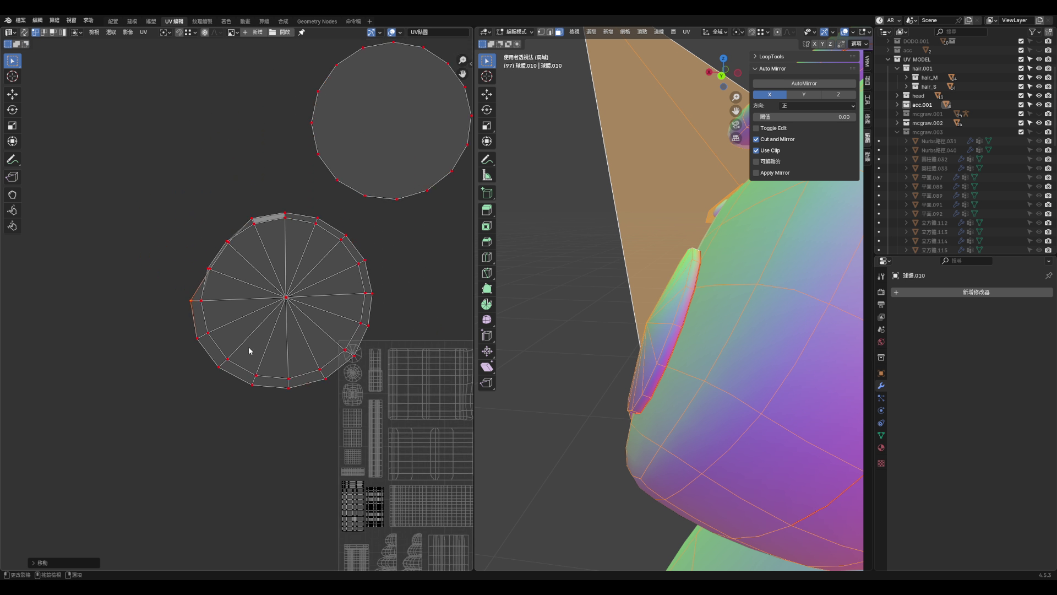
{"action": "scroll", "coordinate": [236, 319], "scroll_direction": "up", "scroll_amount": 3}
{"action": "left_click_drag", "start_coordinate": [245, 327], "coordinate": [221, 312]}
{"action": "left_click_drag", "start_coordinate": [287, 257], "coordinate": [281, 246]}
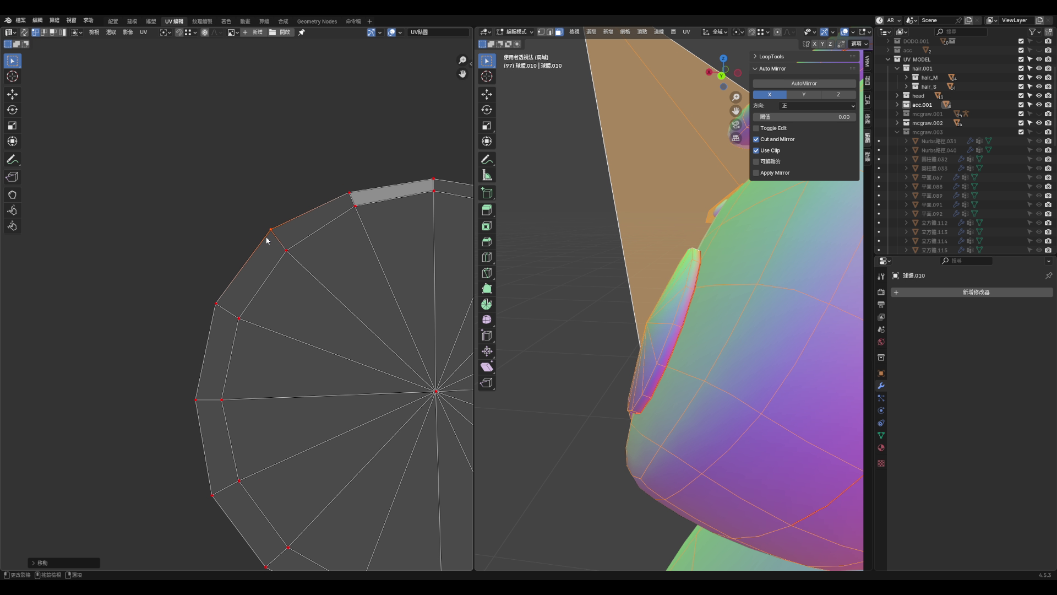
{"action": "scroll", "coordinate": [274, 252], "scroll_direction": "down", "scroll_amount": 4}
{"action": "scroll", "coordinate": [242, 282], "scroll_direction": "up", "scroll_amount": 2}
{"action": "left_click_drag", "start_coordinate": [216, 267], "coordinate": [221, 267]}
{"action": "left_click_drag", "start_coordinate": [255, 215], "coordinate": [254, 216]}
{"action": "left_click_drag", "start_coordinate": [210, 314], "coordinate": [213, 314]}
- Nudge the lower-left rim vertices and vertex-slide the bottom and lower-right vertices
{"action": "left_click", "coordinate": [219, 374]}
{"action": "left_click_drag", "start_coordinate": [220, 377], "coordinate": [226, 373]}
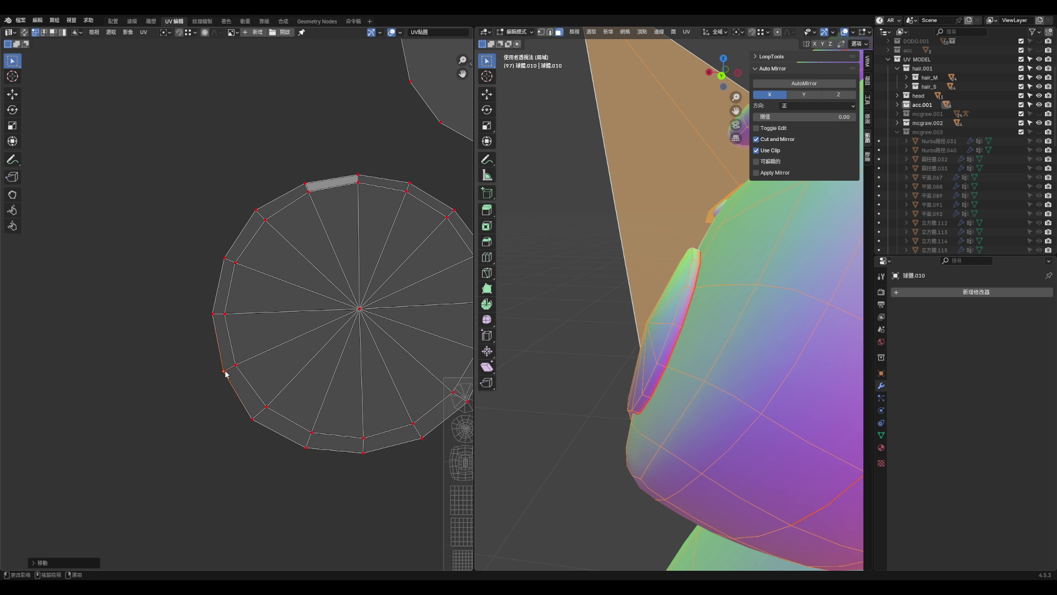
{"action": "left_click", "coordinate": [252, 419]}
{"action": "left_click_drag", "start_coordinate": [255, 419], "coordinate": [259, 417]}
{"action": "left_click", "coordinate": [307, 447]}
{"action": "key", "text": "shift+v"}
{"action": "left_click", "coordinate": [310, 451]}
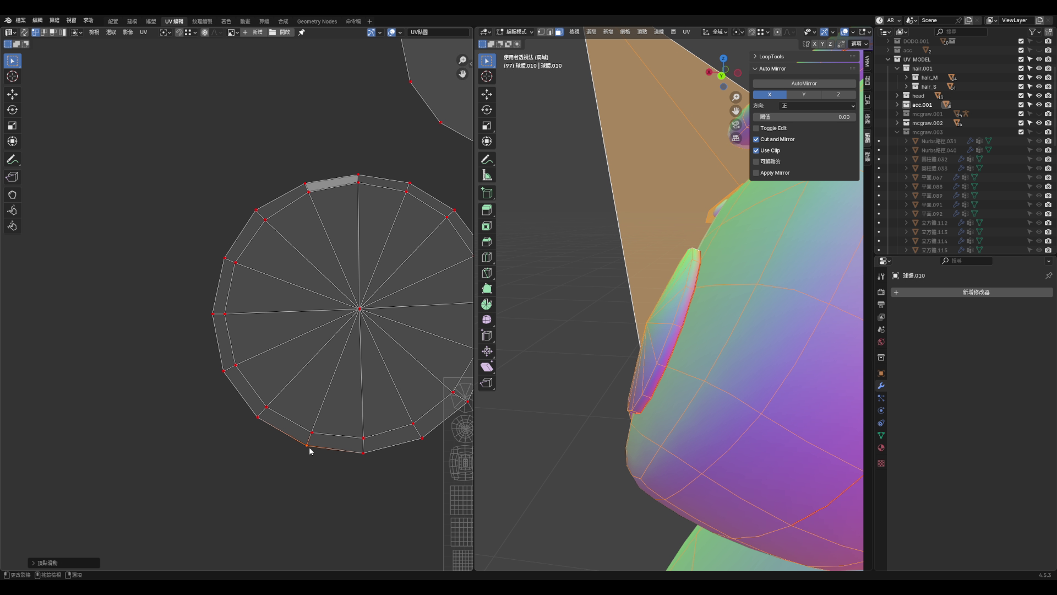
{"action": "left_click", "coordinate": [422, 440]}
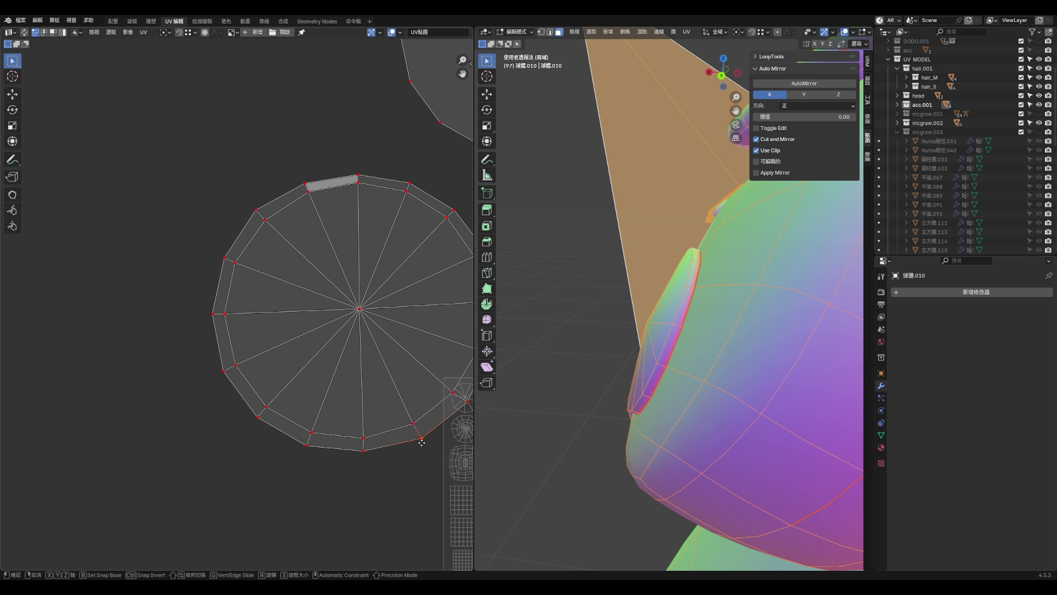
{"action": "key", "text": "shift+v"}
{"action": "left_click", "coordinate": [418, 438]}
- Reposition the lower-right rim vertex
{"action": "scroll", "coordinate": [385, 438], "scroll_direction": "down", "scroll_amount": 3}
{"action": "scroll", "coordinate": [411, 429], "scroll_direction": "up", "scroll_amount": 3}
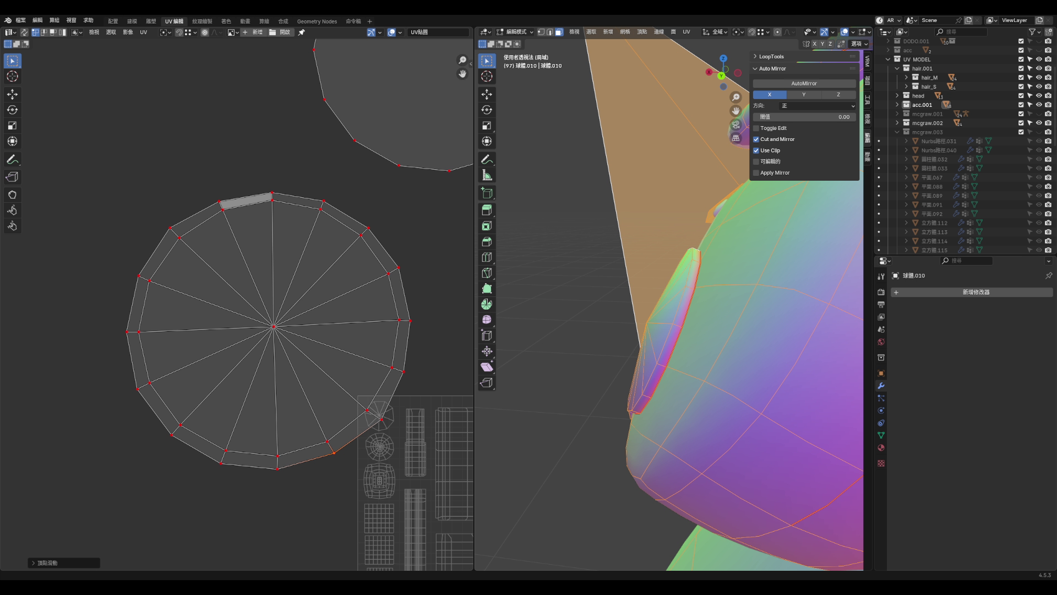
{"action": "scroll", "coordinate": [397, 433], "scroll_direction": "up", "scroll_amount": 2}
{"action": "key", "text": "g"}
{"action": "left_click", "coordinate": [370, 412]}
- Slide a top rim vertex along its edge into a rounder position
{"action": "scroll", "coordinate": [409, 355], "scroll_direction": "down", "scroll_amount": 2}
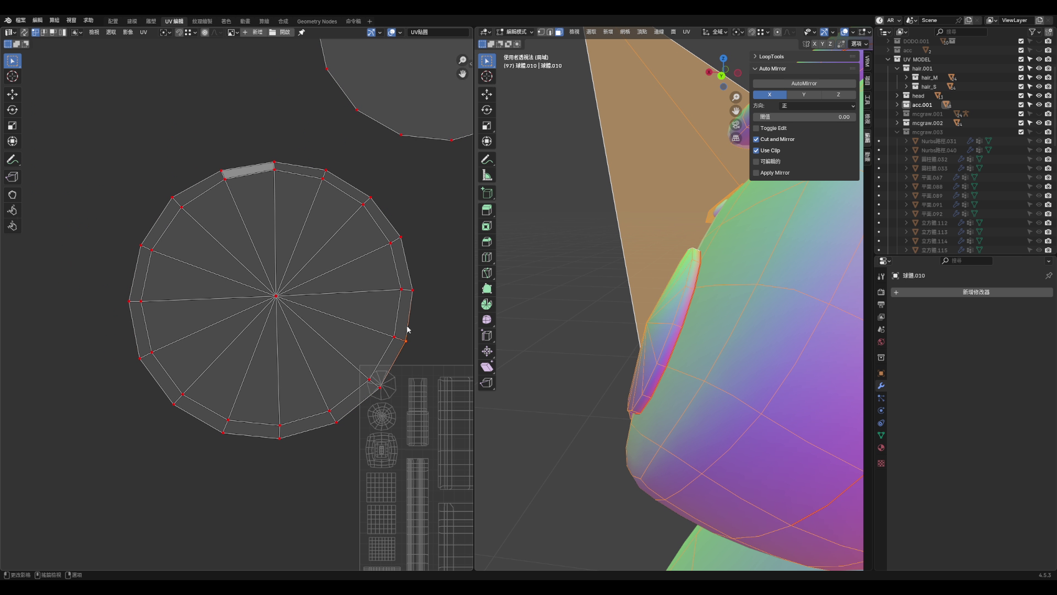
{"action": "scroll", "coordinate": [310, 232], "scroll_direction": "down", "scroll_amount": 2}
{"action": "scroll", "coordinate": [318, 279], "scroll_direction": "up", "scroll_amount": 5}
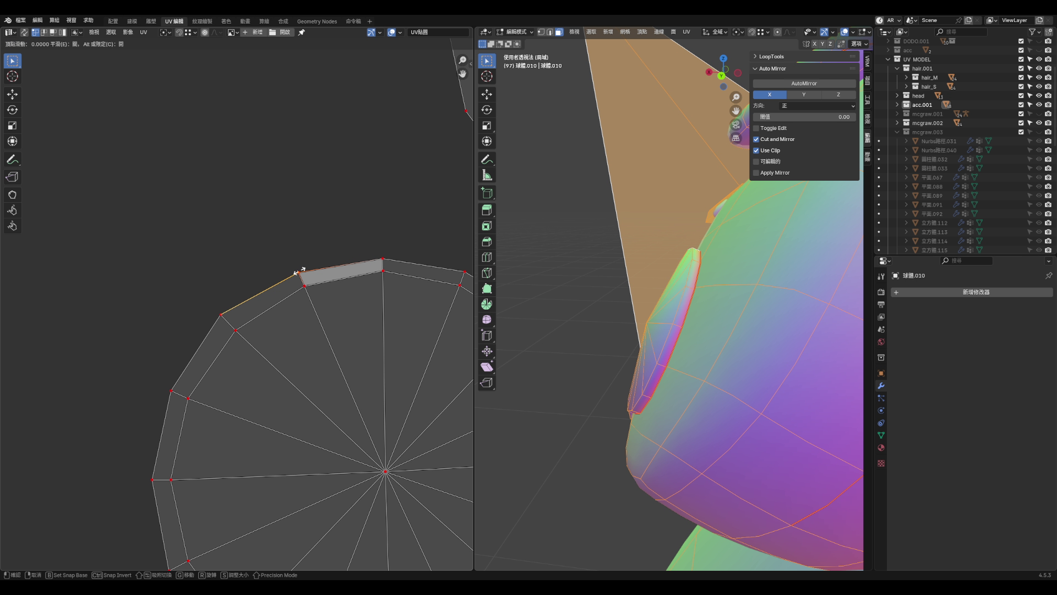
{"action": "key", "text": "shift+v"}
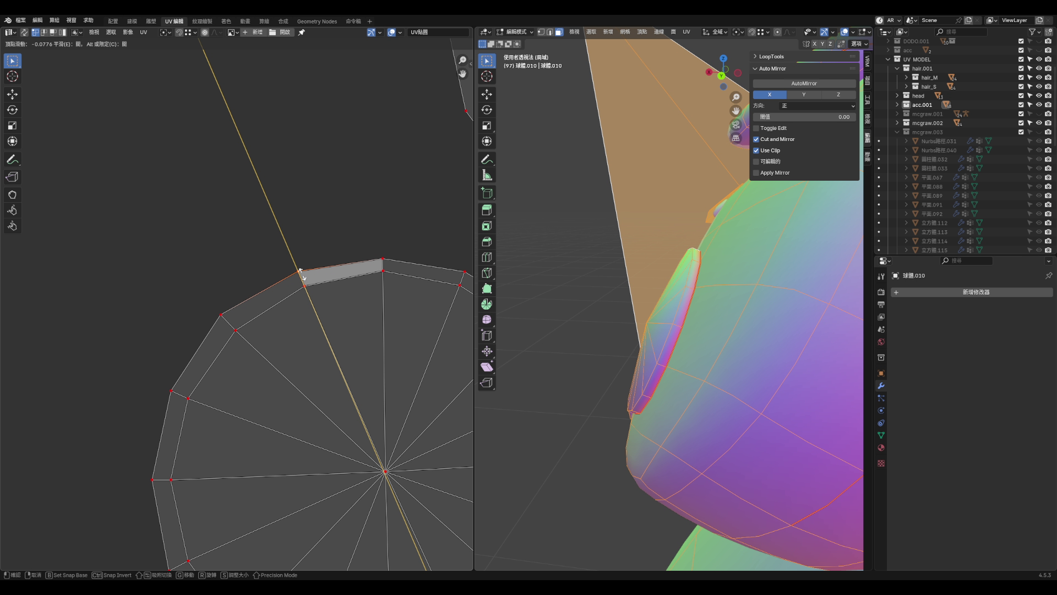
{"action": "left_click", "coordinate": [301, 273]}
{"action": "key", "text": "g"}
{"action": "key", "text": "g"}
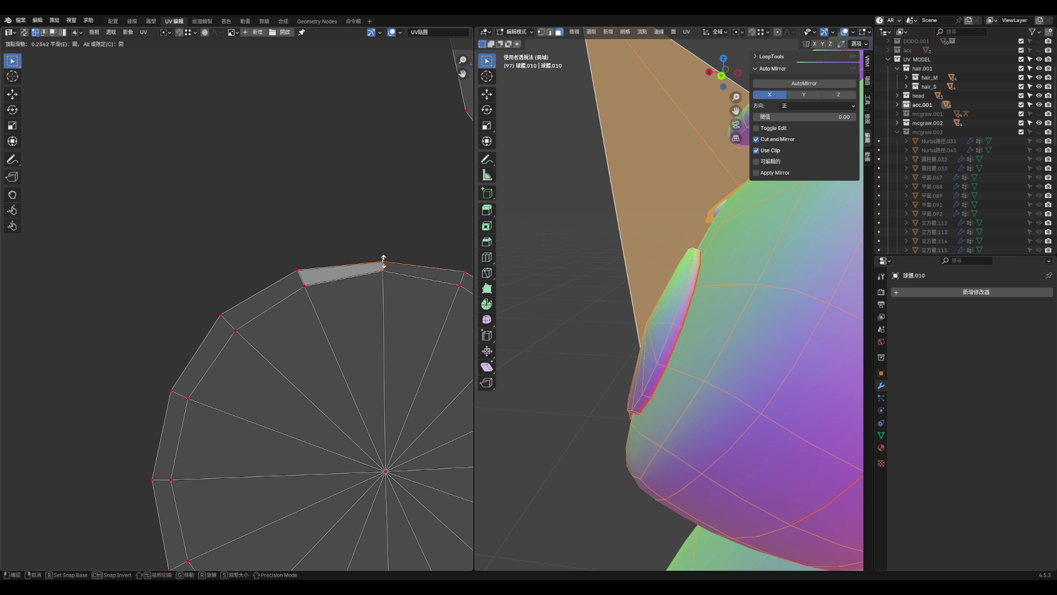
{"action": "scroll", "coordinate": [424, 270], "scroll_direction": "down", "scroll_amount": 1}
{"action": "scroll", "coordinate": [425, 269], "scroll_direction": "up", "scroll_amount": 1}
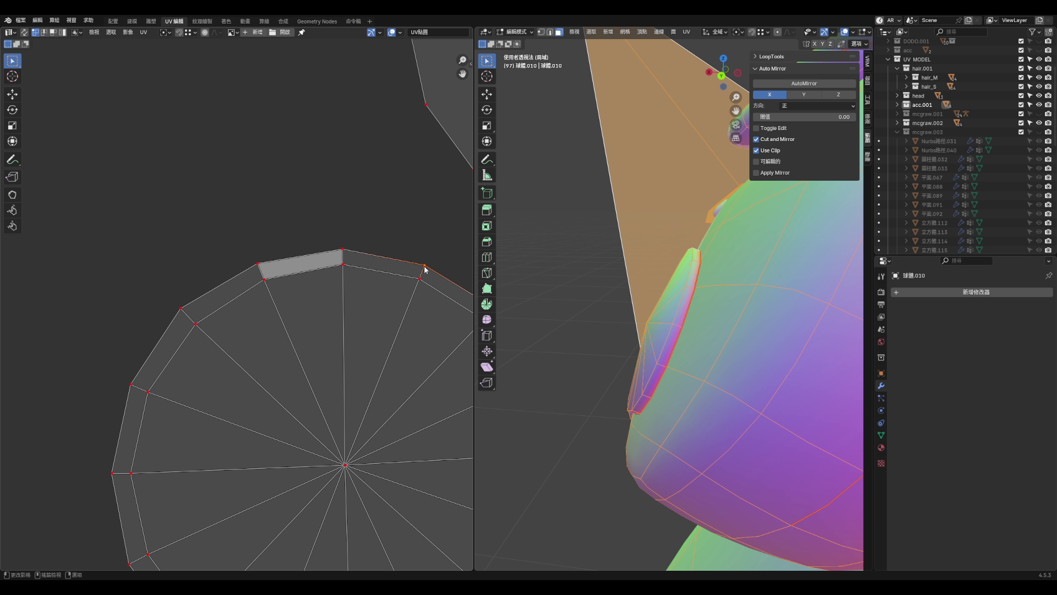
{"action": "left_click", "coordinate": [427, 263]}
- Slightly move a bottom rim vertex to finish the round outline
{"action": "scroll", "coordinate": [358, 222], "scroll_direction": "down", "scroll_amount": 5}
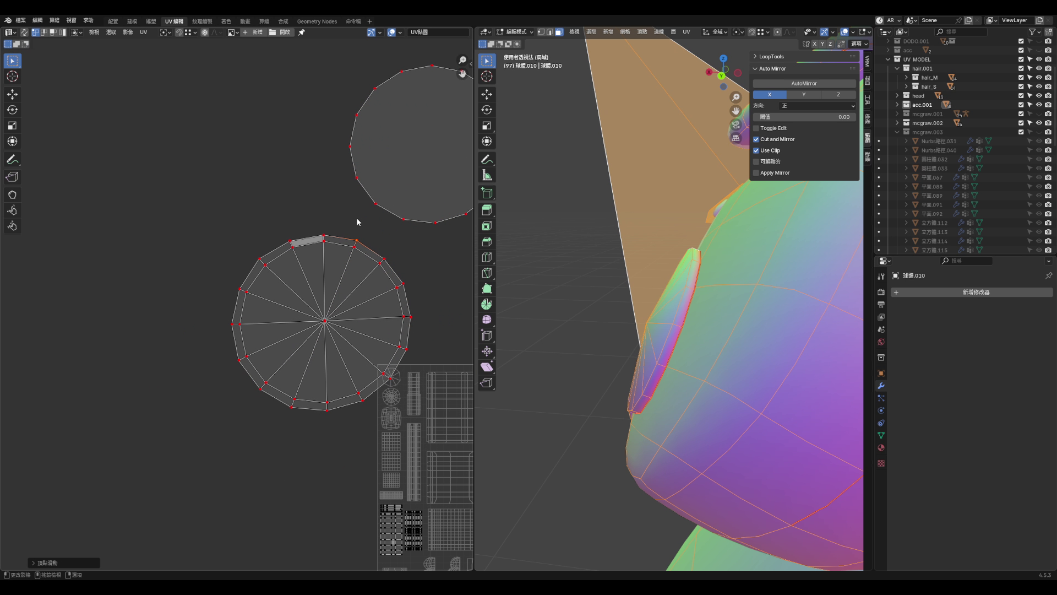
{"action": "scroll", "coordinate": [359, 229], "scroll_direction": "up", "scroll_amount": 5}
{"action": "left_click", "coordinate": [240, 431]}
{"action": "key", "text": "g"}
{"action": "left_click", "coordinate": [236, 430]}
{"action": "scroll", "coordinate": [139, 371], "scroll_direction": "down", "scroll_amount": 1}
{"action": "scroll", "coordinate": [130, 343], "scroll_direction": "up", "scroll_amount": 1}
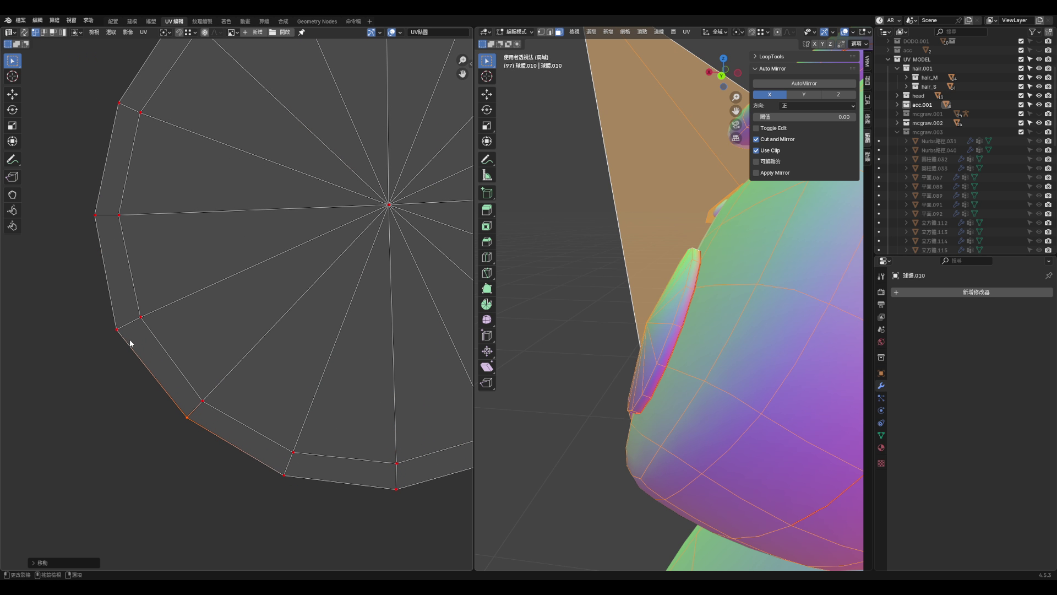
{"action": "scroll", "coordinate": [296, 364], "scroll_direction": "down", "scroll_amount": 1}
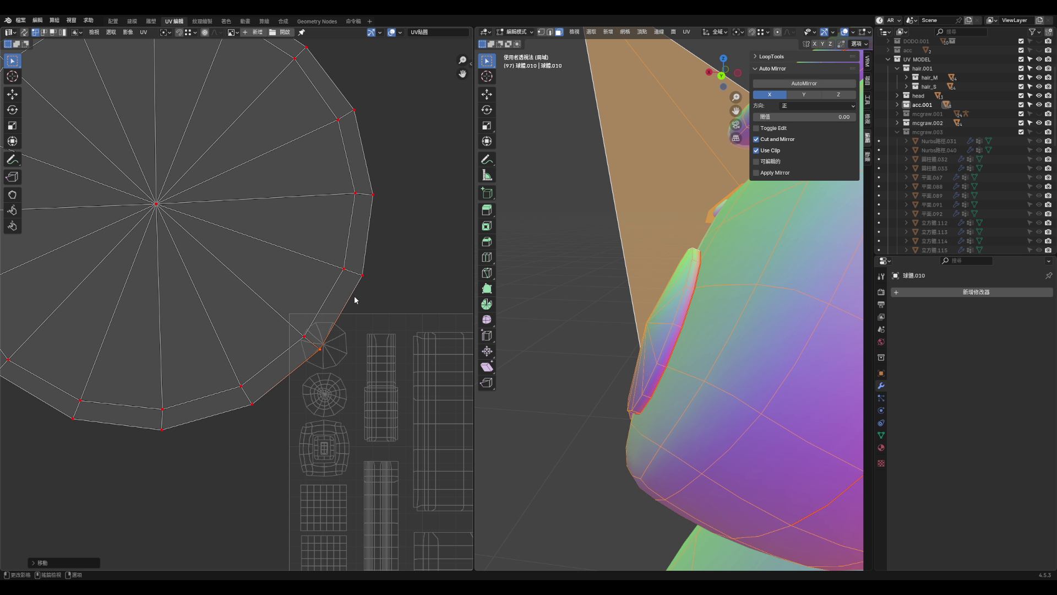
{"action": "scroll", "coordinate": [354, 300], "scroll_direction": "down", "scroll_amount": 6}
- Box-select the fan-shaped circle island and move it up-left, away from the packed layout
{"action": "left_click_drag", "start_coordinate": [261, 223], "coordinate": [388, 356]}
{"action": "key", "text": "g"}
{"action": "left_click", "coordinate": [306, 303]}
{"action": "left_click", "coordinate": [319, 301]}
{"action": "scroll", "coordinate": [320, 301], "scroll_direction": "down", "scroll_amount": 4}
{"action": "mouse_move", "coordinate": [218, 238]}
{"action": "left_mouse_down"}
{"action": "mouse_move", "coordinate": [248, 283]}
{"action": "mouse_move", "coordinate": [283, 298]}
{"action": "left_mouse_up"}
{"action": "key", "text": "g"}
{"action": "left_click", "coordinate": [212, 220]}
- Place the plain grey circle island under the ring, then select the zigzag strip island
{"action": "left_click_drag", "start_coordinate": [299, 217], "coordinate": [371, 282]}
{"action": "key", "text": "g"}
{"action": "left_click", "coordinate": [211, 280]}
{"action": "left_click", "coordinate": [266, 263]}
{"action": "scroll", "coordinate": [373, 272], "scroll_direction": "down", "scroll_amount": 1}
{"action": "scroll", "coordinate": [373, 272], "scroll_direction": "up", "scroll_amount": 3}
{"action": "left_click", "coordinate": [409, 287]}
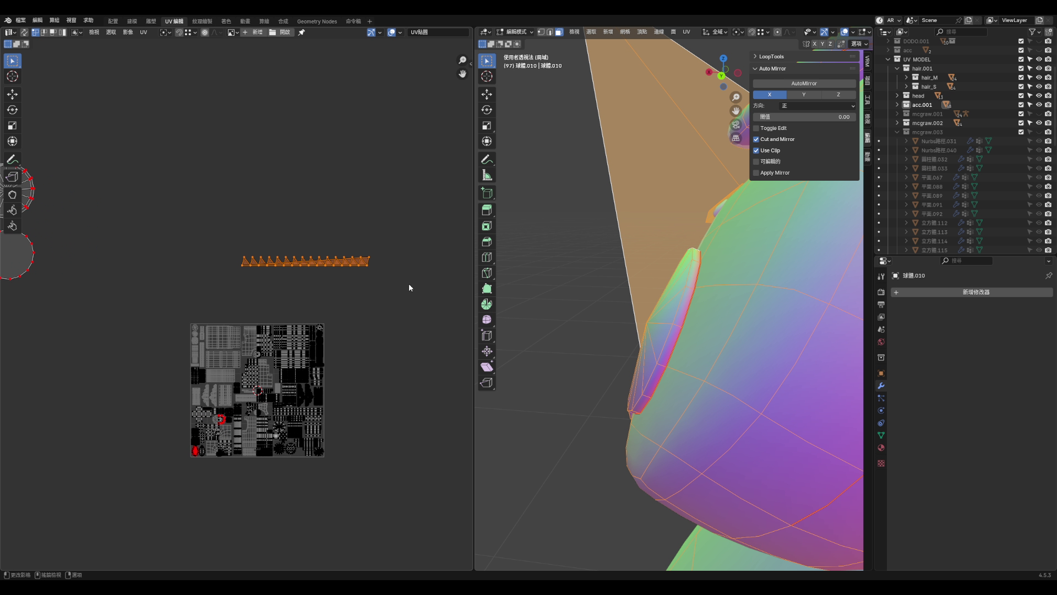
{"action": "mouse_move", "coordinate": [651, 364]}
{"action": "middle_mouse_down"}
{"action": "mouse_move", "coordinate": [634, 364]}
{"action": "mouse_move", "coordinate": [694, 357]}
{"action": "mouse_move", "coordinate": [651, 364]}
{"action": "mouse_move", "coordinate": [614, 229]}
{"action": "mouse_move", "coordinate": [704, 479]}
{"action": "mouse_move", "coordinate": [764, 366]}
{"action": "mouse_move", "coordinate": [777, 414]}
{"action": "mouse_move", "coordinate": [774, 380]}
{"action": "middle_mouse_up"}
{"action": "scroll", "coordinate": [775, 408], "scroll_direction": "up", "scroll_amount": 1}
- Project the circular fan mesh's UVs from view and place the island above the UV grid
{"action": "key", "text": "ctrl+l"}
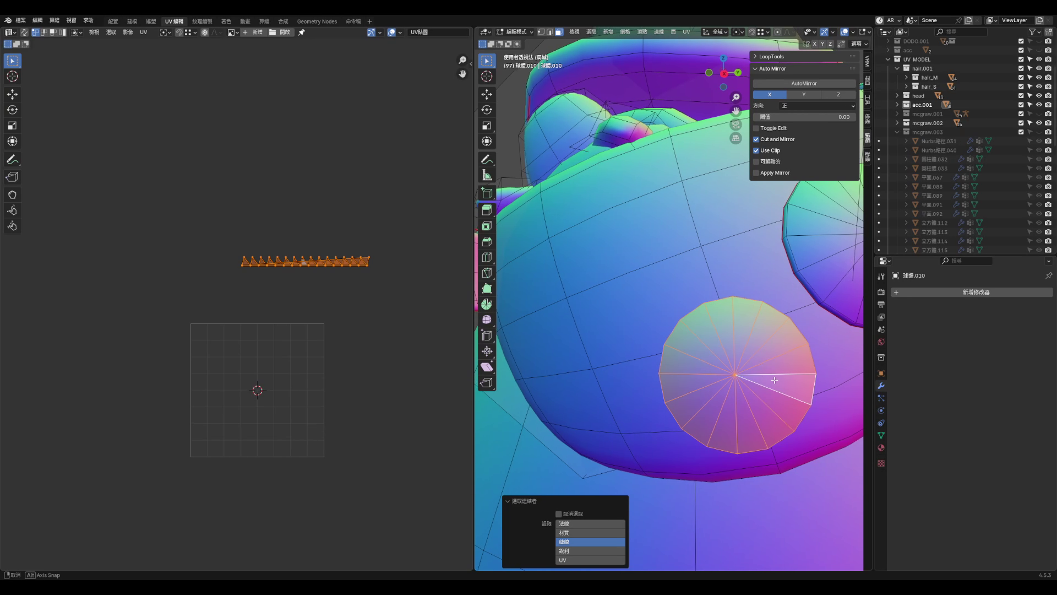
{"action": "key", "text": "u"}
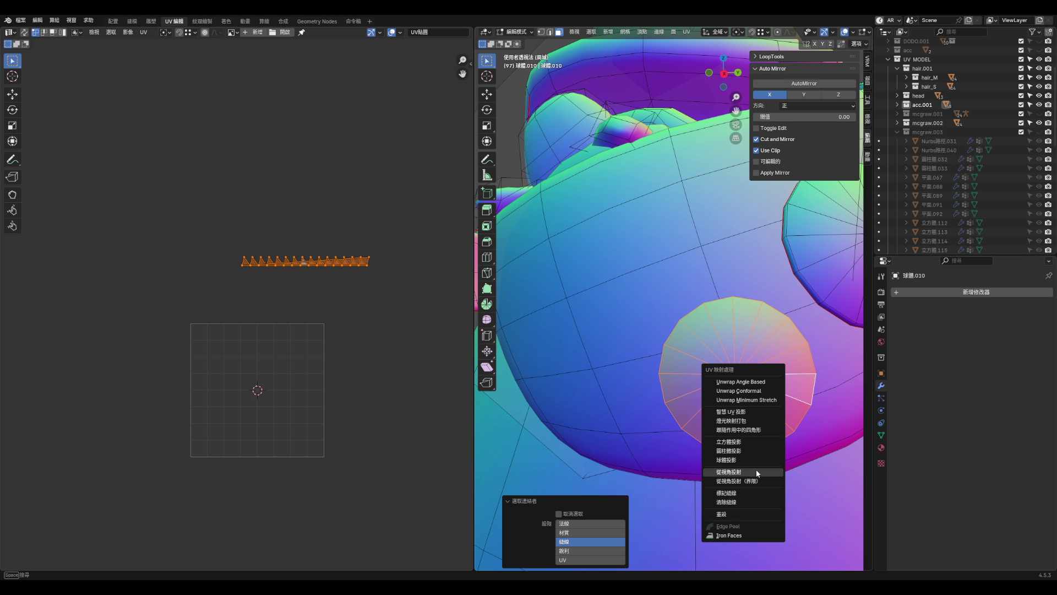
{"action": "left_click", "coordinate": [756, 468]}
{"action": "scroll", "coordinate": [272, 432], "scroll_direction": "up", "scroll_amount": 5}
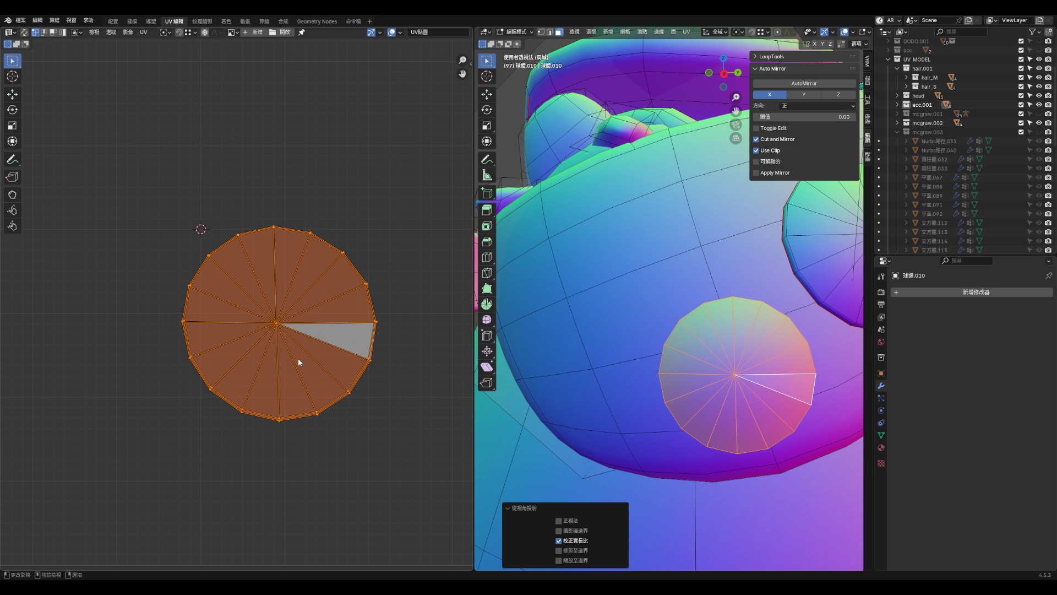
{"action": "scroll", "coordinate": [299, 358], "scroll_direction": "down", "scroll_amount": 6}
{"action": "key", "text": "g"}
{"action": "left_click", "coordinate": [319, 443]}
{"action": "scroll", "coordinate": [317, 440], "scroll_direction": "down", "scroll_amount": 3}
{"action": "scroll", "coordinate": [321, 457], "scroll_direction": "up", "scroll_amount": 1}
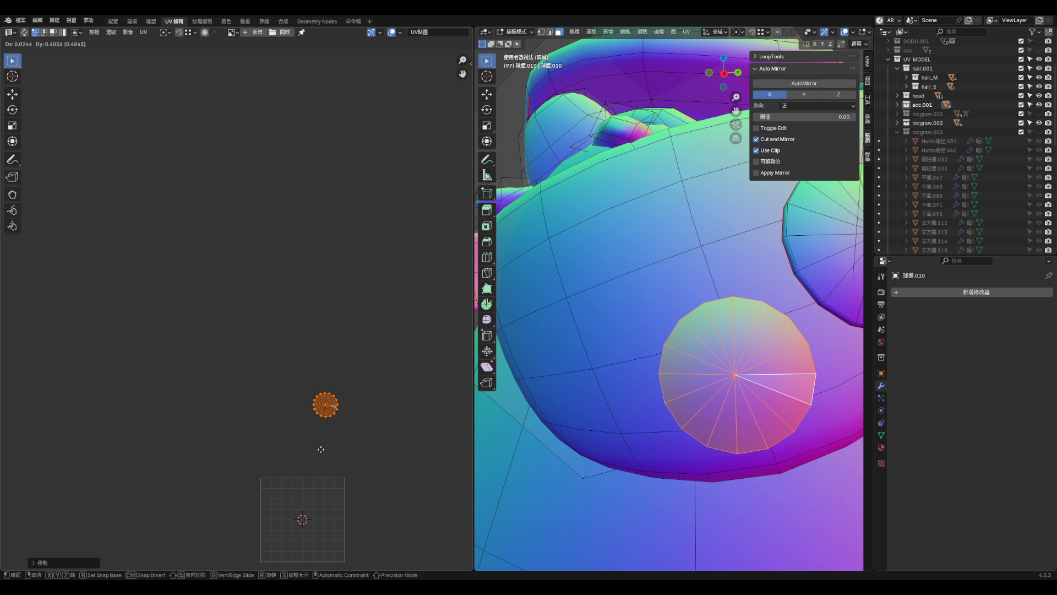
{"action": "scroll", "coordinate": [320, 447], "scroll_direction": "up", "scroll_amount": 4}
{"action": "left_click", "coordinate": [354, 417]}
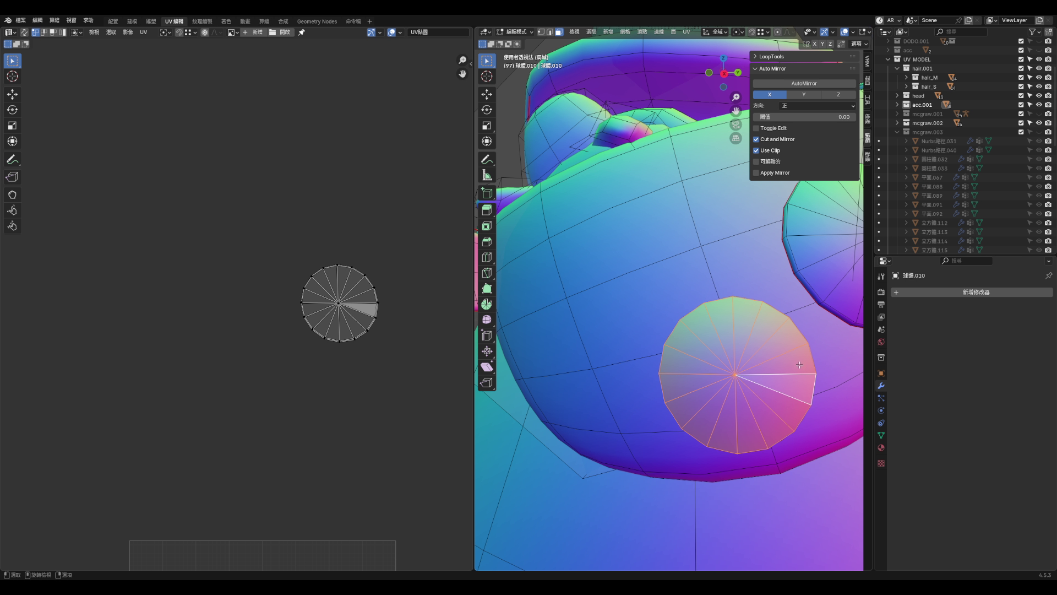
- Switch to vertex selection and turn on UV Sync Selection
{"action": "mouse_move", "coordinate": [800, 365]}
{"action": "middle_mouse_down"}
{"action": "mouse_move", "coordinate": [682, 366]}
{"action": "mouse_move", "coordinate": [731, 373]}
{"action": "middle_mouse_up"}
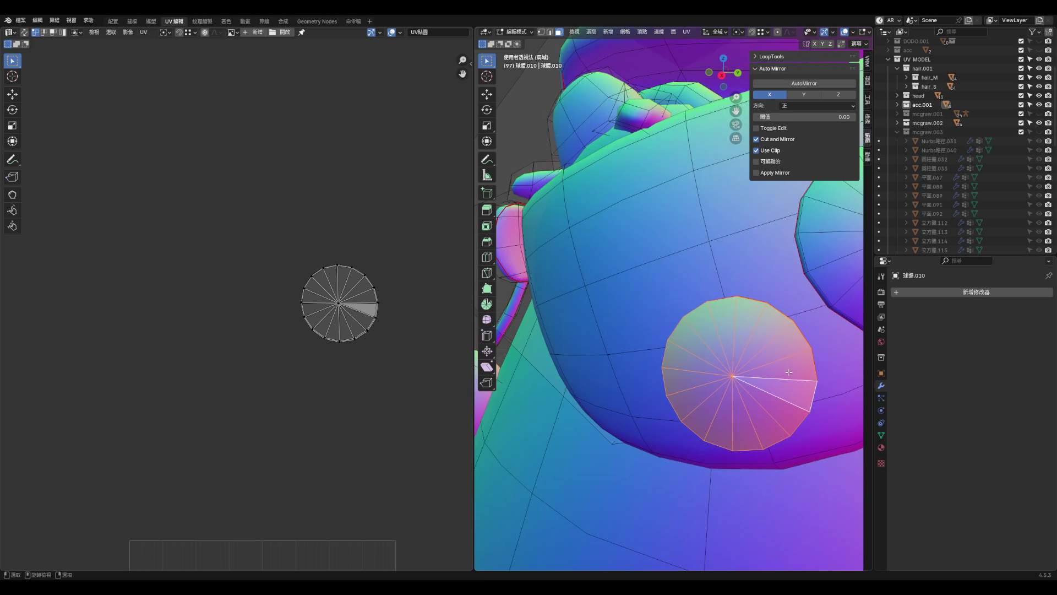
{"action": "scroll", "coordinate": [745, 381], "scroll_direction": "up", "scroll_amount": 10}
{"action": "scroll", "coordinate": [745, 381], "scroll_direction": "down", "scroll_amount": 8}
{"action": "key", "text": "l"}
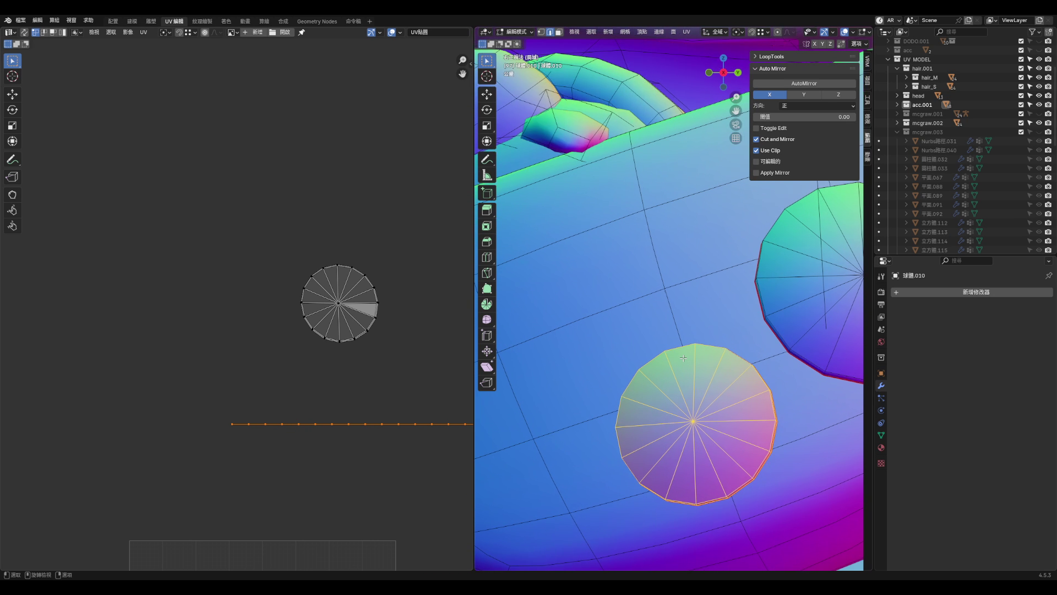
{"action": "key", "text": "alt+a"}
{"action": "middle_click_drag", "start_coordinate": [675, 348], "coordinate": [696, 397]}
{"action": "key", "text": "1"}
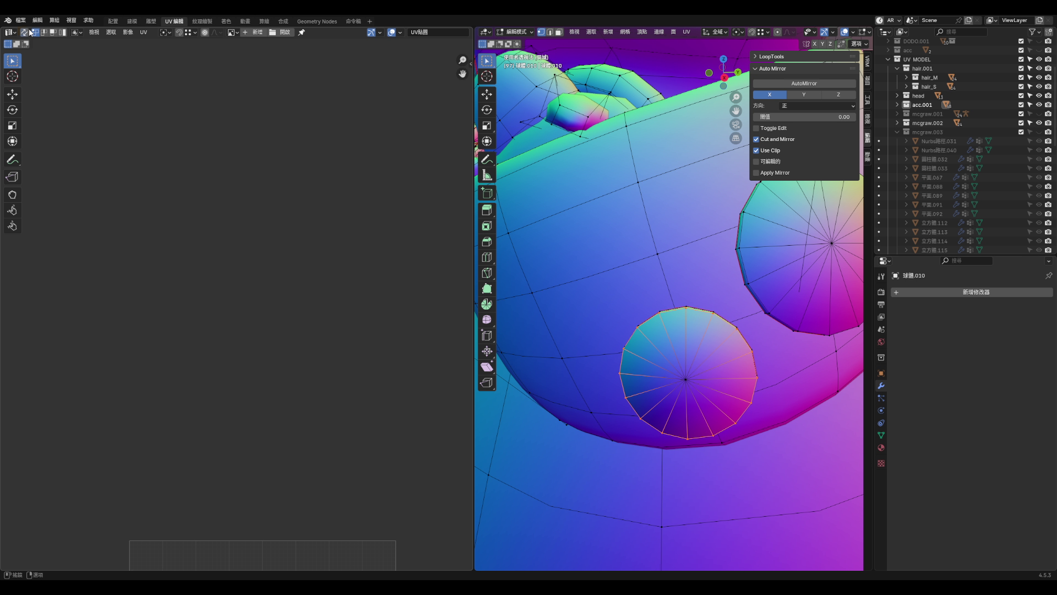
{"action": "left_click", "coordinate": [25, 32]}
{"action": "scroll", "coordinate": [331, 248], "scroll_direction": "up", "scroll_amount": 3}
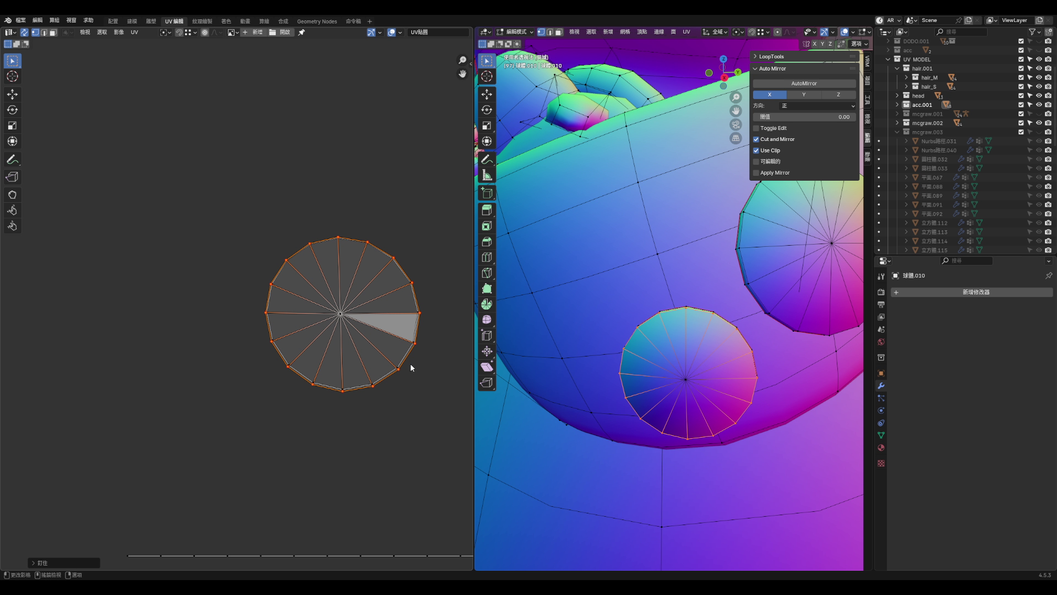
- Select all linked faces of the circle cap and unwrap them with Conformal
{"action": "key", "text": "3"}
{"action": "key", "text": "l"}
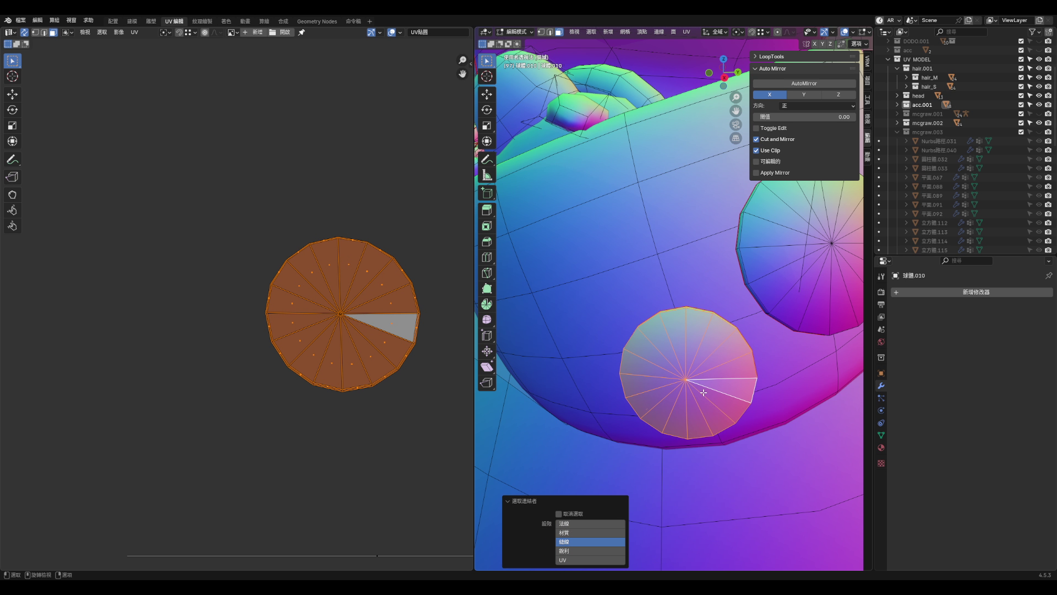
{"action": "scroll", "coordinate": [703, 392], "scroll_direction": "up", "scroll_amount": 3}
{"action": "key", "text": "u"}
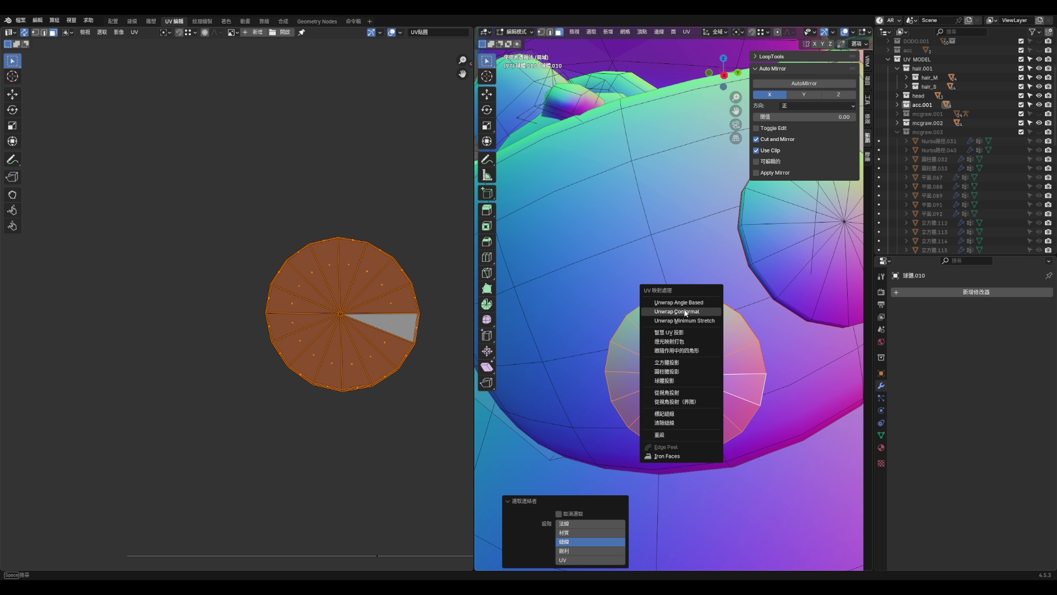
{"action": "left_click", "coordinate": [686, 312]}
{"action": "scroll", "coordinate": [383, 348], "scroll_direction": "up", "scroll_amount": 3}
{"action": "key", "text": "alt+a"}
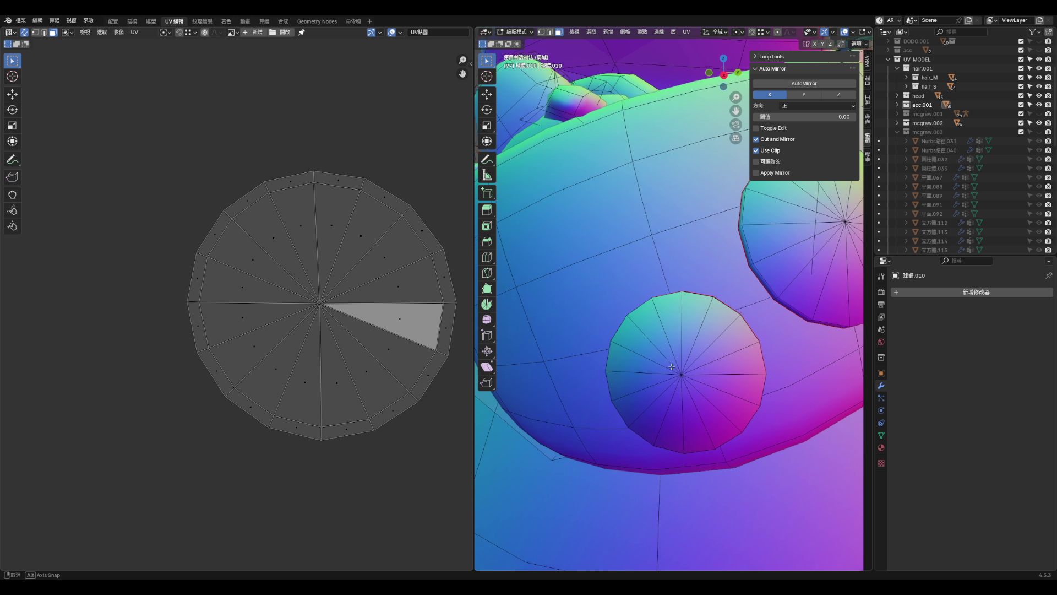
- Unwrap the circle's thin side strip loop and move its island up and right
{"action": "middle_click_drag", "start_coordinate": [672, 368], "coordinate": [663, 380]}
{"action": "left_click", "coordinate": [686, 352], "text": "alt"}
{"action": "key", "text": "u"}
{"action": "left_click", "coordinate": [672, 349]}
{"action": "scroll", "coordinate": [339, 308], "scroll_direction": "down", "scroll_amount": 3}
{"action": "scroll", "coordinate": [384, 395], "scroll_direction": "up", "scroll_amount": 2}
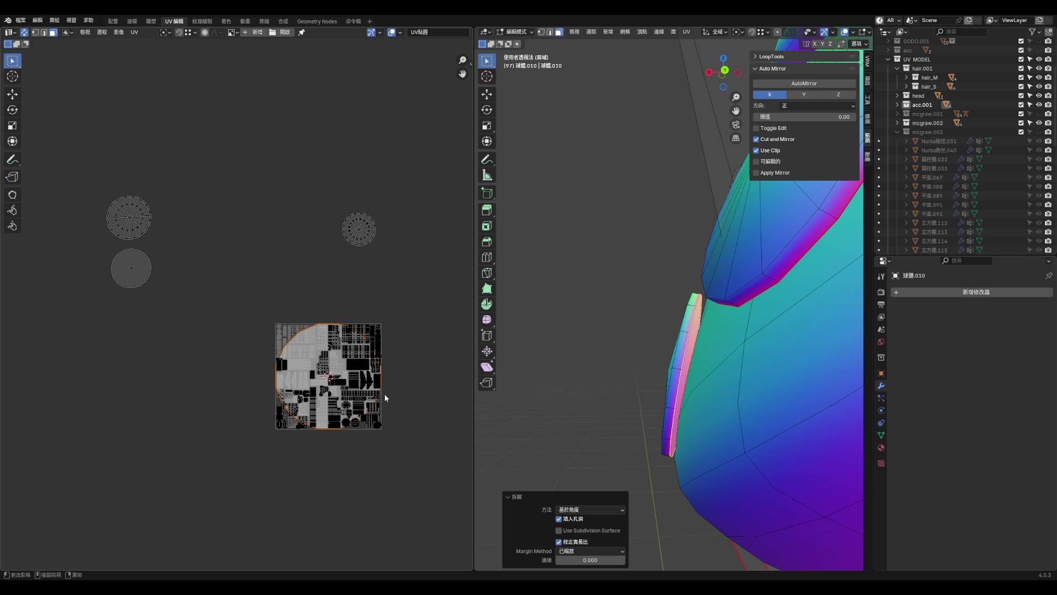
{"action": "key", "text": "g"}
{"action": "left_click", "coordinate": [467, 260]}
- Shrink the new strip island and drop it below the small circle island
{"action": "key", "text": "s"}
{"action": "left_click", "coordinate": [426, 273]}
{"action": "key", "text": "g"}
{"action": "left_click", "coordinate": [376, 303]}
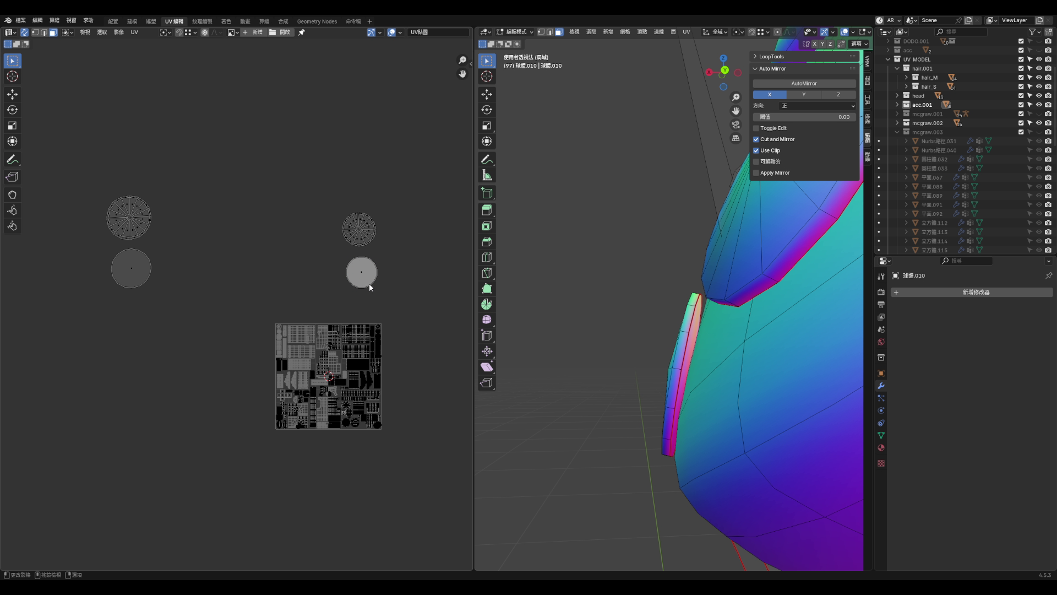
{"action": "scroll", "coordinate": [331, 386], "scroll_direction": "up", "scroll_amount": 8}
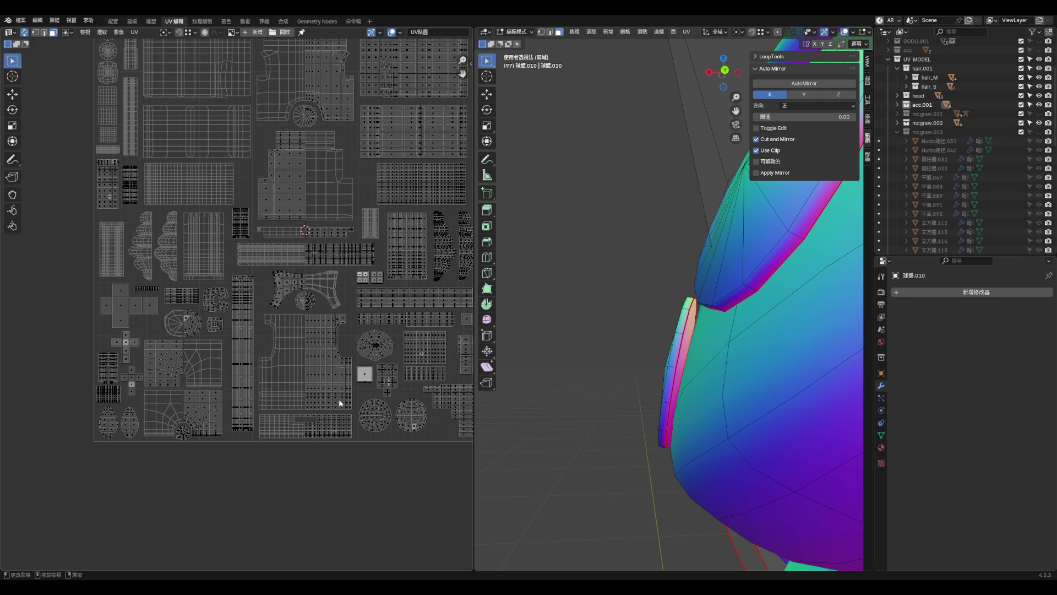
{"action": "scroll", "coordinate": [401, 425], "scroll_direction": "down", "scroll_amount": 10}
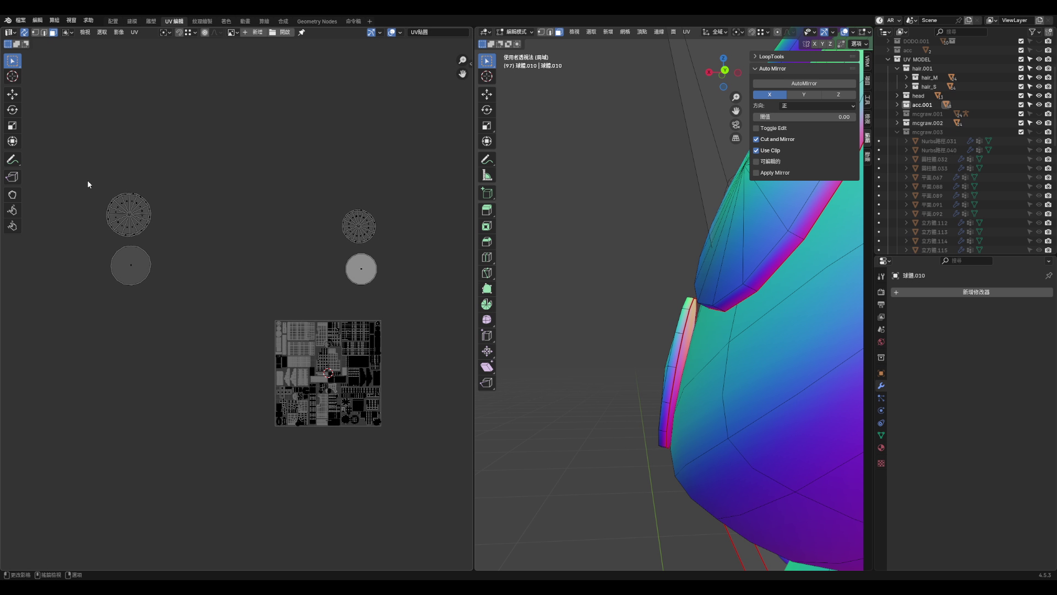
- Move and shrink the two left circle islands, then move the grey circle islands beside them
{"action": "left_click_drag", "start_coordinate": [88, 180], "coordinate": [166, 296]}
{"action": "key", "text": "g"}
{"action": "left_click", "coordinate": [244, 473]}
{"action": "key", "text": "s"}
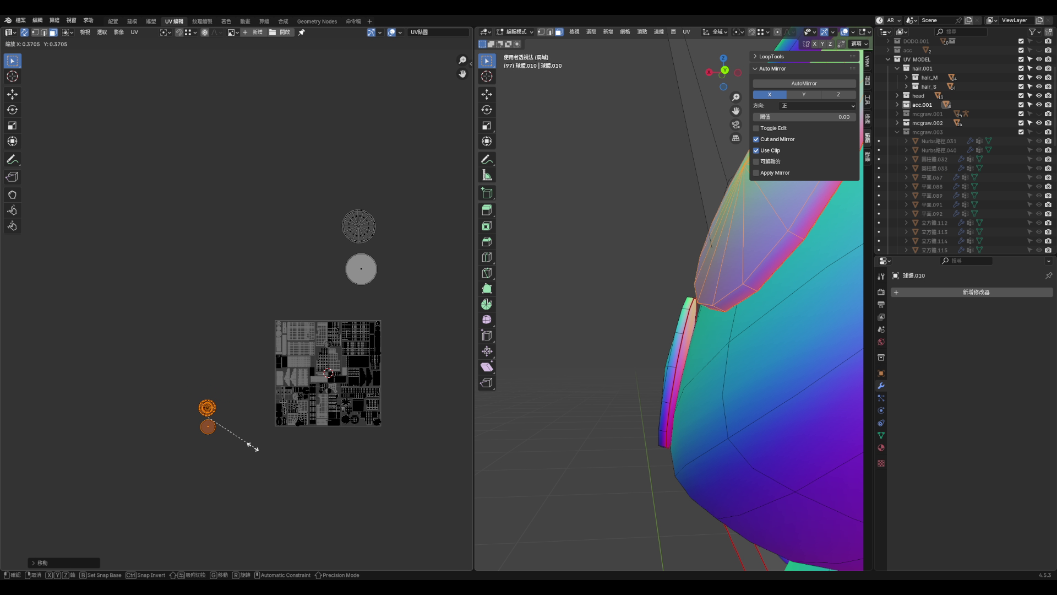
{"action": "left_click", "coordinate": [231, 446]}
{"action": "left_click_drag", "start_coordinate": [332, 206], "coordinate": [403, 309]}
{"action": "key", "text": "g"}
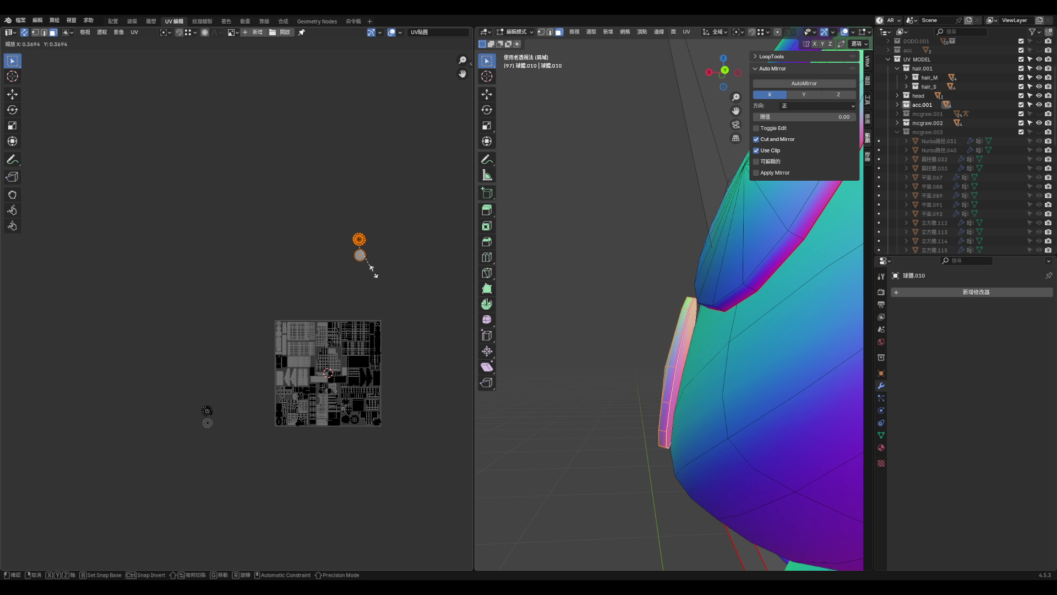
{"action": "left_click", "coordinate": [236, 445]}
{"action": "scroll", "coordinate": [210, 399], "scroll_direction": "up", "scroll_amount": 8}
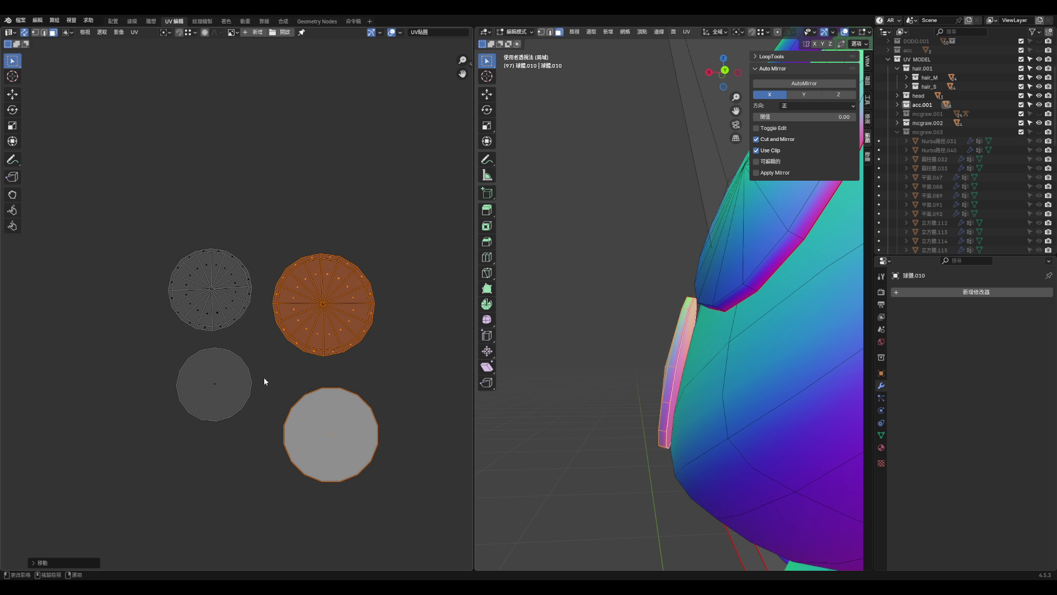
- Enlarge the top-left circle island, shift the bottom-left one, and shrink the bottom-right one
{"action": "left_click_drag", "start_coordinate": [153, 241], "coordinate": [217, 307]}
{"action": "key", "text": "s"}
{"action": "left_click", "coordinate": [290, 368]}
{"action": "left_click", "coordinate": [189, 361]}
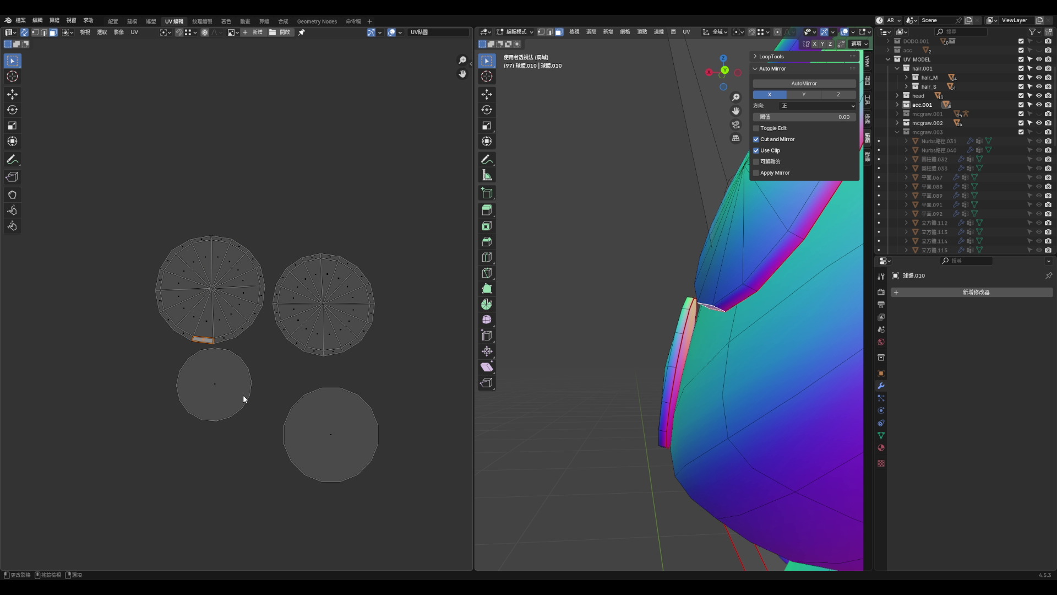
{"action": "key", "text": "l"}
{"action": "left_click_drag", "start_coordinate": [237, 401], "coordinate": [224, 413]}
{"action": "left_click", "coordinate": [325, 437]}
{"action": "key", "text": "s"}
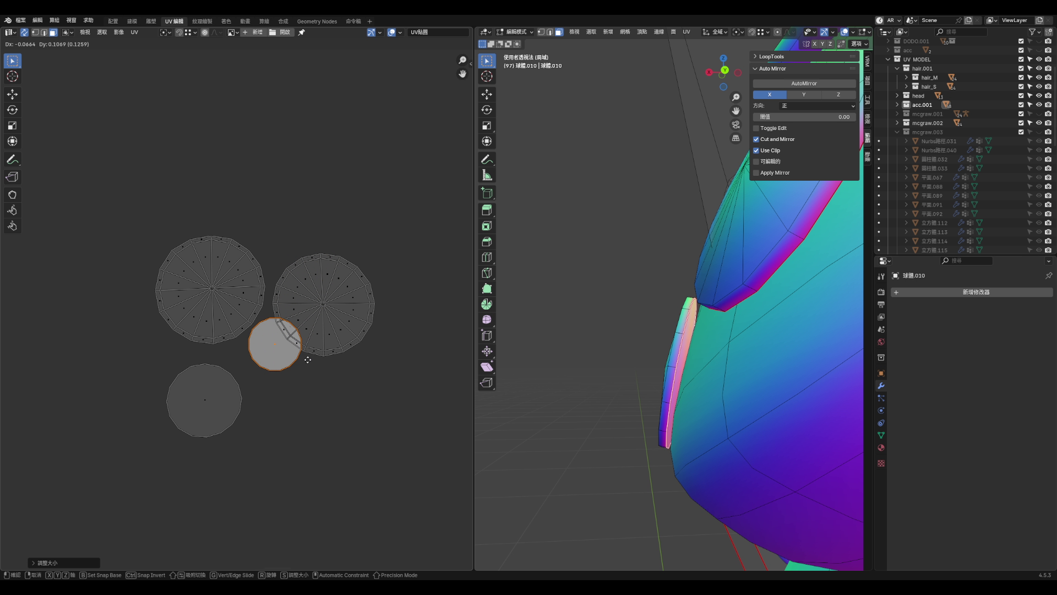
{"action": "left_click", "coordinate": [297, 376]}
{"action": "mouse_move", "coordinate": [269, 341]}
{"action": "left_mouse_down"}
{"action": "mouse_move", "coordinate": [347, 402]}
{"action": "mouse_move", "coordinate": [418, 400]}
{"action": "left_mouse_up"}
{"action": "scroll", "coordinate": [125, 299], "scroll_direction": "down", "scroll_amount": 3}
- Move the two left circle islands down and to the right
{"action": "mouse_move", "coordinate": [108, 251]}
{"action": "left_mouse_down"}
{"action": "mouse_move", "coordinate": [168, 377]}
{"action": "mouse_move", "coordinate": [190, 400]}
{"action": "left_mouse_up"}
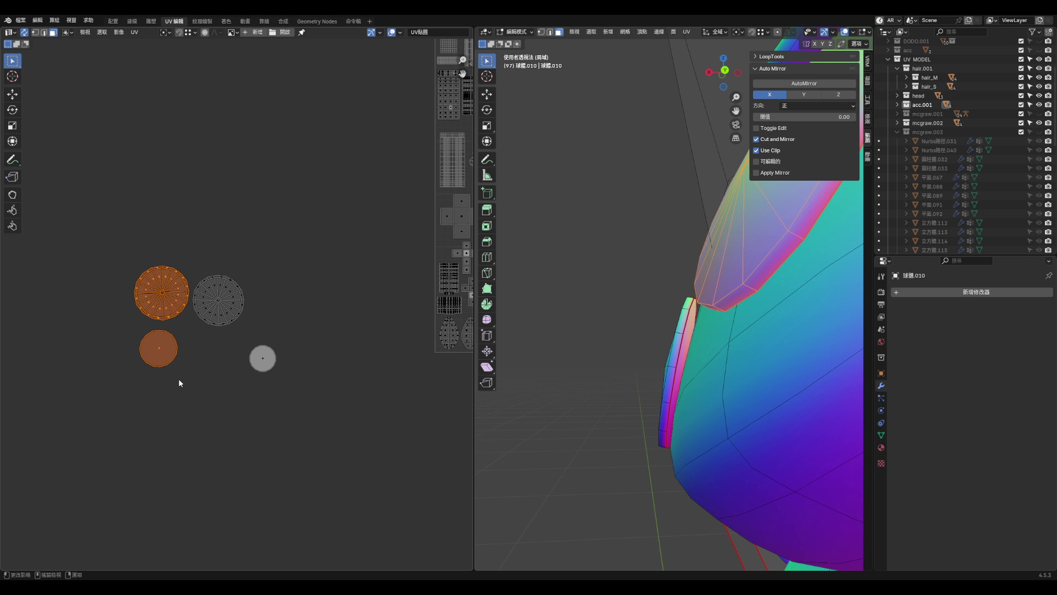
{"action": "scroll", "coordinate": [177, 378], "scroll_direction": "down", "scroll_amount": 3}
{"action": "scroll", "coordinate": [61, 138], "scroll_direction": "down", "scroll_amount": 2}
{"action": "mouse_move", "coordinate": [156, 312]}
{"action": "left_mouse_down"}
{"action": "mouse_move", "coordinate": [377, 375]}
{"action": "mouse_move", "coordinate": [355, 351]}
{"action": "left_mouse_up"}
{"action": "scroll", "coordinate": [363, 358], "scroll_direction": "up", "scroll_amount": 5}
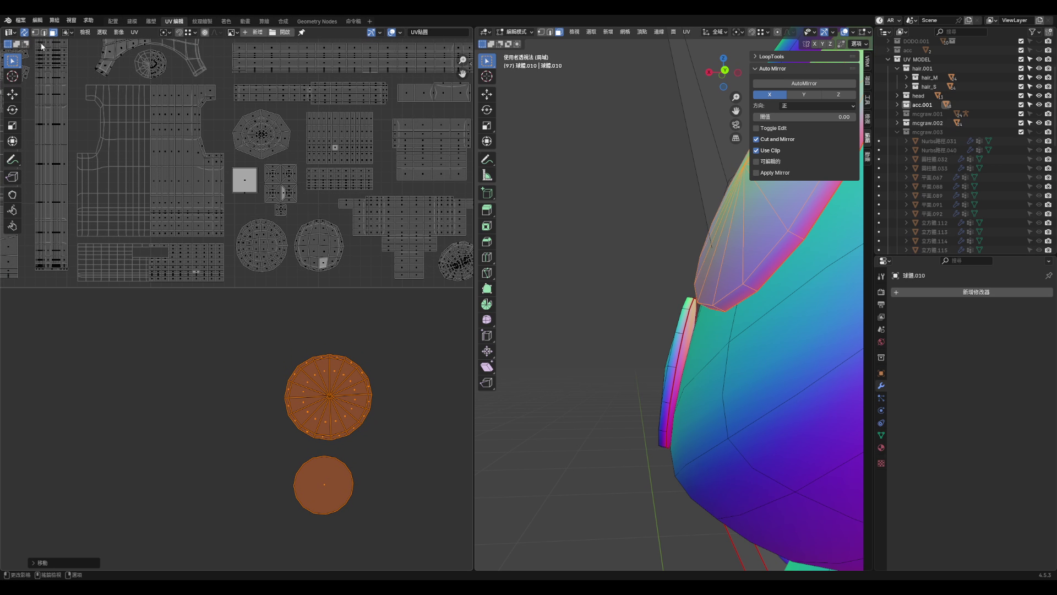
- Turn off UV Sync Selection, show all islands, and move the small island lower
{"action": "left_click", "coordinate": [24, 32]}
{"action": "key", "text": "a"}
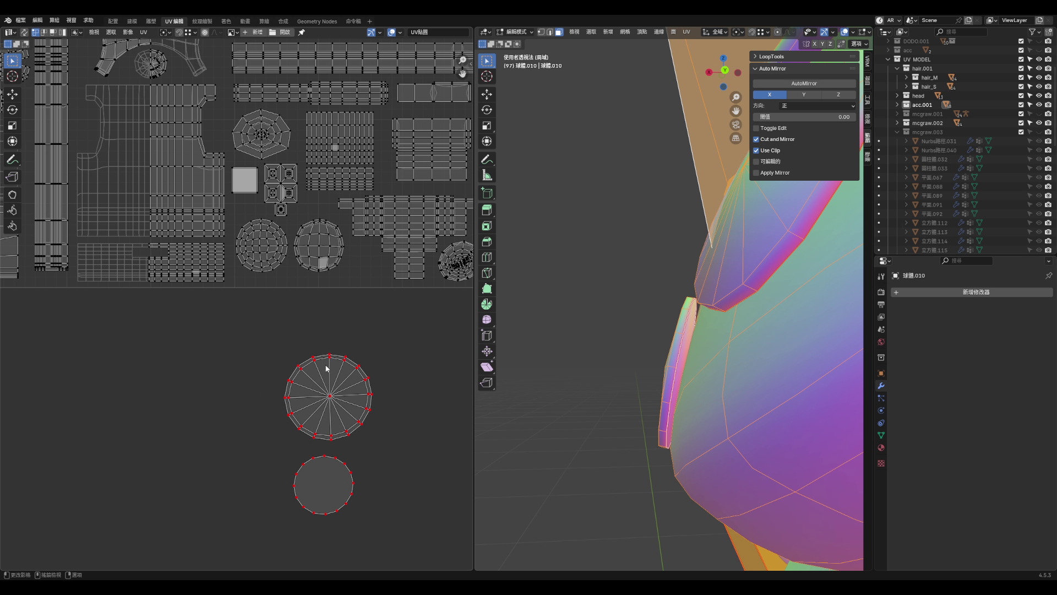
{"action": "scroll", "coordinate": [259, 197], "scroll_direction": "up", "scroll_amount": 4}
{"action": "left_click_drag", "start_coordinate": [203, 241], "coordinate": [333, 399]}
{"action": "scroll", "coordinate": [356, 392], "scroll_direction": "down", "scroll_amount": 3}
{"action": "scroll", "coordinate": [341, 320], "scroll_direction": "up", "scroll_amount": 5}
{"action": "left_click", "coordinate": [342, 306]}
{"action": "left_click_drag", "start_coordinate": [301, 278], "coordinate": [321, 289]}
{"action": "left_click_drag", "start_coordinate": [376, 338], "coordinate": [377, 338]}
{"action": "key", "text": "g"}
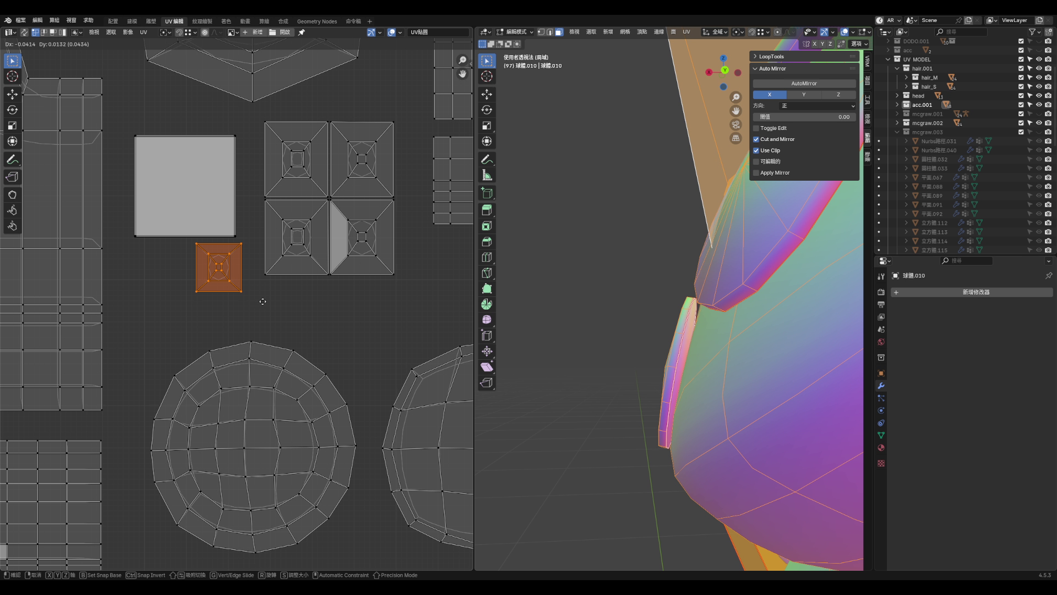
{"action": "left_click", "coordinate": [229, 307]}
- Shift the grey square island up and nudge the small island up to make room
{"action": "left_click_drag", "start_coordinate": [130, 120], "coordinate": [242, 251]}
{"action": "key", "text": "g"}
{"action": "left_click", "coordinate": [236, 235]}
{"action": "mouse_move", "coordinate": [153, 242]}
{"action": "left_mouse_down"}
{"action": "mouse_move", "coordinate": [295, 453]}
{"action": "mouse_move", "coordinate": [306, 452]}
{"action": "left_mouse_up"}
{"action": "key", "text": "g"}
{"action": "left_click", "coordinate": [213, 288]}
{"action": "left_click", "coordinate": [229, 295]}
{"action": "scroll", "coordinate": [240, 316], "scroll_direction": "down", "scroll_amount": 3}
- Move the left circle island and the right sphere island up-left into place
{"action": "key", "text": "g"}
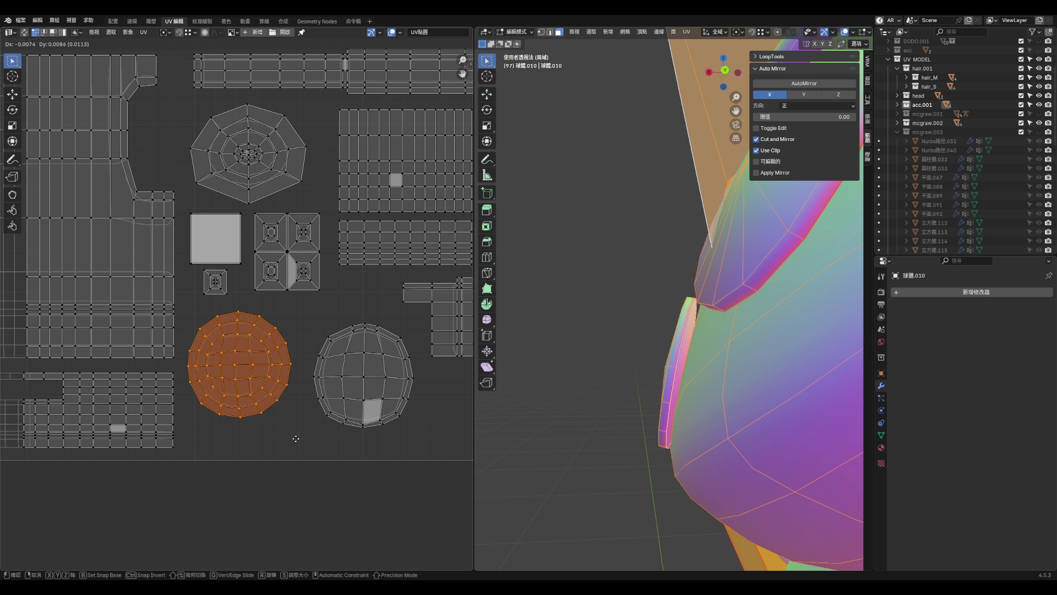
{"action": "left_click", "coordinate": [295, 433]}
{"action": "left_click_drag", "start_coordinate": [312, 321], "coordinate": [414, 440]}
{"action": "key", "text": "g"}
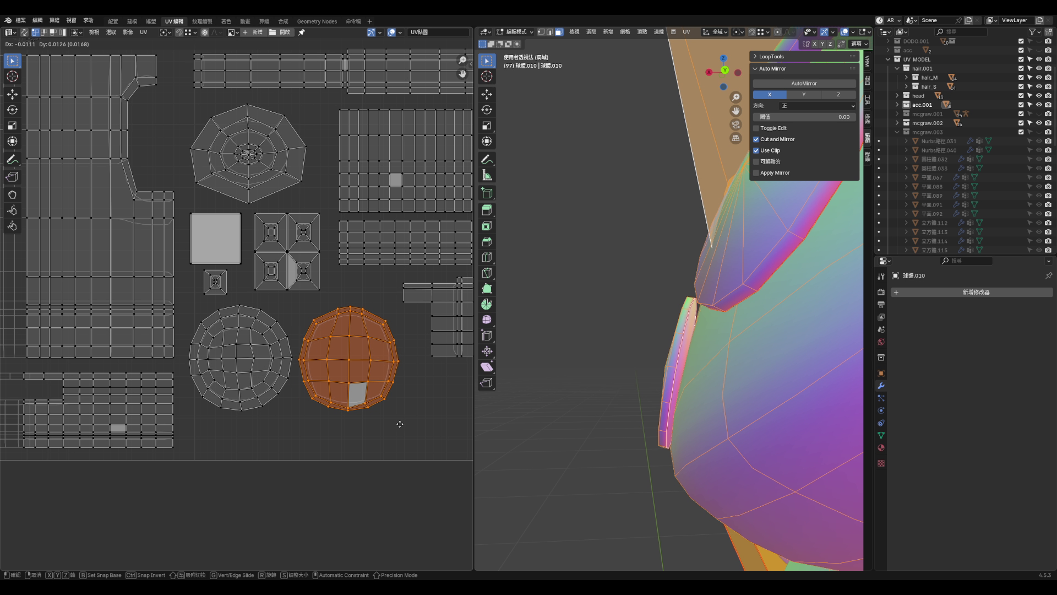
{"action": "left_click", "coordinate": [402, 424]}
{"action": "scroll", "coordinate": [402, 424], "scroll_direction": "down", "scroll_amount": 5}
{"action": "scroll", "coordinate": [352, 419], "scroll_direction": "up", "scroll_amount": 3}
- Shrink the upper red circle island and place it beside the other islands
{"action": "left_click_drag", "start_coordinate": [256, 332], "coordinate": [351, 427]}
{"action": "key", "text": "s"}
{"action": "left_click", "coordinate": [338, 411]}
{"action": "key", "text": "g"}
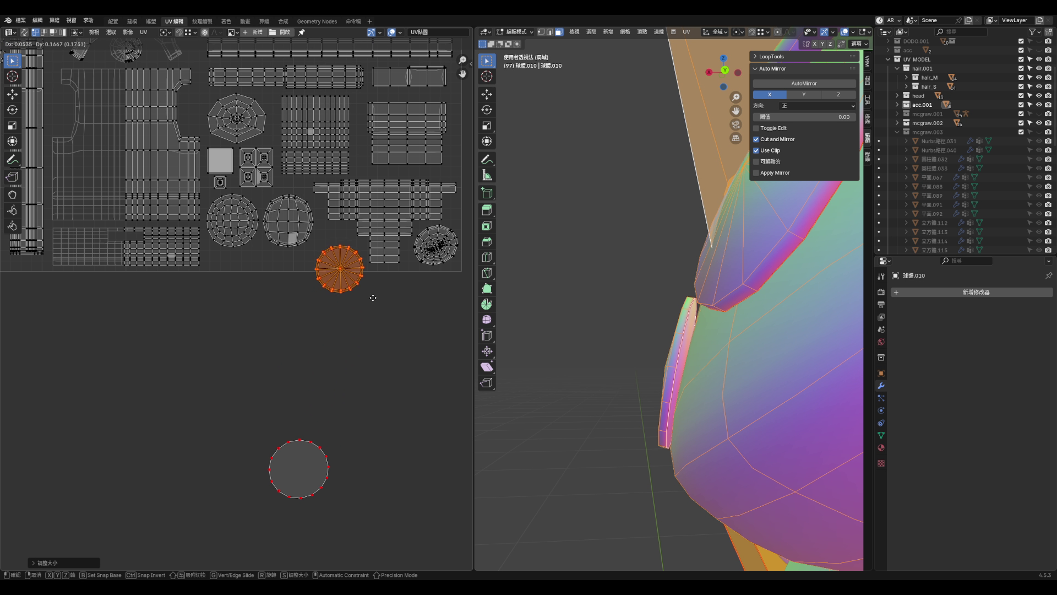
{"action": "left_click", "coordinate": [377, 293]}
{"action": "key", "text": "g"}
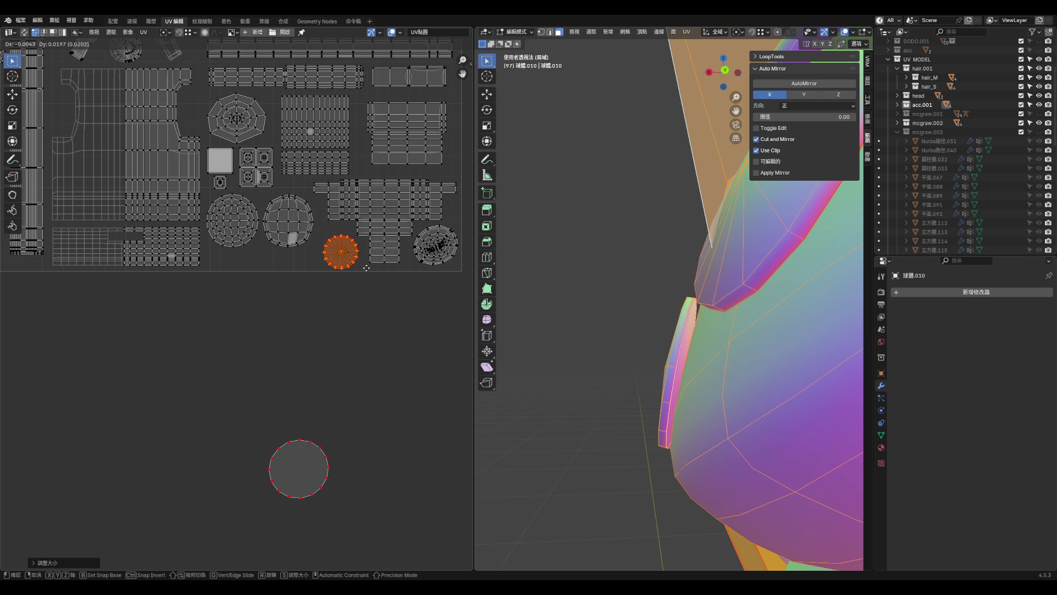
{"action": "left_click", "coordinate": [366, 273]}
{"action": "scroll", "coordinate": [386, 308], "scroll_direction": "down", "scroll_amount": 4}
{"action": "scroll", "coordinate": [387, 314], "scroll_direction": "down", "scroll_amount": 2}
- Rescale the other circle island and move it to the right
{"action": "left_click_drag", "start_coordinate": [173, 268], "coordinate": [208, 299]}
{"action": "scroll", "coordinate": [262, 300], "scroll_direction": "up", "scroll_amount": 2}
{"action": "key", "text": "s"}
{"action": "left_click", "coordinate": [273, 350]}
{"action": "key", "text": "g"}
{"action": "left_click", "coordinate": [537, 378]}
{"action": "scroll", "coordinate": [293, 324], "scroll_direction": "down", "scroll_amount": 2}
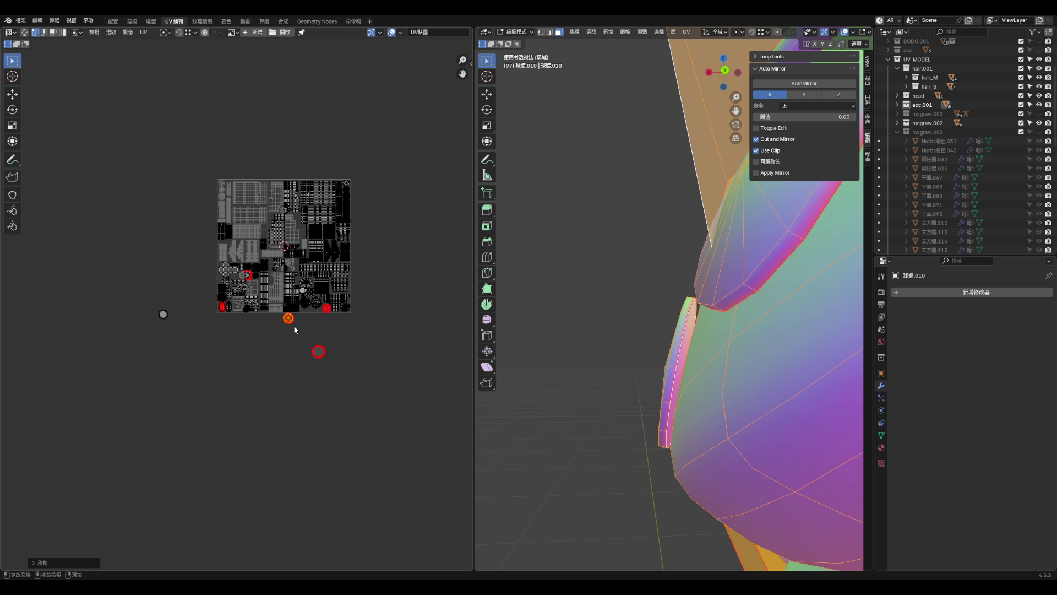
{"action": "scroll", "coordinate": [292, 339], "scroll_direction": "up", "scroll_amount": 5}
- Shrink that island further and tuck it beside the large red circle
{"action": "key", "text": "g"}
{"action": "left_click", "coordinate": [470, 295]}
{"action": "scroll", "coordinate": [385, 308], "scroll_direction": "down", "scroll_amount": 2}
{"action": "scroll", "coordinate": [385, 309], "scroll_direction": "up", "scroll_amount": 3}
{"action": "key", "text": "s"}
{"action": "left_click", "coordinate": [318, 351]}
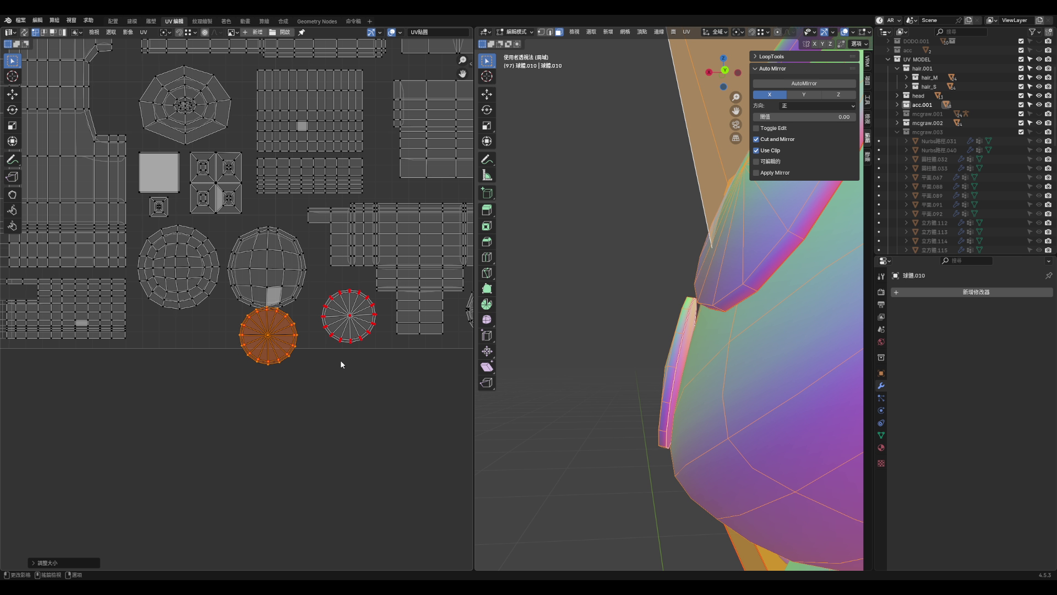
{"action": "key", "text": "g"}
{"action": "left_click", "coordinate": [294, 345]}
{"action": "scroll", "coordinate": [277, 270], "scroll_direction": "up", "scroll_amount": 2}
- Select the whole sphere island and move it up and to the right
{"action": "left_click", "coordinate": [270, 273]}
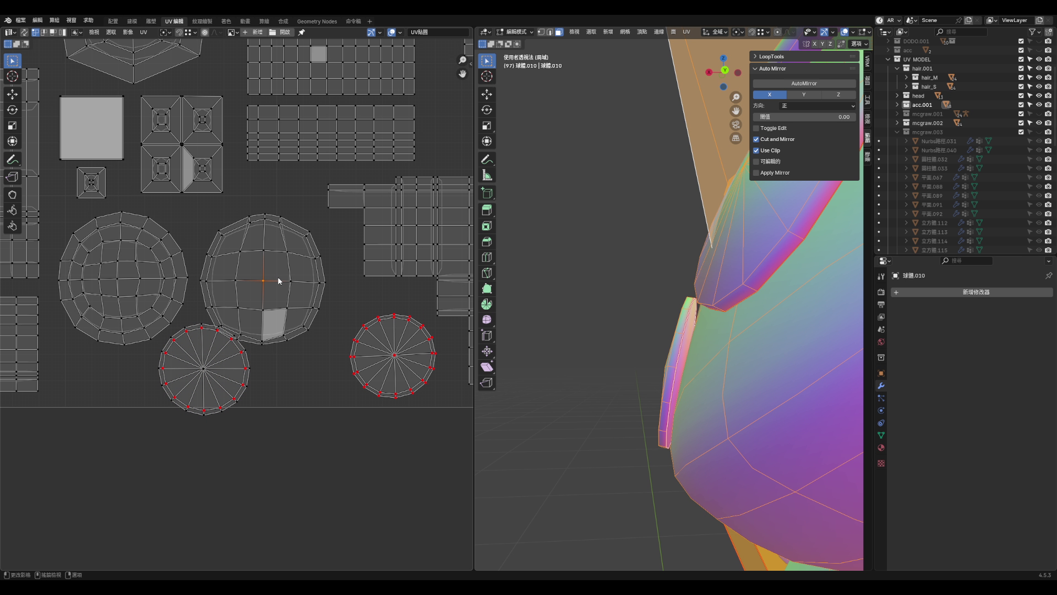
{"action": "key", "text": "ctrl+l"}
{"action": "key", "text": "g"}
{"action": "left_click", "coordinate": [288, 264]}
- Frame the whole UV layout and switch viewport shading to a single solid colour
{"action": "left_click", "coordinate": [137, 278]}
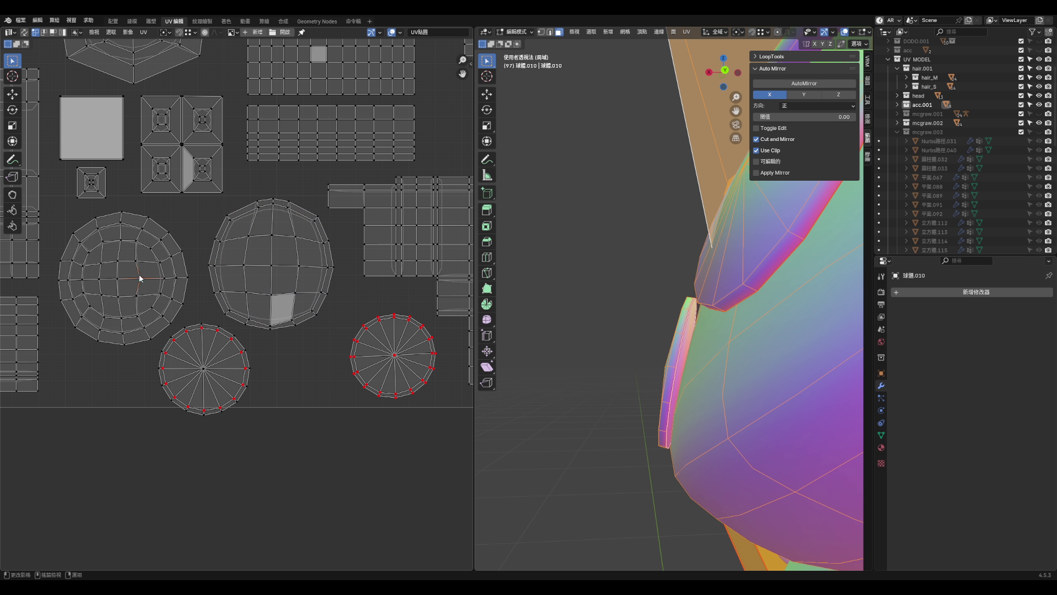
{"action": "scroll", "coordinate": [316, 349], "scroll_direction": "down", "scroll_amount": 6}
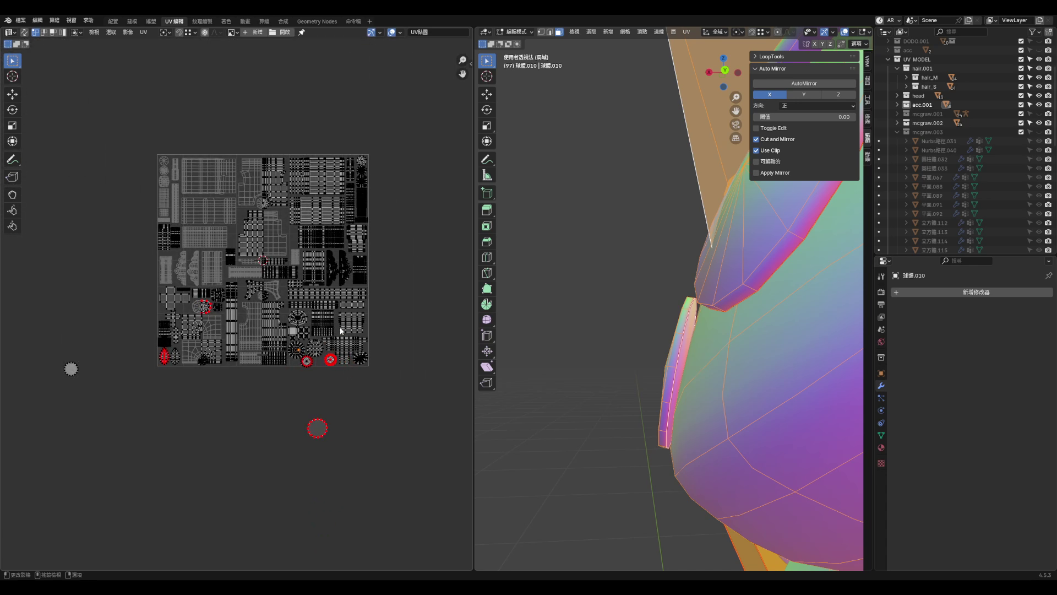
{"action": "key", "text": "Home"}
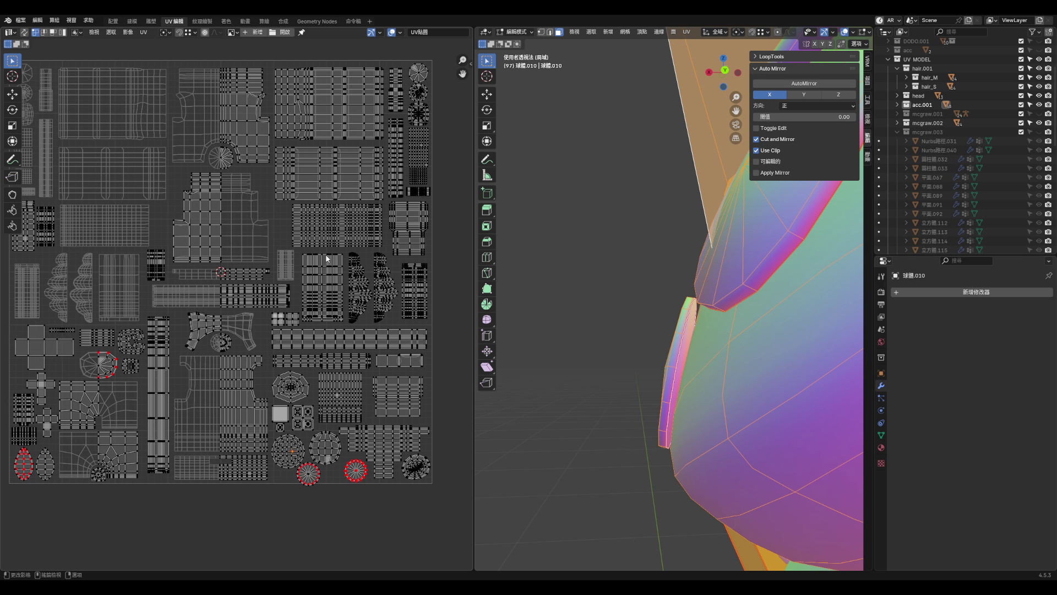
{"action": "scroll", "coordinate": [400, 487], "scroll_direction": "up", "scroll_amount": 4}
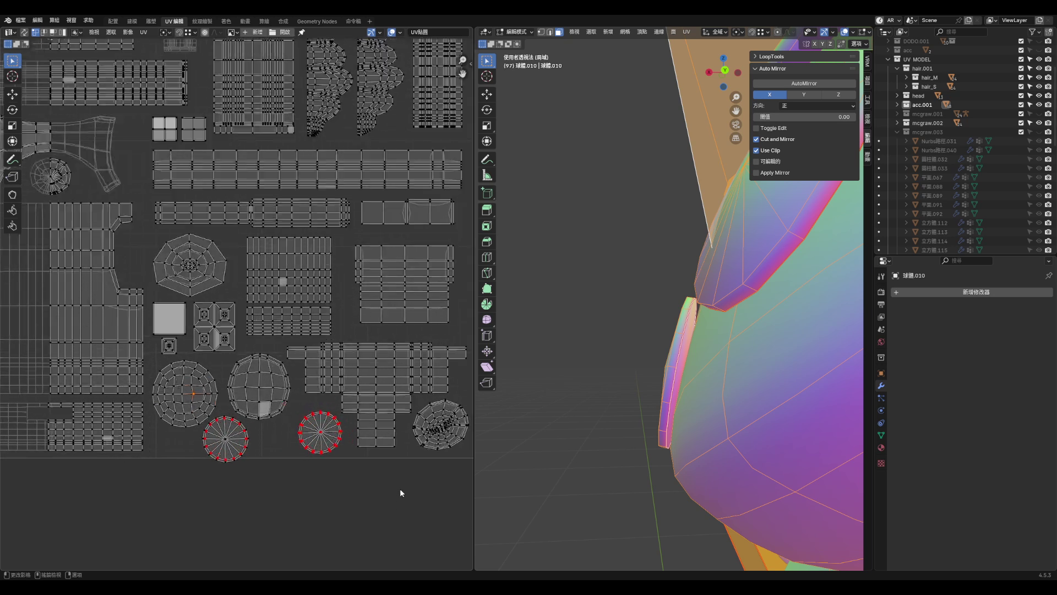
{"action": "scroll", "coordinate": [400, 464], "scroll_direction": "down", "scroll_amount": 2}
{"action": "scroll", "coordinate": [651, 354], "scroll_direction": "down", "scroll_amount": 5}
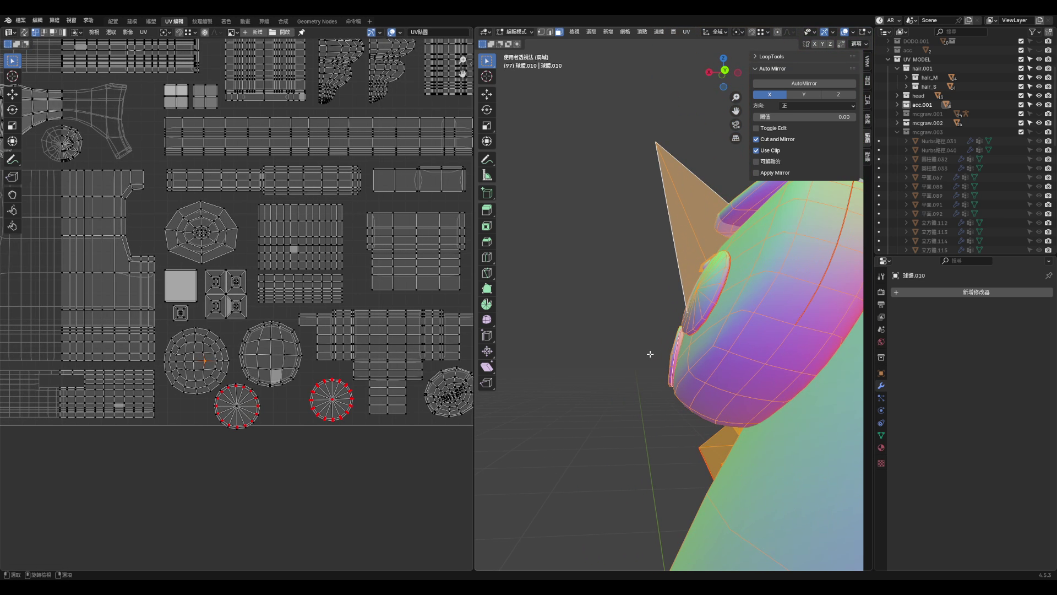
{"action": "scroll", "coordinate": [853, 41], "scroll_direction": "down", "scroll_amount": 1}
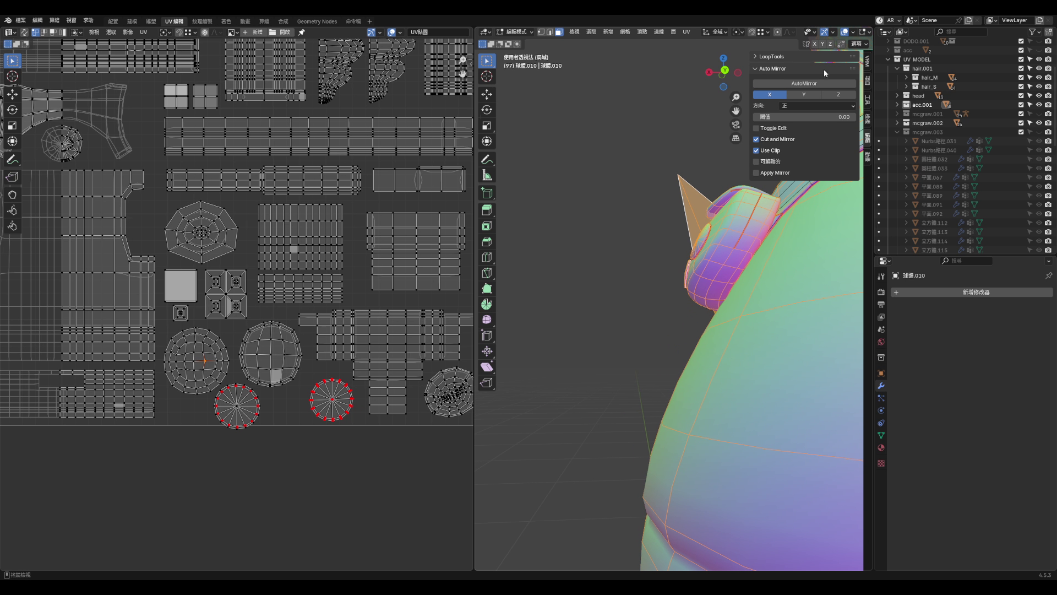
{"action": "scroll", "coordinate": [845, 31], "scroll_direction": "down", "scroll_amount": 3}
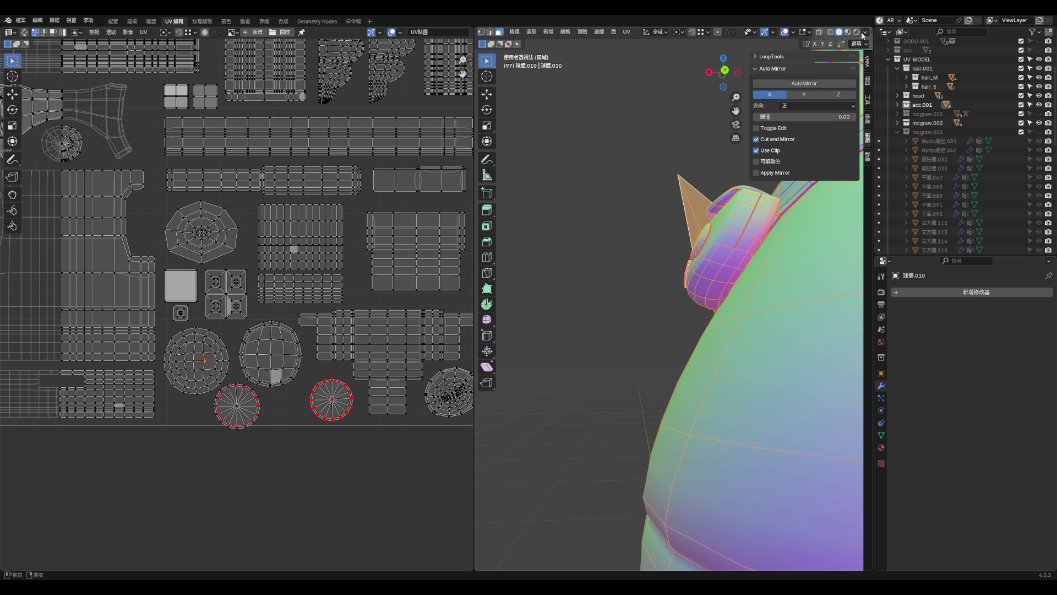
{"action": "left_click", "coordinate": [863, 32]}
{"action": "left_click", "coordinate": [815, 165]}
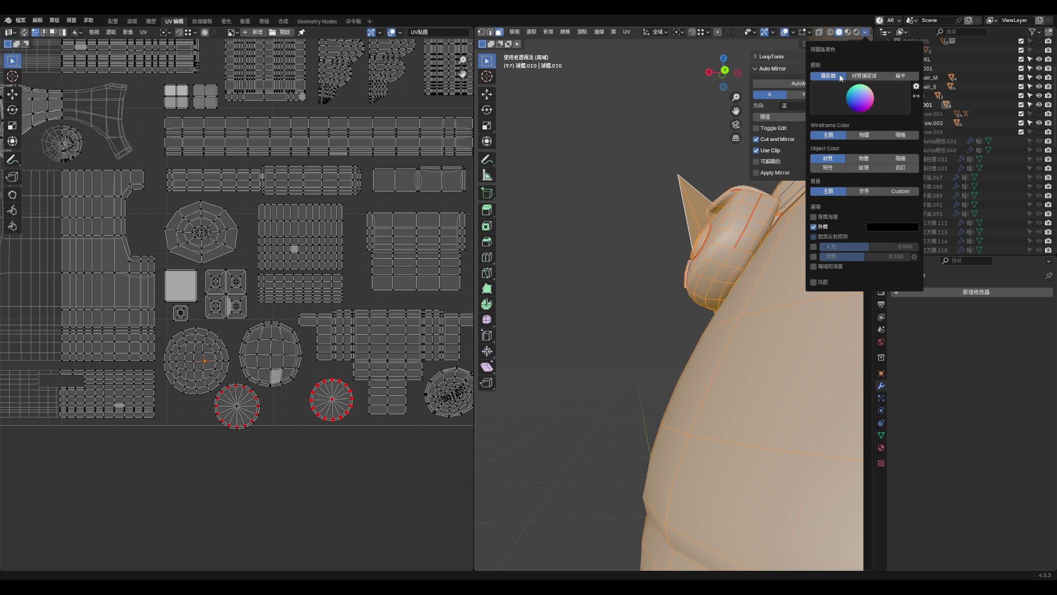
- Set viewport shading Object Color to Texture and switch to Material Preview to show the checker texture
{"action": "left_click", "coordinate": [866, 32]}
{"action": "left_click", "coordinate": [869, 177]}
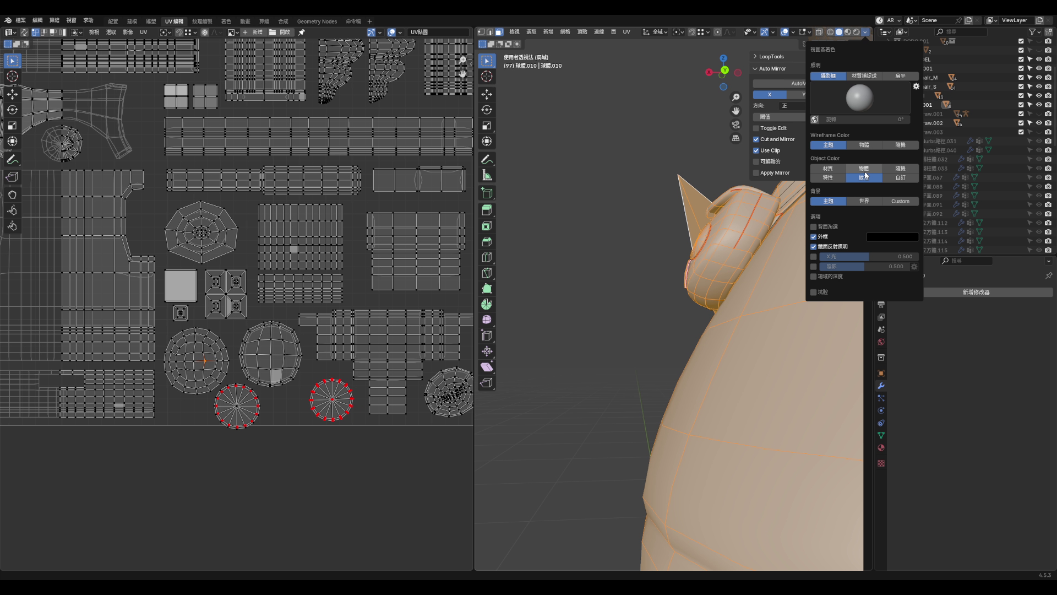
{"action": "mouse_move", "coordinate": [747, 190]}
{"action": "middle_mouse_down"}
{"action": "mouse_move", "coordinate": [613, 217]}
{"action": "mouse_move", "coordinate": [585, 279]}
{"action": "mouse_move", "coordinate": [776, 278]}
{"action": "middle_mouse_up"}
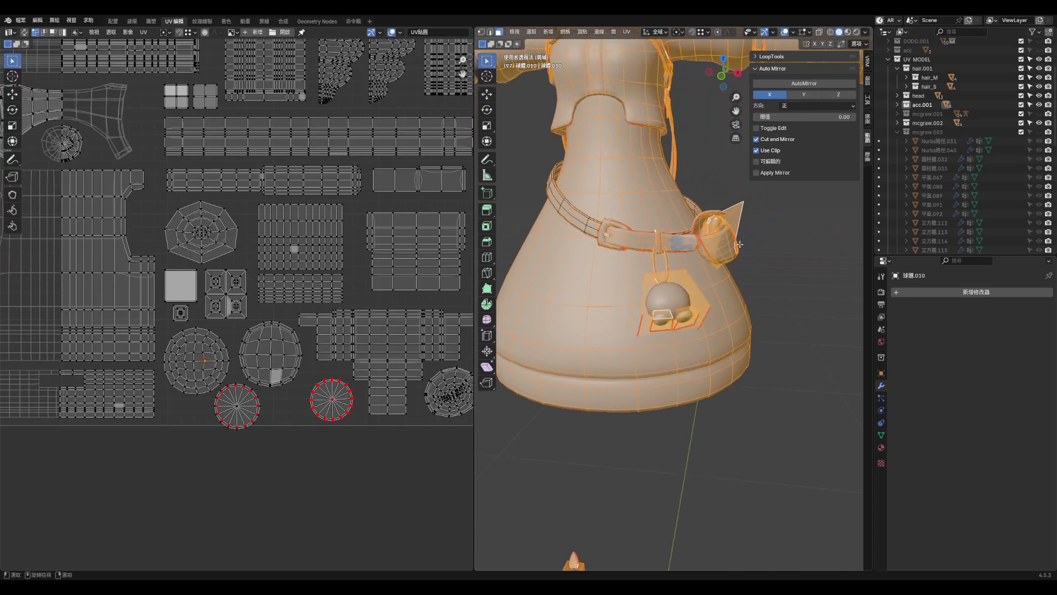
{"action": "left_click", "coordinate": [779, 277]}
{"action": "left_click", "coordinate": [848, 32]}
- Select the whole mesh and zoom in on the skirt to inspect its UV stretching
{"action": "middle_click_drag", "start_coordinate": [750, 149], "coordinate": [666, 171]}
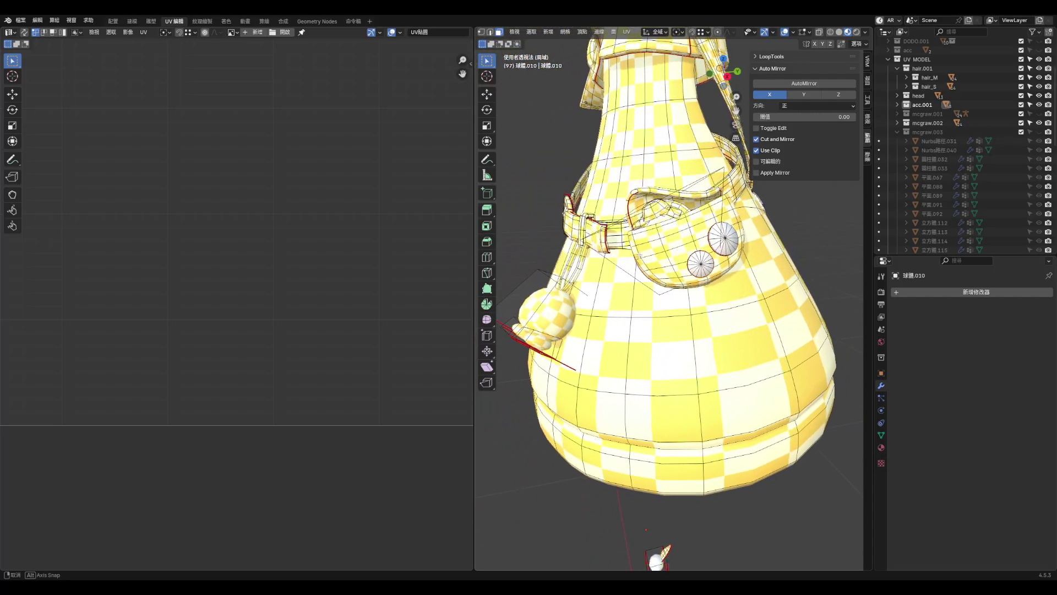
{"action": "mouse_move", "coordinate": [639, 241]}
{"action": "middle_mouse_down"}
{"action": "mouse_move", "coordinate": [654, 257]}
{"action": "mouse_move", "coordinate": [716, 250]}
{"action": "mouse_move", "coordinate": [590, 245]}
{"action": "mouse_move", "coordinate": [556, 278]}
{"action": "mouse_move", "coordinate": [624, 248]}
{"action": "middle_mouse_up"}
{"action": "key", "text": "a"}
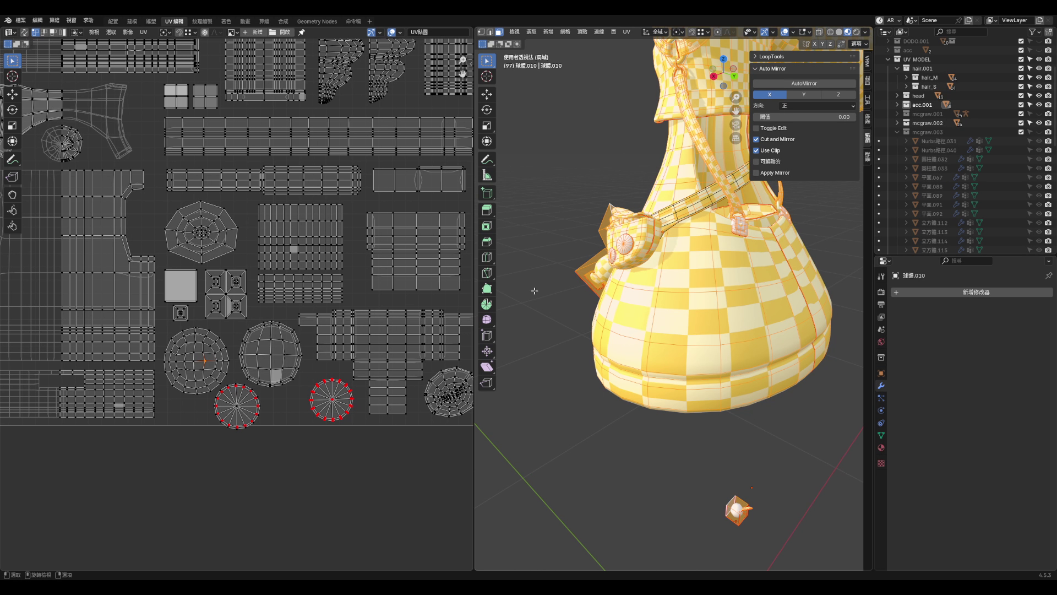
{"action": "mouse_move", "coordinate": [676, 292]}
{"action": "middle_mouse_down"}
{"action": "mouse_move", "coordinate": [677, 226]}
{"action": "mouse_move", "coordinate": [676, 245]}
{"action": "mouse_move", "coordinate": [705, 238]}
{"action": "middle_mouse_up"}
{"action": "scroll", "coordinate": [710, 237], "scroll_direction": "up", "scroll_amount": 6}
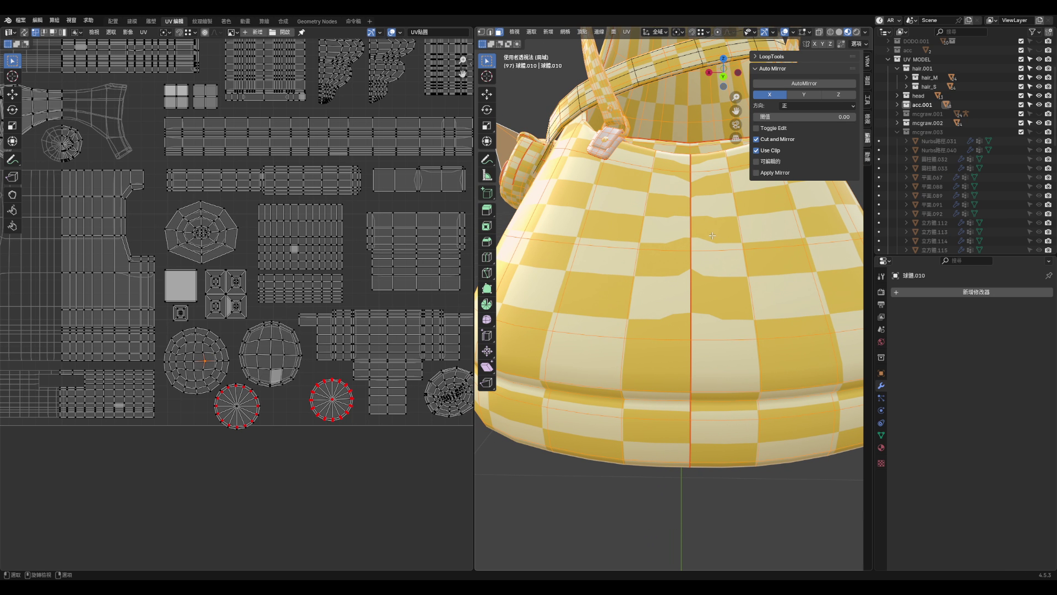
{"action": "scroll", "coordinate": [712, 236], "scroll_direction": "up", "scroll_amount": 2}
{"action": "scroll", "coordinate": [297, 329], "scroll_direction": "down", "scroll_amount": 3}
{"action": "scroll", "coordinate": [204, 298], "scroll_direction": "up", "scroll_amount": 6}
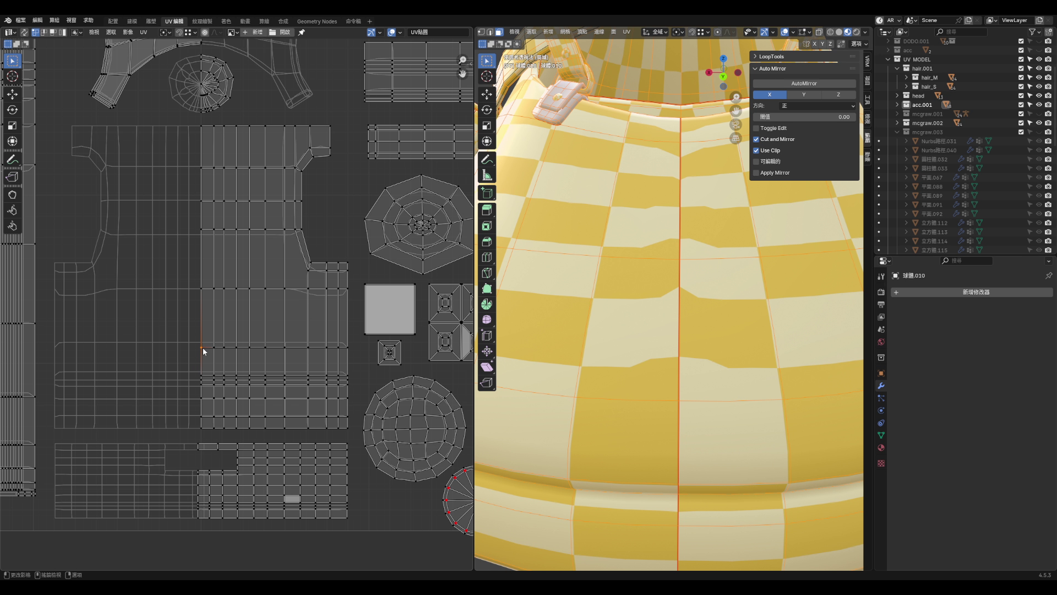
- Slide the upper right-edge skirt UV vertices upward along their edges
{"action": "scroll", "coordinate": [196, 372], "scroll_direction": "up", "scroll_amount": 1}
{"action": "key", "text": "g"}
{"action": "key", "text": "g"}
{"action": "right_click", "coordinate": [204, 332]}
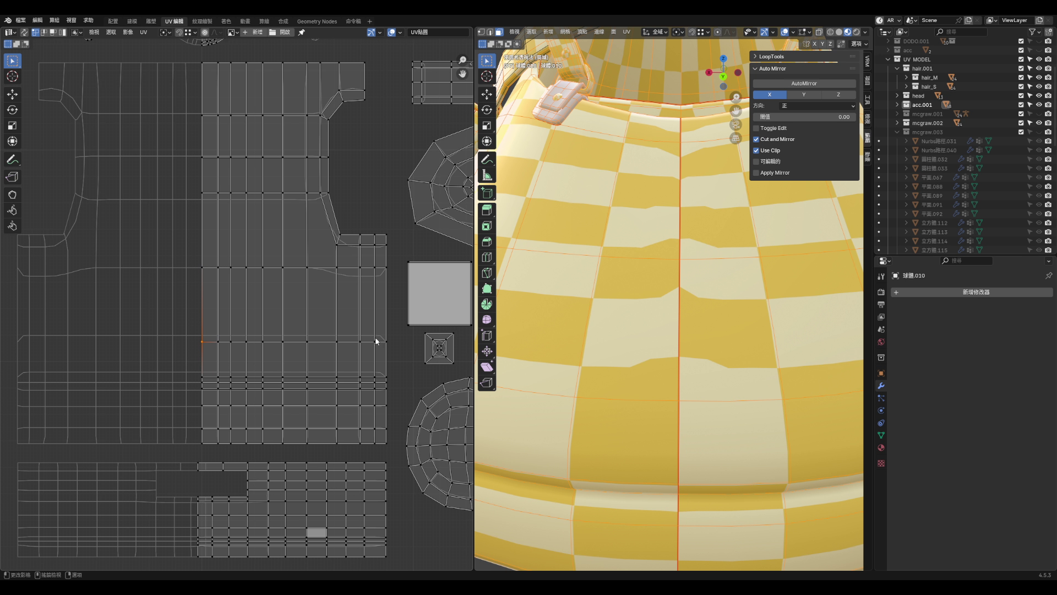
{"action": "key", "text": "g"}
{"action": "key", "text": "g"}
{"action": "left_click", "coordinate": [392, 331]}
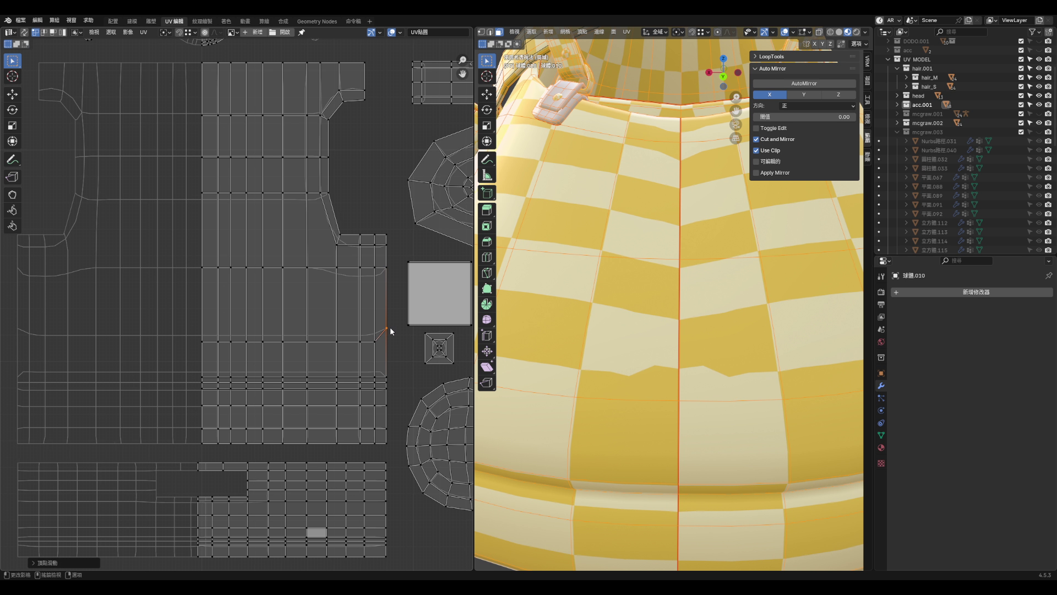
{"action": "left_click", "coordinate": [387, 331]}
{"action": "key", "text": "g"}
{"action": "key", "text": "g"}
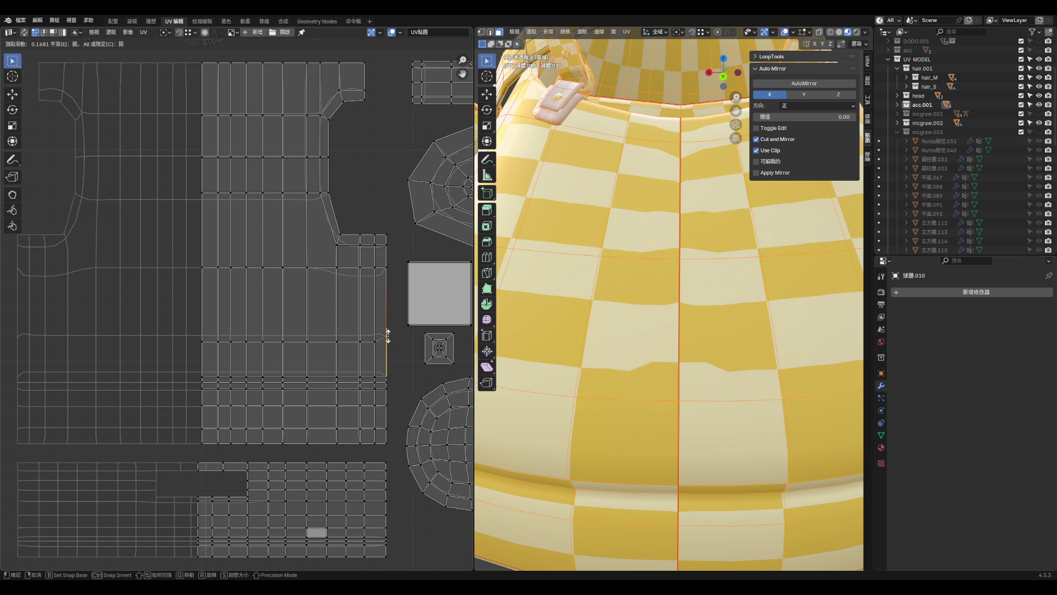
{"action": "left_click", "coordinate": [387, 329]}
- Slide the lower vertices on the skirt island's right edge along their edges
{"action": "left_click", "coordinate": [390, 368]}
{"action": "key", "text": "g"}
{"action": "key", "text": "g"}
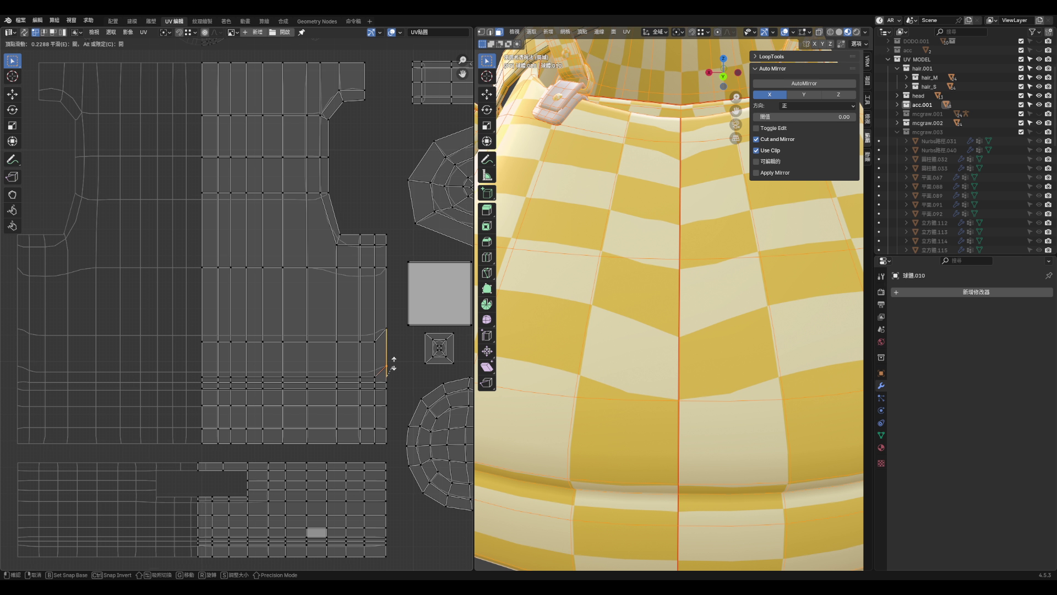
{"action": "left_click", "coordinate": [396, 380]}
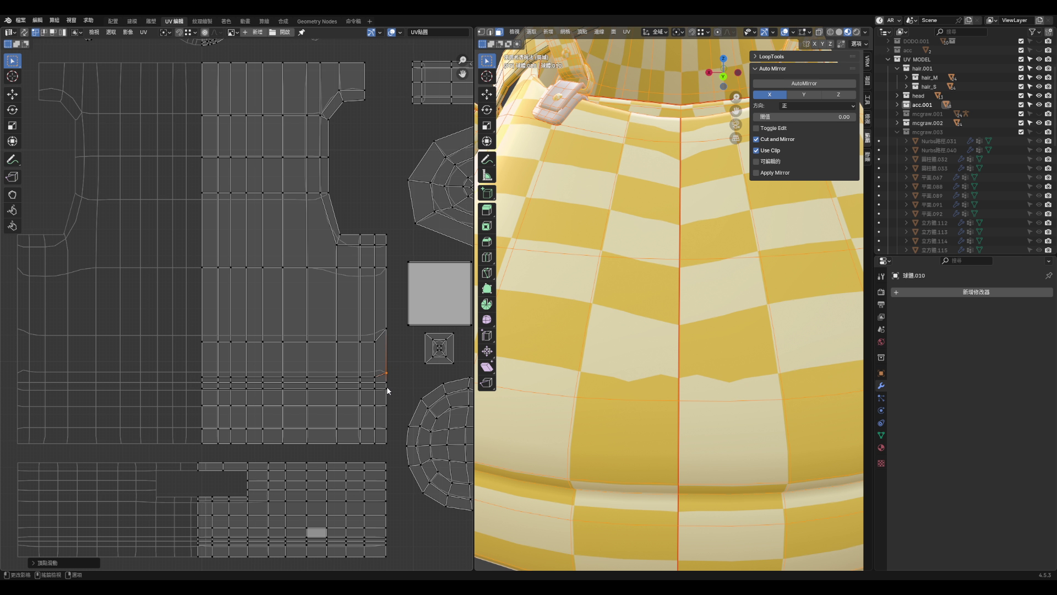
{"action": "key", "text": "g"}
{"action": "key", "text": "g"}
{"action": "key", "text": "g"}
{"action": "key", "text": "g"}
{"action": "left_click", "coordinate": [389, 383]}
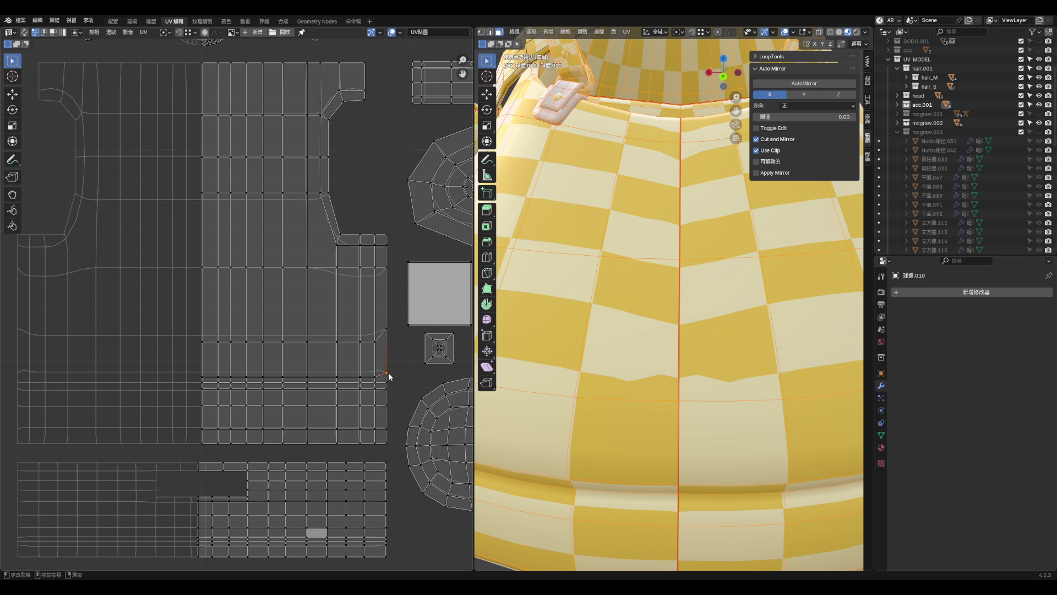
{"action": "key", "text": "g"}
{"action": "key", "text": "g"}
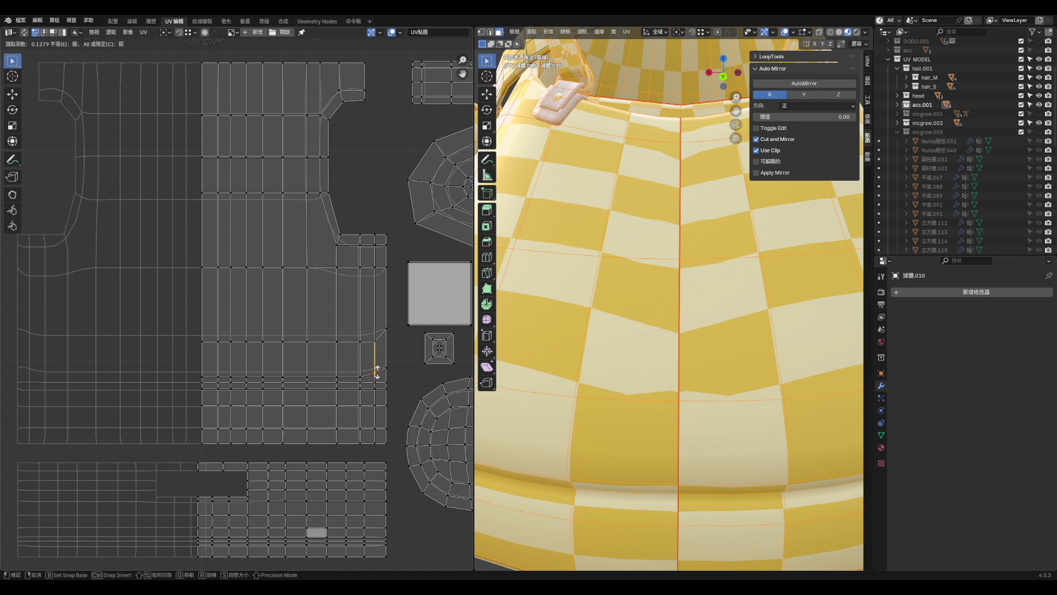
{"action": "left_click", "coordinate": [378, 370]}
{"action": "scroll", "coordinate": [760, 373], "scroll_direction": "down", "scroll_amount": 5}
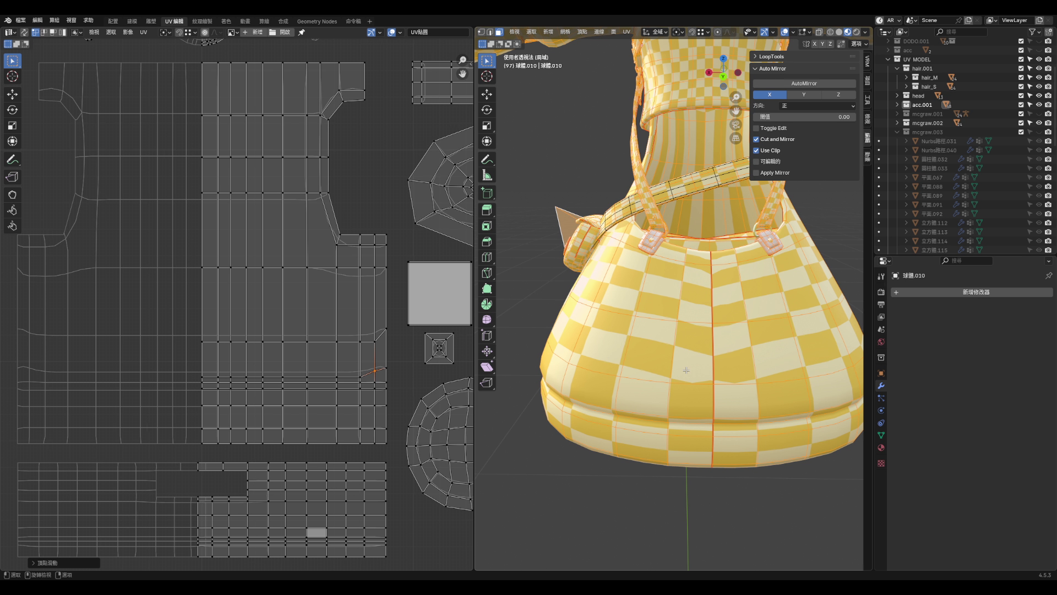
- Straighten further right-edge skirt UV vertices using Vertex Slide (Shift+V)
{"action": "left_click", "coordinate": [389, 369]}
{"action": "key", "text": "g"}
{"action": "key", "text": "g"}
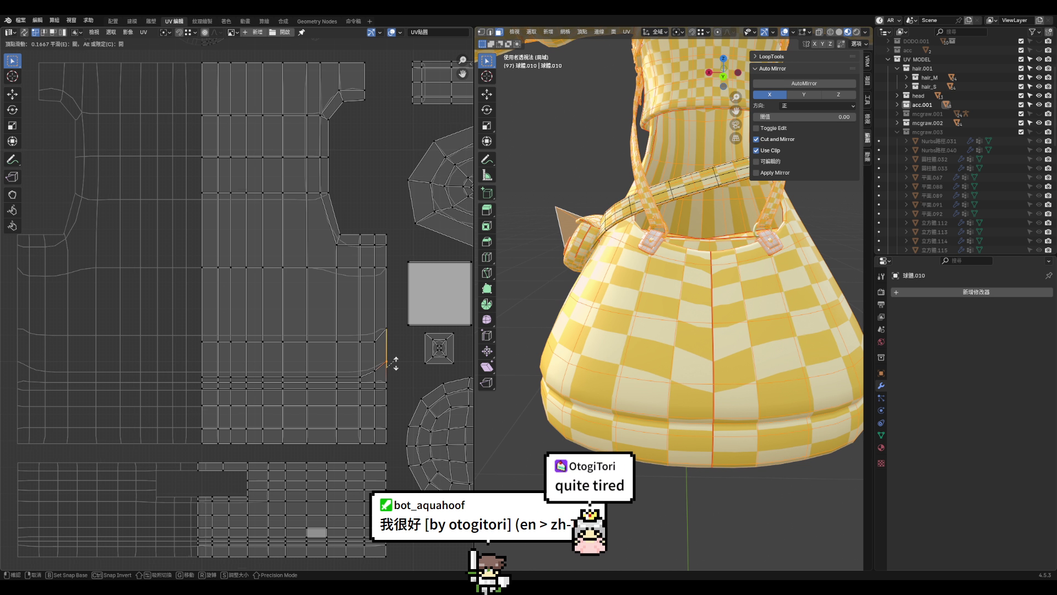
{"action": "left_click", "coordinate": [398, 365]}
{"action": "key", "text": "shift+v"}
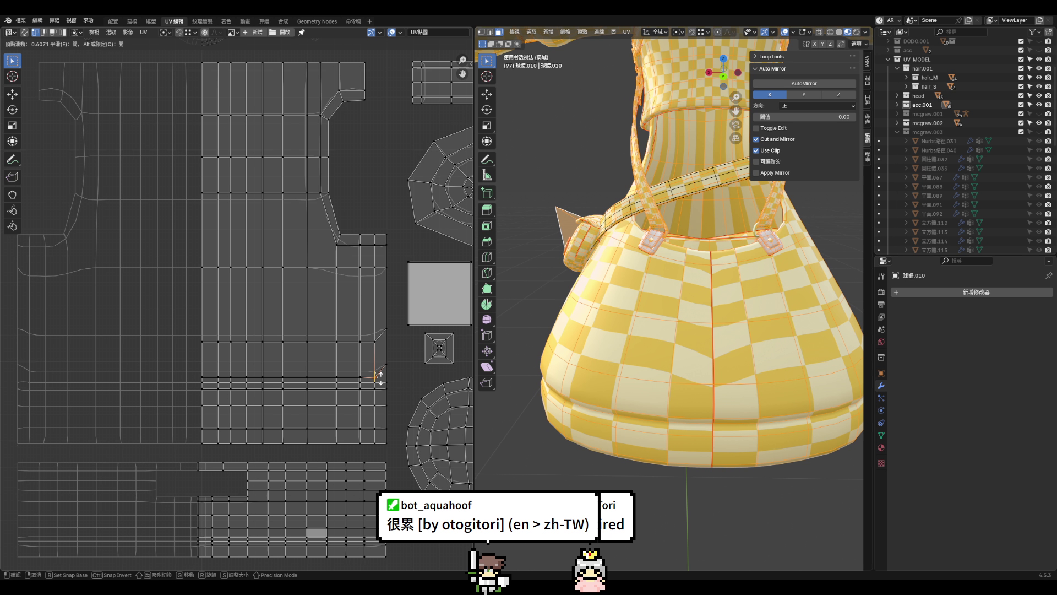
{"action": "left_click", "coordinate": [383, 373]}
{"action": "left_click", "coordinate": [376, 342]}
{"action": "key", "text": "shift+v"}
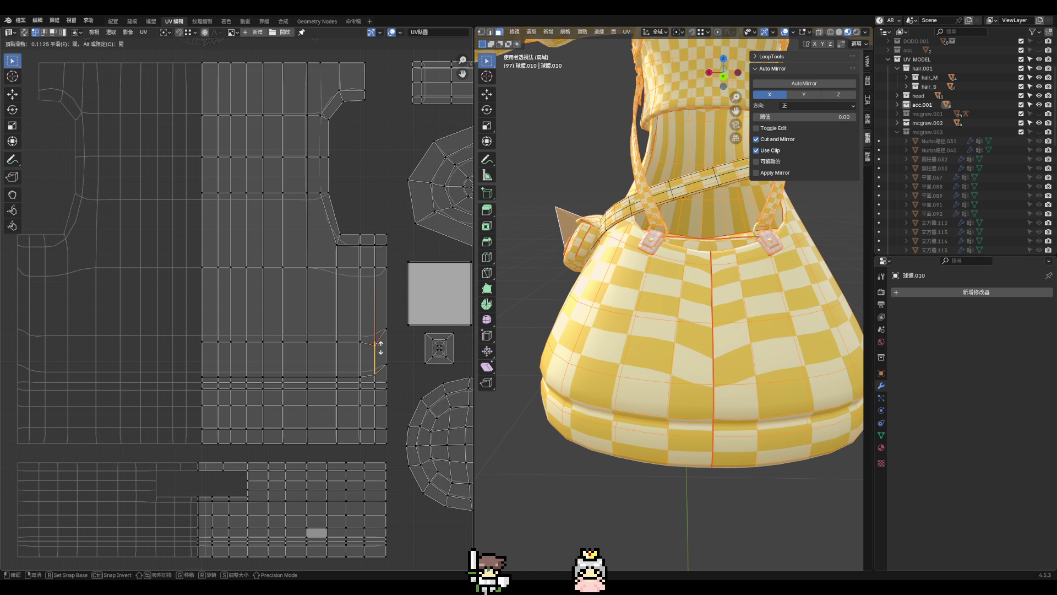
{"action": "left_click", "coordinate": [380, 338]}
{"action": "scroll", "coordinate": [450, 385], "scroll_direction": "up", "scroll_amount": 2}
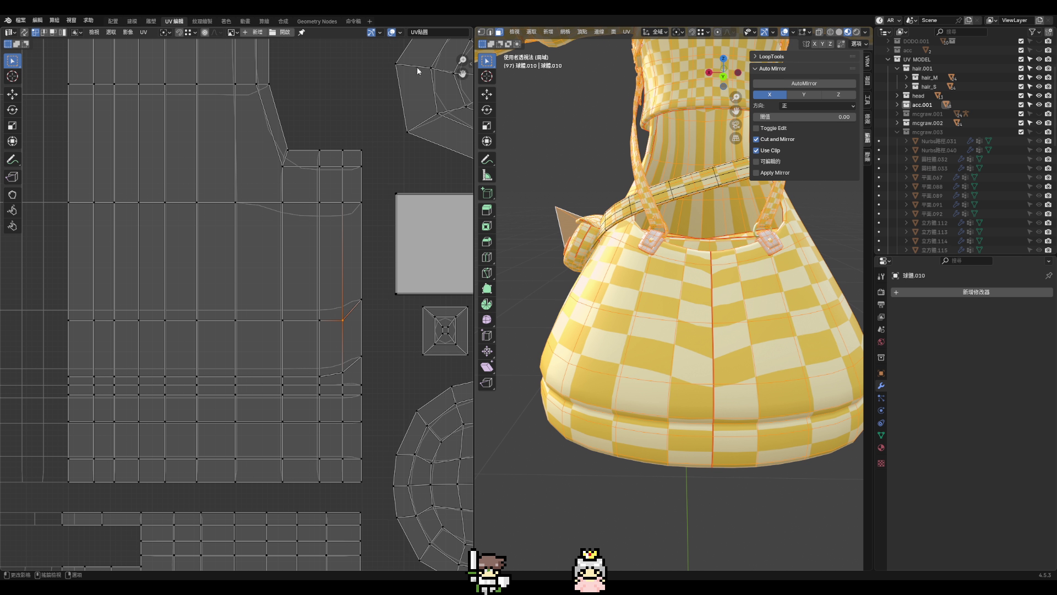
- Slide a skirt UV vertex up its vertical edge with Vertex Slide and fine-tune its position
{"action": "key", "text": "g"}
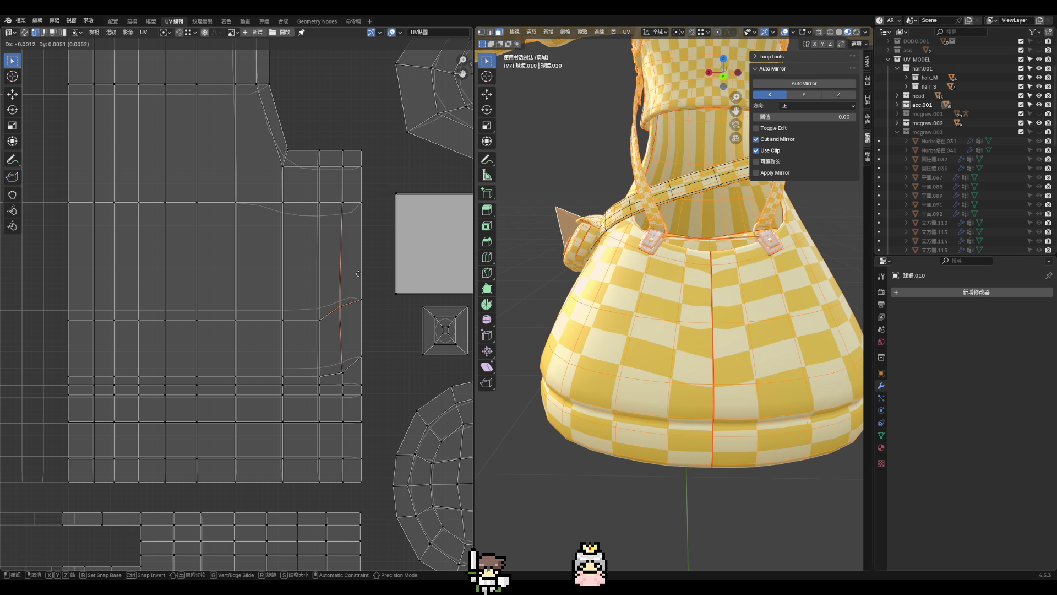
{"action": "right_click", "coordinate": [358, 273]}
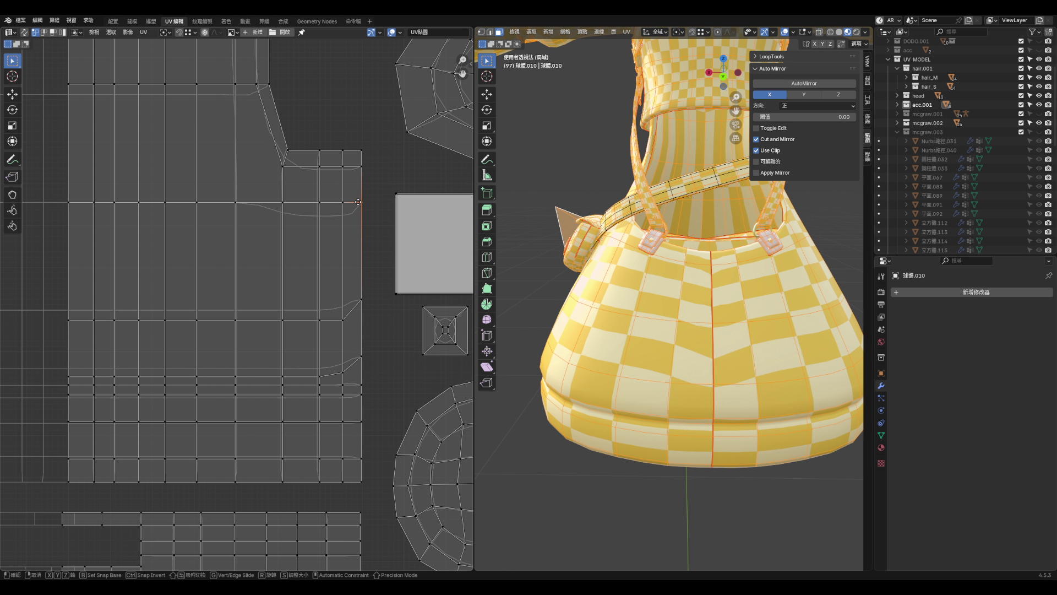
{"action": "key", "text": "shift+v"}
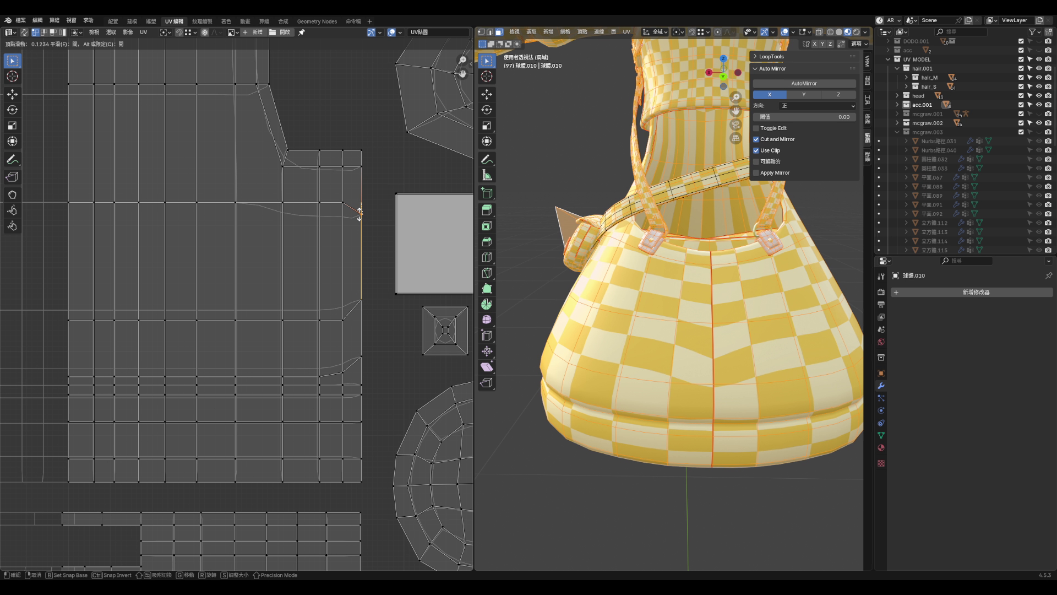
{"action": "left_click", "coordinate": [362, 218]}
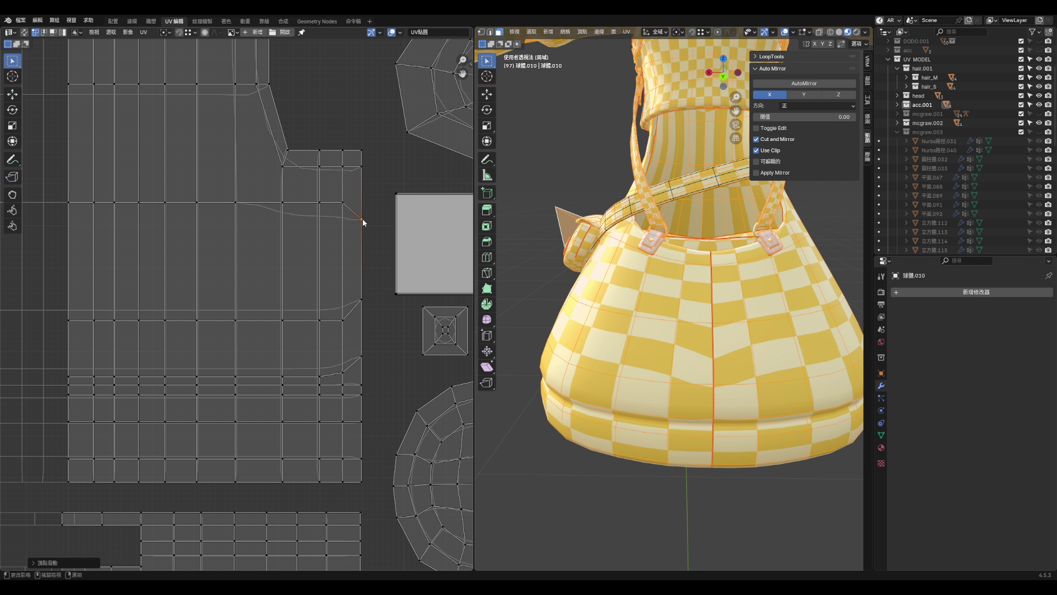
{"action": "key", "text": "shift+v"}
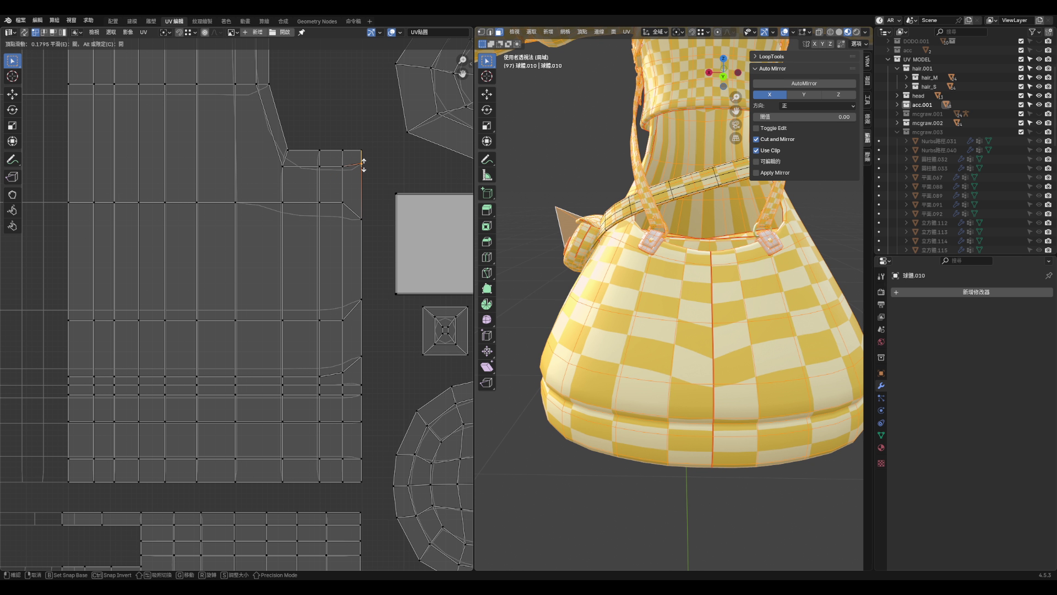
{"action": "left_click", "coordinate": [364, 162]}
{"action": "key", "text": "shift+v"}
{"action": "left_click", "coordinate": [371, 168]}
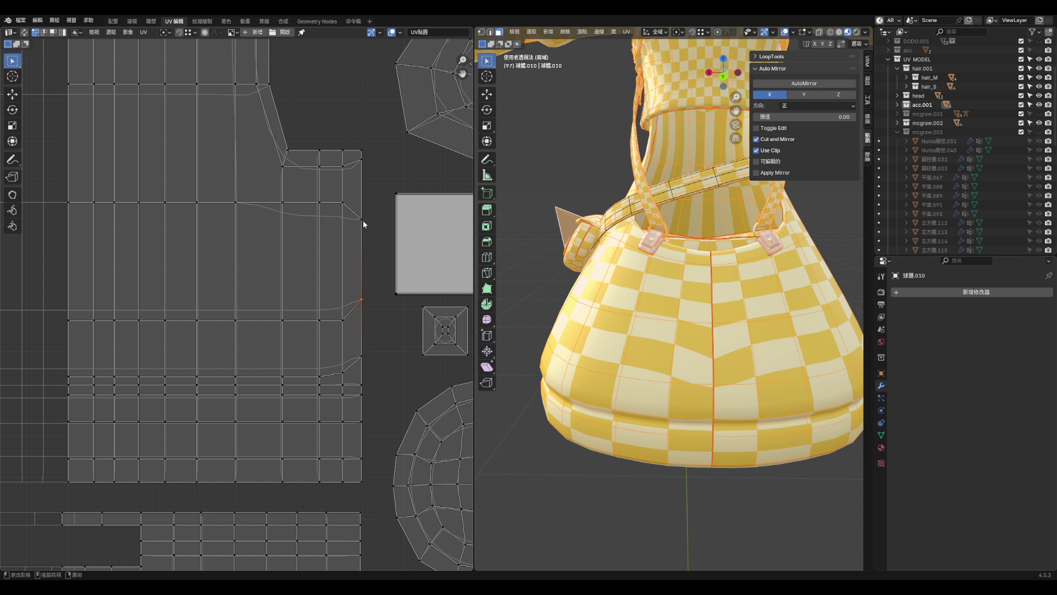
- Slide four lower skirt UV vertices along their vertical edges to straighten the grid
{"action": "left_click", "coordinate": [344, 321]}
{"action": "key", "text": "shift+v"}
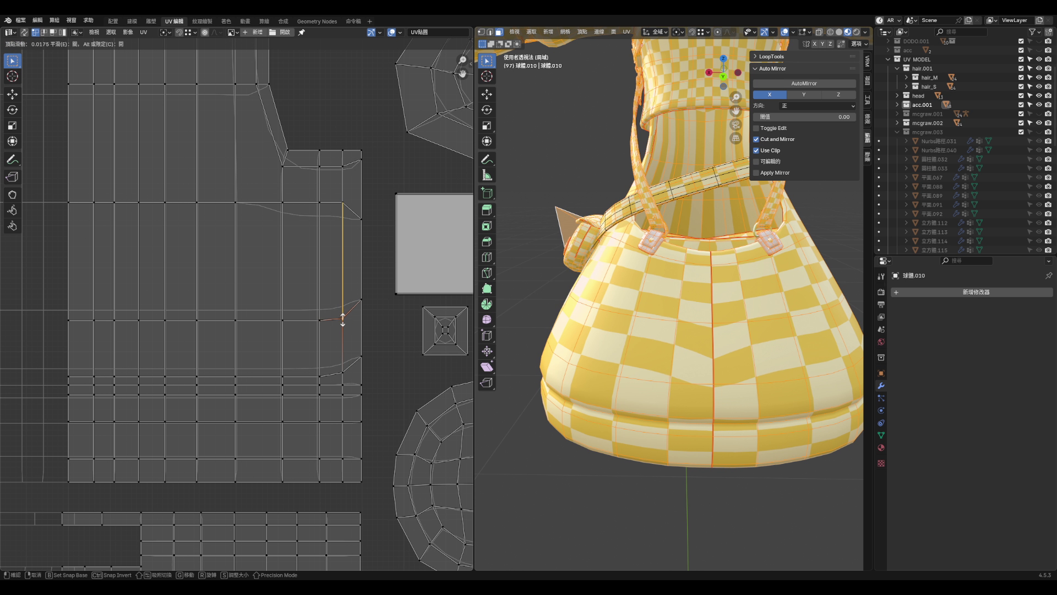
{"action": "left_click", "coordinate": [344, 310]}
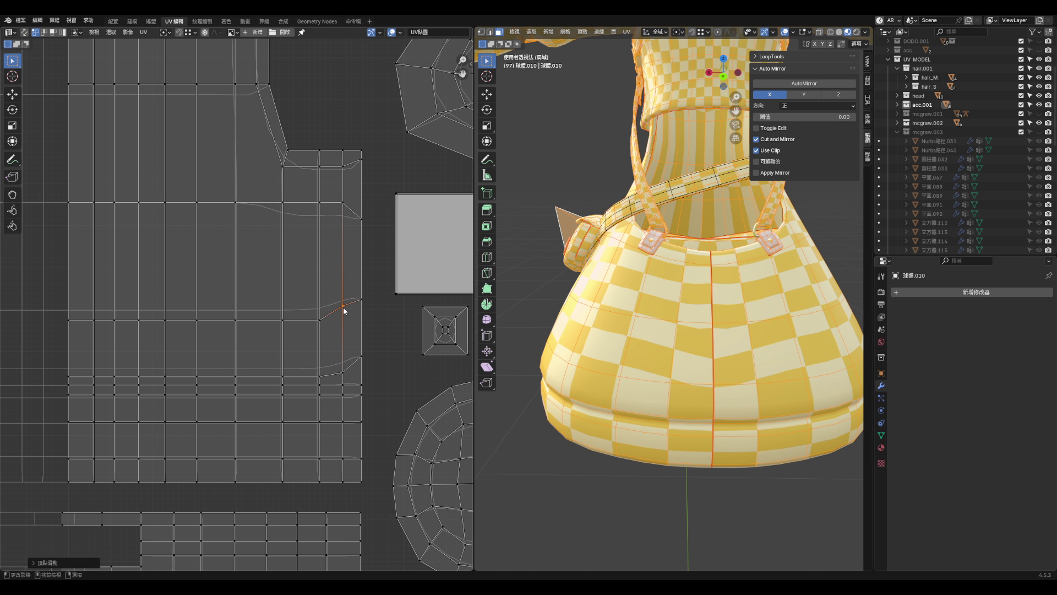
{"action": "left_click", "coordinate": [319, 321]}
{"action": "key", "text": "shift+v"}
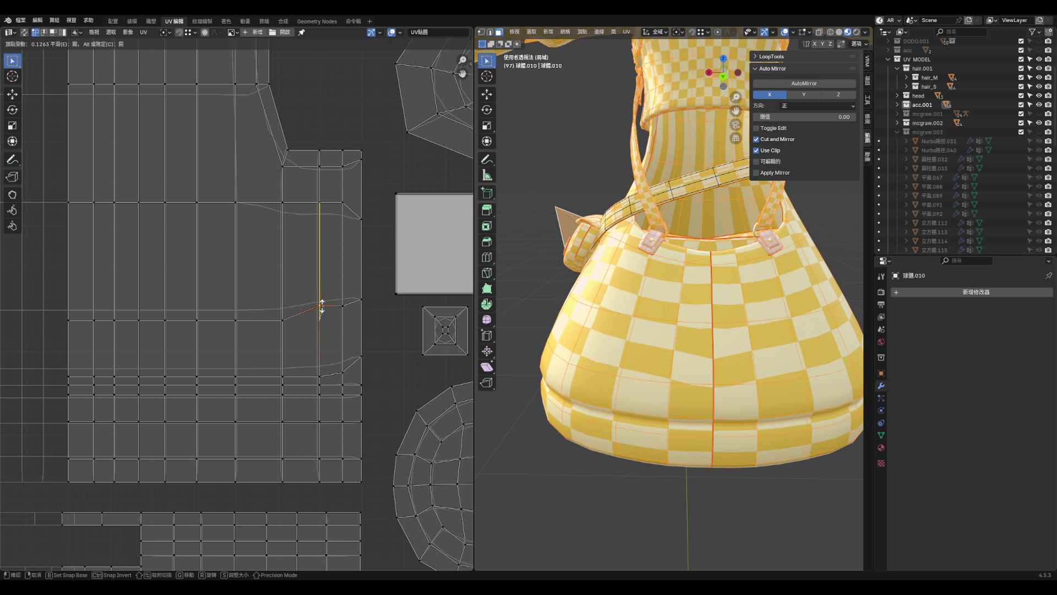
{"action": "left_click", "coordinate": [322, 307]}
{"action": "left_click", "coordinate": [339, 372]}
{"action": "key", "text": "shift+v"}
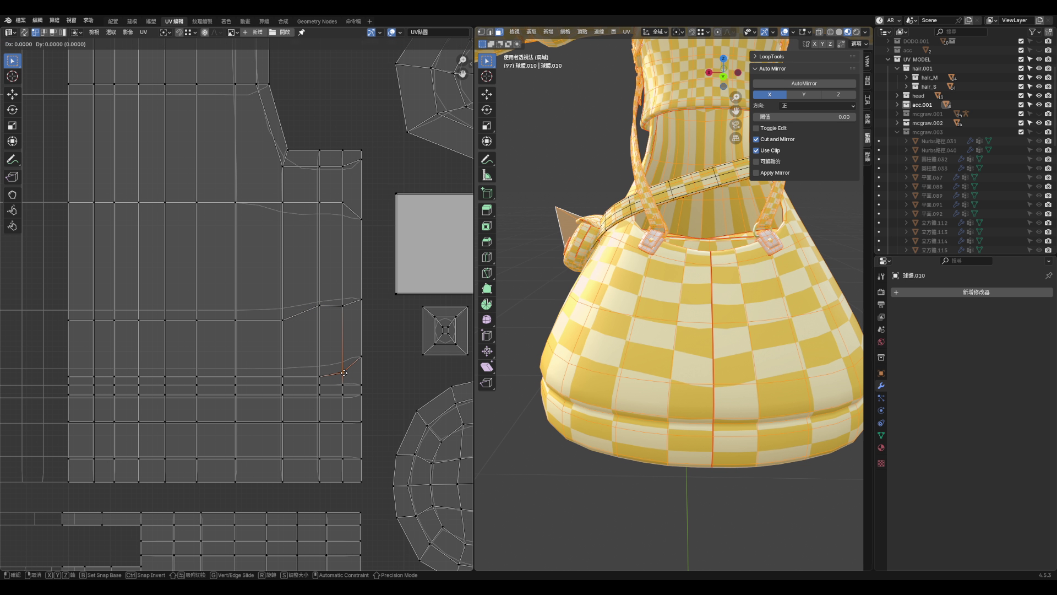
{"action": "left_click", "coordinate": [343, 368]}
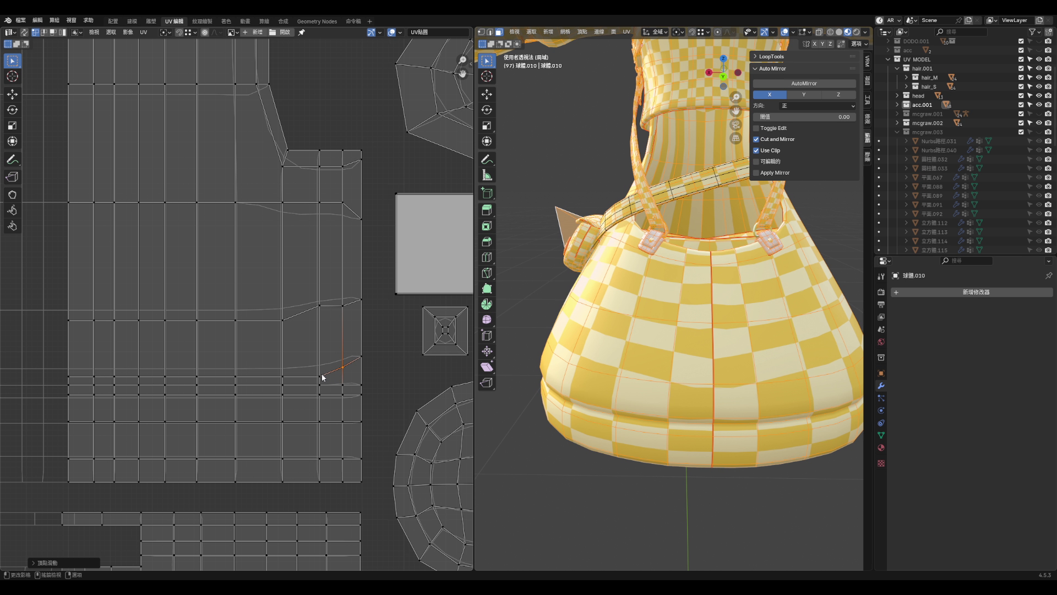
{"action": "left_click", "coordinate": [321, 367]}
{"action": "key", "text": "shift+v"}
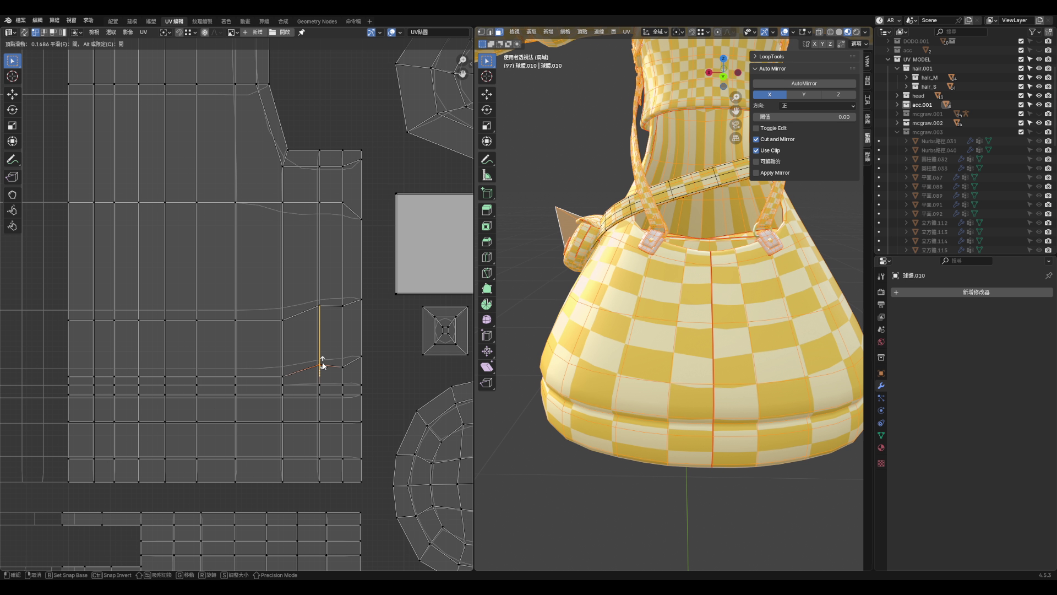
{"action": "left_click", "coordinate": [322, 363]}
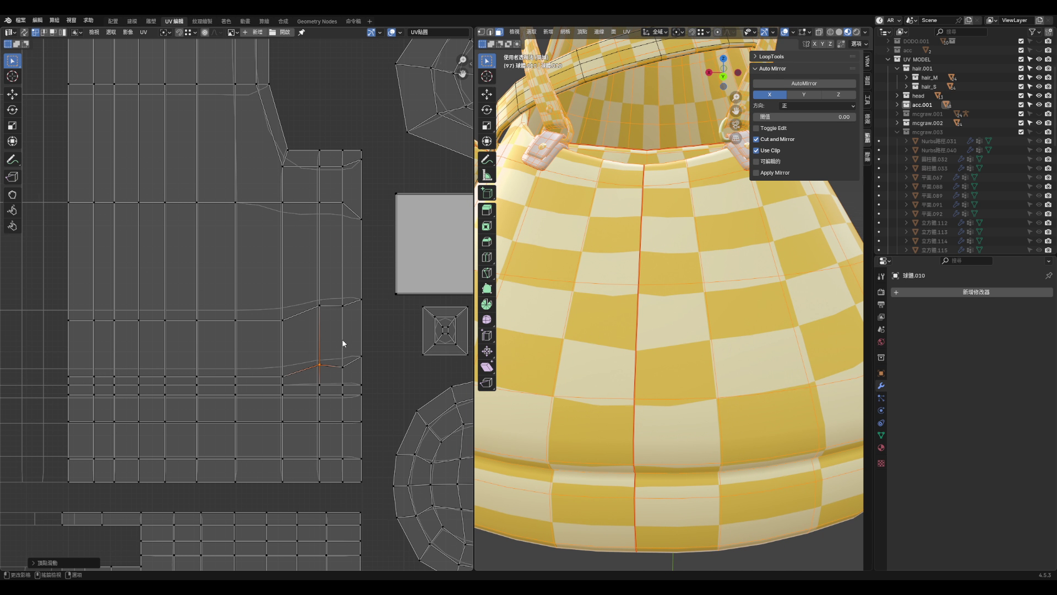
- Slide more skirt island vertices along their edges, including one higher up the island
{"action": "left_click", "coordinate": [343, 304]}
{"action": "key", "text": "shift+v"}
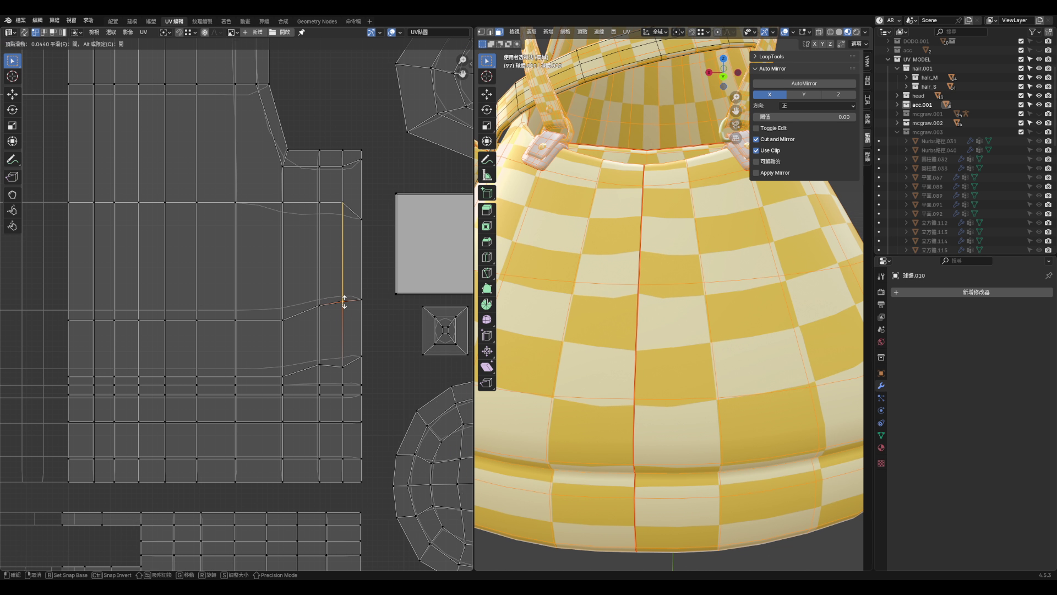
{"action": "left_click", "coordinate": [342, 363]}
{"action": "key", "text": "shift+v"}
{"action": "left_click", "coordinate": [366, 356]}
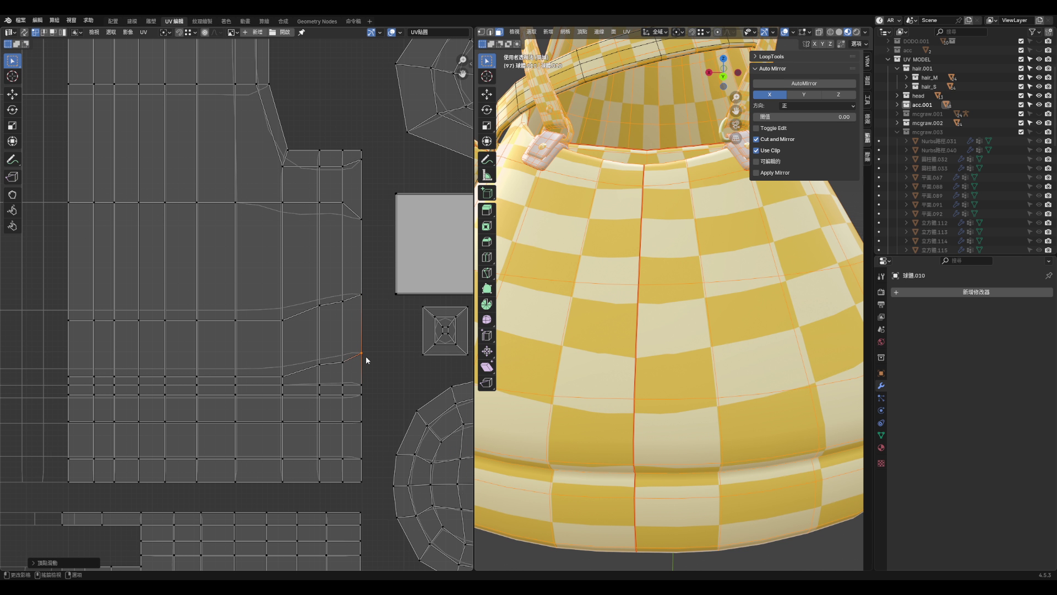
{"action": "left_click", "coordinate": [320, 364]}
{"action": "key", "text": "shift+v"}
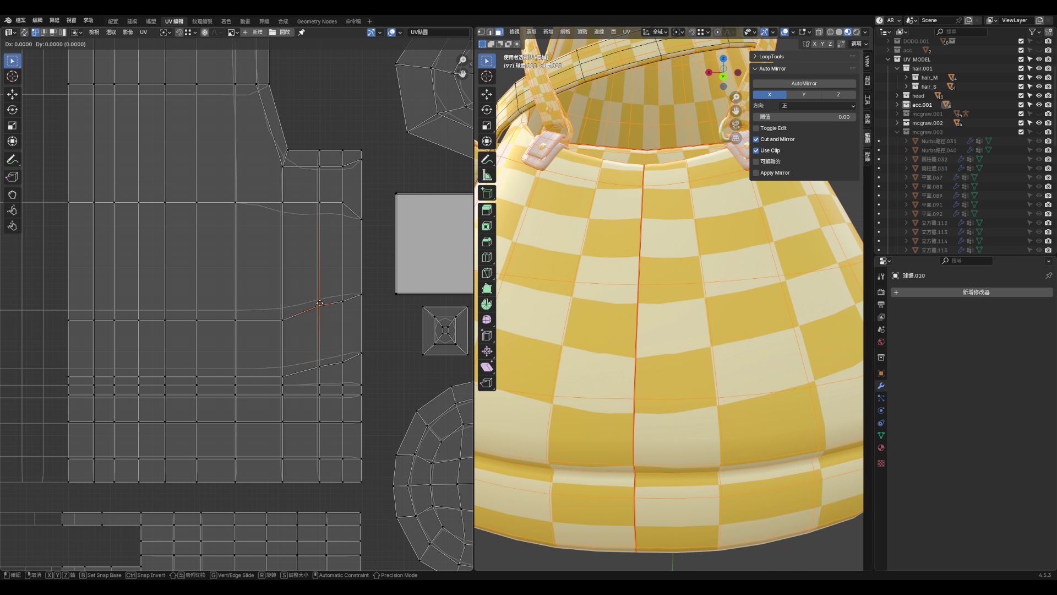
{"action": "left_click", "coordinate": [320, 307]}
{"action": "left_click", "coordinate": [343, 203]}
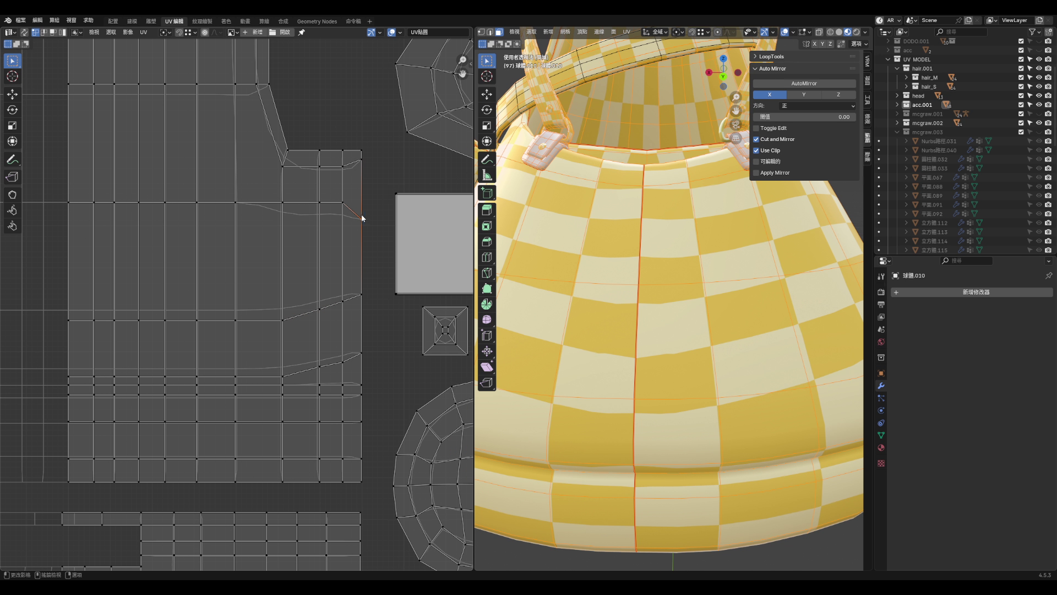
{"action": "key", "text": "shift+v"}
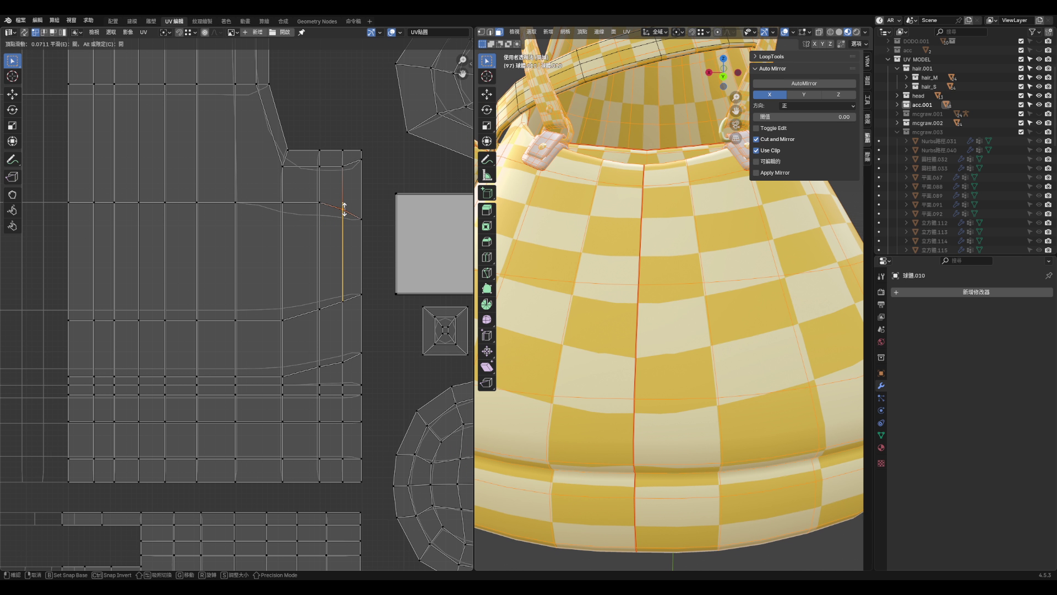
{"action": "left_click", "coordinate": [344, 208]}
- Adjust three more lower skirt vertices along their vertical edges, then orbit to review the avatar
{"action": "scroll", "coordinate": [610, 277], "scroll_direction": "down", "scroll_amount": 5}
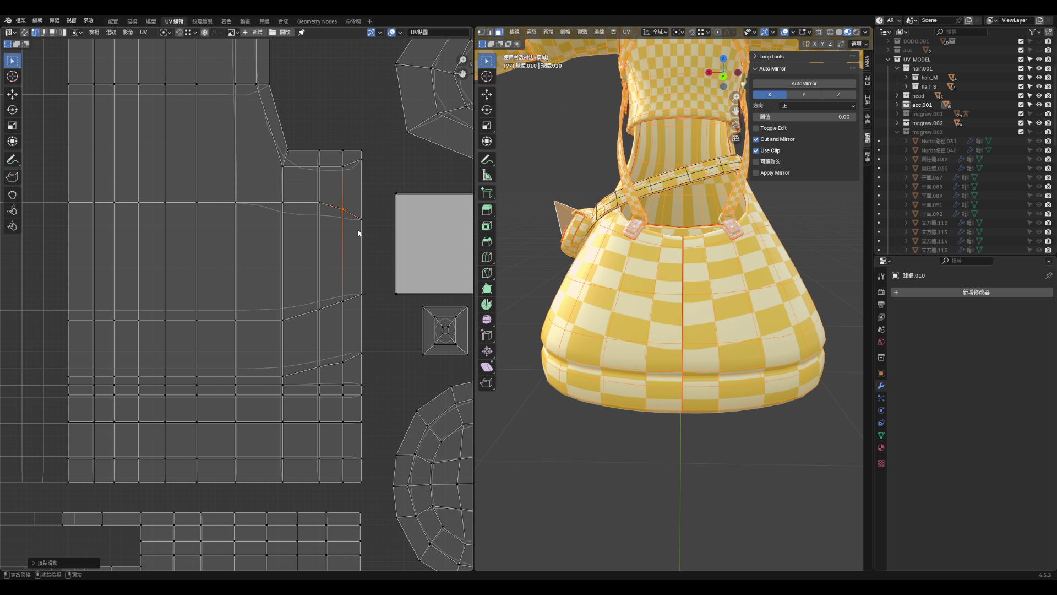
{"action": "left_click", "coordinate": [373, 265]}
{"action": "key", "text": "shift+v"}
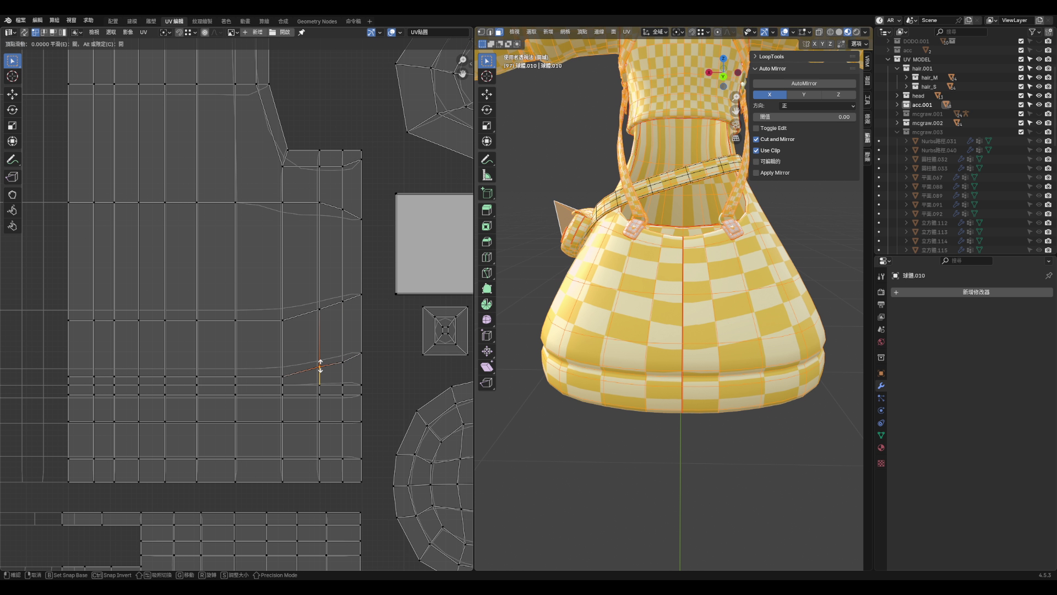
{"action": "left_click", "coordinate": [320, 366]}
{"action": "left_click", "coordinate": [343, 363]}
{"action": "key", "text": "shift+v"}
{"action": "left_click", "coordinate": [345, 361]}
{"action": "left_click", "coordinate": [319, 310]}
{"action": "key", "text": "shift+v"}
{"action": "left_click", "coordinate": [317, 313]}
{"action": "mouse_move", "coordinate": [606, 330]}
{"action": "middle_mouse_down"}
{"action": "mouse_move", "coordinate": [708, 314]}
{"action": "mouse_move", "coordinate": [623, 319]}
{"action": "mouse_move", "coordinate": [661, 331]}
{"action": "middle_mouse_up"}
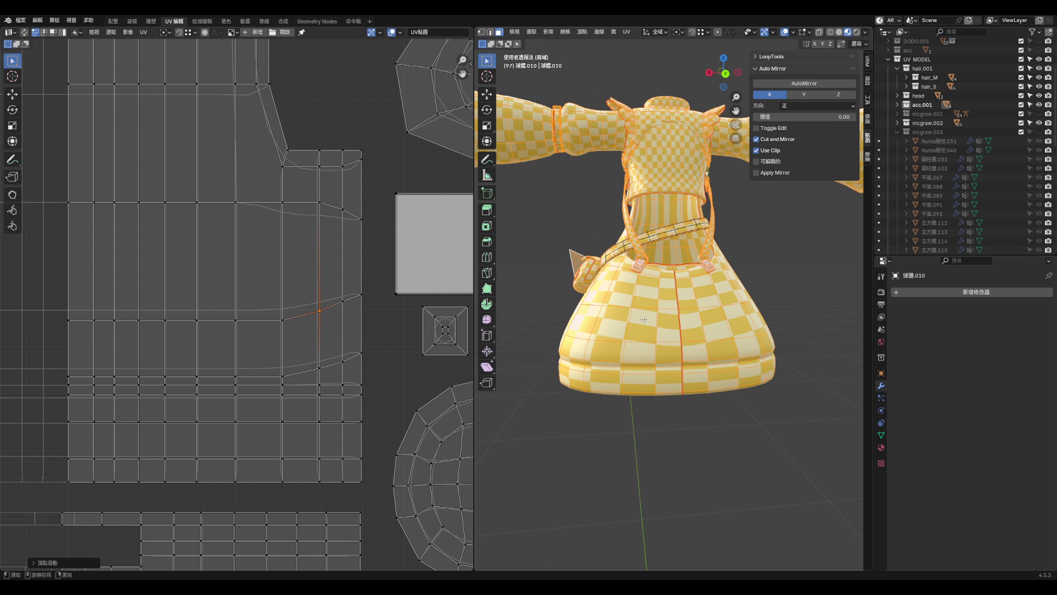
{"action": "scroll", "coordinate": [661, 330], "scroll_direction": "down", "scroll_amount": 4}
{"action": "scroll", "coordinate": [692, 341], "scroll_direction": "up", "scroll_amount": 5}
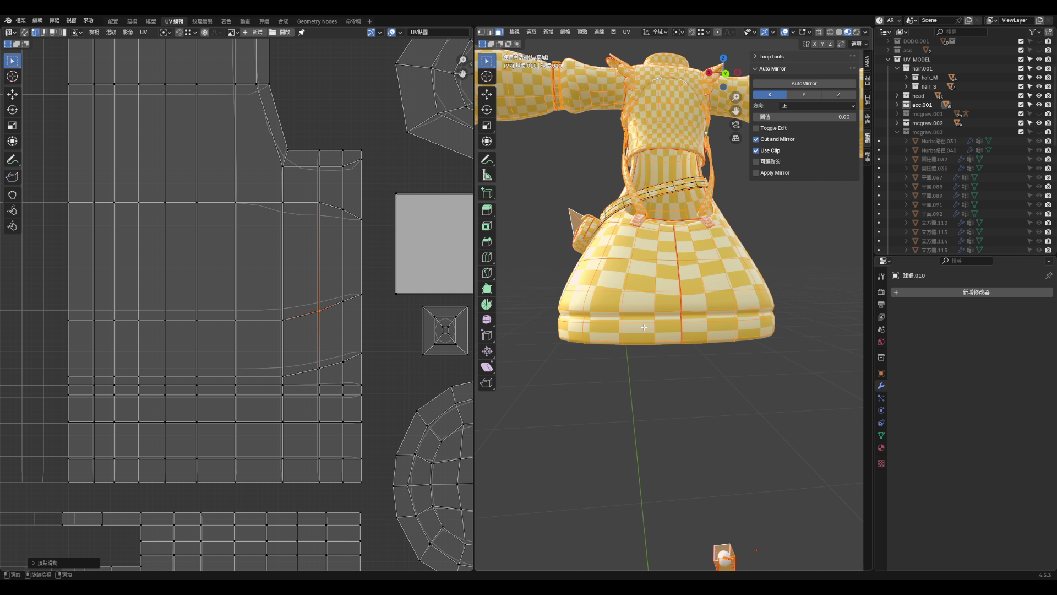
- Exit Edit Mode with Tab, returning the checker-textured outfit to Object Mode
{"action": "scroll", "coordinate": [642, 327], "scroll_direction": "down", "scroll_amount": 3}
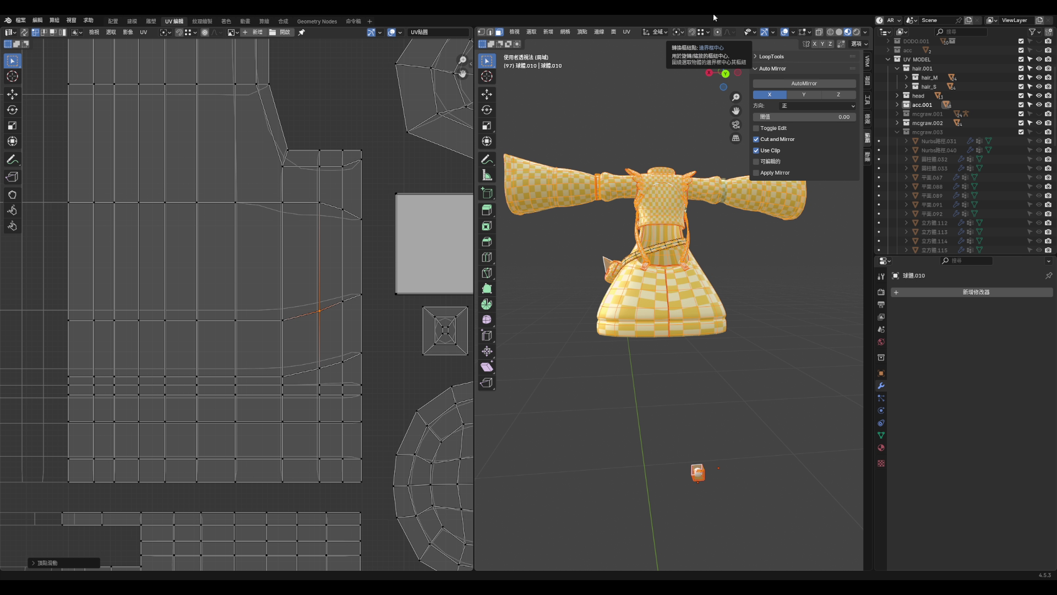
{"action": "key", "text": "Tab"}
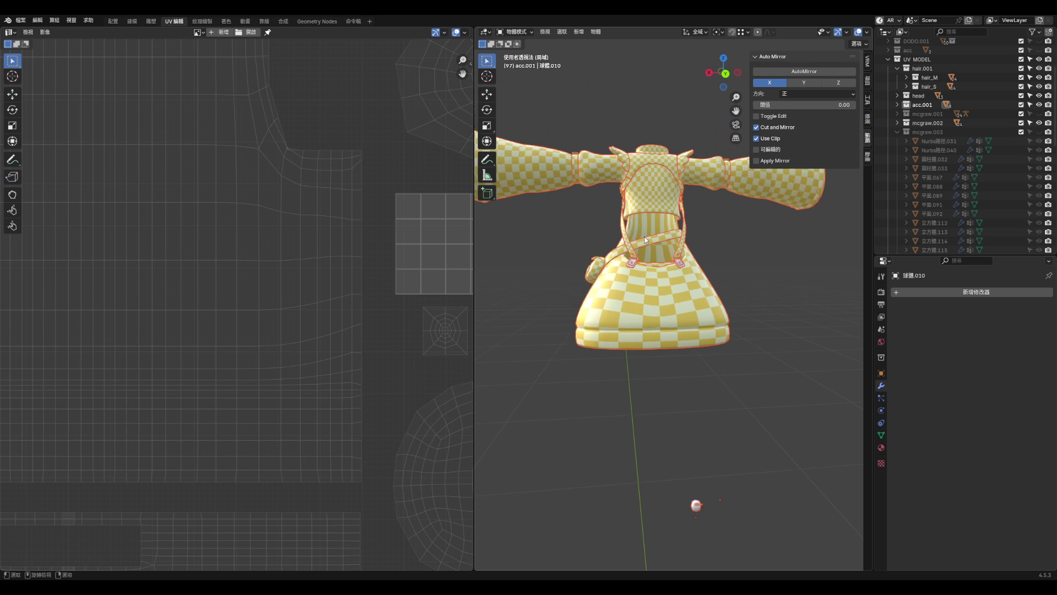
- Add a material slot to 立方體.107 and assign it the C_cloth_all material
{"action": "left_click", "coordinate": [689, 460]}
{"action": "scroll", "coordinate": [699, 470], "scroll_direction": "up", "scroll_amount": 3}
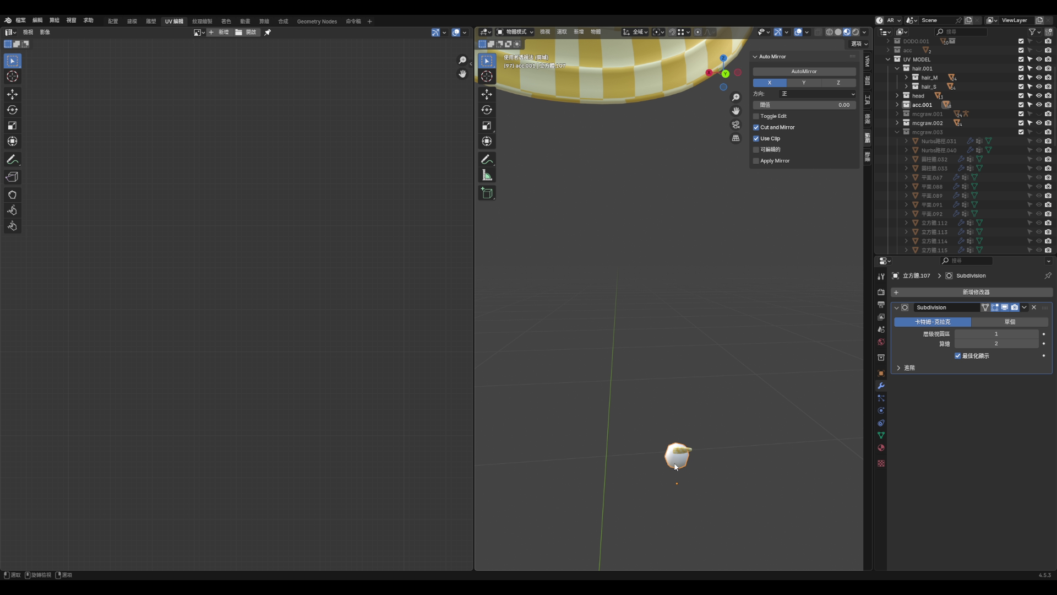
{"action": "left_click", "coordinate": [881, 447]}
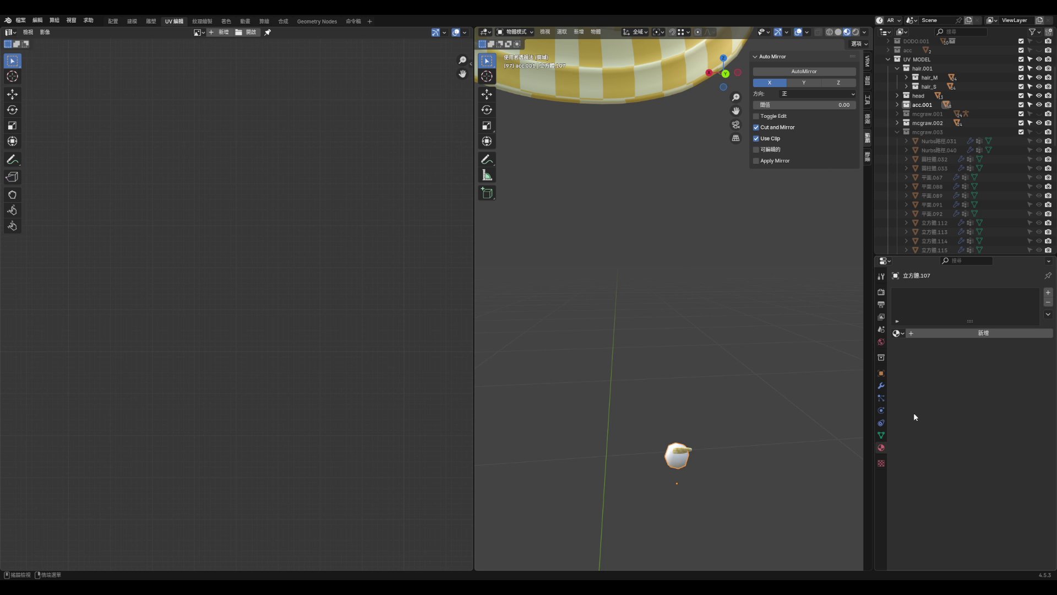
{"action": "left_click", "coordinate": [1048, 293]}
{"action": "left_click", "coordinate": [897, 333]}
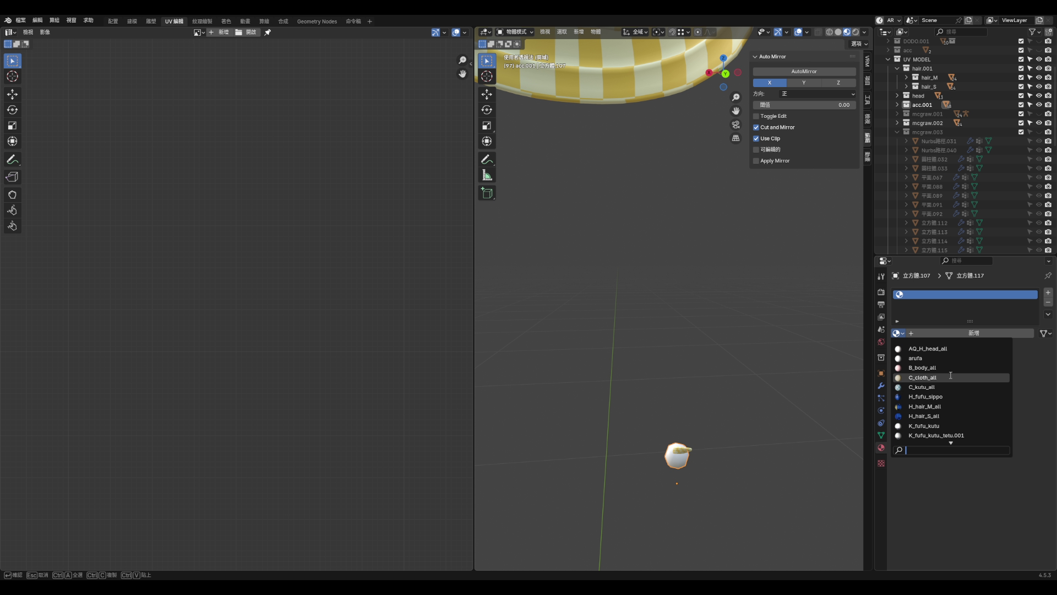
{"action": "left_click", "coordinate": [951, 377]}
- Link the dress's C_cloth_all material to the bag buckle via Ctrl+L Link Materials
{"action": "mouse_move", "coordinate": [733, 452]}
{"action": "middle_mouse_down", "text": "shift"}
{"action": "mouse_move", "coordinate": [719, 437]}
{"action": "mouse_move", "coordinate": [716, 376]}
{"action": "mouse_move", "coordinate": [712, 466]}
{"action": "mouse_move", "coordinate": [793, 441]}
{"action": "mouse_move", "coordinate": [686, 508]}
{"action": "mouse_move", "coordinate": [681, 348]}
{"action": "middle_mouse_up", "text": "shift"}
{"action": "scroll", "coordinate": [662, 386], "scroll_direction": "up", "scroll_amount": 5}
{"action": "left_click", "coordinate": [662, 385]}
{"action": "scroll", "coordinate": [663, 386], "scroll_direction": "up", "scroll_amount": 2}
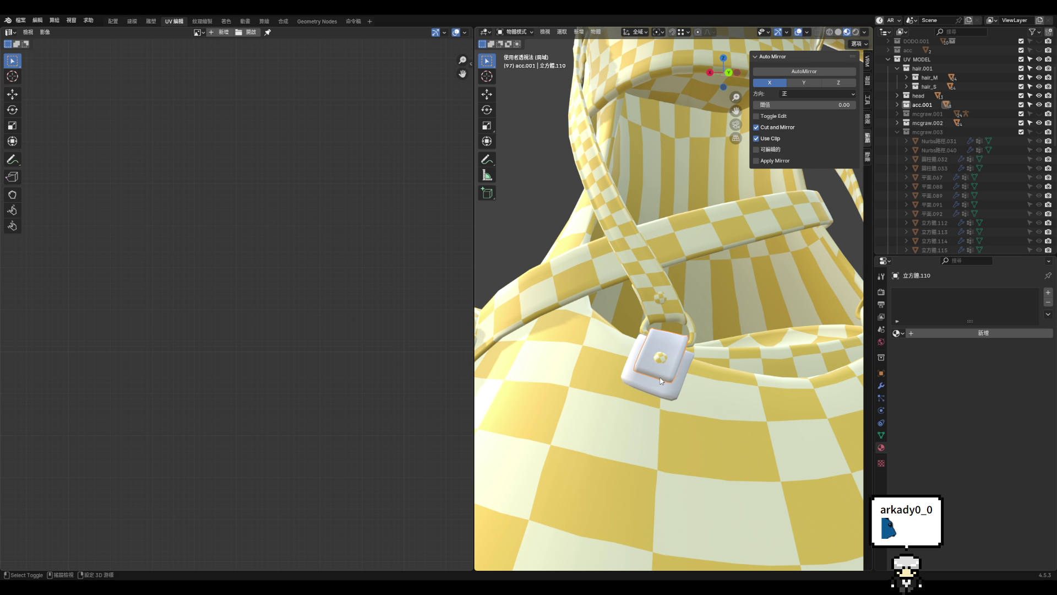
{"action": "left_click", "coordinate": [639, 413], "text": "shift"}
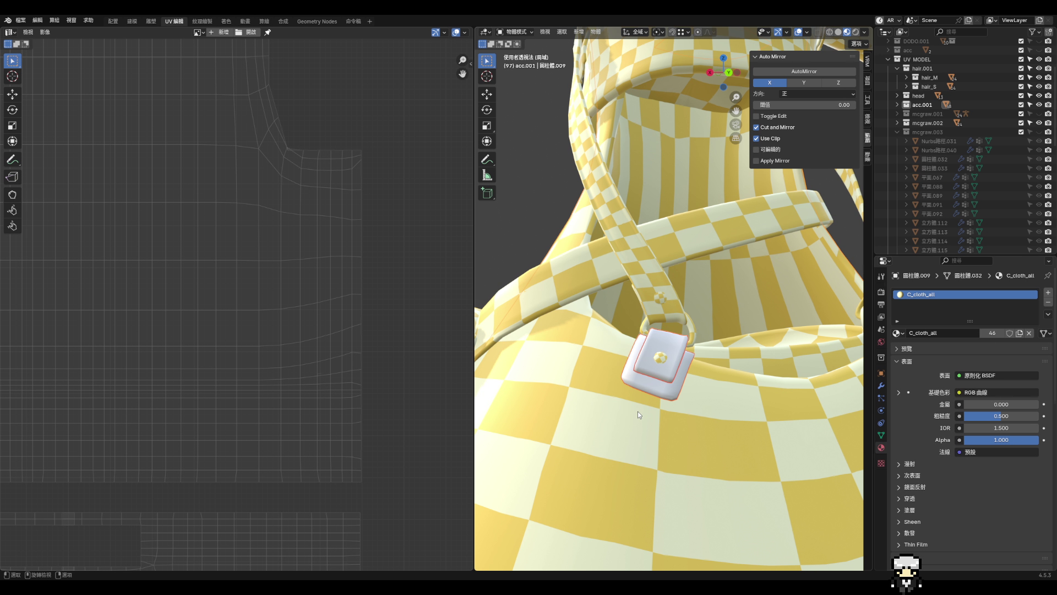
{"action": "key", "text": "ctrl+c"}
{"action": "key", "text": "Escape"}
{"action": "key", "text": "ctrl+l"}
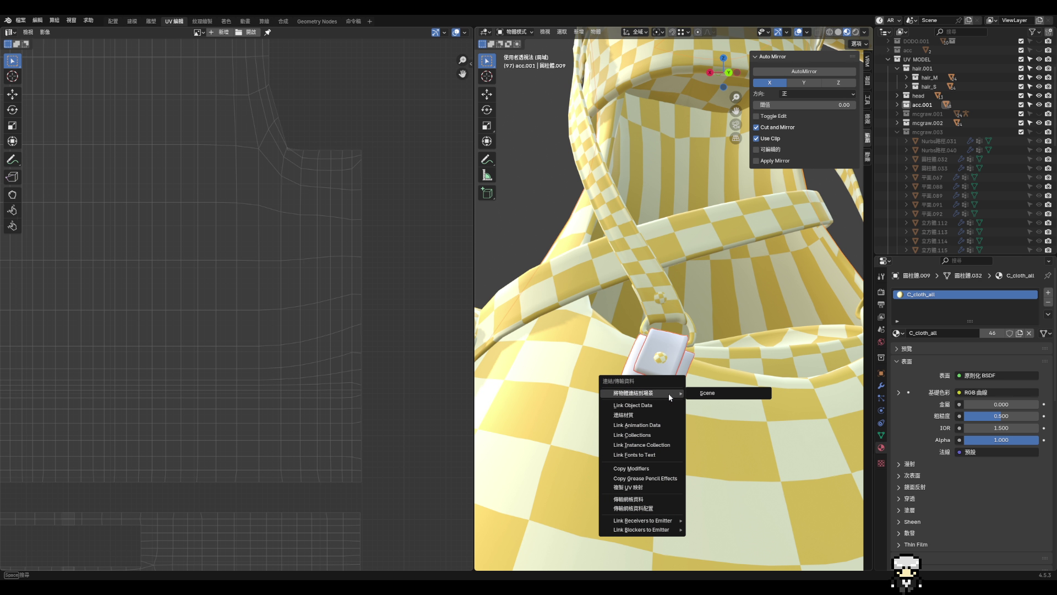
{"action": "left_click", "coordinate": [643, 412]}
- Link the pouch's C_cloth_all material to its white spheres with Ctrl+L Link Materials
{"action": "mouse_move", "coordinate": [689, 412]}
{"action": "middle_mouse_down"}
{"action": "mouse_move", "coordinate": [642, 359]}
{"action": "mouse_move", "coordinate": [689, 339]}
{"action": "mouse_move", "coordinate": [649, 349]}
{"action": "mouse_move", "coordinate": [735, 379]}
{"action": "middle_mouse_up"}
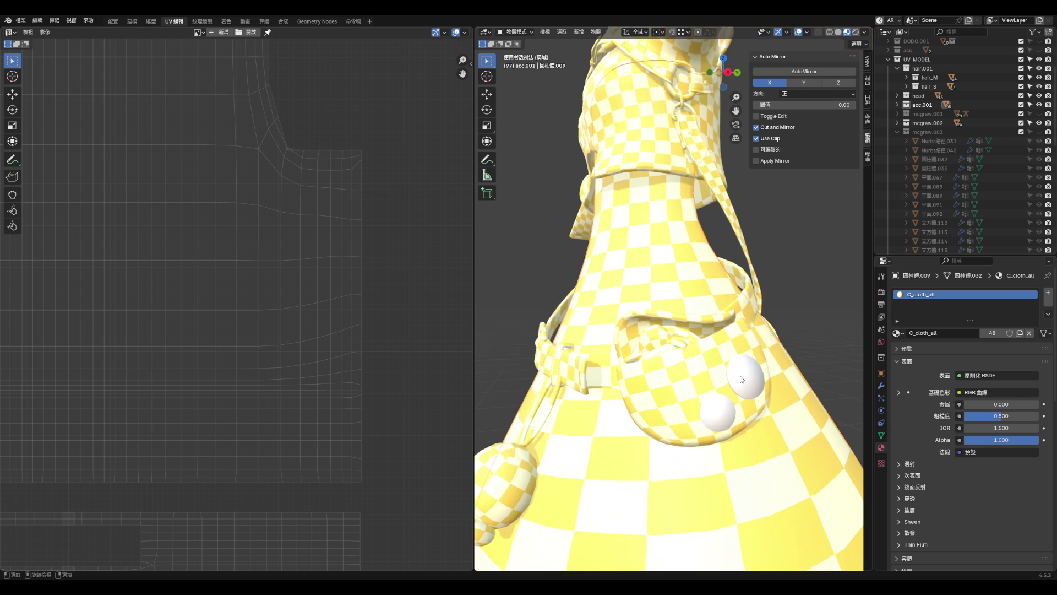
{"action": "left_click", "coordinate": [738, 380]}
{"action": "left_click", "coordinate": [762, 430], "text": "shift"}
{"action": "key", "text": "ctrl+l"}
{"action": "left_click", "coordinate": [790, 453]}
{"action": "scroll", "coordinate": [717, 352], "scroll_direction": "down", "scroll_amount": 5}
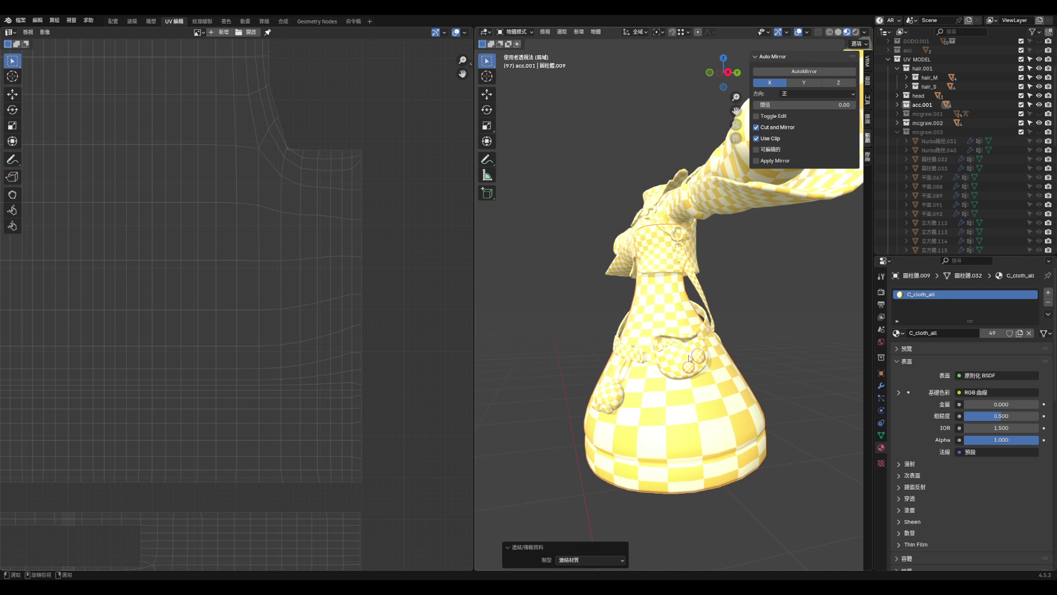
{"action": "scroll", "coordinate": [716, 353], "scroll_direction": "up", "scroll_amount": 8}
{"action": "scroll", "coordinate": [716, 353], "scroll_direction": "down", "scroll_amount": 6}
- Select all clothing objects and orbit to check the checker texture across the outfit
{"action": "key", "text": "a"}
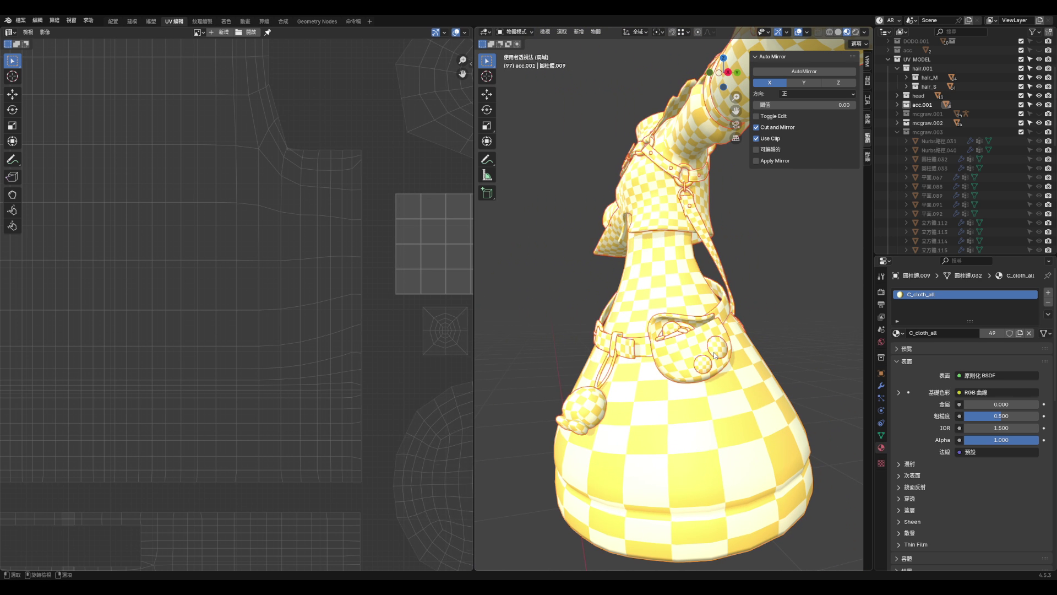
{"action": "scroll", "coordinate": [715, 347], "scroll_direction": "up", "scroll_amount": 6}
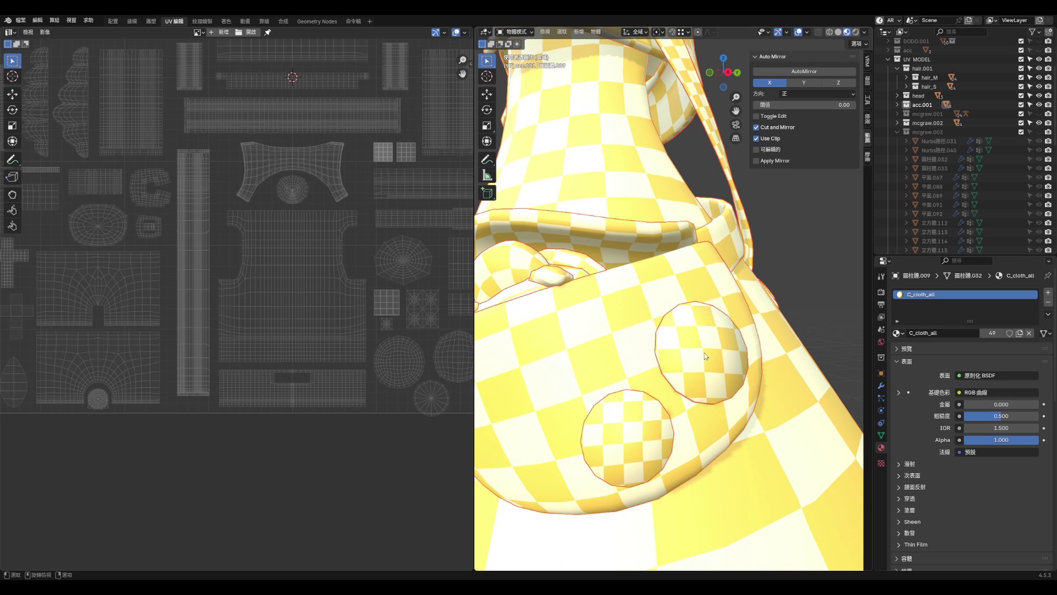
{"action": "scroll", "coordinate": [368, 375], "scroll_direction": "down", "scroll_amount": 3}
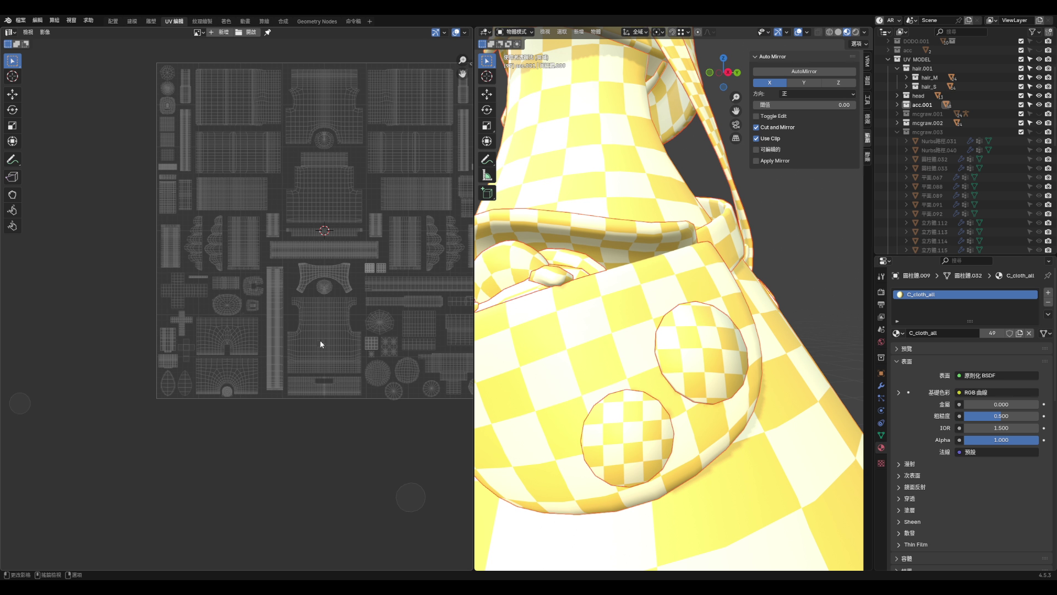
{"action": "scroll", "coordinate": [322, 338], "scroll_direction": "down", "scroll_amount": 1}
{"action": "scroll", "coordinate": [373, 234], "scroll_direction": "up", "scroll_amount": 4}
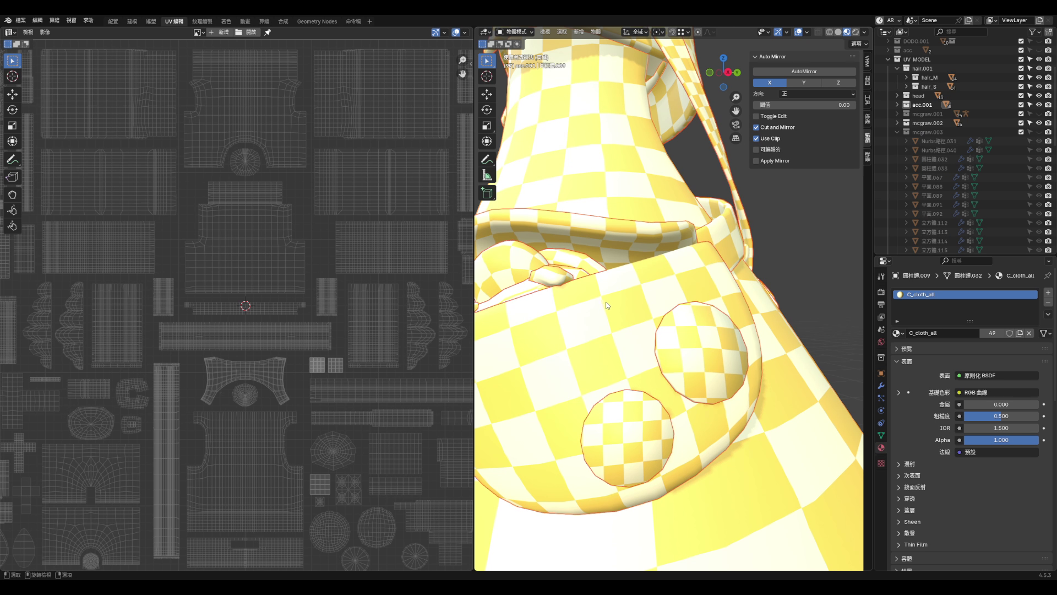
{"action": "scroll", "coordinate": [608, 306], "scroll_direction": "down", "scroll_amount": 6}
{"action": "mouse_move", "coordinate": [608, 306]}
{"action": "middle_mouse_down"}
{"action": "mouse_move", "coordinate": [738, 337]}
{"action": "mouse_move", "coordinate": [690, 302]}
{"action": "middle_mouse_up"}
{"action": "scroll", "coordinate": [690, 302], "scroll_direction": "down", "scroll_amount": 4}
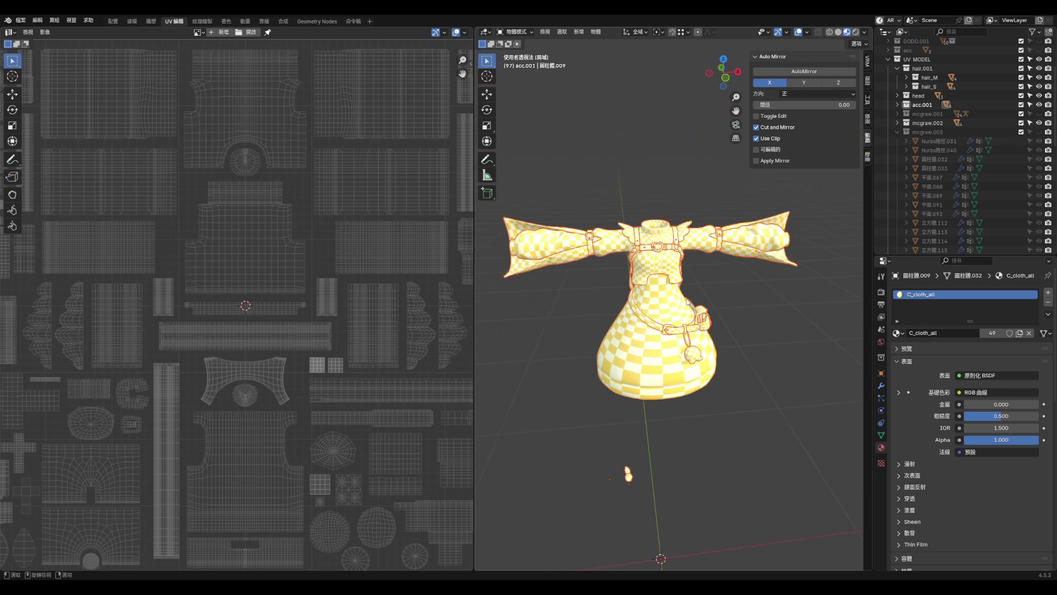
- Save aqua_hoof2.blend, then view the dress from the side and select only the skirt
{"action": "key", "text": "ctrl+s"}
{"action": "scroll", "coordinate": [691, 302], "scroll_direction": "up", "scroll_amount": 3}
{"action": "scroll", "coordinate": [293, 362], "scroll_direction": "down", "scroll_amount": 3}
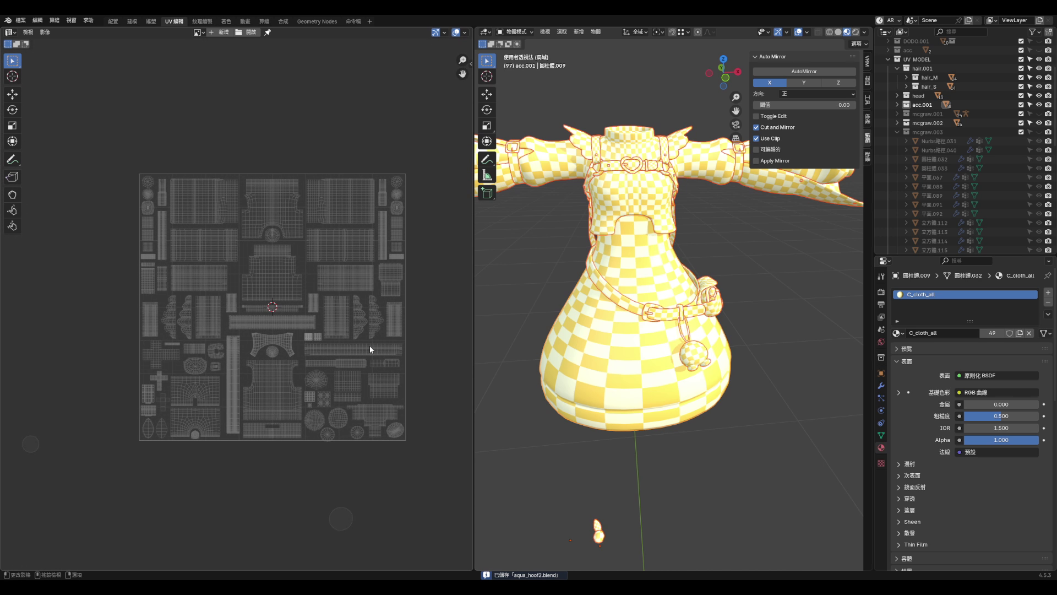
{"action": "scroll", "coordinate": [625, 365], "scroll_direction": "up", "scroll_amount": 5}
{"action": "scroll", "coordinate": [626, 365], "scroll_direction": "down", "scroll_amount": 5}
{"action": "mouse_move", "coordinate": [625, 365]}
{"action": "middle_mouse_down"}
{"action": "mouse_move", "coordinate": [755, 339]}
{"action": "mouse_move", "coordinate": [728, 345]}
{"action": "middle_mouse_up"}
{"action": "scroll", "coordinate": [727, 345], "scroll_direction": "up", "scroll_amount": 5}
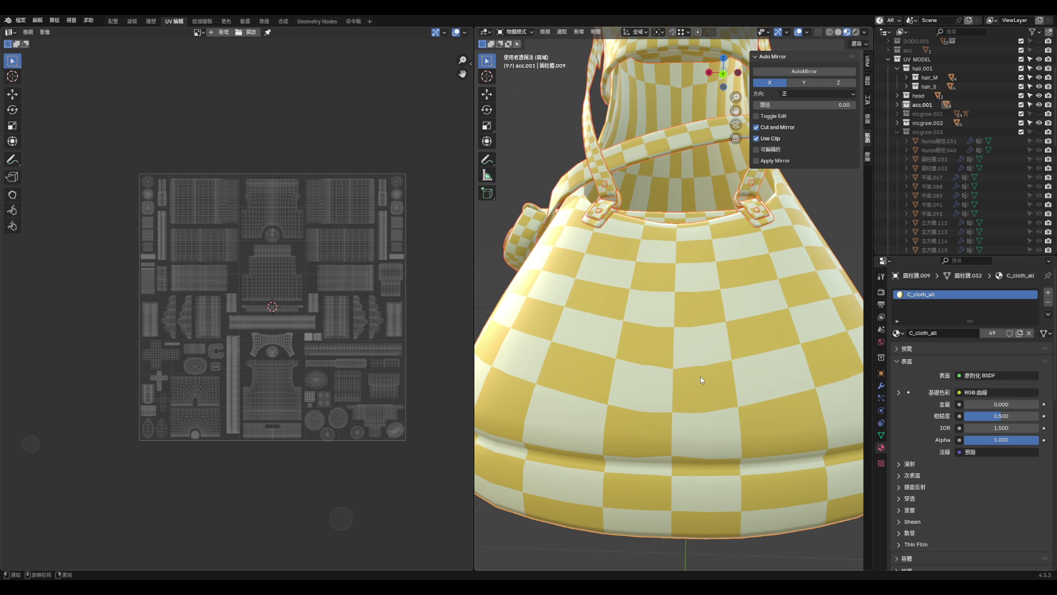
{"action": "scroll", "coordinate": [328, 349], "scroll_direction": "up", "scroll_amount": 3}
{"action": "left_click", "coordinate": [658, 389]}
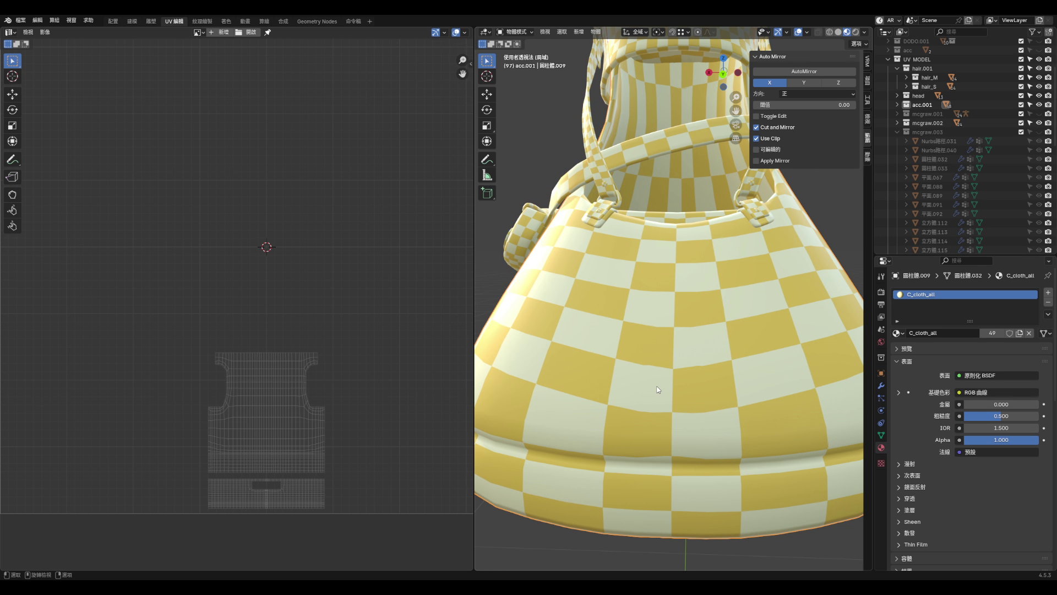
- In vertex select mode on the skirt, slide the first two UV vertices along their edges
{"action": "key", "text": "Tab"}
{"action": "key", "text": "1"}
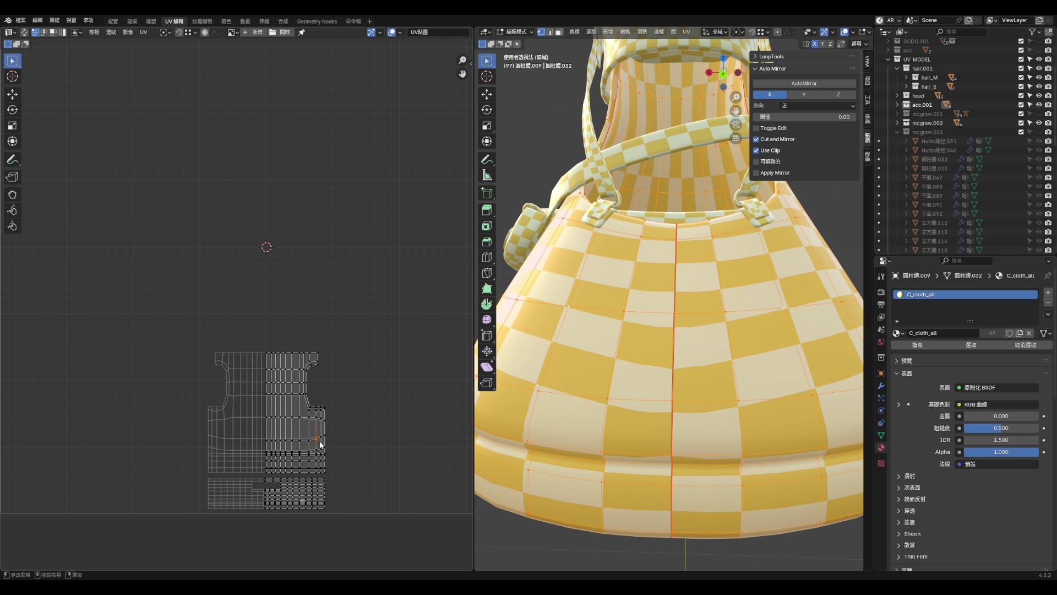
{"action": "scroll", "coordinate": [318, 441], "scroll_direction": "up", "scroll_amount": 8}
{"action": "key", "text": "shift+v"}
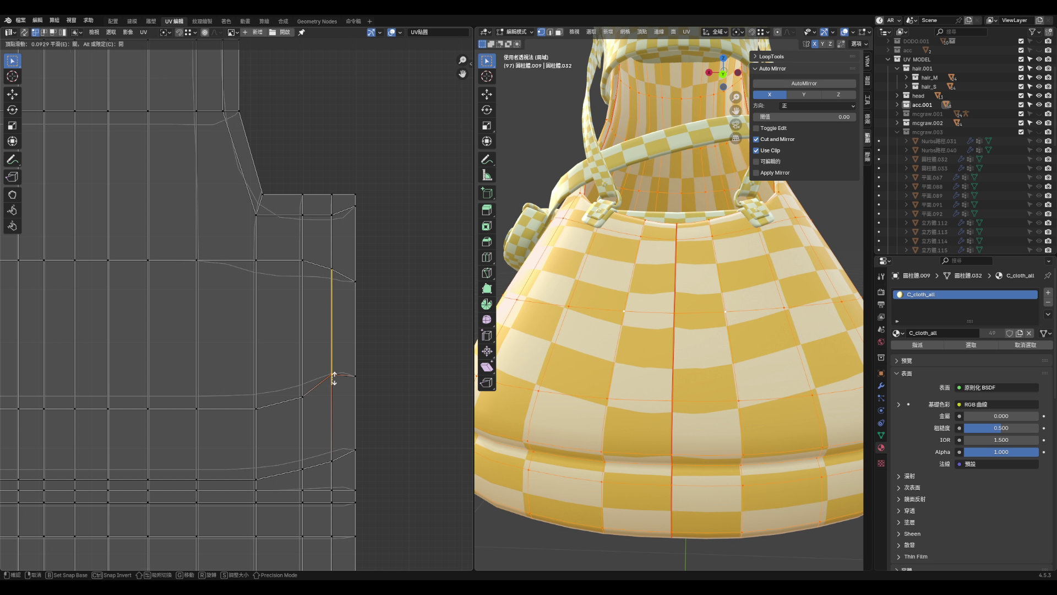
{"action": "left_click", "coordinate": [333, 377]}
{"action": "left_click", "coordinate": [355, 379]}
{"action": "key", "text": "shift+v"}
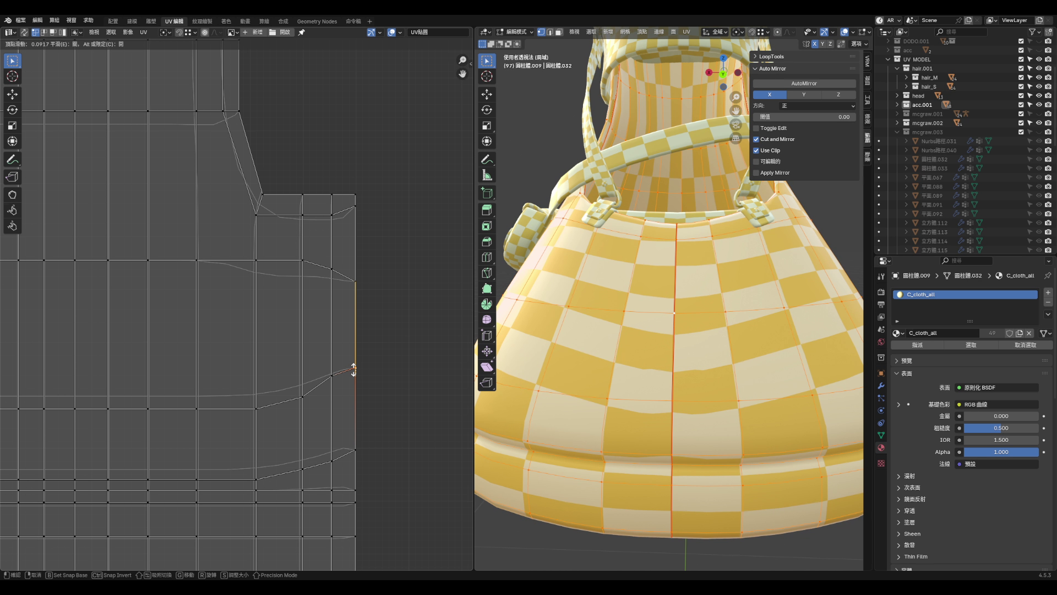
{"action": "left_click", "coordinate": [355, 371]}
- Slide three more skirt UV vertices along their edges to straighten the seam
{"action": "left_click", "coordinate": [332, 378]}
{"action": "key", "text": "shift+v"}
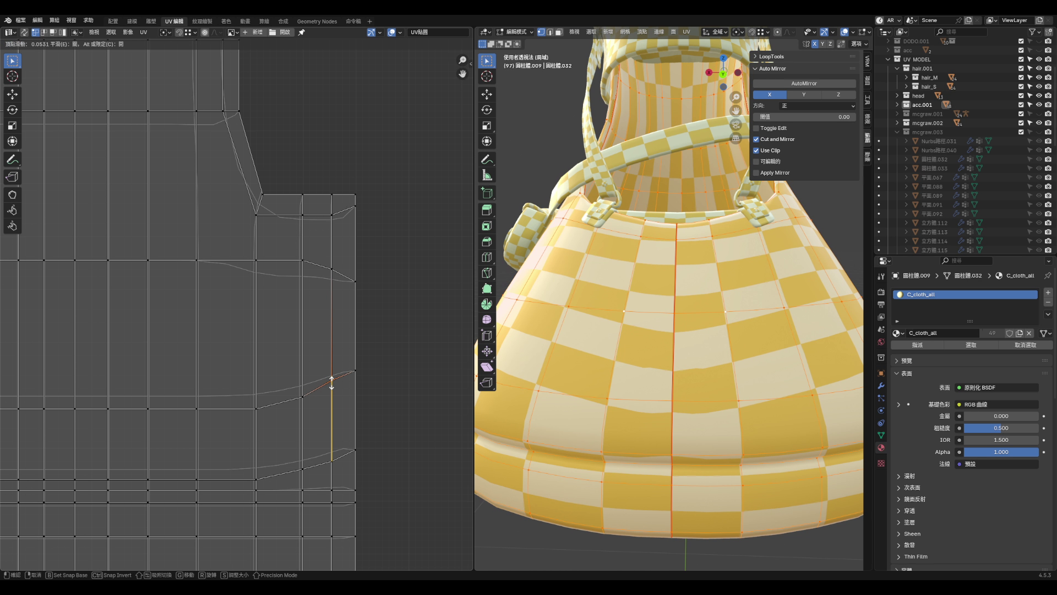
{"action": "left_click", "coordinate": [333, 373]}
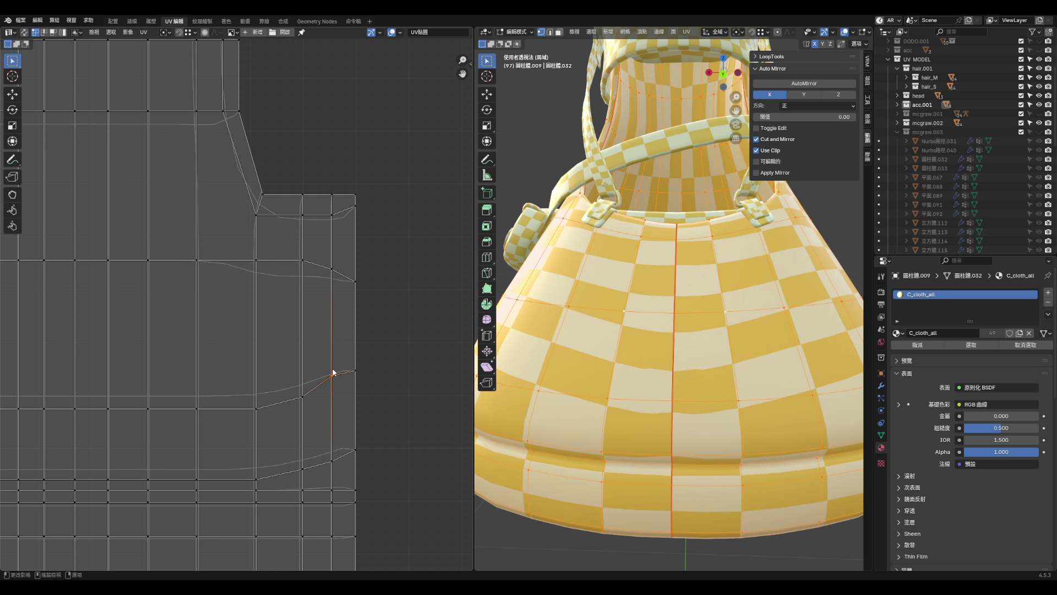
{"action": "left_click", "coordinate": [292, 408]}
{"action": "key", "text": "shift+v"}
{"action": "left_click", "coordinate": [296, 397]}
{"action": "left_click", "coordinate": [262, 409]}
{"action": "key", "text": "shift+v"}
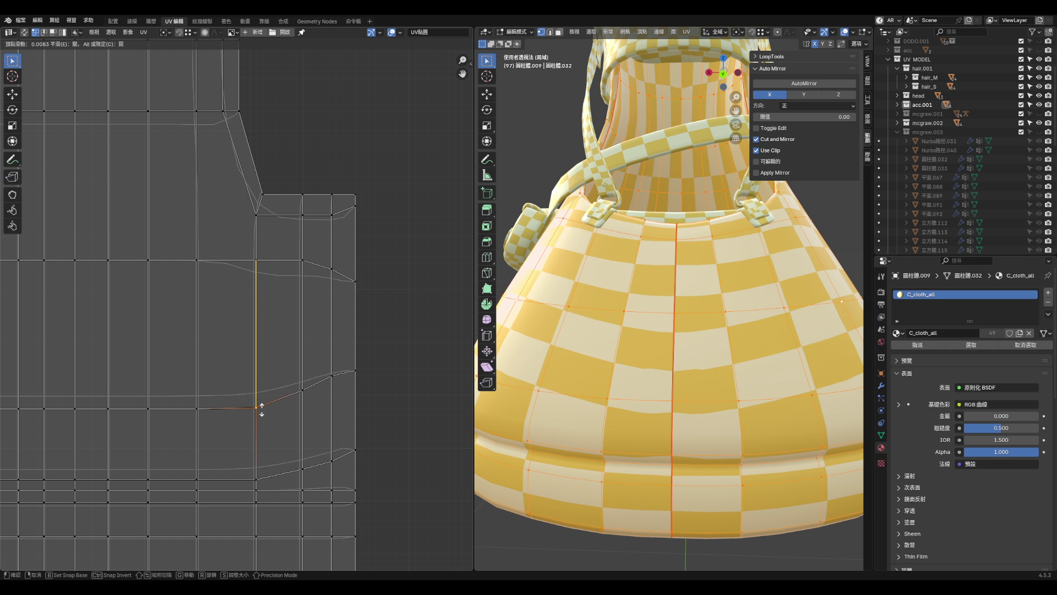
{"action": "left_click", "coordinate": [263, 412]}
{"action": "scroll", "coordinate": [340, 389], "scroll_direction": "down", "scroll_amount": 3}
{"action": "scroll", "coordinate": [206, 447], "scroll_direction": "up", "scroll_amount": 2}
- Move the skirt's bottom UV edge loop vertically (G Y) to a higher position
{"action": "left_click", "coordinate": [197, 454], "text": "alt"}
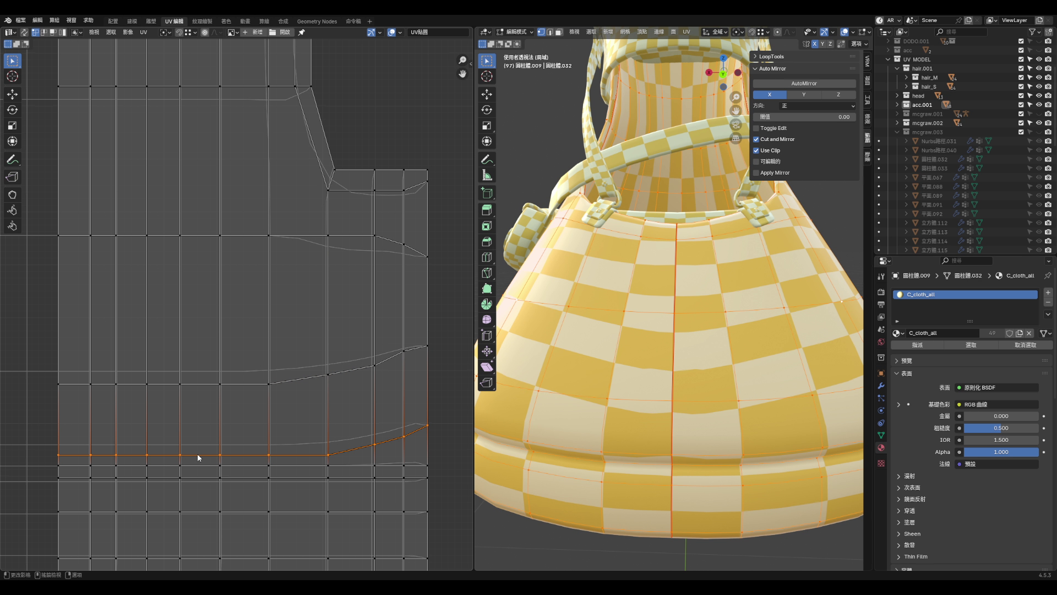
{"action": "key", "text": "g"}
{"action": "key", "text": "Escape"}
{"action": "key", "text": "g"}
{"action": "key", "text": "y"}
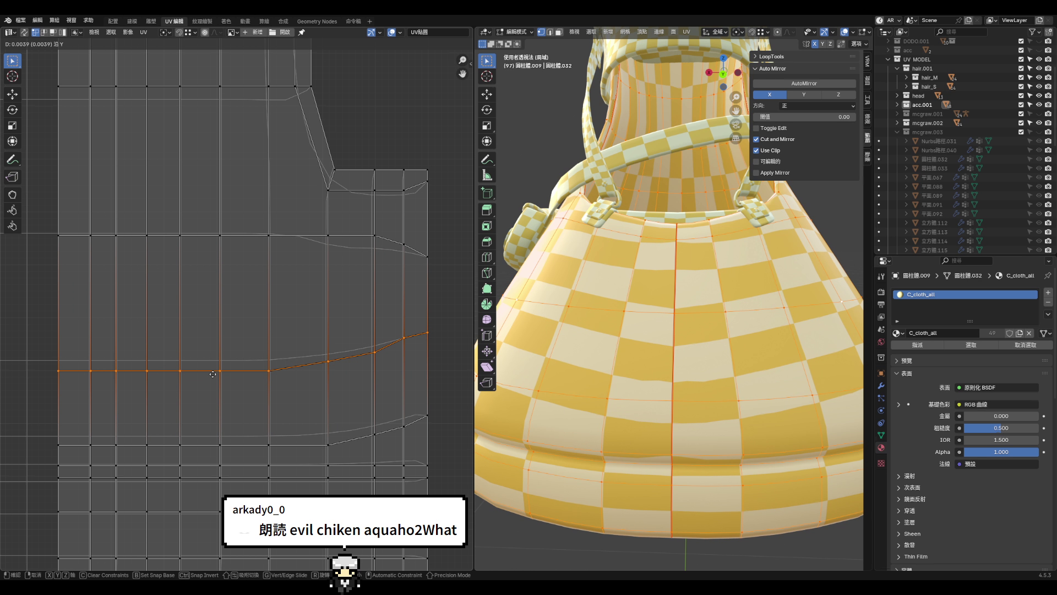
{"action": "left_click", "coordinate": [212, 372]}
- Raise three vertices along the island's right and upper edge slightly to even the checker squares
{"action": "left_click", "coordinate": [429, 333]}
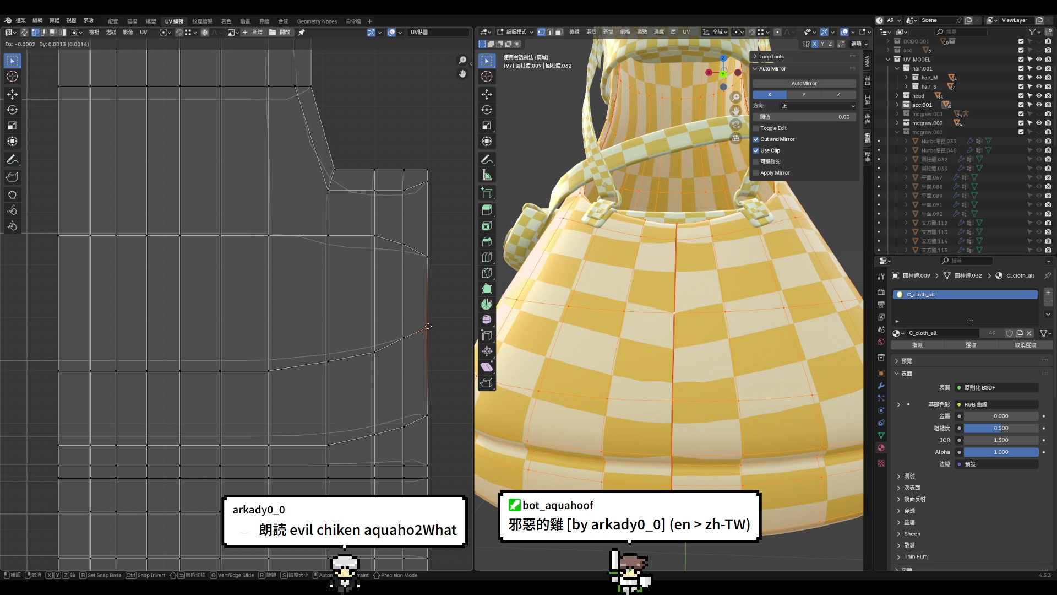
{"action": "left_click", "coordinate": [431, 257]}
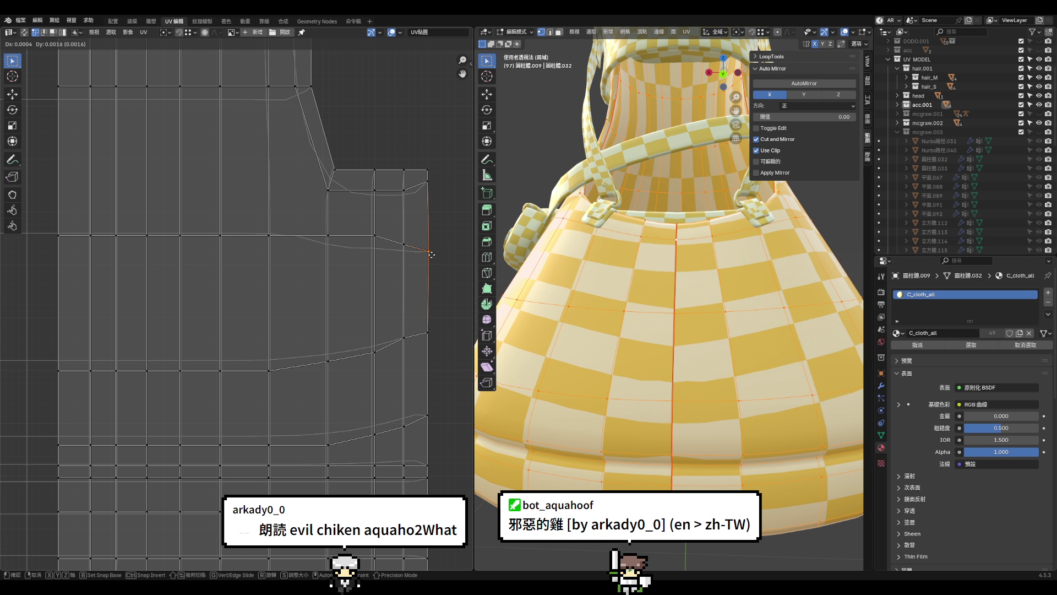
{"action": "key", "text": "g"}
{"action": "left_click", "coordinate": [430, 251]}
{"action": "left_click", "coordinate": [405, 246]}
{"action": "key", "text": "g"}
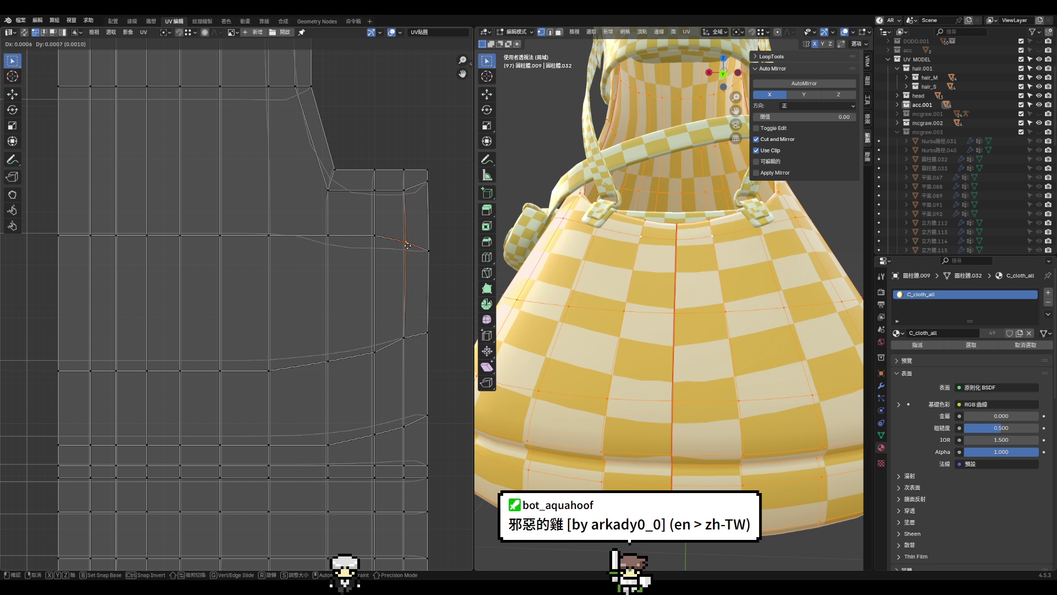
{"action": "left_click", "coordinate": [405, 245]}
{"action": "left_click", "coordinate": [378, 237]}
{"action": "key", "text": "g"}
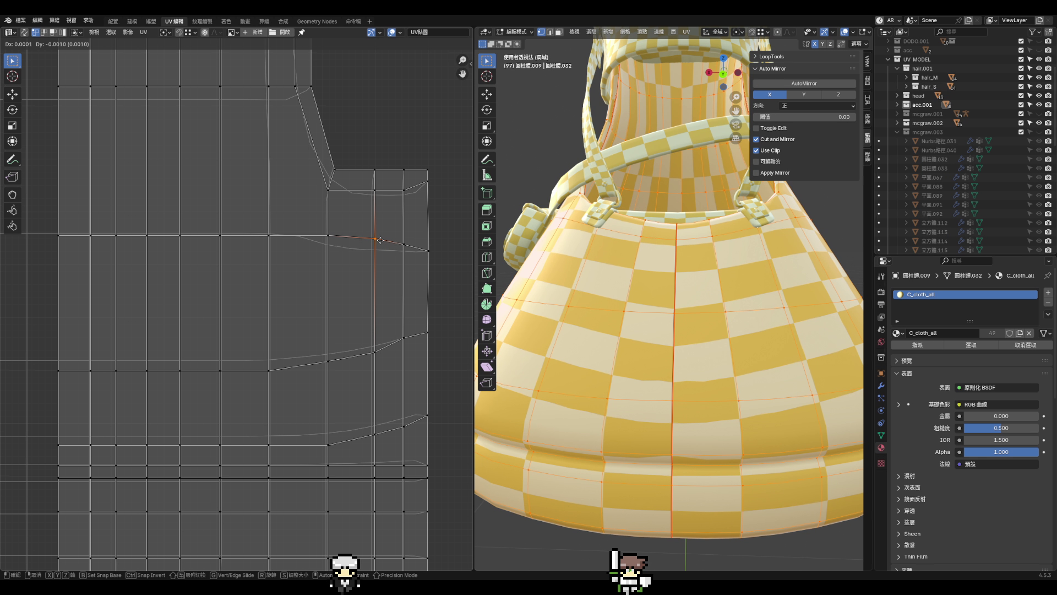
{"action": "left_click", "coordinate": [380, 239]}
- Nudge a vertex on the upper seam and select a vertical column of UV vertices
{"action": "scroll", "coordinate": [620, 326], "scroll_direction": "down", "scroll_amount": 3}
{"action": "scroll", "coordinate": [621, 327], "scroll_direction": "up", "scroll_amount": 2}
{"action": "middle_click_drag", "start_coordinate": [415, 365], "coordinate": [424, 339]}
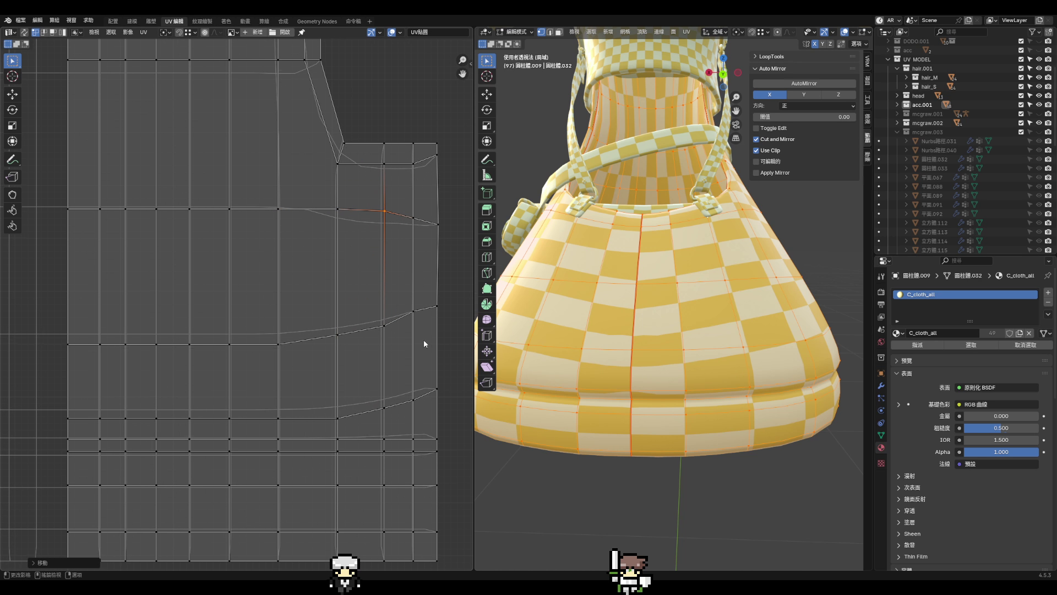
{"action": "left_click", "coordinate": [412, 315]}
{"action": "key", "text": "g"}
{"action": "key", "text": "g"}
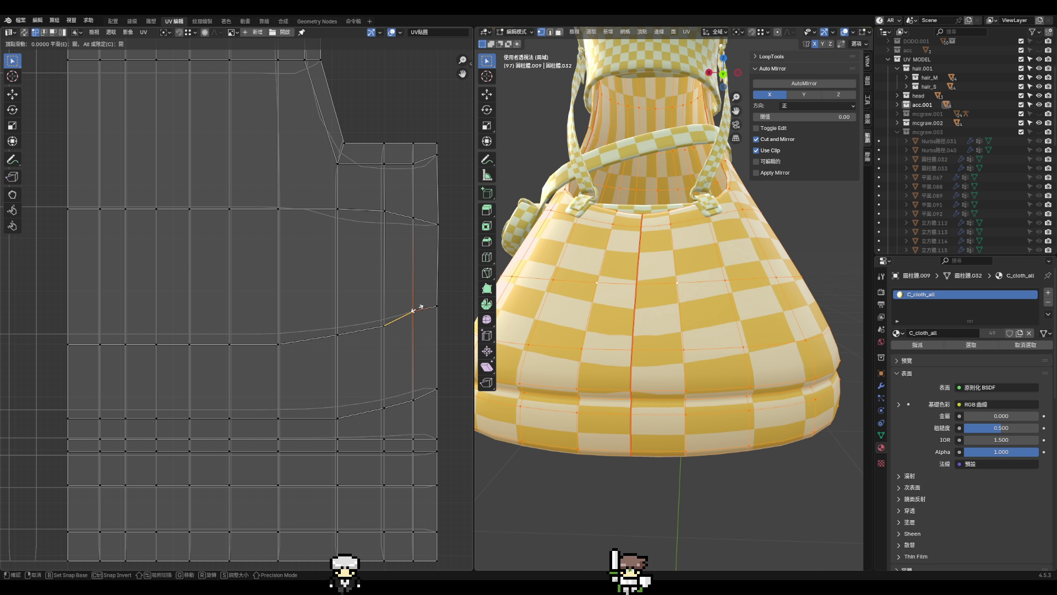
{"action": "left_click", "coordinate": [418, 311]}
{"action": "left_click", "coordinate": [412, 273], "text": "alt"}
- Open the UV tools sidebar and shift the inner vertex column horizontally (G X) into alignment
{"action": "key", "text": "n"}
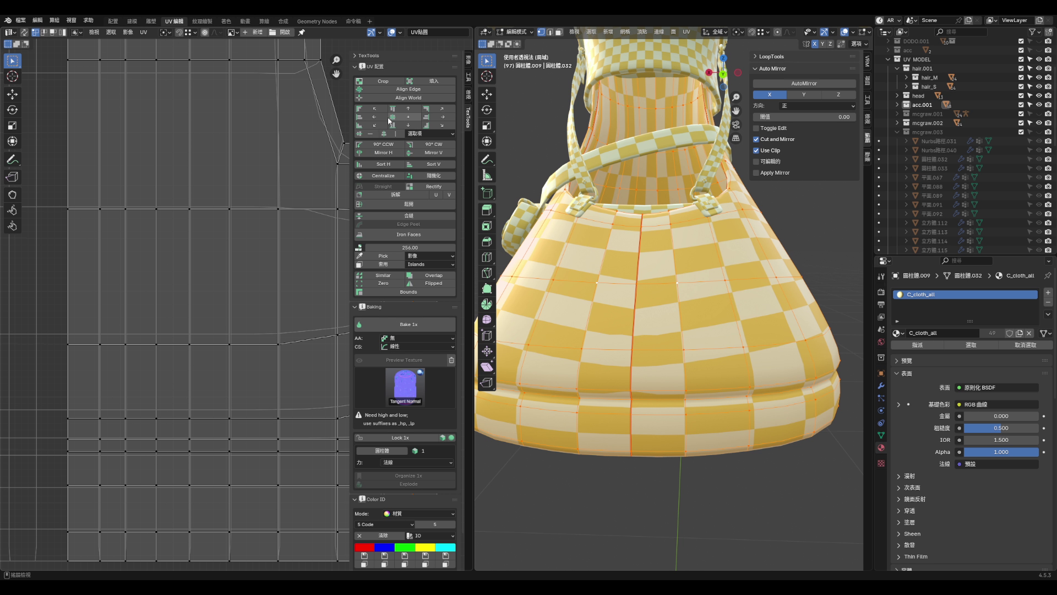
{"action": "scroll", "coordinate": [181, 210], "scroll_direction": "down", "scroll_amount": 4}
{"action": "scroll", "coordinate": [273, 243], "scroll_direction": "up", "scroll_amount": 3}
{"action": "left_click", "coordinate": [295, 237], "text": "alt"}
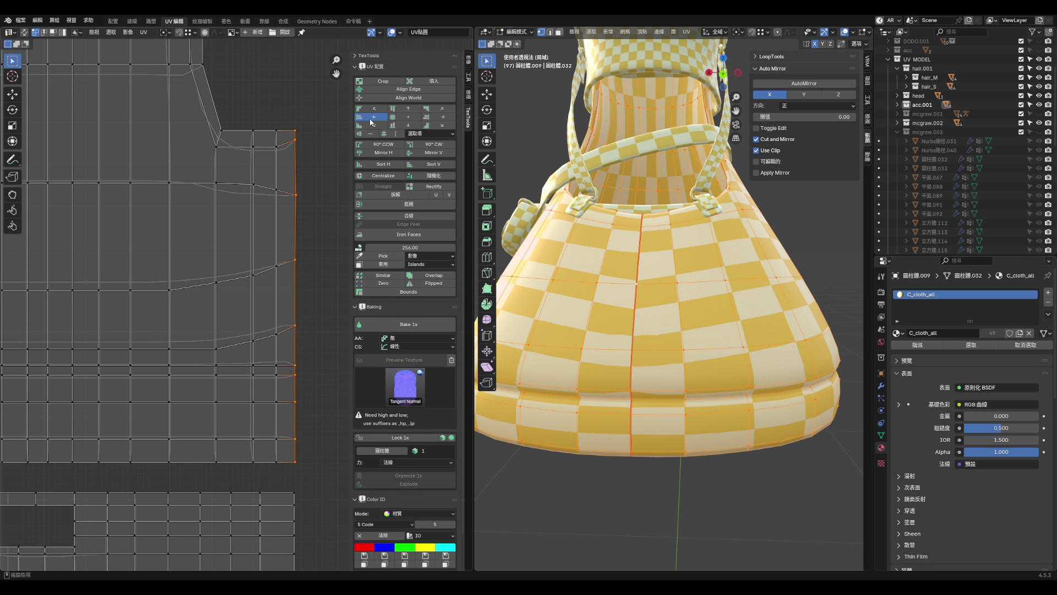
{"action": "left_click", "coordinate": [251, 220], "text": "alt"}
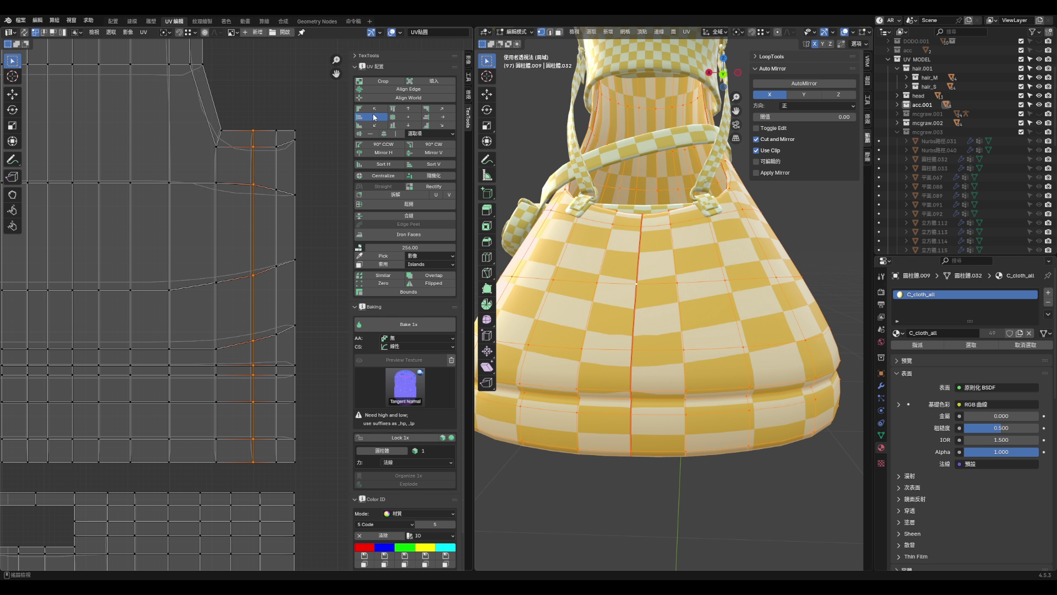
{"action": "key", "text": "g"}
{"action": "key", "text": "x"}
{"action": "left_click", "coordinate": [256, 256]}
- Move a lower skirt UV vertex upward, then undo that move
{"action": "left_click", "coordinate": [295, 259]}
{"action": "scroll", "coordinate": [295, 379], "scroll_direction": "up", "scroll_amount": 2}
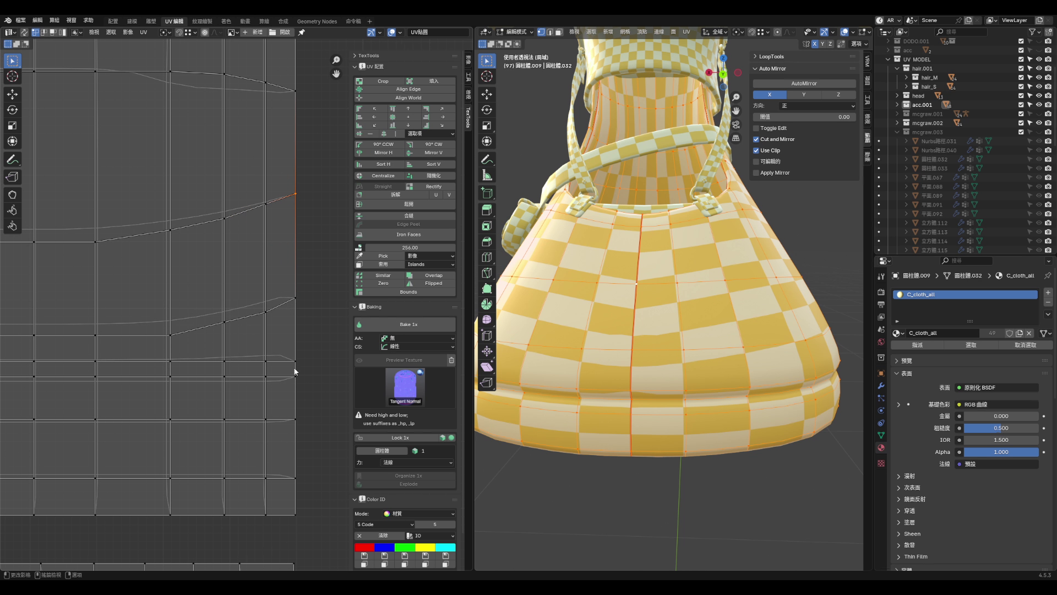
{"action": "left_click", "coordinate": [170, 335]}
{"action": "key", "text": "g"}
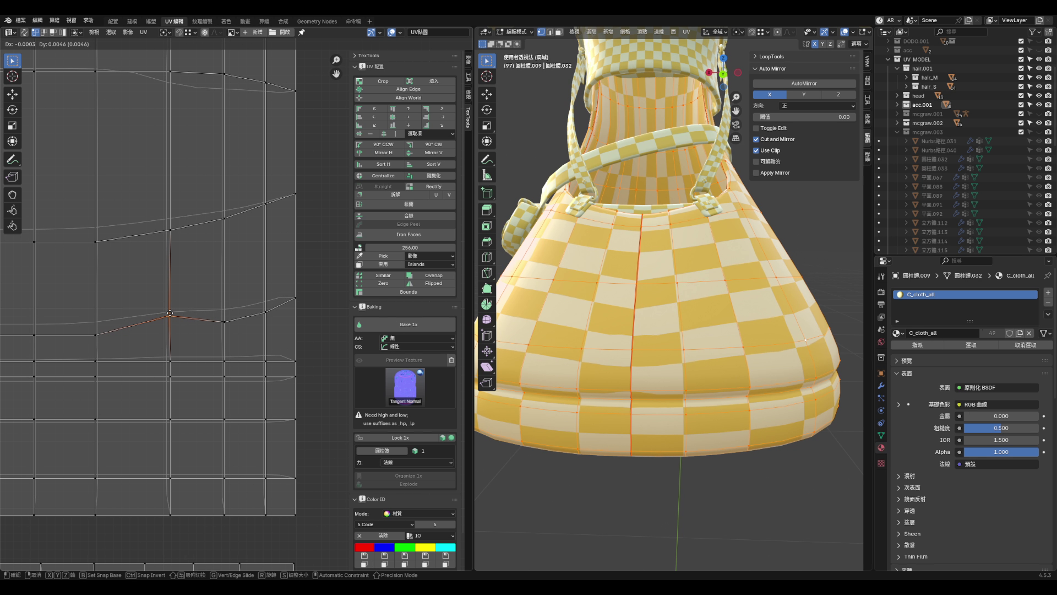
{"action": "left_click", "coordinate": [168, 308]}
{"action": "middle_click_drag", "start_coordinate": [529, 311], "coordinate": [654, 312], "text": "alt"}
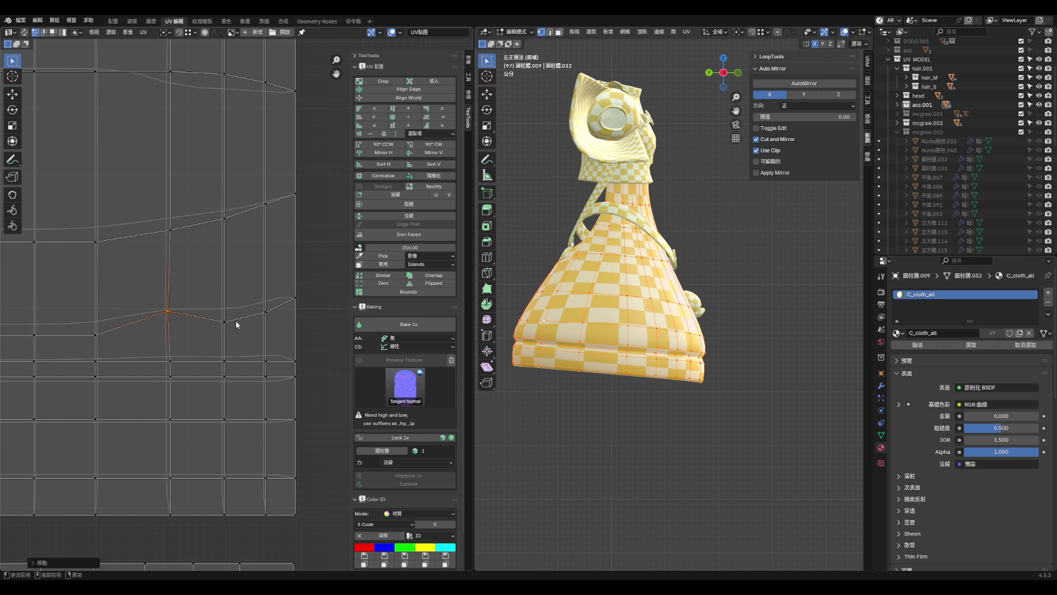
{"action": "key", "text": "ctrl+z"}
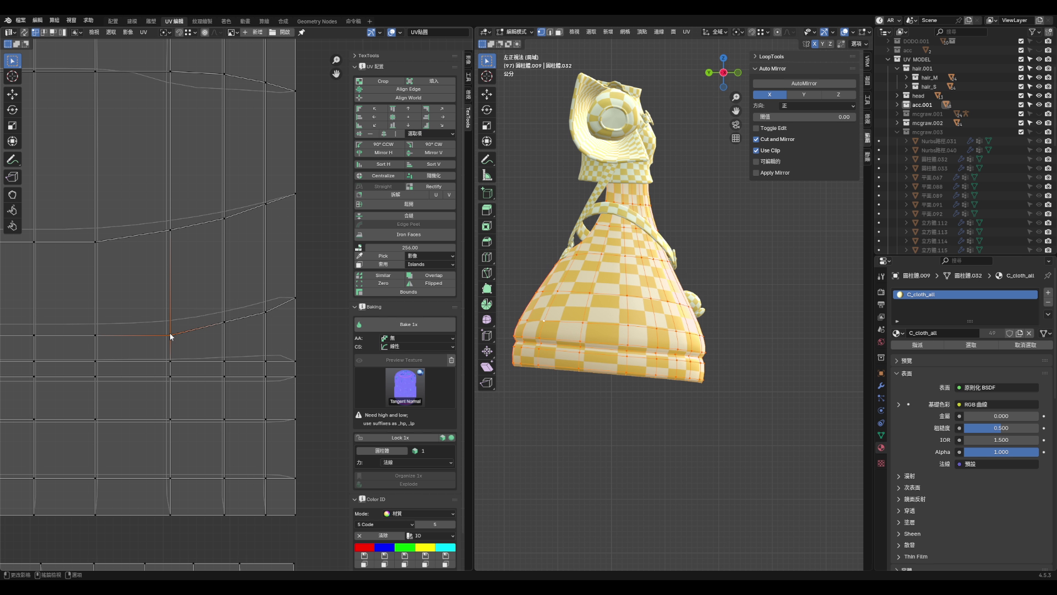
- Undo a small test nudge, clear the UV selection, and save aqua_hoof2.blend
{"action": "scroll", "coordinate": [569, 237], "scroll_direction": "up", "scroll_amount": 1}
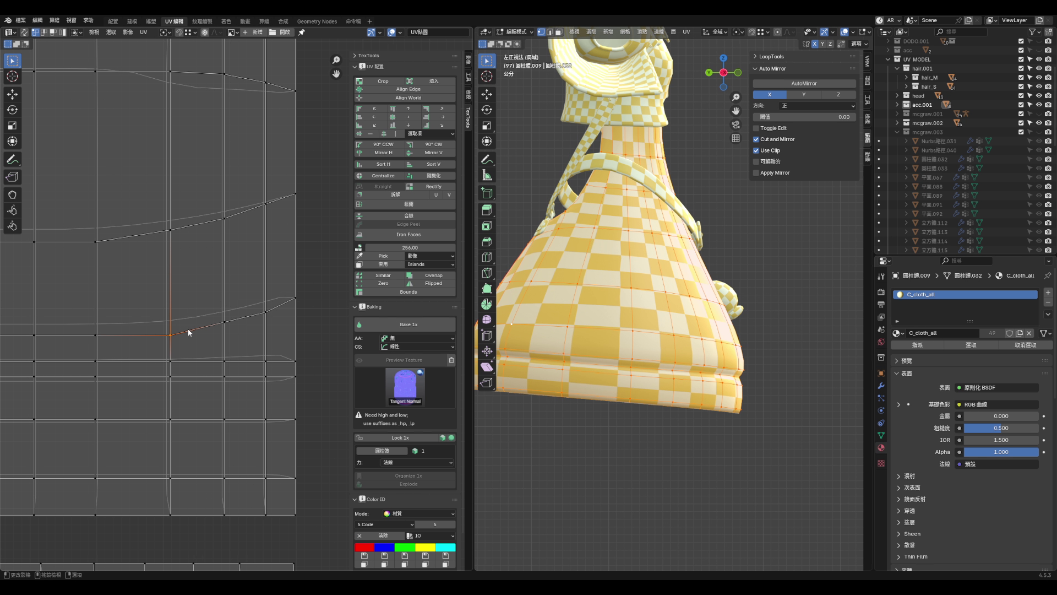
{"action": "scroll", "coordinate": [227, 336], "scroll_direction": "down", "scroll_amount": 1}
{"action": "key", "text": "g"}
{"action": "left_click", "coordinate": [261, 332]}
{"action": "key", "text": "ctrl+z"}
{"action": "key", "text": "ctrl+z"}
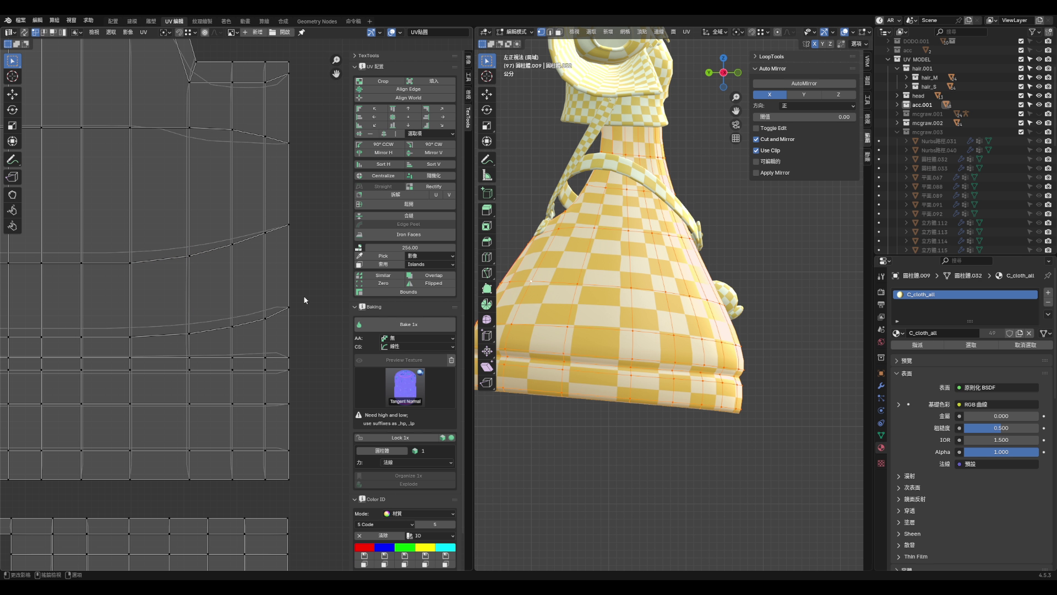
{"action": "key", "text": "ctrl+KP_1"}
{"action": "scroll", "coordinate": [621, 353], "scroll_direction": "down", "scroll_amount": 3}
{"action": "key", "text": "ctrl+s"}
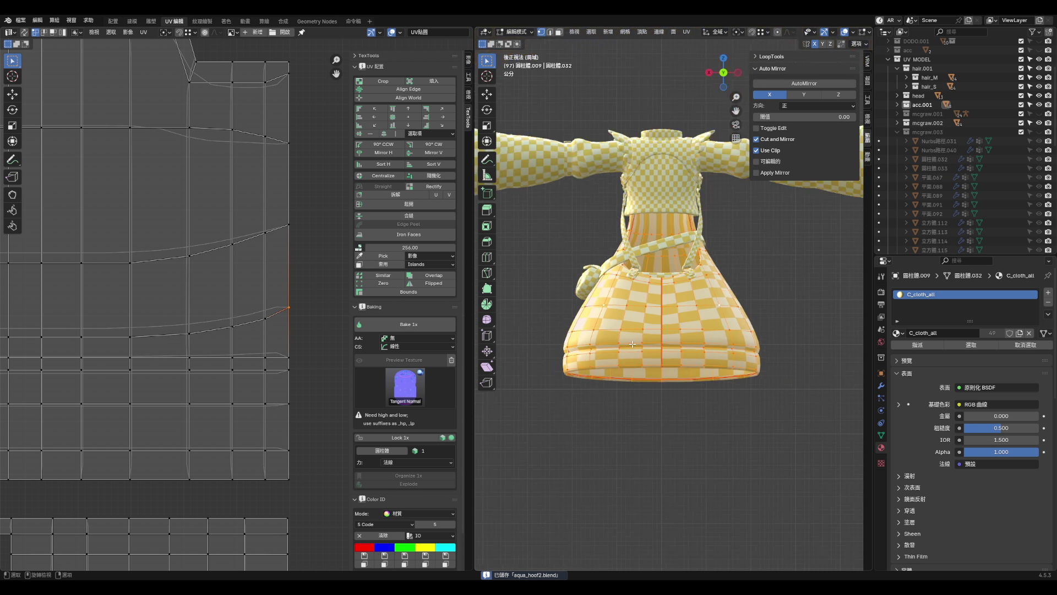
- Orbit to the front of the outfit, return to Object Mode, and show the File menu's export formats
{"action": "key", "text": "alt+a"}
{"action": "middle_click_drag", "start_coordinate": [621, 352], "coordinate": [771, 358]}
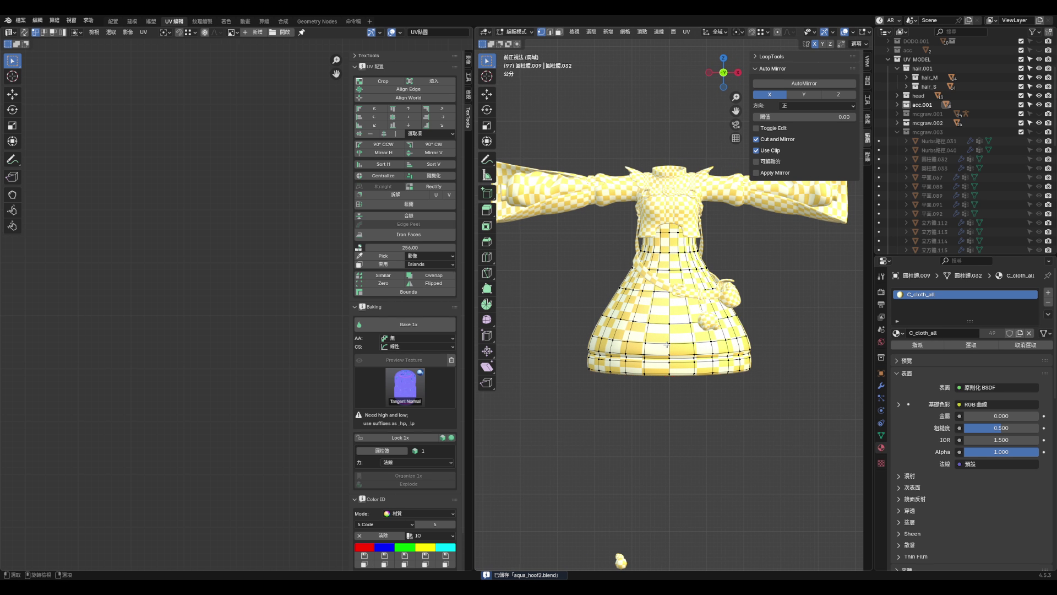
{"action": "scroll", "coordinate": [771, 357], "scroll_direction": "down", "scroll_amount": 3}
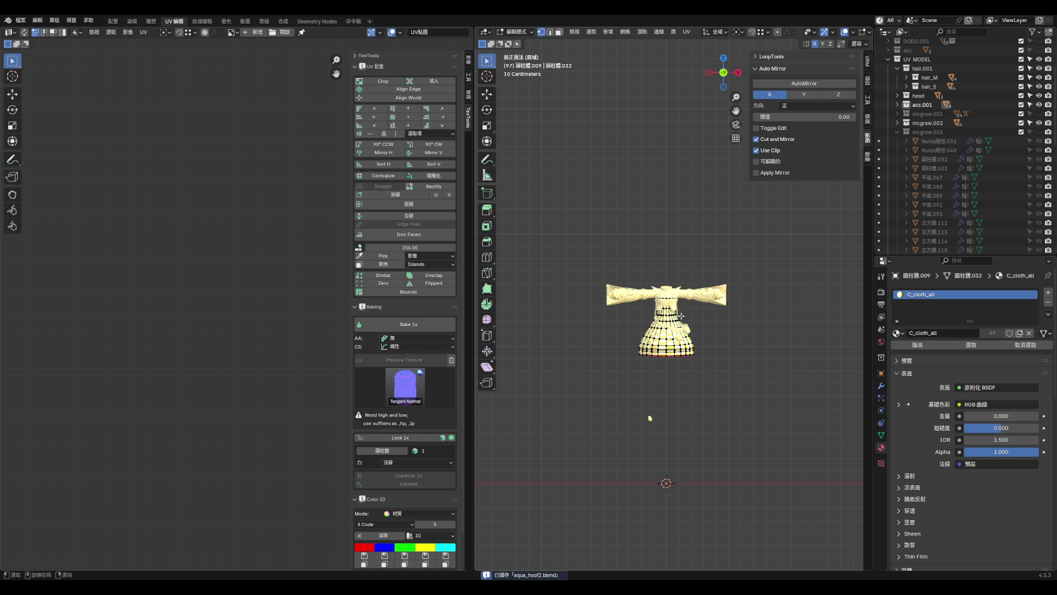
{"action": "scroll", "coordinate": [682, 380], "scroll_direction": "up", "scroll_amount": 3}
{"action": "key", "text": "Tab"}
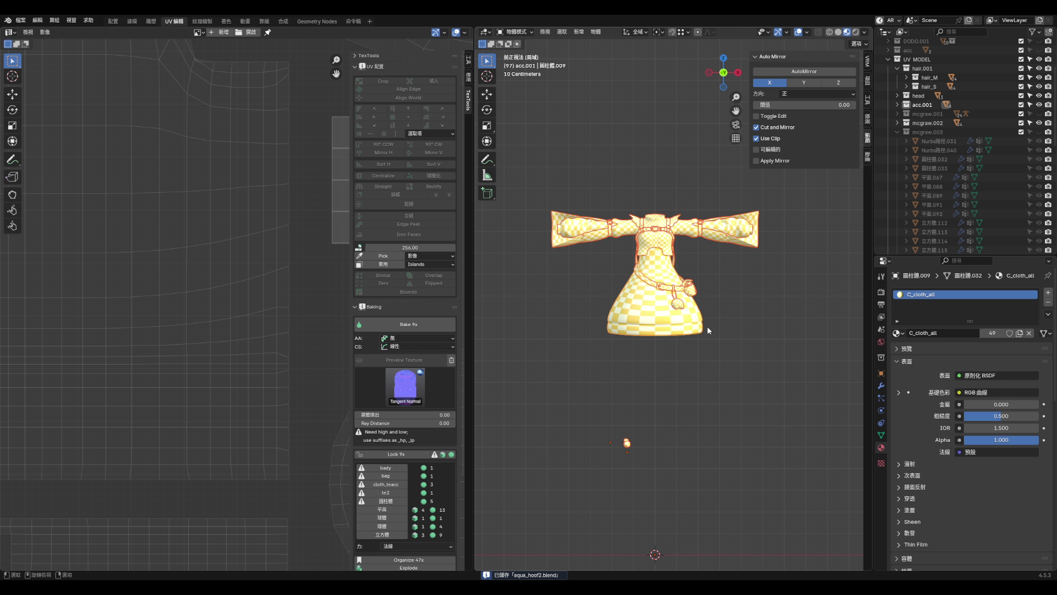
{"action": "key", "text": "F4"}
{"action": "mouse_move", "coordinate": [678, 384]}
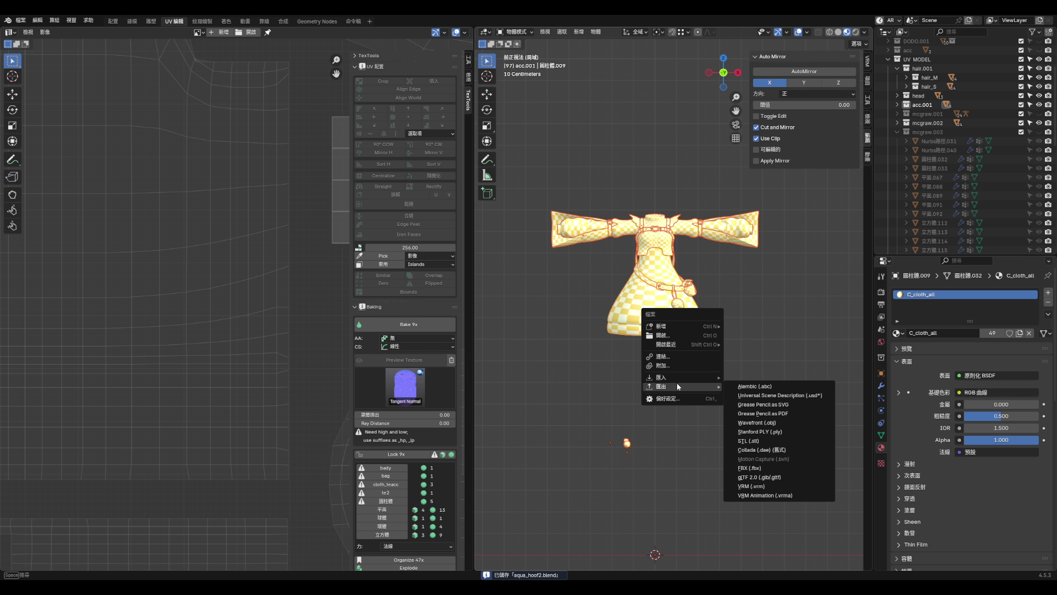
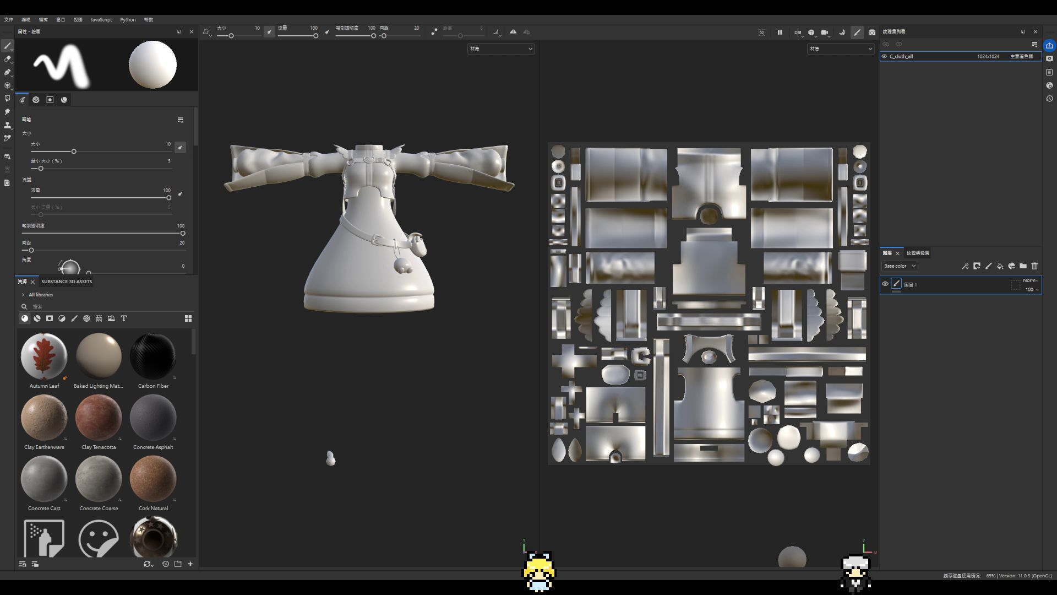
- Open Bake Mesh Maps from the C_cloth_all Texture Set Settings, at 4096 output and 4x supersampling
{"action": "scroll", "coordinate": [351, 302], "scroll_direction": "up", "scroll_amount": 5}
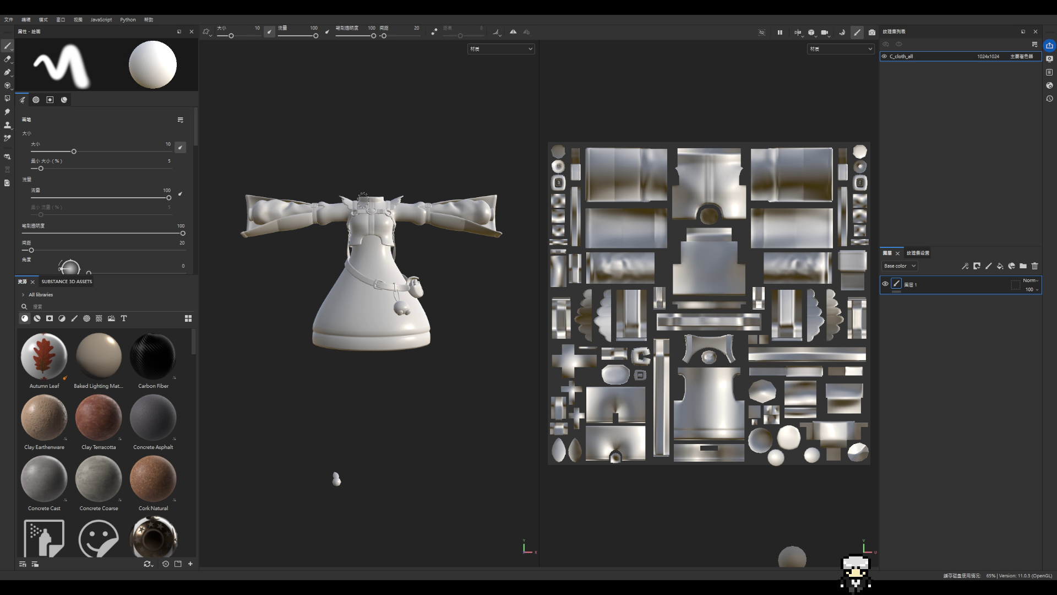
{"action": "scroll", "coordinate": [461, 251], "scroll_direction": "down", "scroll_amount": 5}
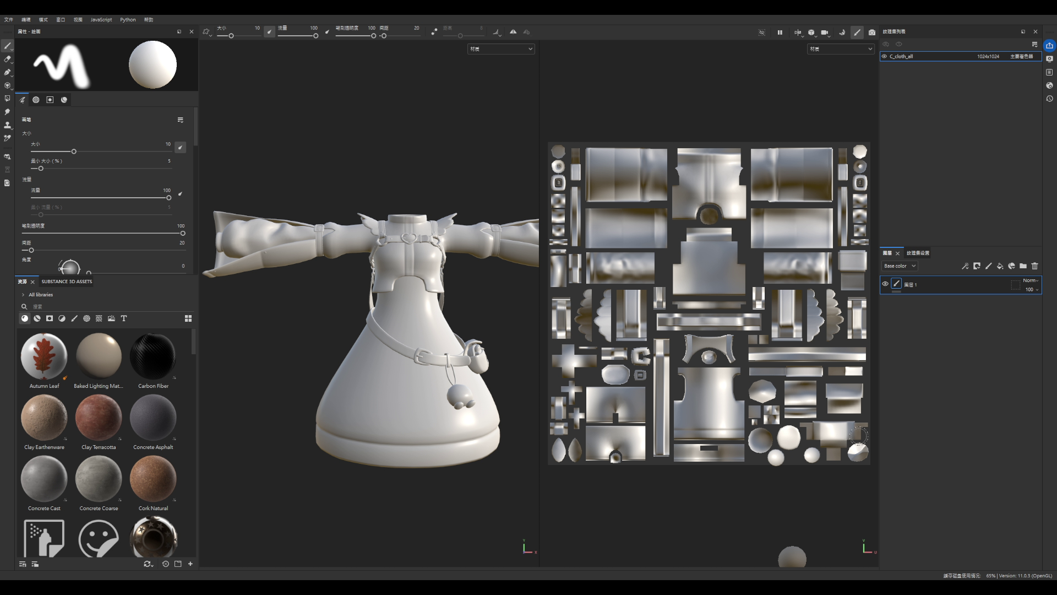
{"action": "left_click", "coordinate": [918, 252]}
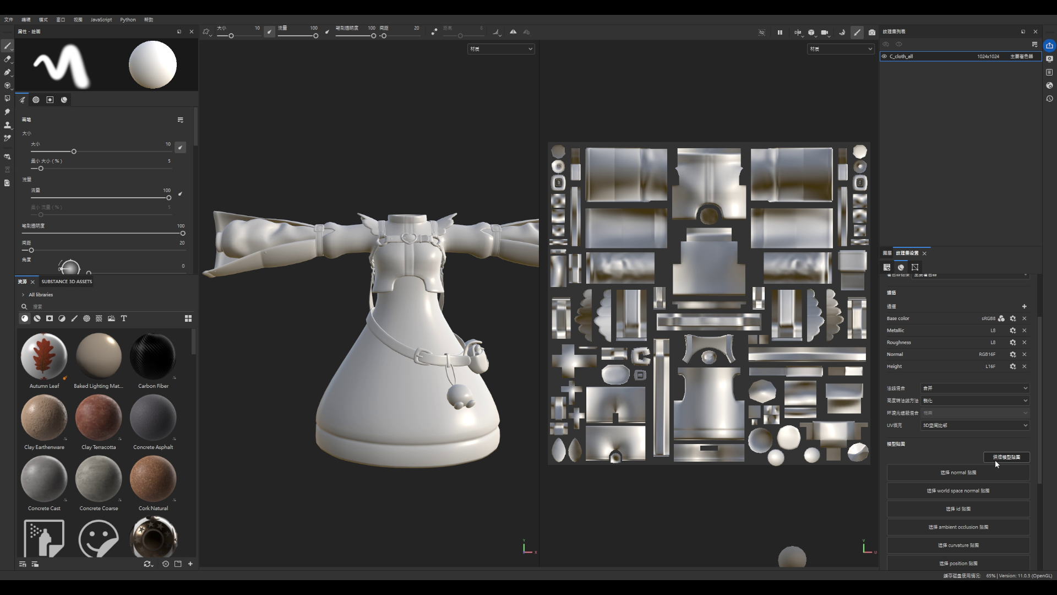
{"action": "left_click", "coordinate": [1004, 457]}
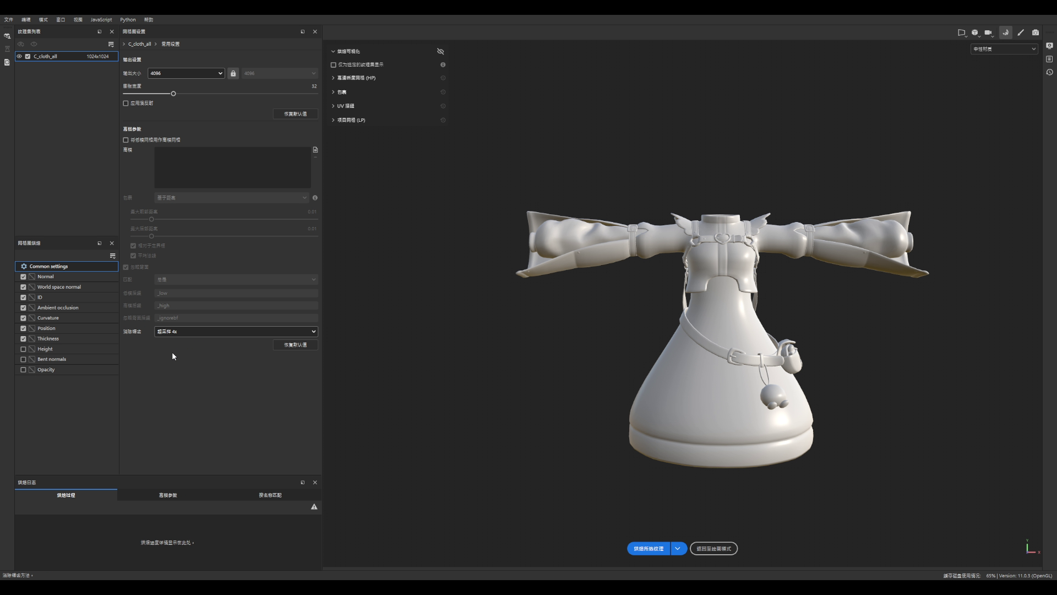
- Bake the seven enabled C_cloth_all mesh maps, normal through thickness, including ID, AO, curvature and position
{"action": "left_click", "coordinate": [648, 548]}
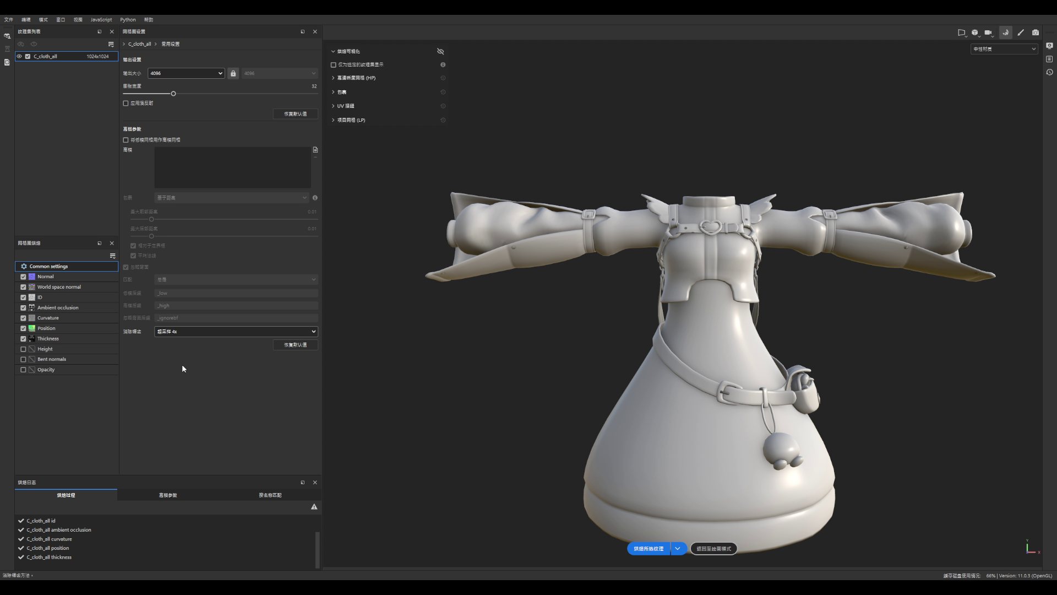
{"action": "left_click", "coordinate": [647, 548]}
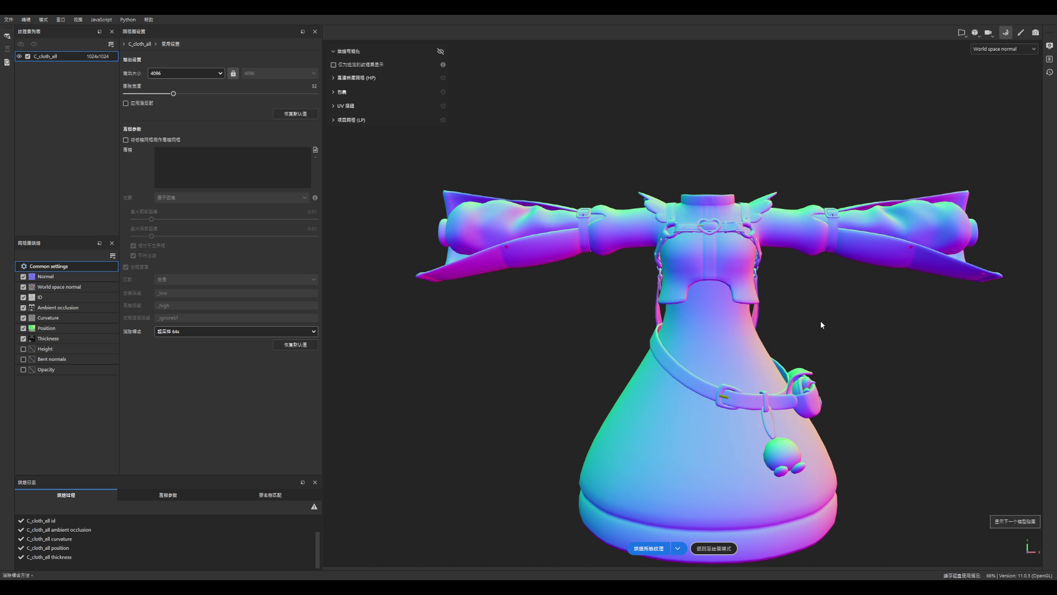
- Orbit the baked model to inspect the dark ambient-occlusion patch across the upper back
{"action": "mouse_move", "coordinate": [802, 323]}
{"action": "left_mouse_down", "text": "alt"}
{"action": "mouse_move", "coordinate": [573, 313]}
{"action": "mouse_move", "coordinate": [738, 323]}
{"action": "left_mouse_up", "text": "alt"}
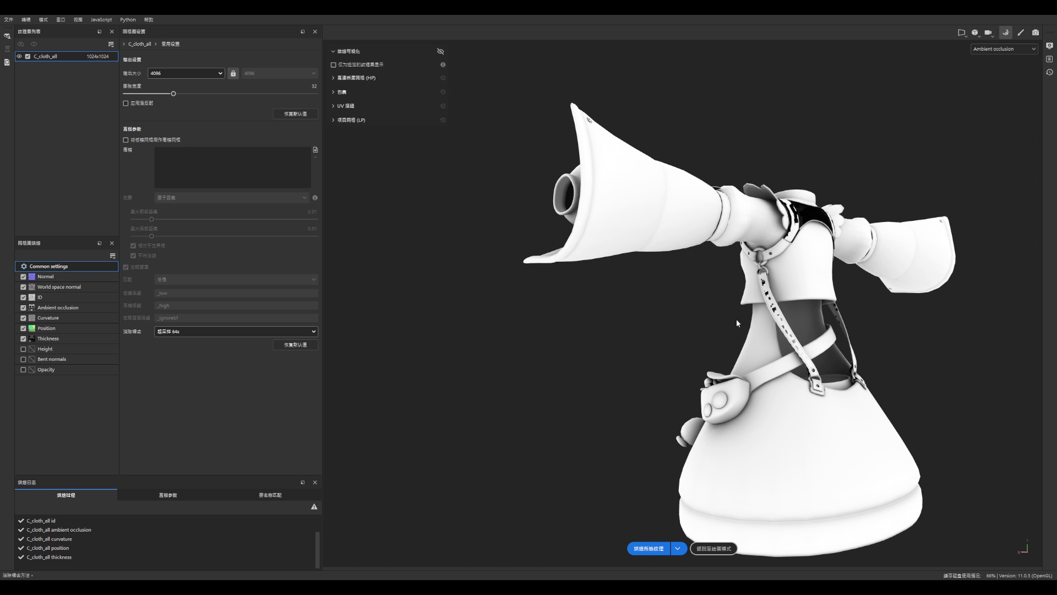
{"action": "mouse_move", "coordinate": [630, 315]}
{"action": "left_mouse_down", "text": "alt"}
{"action": "mouse_move", "coordinate": [668, 323]}
{"action": "mouse_move", "coordinate": [830, 460]}
{"action": "mouse_move", "coordinate": [889, 346]}
{"action": "mouse_move", "coordinate": [804, 171]}
{"action": "left_mouse_up", "text": "alt"}
{"action": "scroll", "coordinate": [824, 193], "scroll_direction": "up", "scroll_amount": 5}
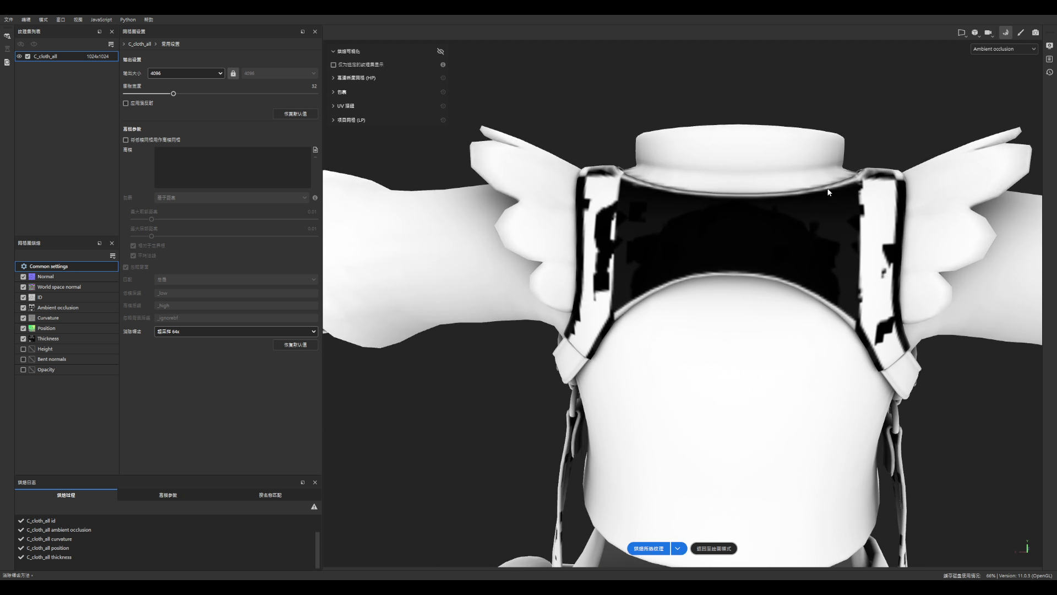
{"action": "scroll", "coordinate": [824, 193], "scroll_direction": "down", "scroll_amount": 5}
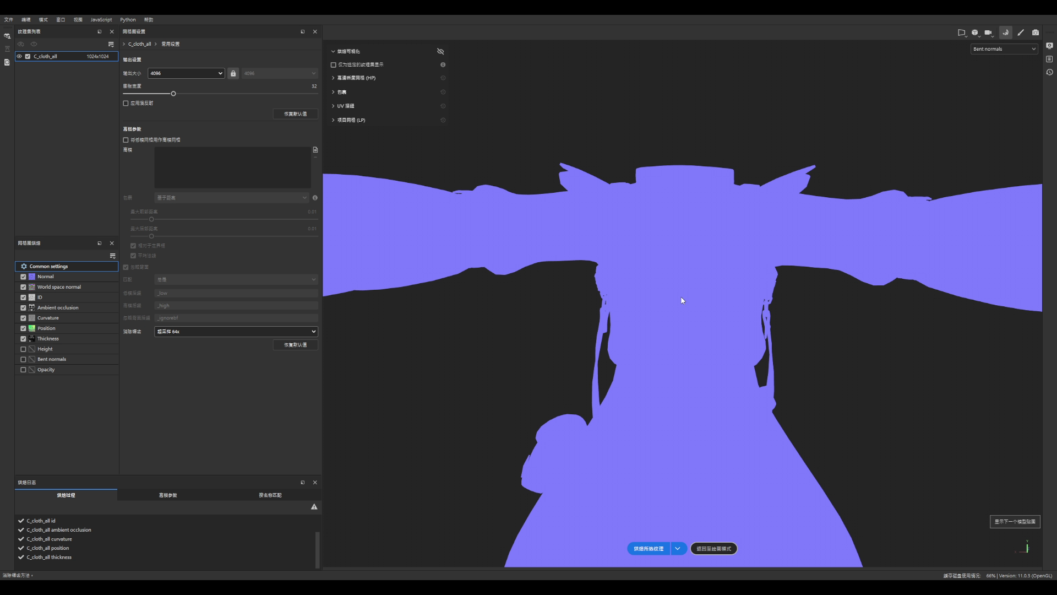
{"action": "mouse_move", "coordinate": [684, 300]}
{"action": "left_mouse_down", "text": "alt"}
{"action": "mouse_move", "coordinate": [852, 292]}
{"action": "mouse_move", "coordinate": [798, 203]}
{"action": "mouse_move", "coordinate": [832, 279]}
{"action": "mouse_move", "coordinate": [887, 236]}
{"action": "mouse_move", "coordinate": [885, 265]}
{"action": "mouse_move", "coordinate": [809, 303]}
{"action": "mouse_move", "coordinate": [620, 217]}
{"action": "mouse_move", "coordinate": [651, 243]}
{"action": "mouse_move", "coordinate": [841, 316]}
{"action": "mouse_move", "coordinate": [663, 325]}
{"action": "left_mouse_up", "text": "alt"}
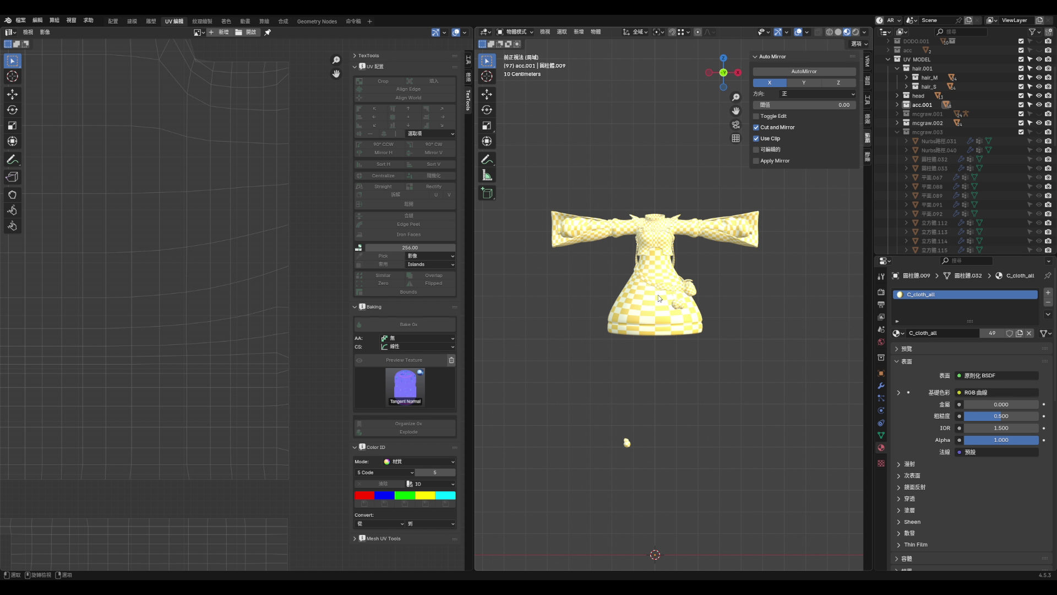
- Select the upper-back shoulder piece 平面.057 in solid shading in the Modeling workspace
{"action": "scroll", "coordinate": [659, 297], "scroll_direction": "up", "scroll_amount": 6}
{"action": "left_click", "coordinate": [661, 302]}
{"action": "left_click_drag", "start_coordinate": [661, 302], "coordinate": [668, 317], "text": "alt"}
{"action": "middle_click_drag", "start_coordinate": [668, 317], "coordinate": [585, 294]}
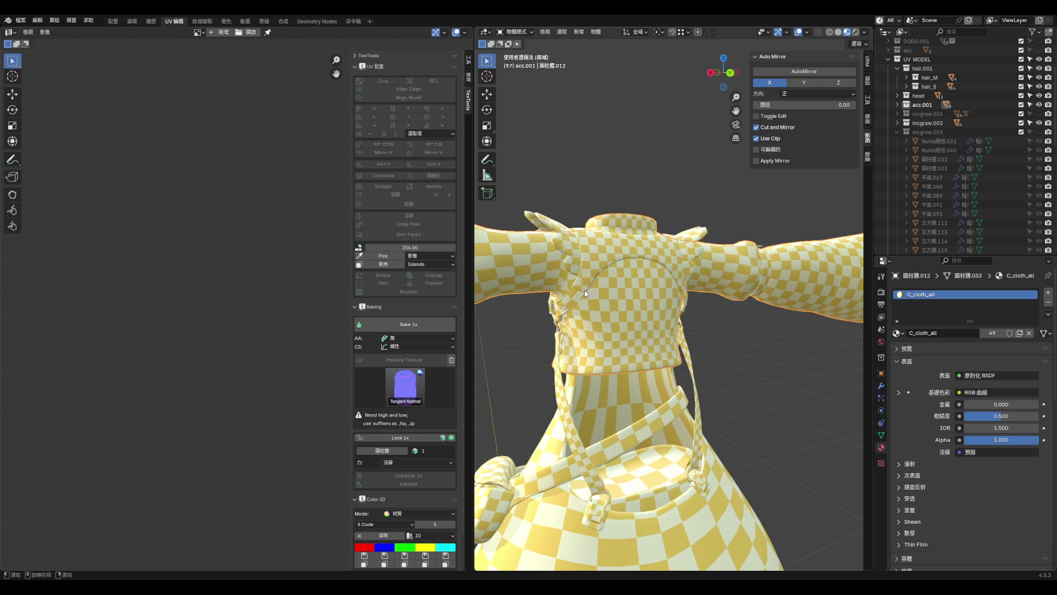
{"action": "left_click", "coordinate": [132, 20]}
{"action": "scroll", "coordinate": [615, 335], "scroll_direction": "up", "scroll_amount": 5}
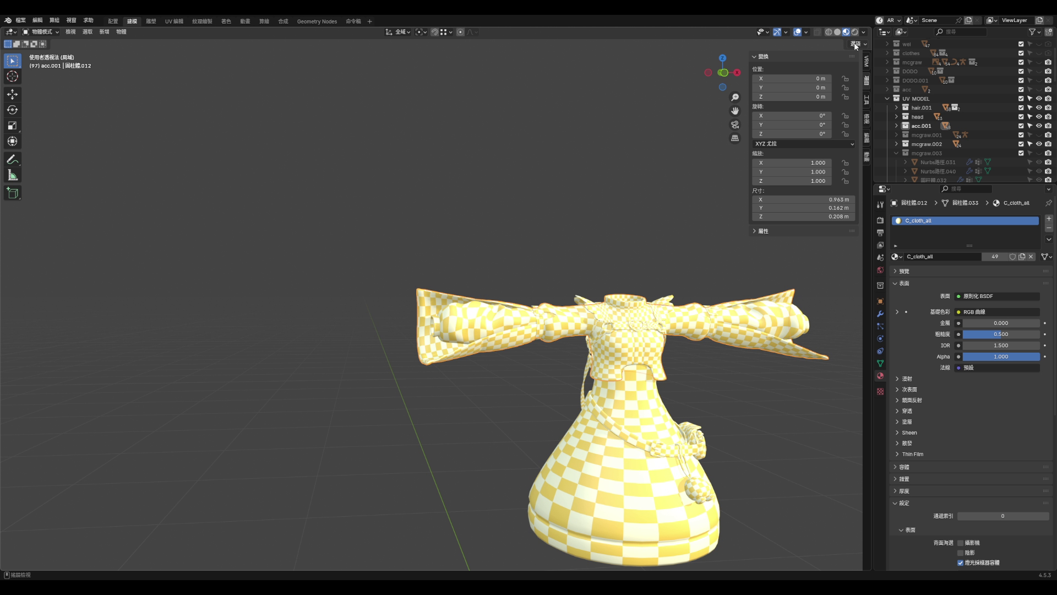
{"action": "left_click", "coordinate": [838, 33]}
{"action": "scroll", "coordinate": [593, 261], "scroll_direction": "up", "scroll_amount": 3}
{"action": "mouse_move", "coordinate": [593, 262]}
{"action": "middle_mouse_down"}
{"action": "mouse_move", "coordinate": [528, 268]}
{"action": "mouse_move", "coordinate": [563, 337]}
{"action": "middle_mouse_up"}
{"action": "scroll", "coordinate": [528, 268], "scroll_direction": "up", "scroll_amount": 3}
{"action": "left_click", "coordinate": [528, 269]}
{"action": "left_click", "coordinate": [807, 32]}
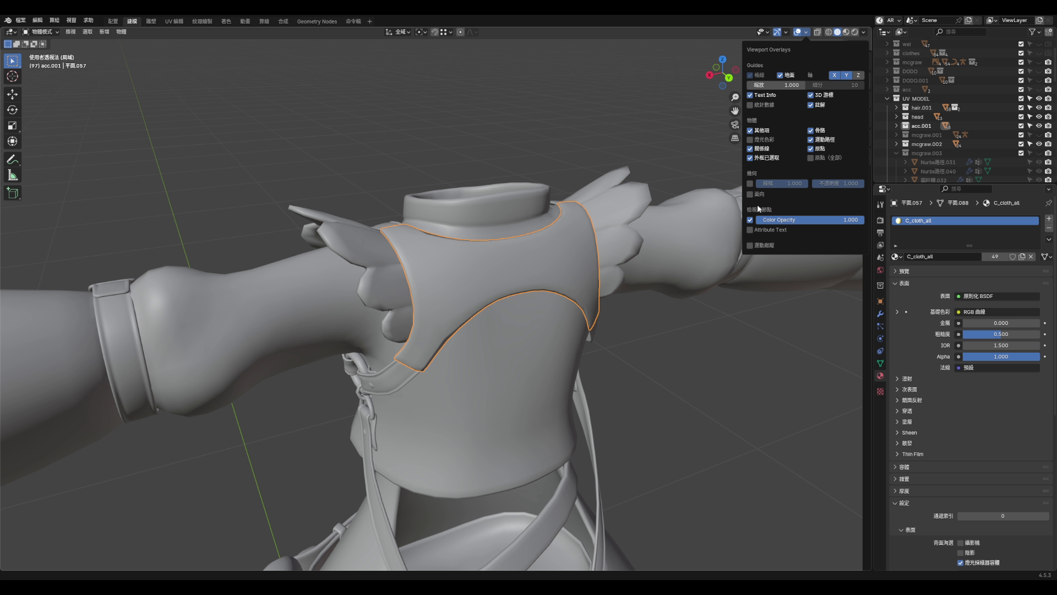
{"action": "middle_click_drag", "start_coordinate": [556, 263], "coordinate": [520, 253]}
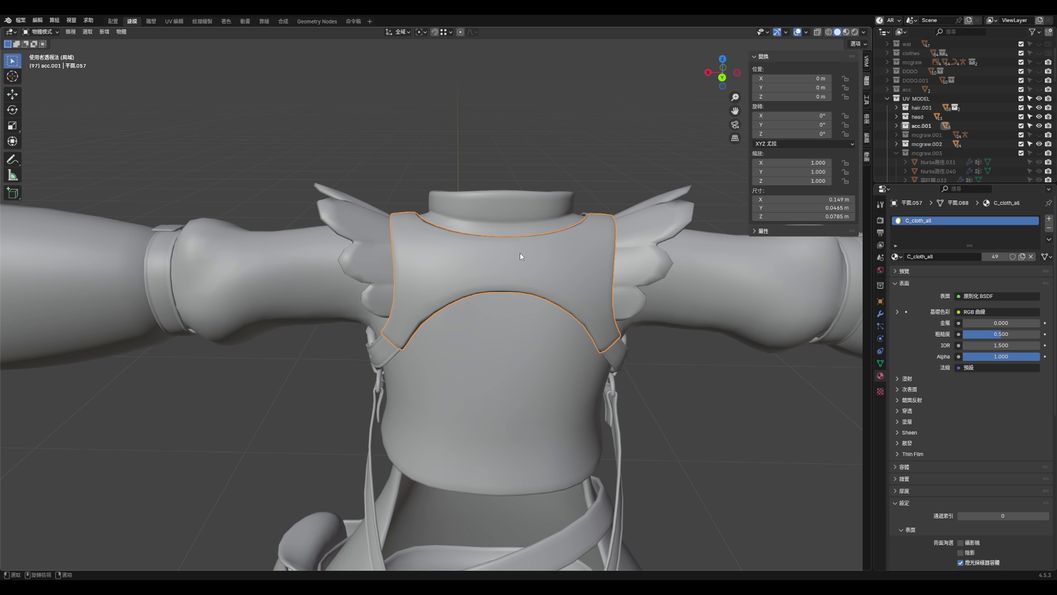
- Unwrap the shoulder piece's UVs in Edit Mode in the UV Editing workspace
{"action": "left_click", "coordinate": [173, 22]}
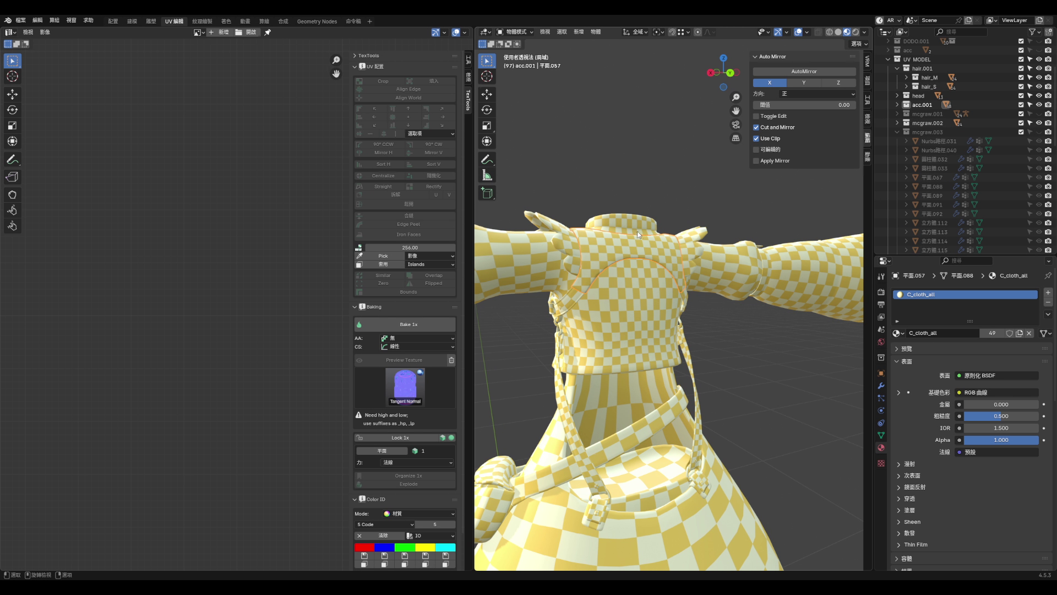
{"action": "scroll", "coordinate": [636, 230], "scroll_direction": "up", "scroll_amount": 3}
{"action": "key", "text": "Tab"}
{"action": "middle_click_drag", "start_coordinate": [639, 242], "coordinate": [619, 251]}
{"action": "right_click", "coordinate": [619, 251]}
{"action": "key", "text": "Escape"}
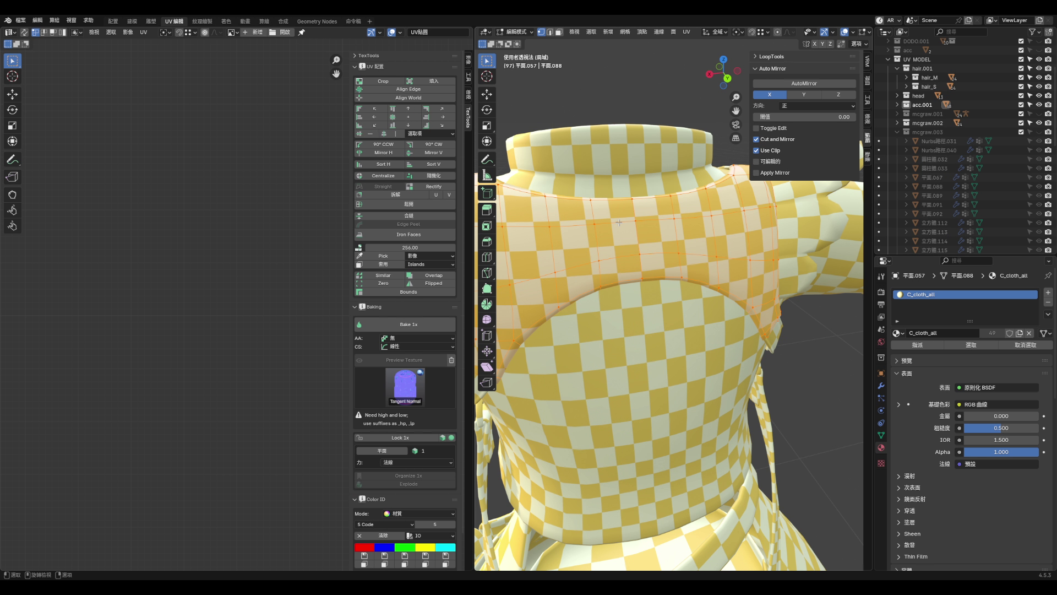
{"action": "key", "text": "u"}
{"action": "left_click", "coordinate": [619, 234]}
{"action": "scroll", "coordinate": [233, 259], "scroll_direction": "down", "scroll_amount": 4}
{"action": "scroll", "coordinate": [235, 293], "scroll_direction": "up", "scroll_amount": 6}
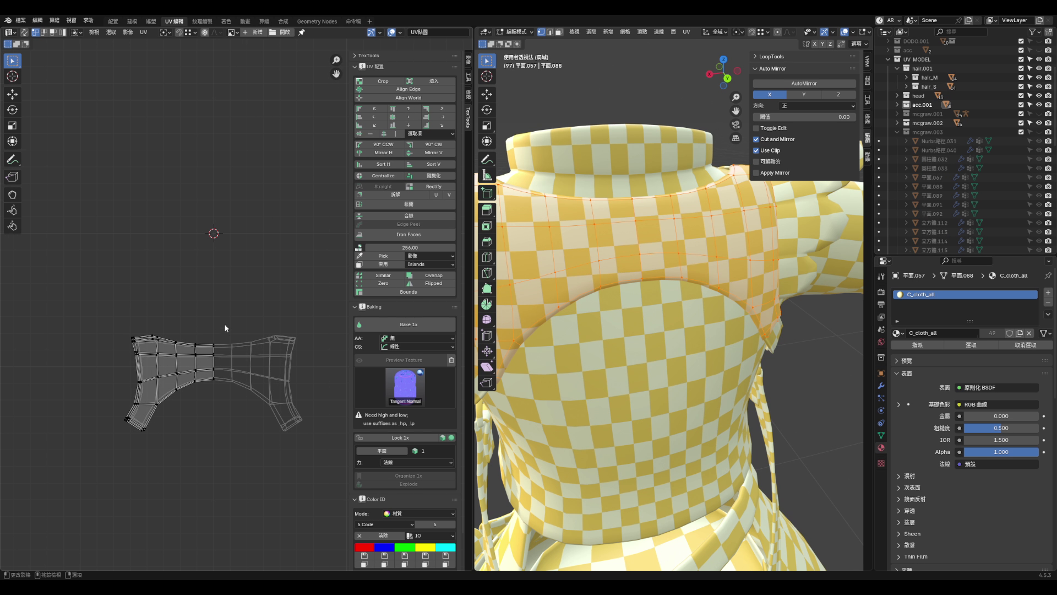
- Return to Object Mode and isolate the shoulder piece in local view
{"action": "middle_click_drag", "start_coordinate": [702, 284], "coordinate": [740, 277]}
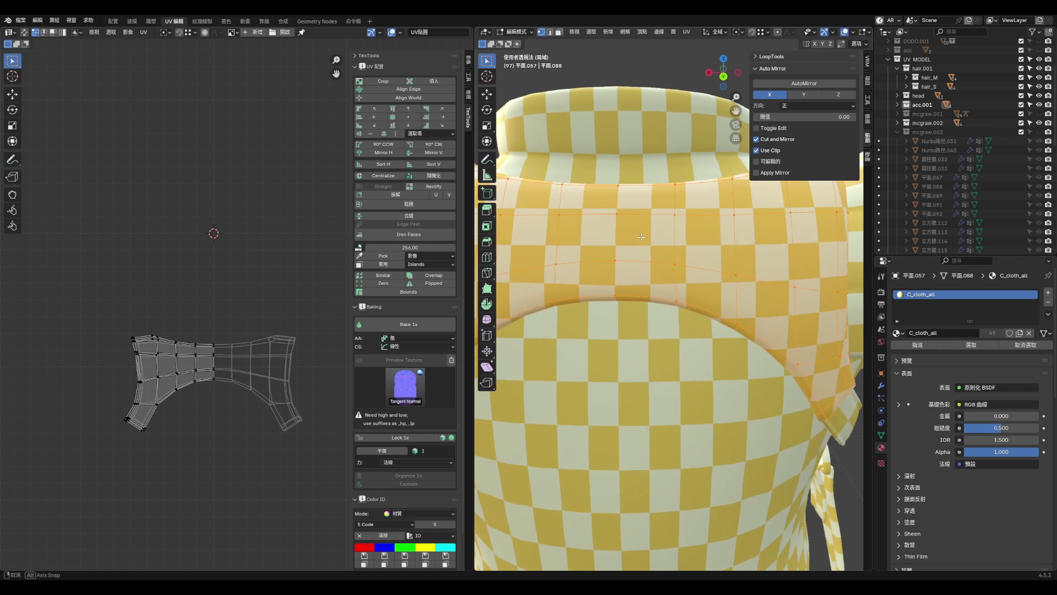
{"action": "scroll", "coordinate": [742, 277], "scroll_direction": "down", "scroll_amount": 2}
{"action": "scroll", "coordinate": [653, 256], "scroll_direction": "up", "scroll_amount": 2}
{"action": "middle_click_drag", "start_coordinate": [656, 251], "coordinate": [670, 261]}
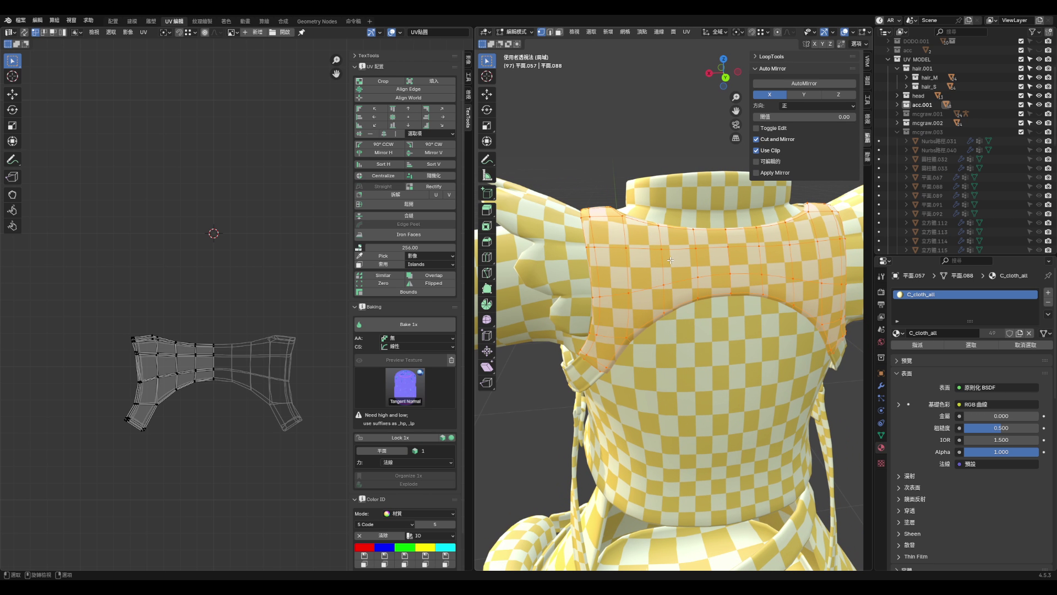
{"action": "key", "text": "Tab"}
{"action": "key", "text": "KP_Divide"}
{"action": "key", "text": "KP_Divide"}
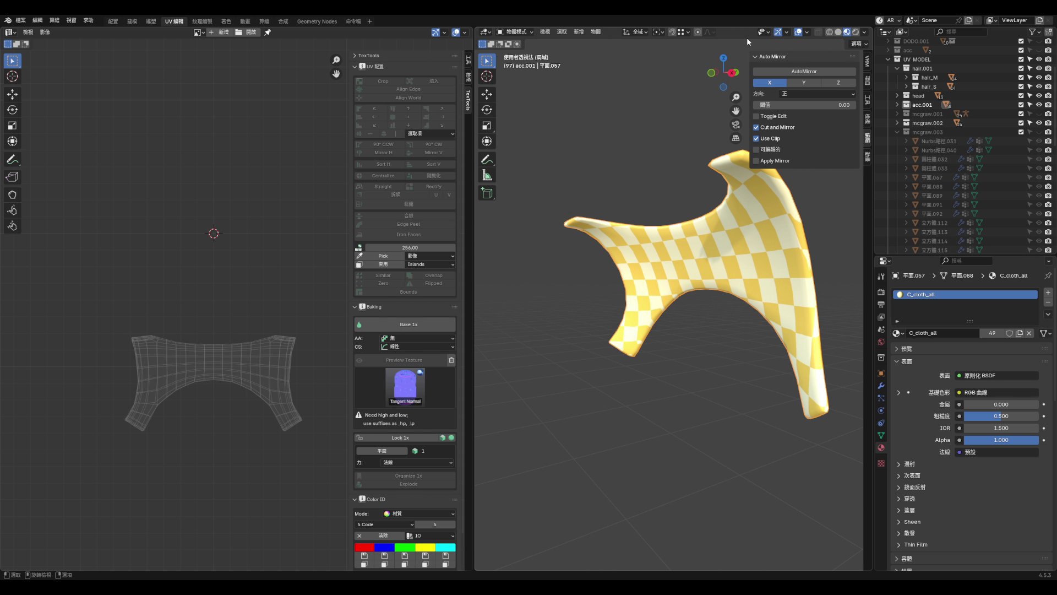
- Enter Edit Mode on the isolated piece and select its first boundary edge loop and border edge
{"action": "left_click", "coordinate": [837, 32]}
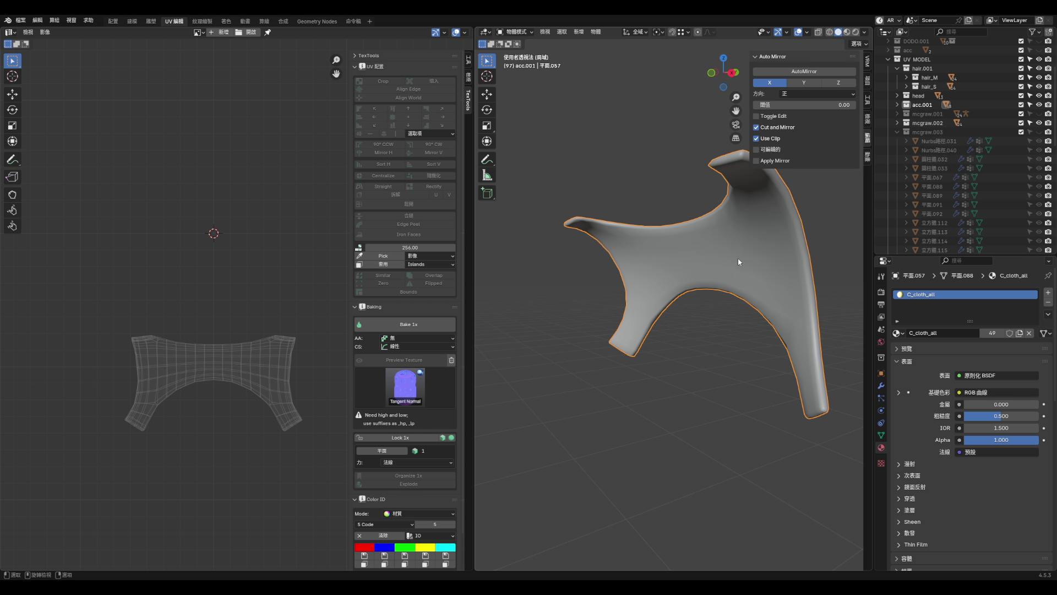
{"action": "middle_click_drag", "start_coordinate": [738, 258], "coordinate": [703, 221]}
{"action": "key", "text": "ctrl+Tab"}
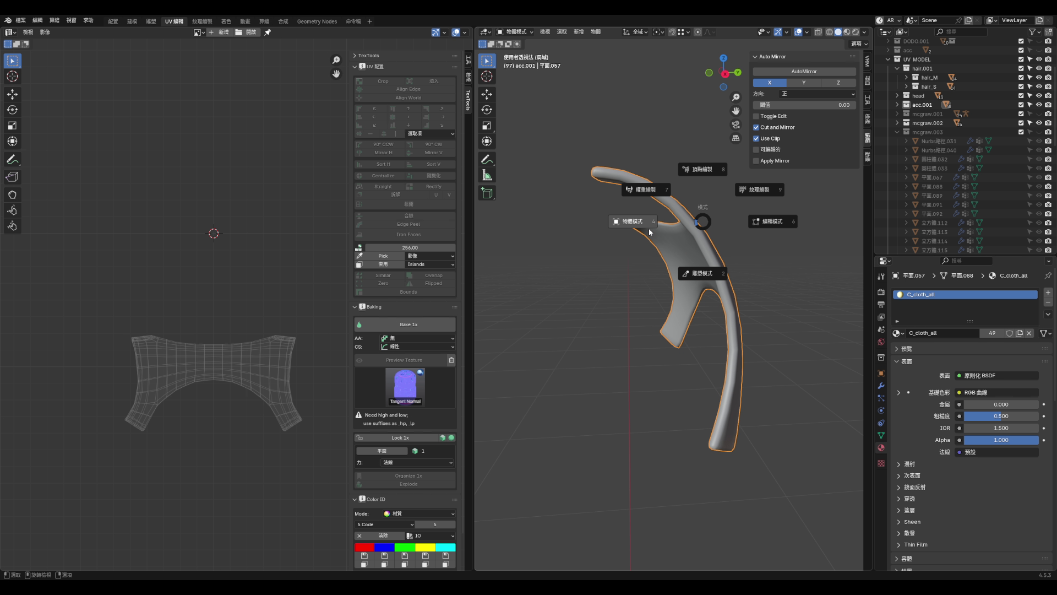
{"action": "key", "text": "6"}
{"action": "scroll", "coordinate": [605, 209], "scroll_direction": "up", "scroll_amount": 4}
{"action": "left_click", "coordinate": [537, 175], "text": "alt"}
{"action": "mouse_move", "coordinate": [537, 175]}
{"action": "middle_mouse_down"}
{"action": "mouse_move", "coordinate": [687, 231]}
{"action": "mouse_move", "coordinate": [747, 345]}
{"action": "middle_mouse_up"}
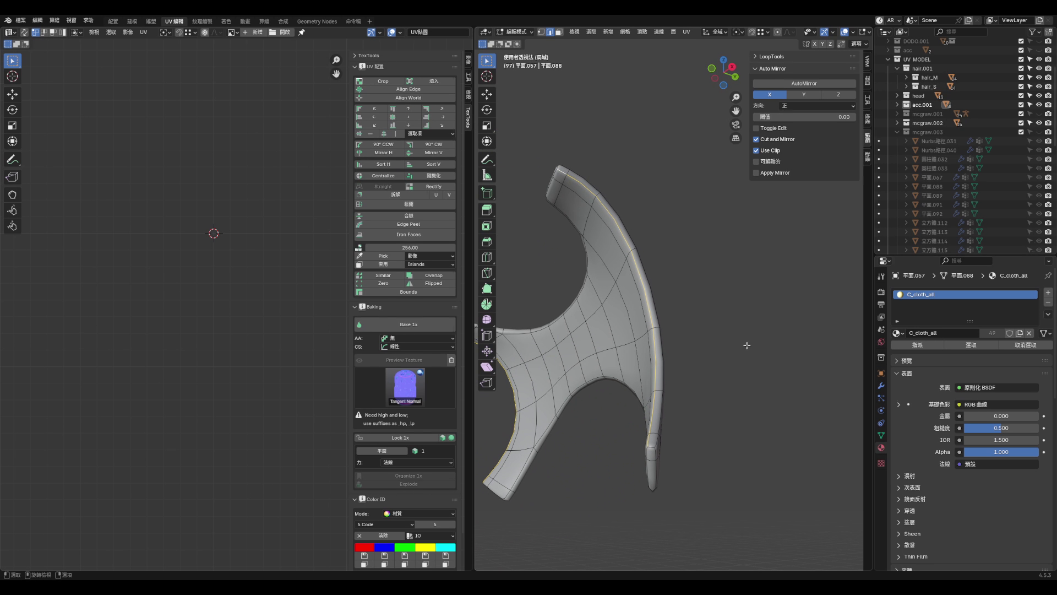
{"action": "scroll", "coordinate": [732, 407], "scroll_direction": "up", "scroll_amount": 3}
{"action": "left_click", "coordinate": [716, 410]}
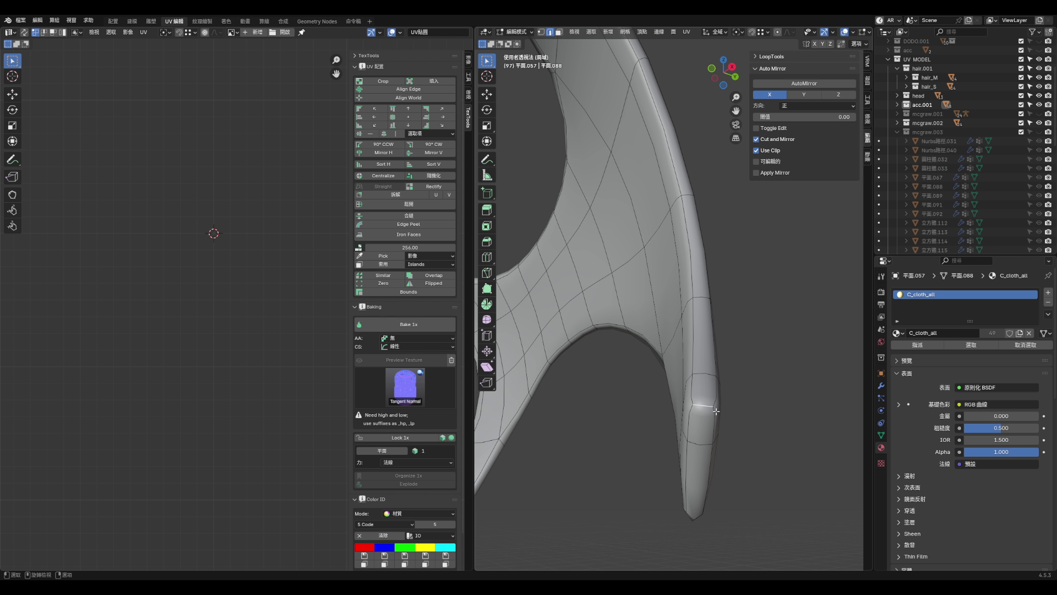
{"action": "mouse_move", "coordinate": [719, 407]}
{"action": "middle_mouse_down"}
{"action": "mouse_move", "coordinate": [749, 415]}
{"action": "mouse_move", "coordinate": [696, 379]}
{"action": "middle_mouse_up"}
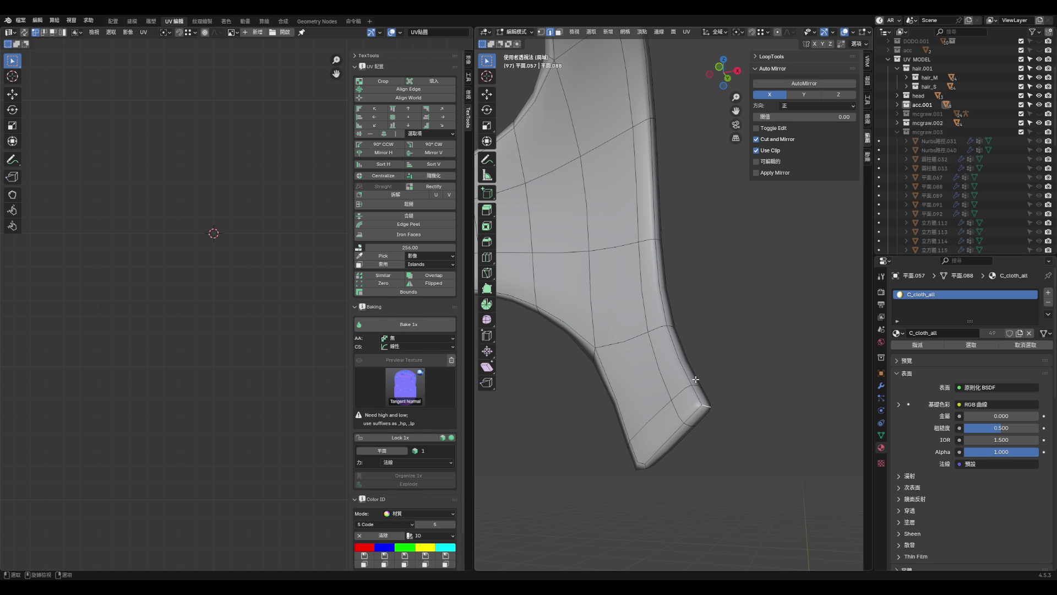
{"action": "mouse_move", "coordinate": [654, 341]}
{"action": "middle_mouse_down"}
{"action": "mouse_move", "coordinate": [652, 366]}
{"action": "mouse_move", "coordinate": [710, 330]}
{"action": "mouse_move", "coordinate": [716, 286]}
{"action": "mouse_move", "coordinate": [762, 282]}
{"action": "middle_mouse_up"}
- Add the remaining border edge loop, down to the piece's lower tip, to the selection
{"action": "left_click", "coordinate": [675, 337], "text": "alt"}
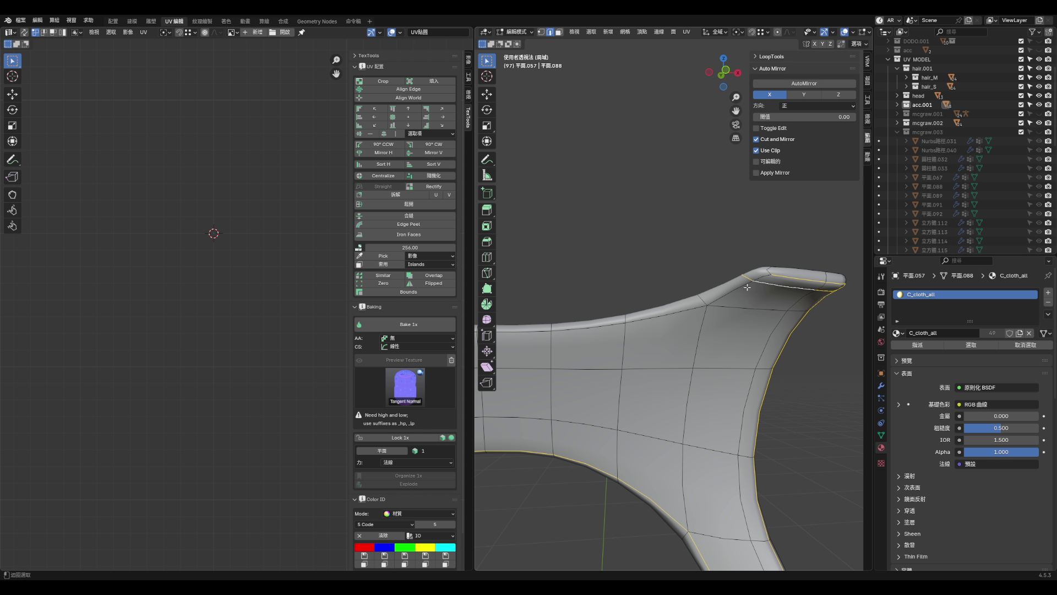
{"action": "scroll", "coordinate": [682, 312], "scroll_direction": "down", "scroll_amount": 5}
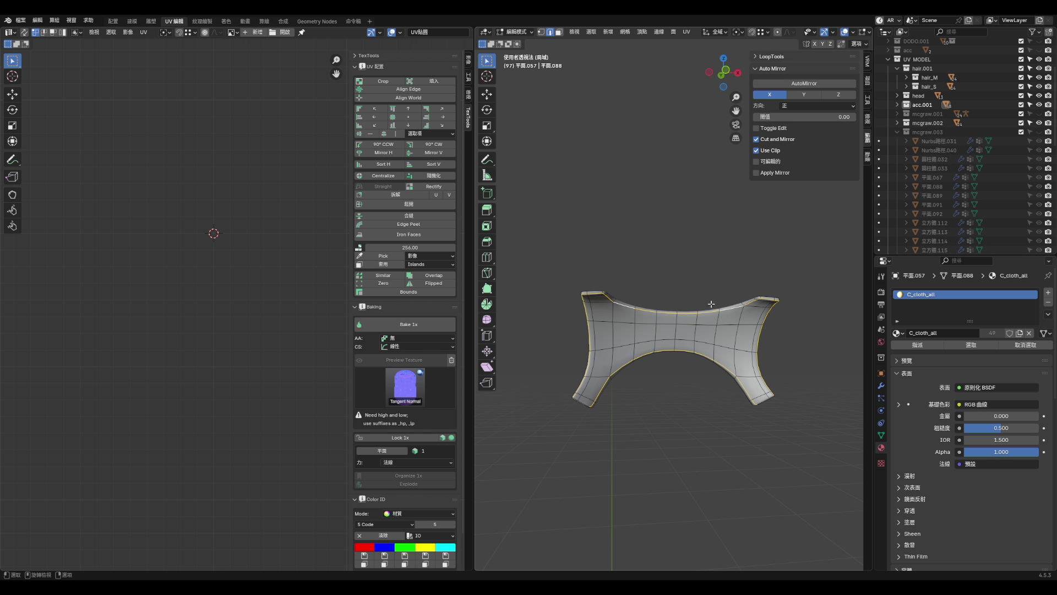
{"action": "scroll", "coordinate": [650, 353], "scroll_direction": "up", "scroll_amount": 5}
{"action": "middle_click_drag", "start_coordinate": [633, 523], "coordinate": [618, 388], "text": "shift"}
{"action": "middle_click_drag", "start_coordinate": [621, 236], "coordinate": [611, 362]}
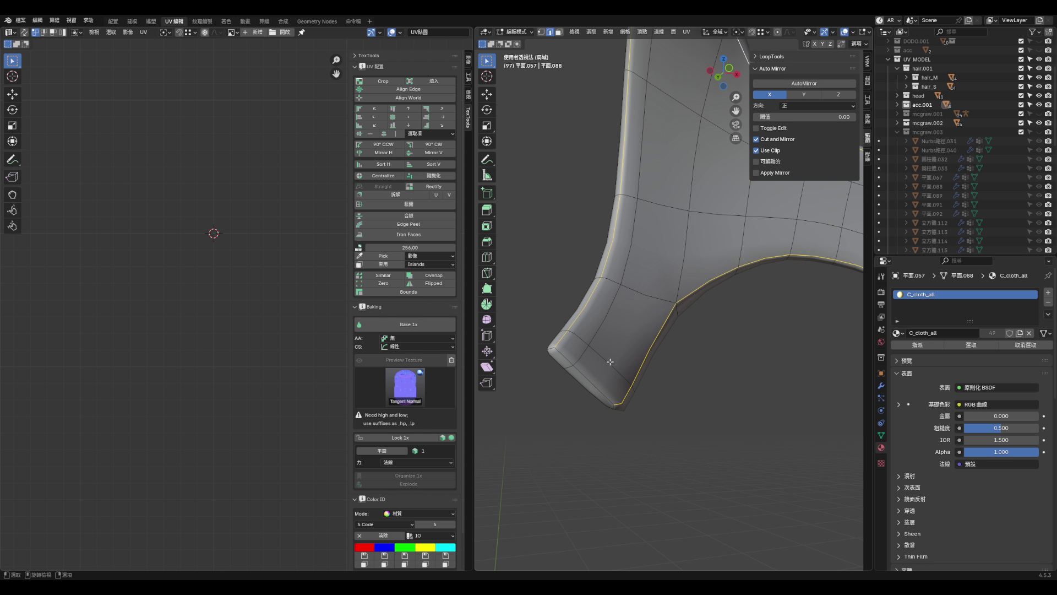
{"action": "scroll", "coordinate": [574, 337], "scroll_direction": "down", "scroll_amount": 5}
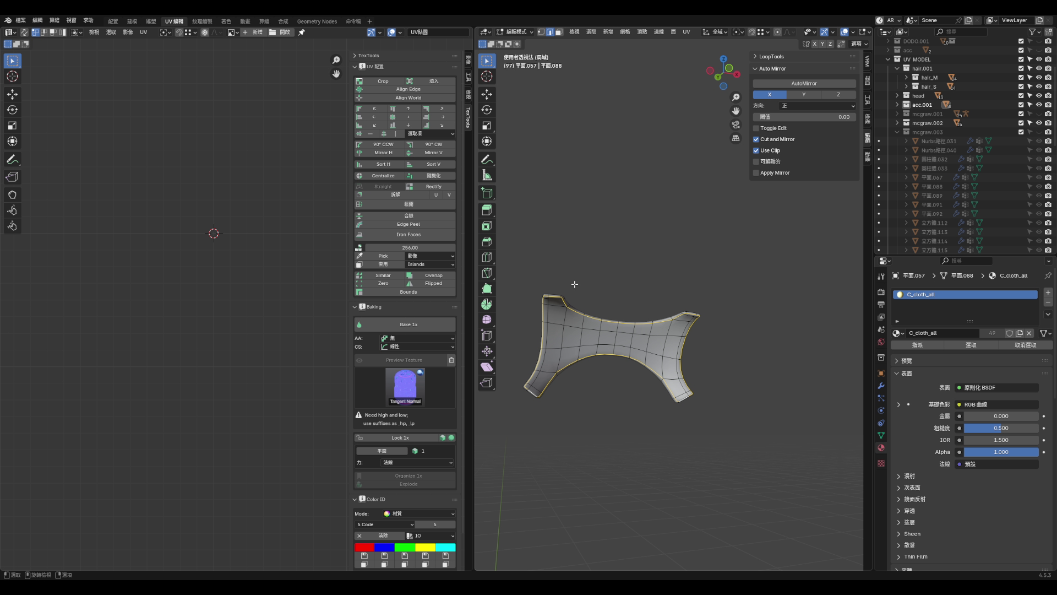
{"action": "scroll", "coordinate": [574, 284], "scroll_direction": "up", "scroll_amount": 5}
{"action": "scroll", "coordinate": [574, 285], "scroll_direction": "down", "scroll_amount": 5}
{"action": "middle_click_drag", "start_coordinate": [575, 284], "coordinate": [722, 361]}
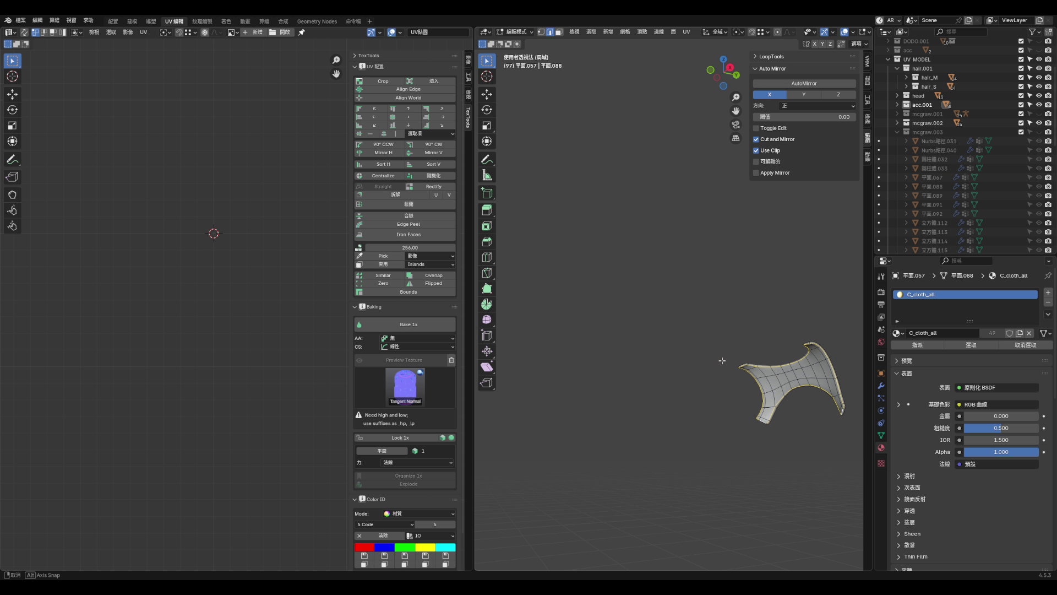
{"action": "scroll", "coordinate": [823, 369], "scroll_direction": "up", "scroll_amount": 5}
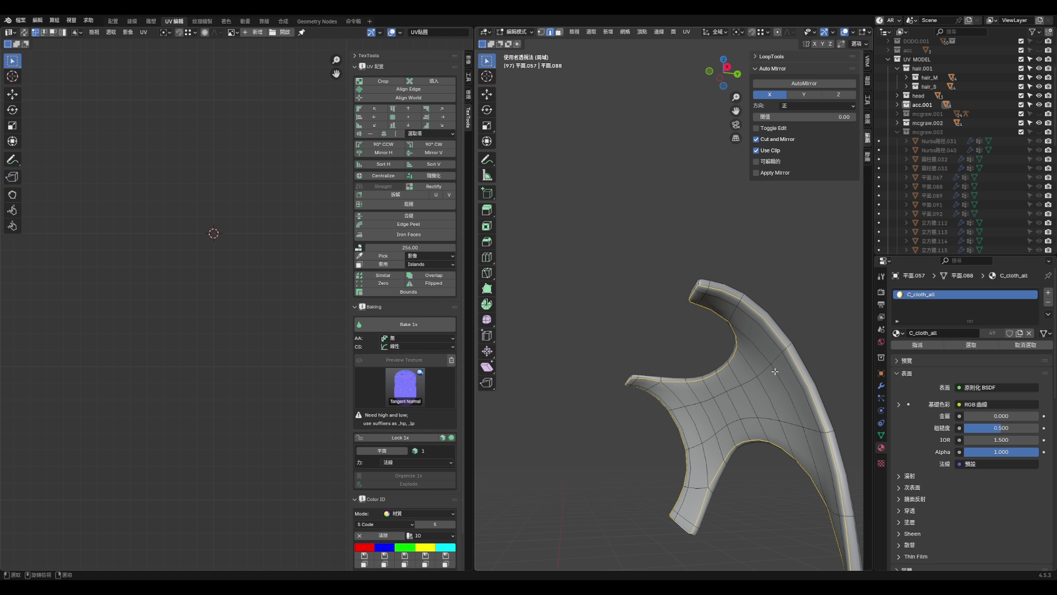
- Mark the selected boundary edges as seams and check them on the piece
{"action": "right_click", "coordinate": [774, 370]}
{"action": "left_click", "coordinate": [774, 370]}
{"action": "mouse_move", "coordinate": [775, 370]}
{"action": "middle_mouse_down"}
{"action": "mouse_move", "coordinate": [777, 396]}
{"action": "mouse_move", "coordinate": [825, 370]}
{"action": "mouse_move", "coordinate": [826, 448]}
{"action": "mouse_move", "coordinate": [808, 368]}
{"action": "mouse_move", "coordinate": [701, 352]}
{"action": "mouse_move", "coordinate": [662, 364]}
{"action": "mouse_move", "coordinate": [752, 384]}
{"action": "mouse_move", "coordinate": [767, 391]}
{"action": "mouse_move", "coordinate": [763, 405]}
{"action": "middle_mouse_up"}
{"action": "scroll", "coordinate": [771, 377], "scroll_direction": "down", "scroll_amount": 4}
{"action": "scroll", "coordinate": [766, 386], "scroll_direction": "up", "scroll_amount": 7}
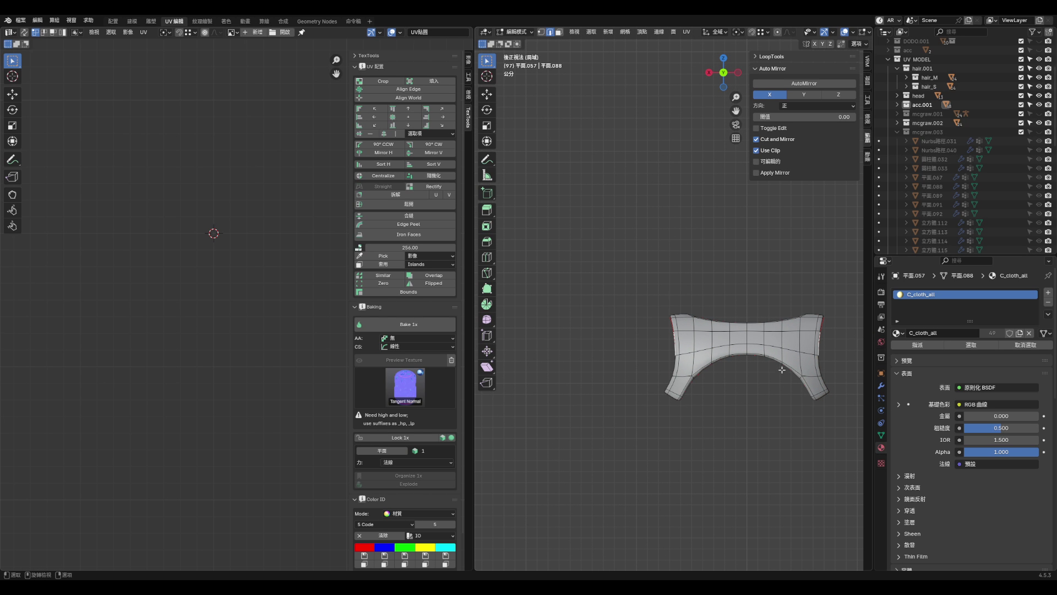
- Select all faces of the cloth piece and unwrap it Angle Based
{"action": "scroll", "coordinate": [767, 381], "scroll_direction": "up", "scroll_amount": 1}
{"action": "key", "text": "3"}
{"action": "key", "text": "ctrl+l"}
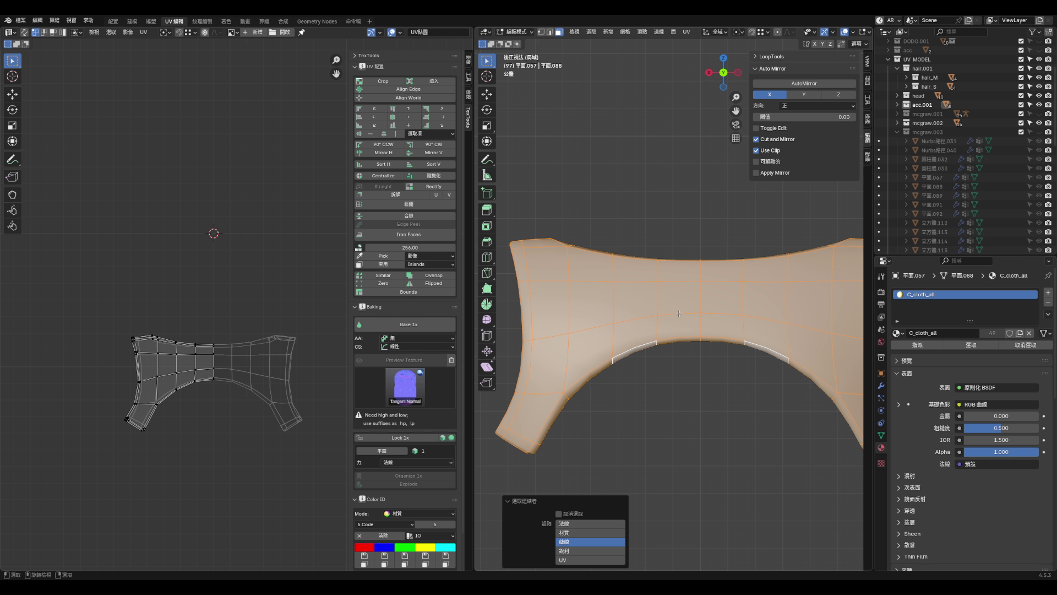
{"action": "key", "text": "u"}
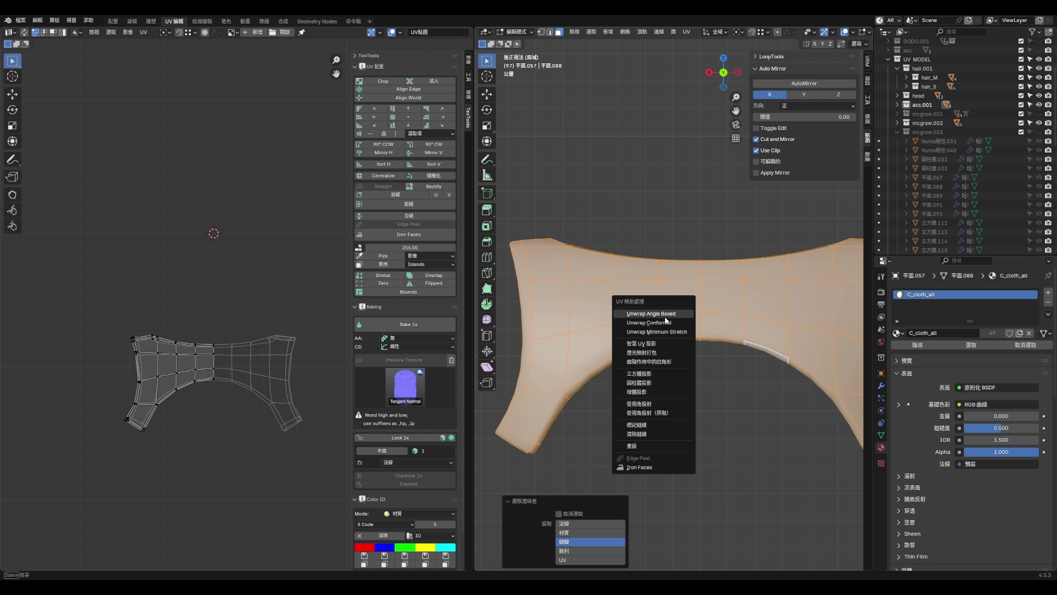
{"action": "left_click", "coordinate": [665, 313]}
{"action": "key", "text": "KP_Decimal"}
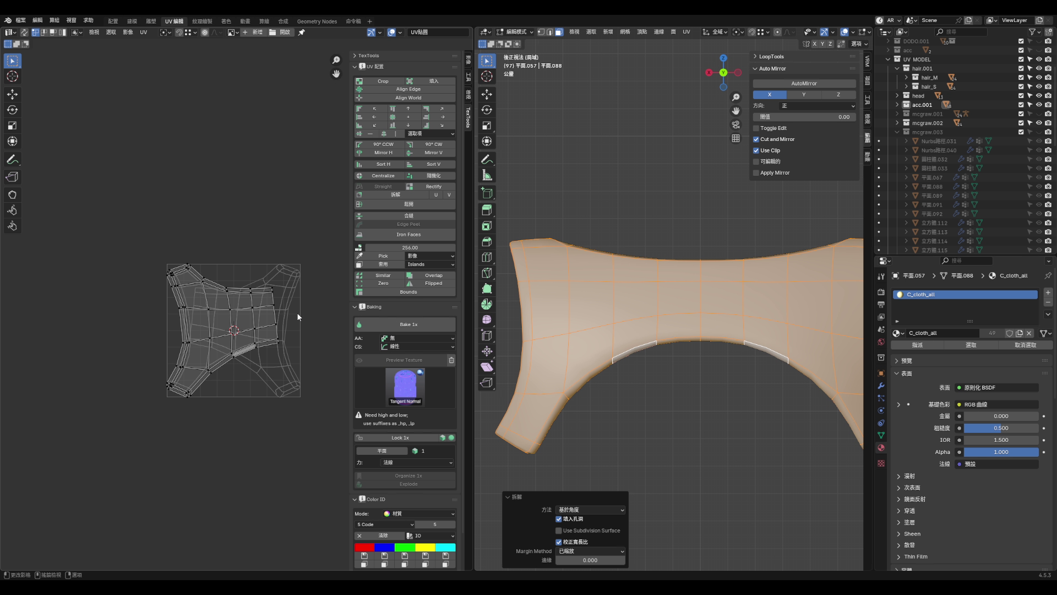
- Rotate the new UV island and move it further left and down
{"action": "left_click_drag", "start_coordinate": [165, 247], "coordinate": [290, 428]}
{"action": "scroll", "coordinate": [298, 374], "scroll_direction": "up", "scroll_amount": 2}
{"action": "key", "text": "r"}
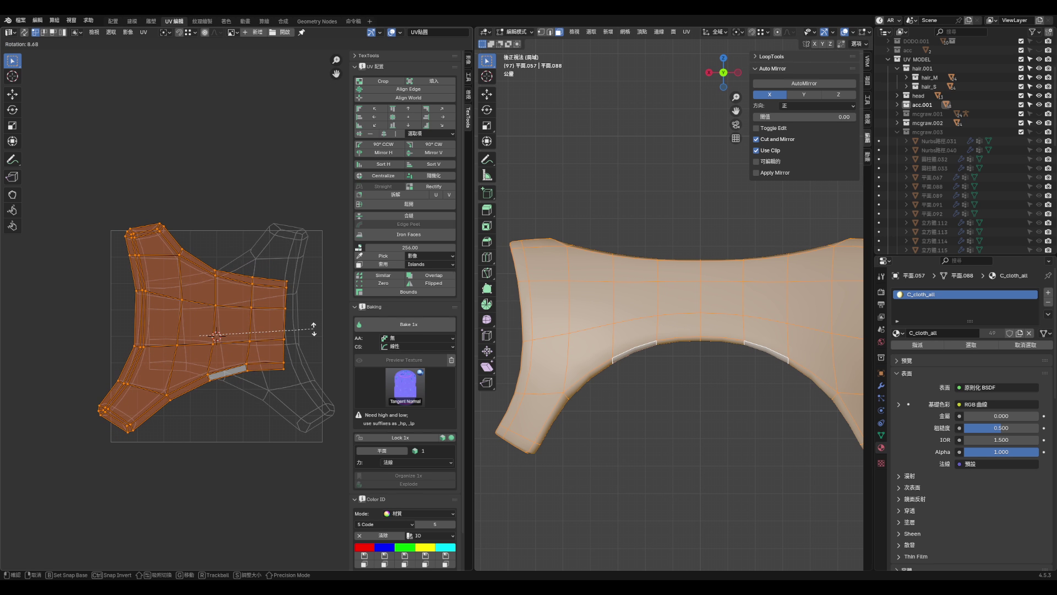
{"action": "left_click", "coordinate": [312, 331]}
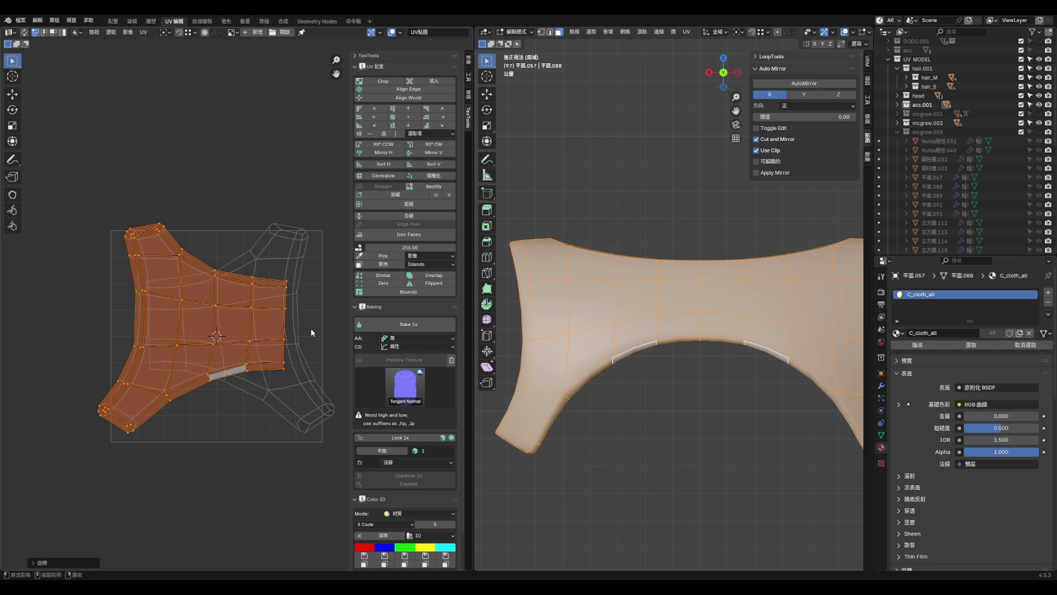
{"action": "key", "text": "s"}
{"action": "key", "text": "x"}
{"action": "key", "text": "Escape"}
{"action": "key", "text": "g"}
{"action": "left_click", "coordinate": [226, 346]}
- Scale the island's right edge column horizontally and straighten UV columns vertically
{"action": "left_click_drag", "start_coordinate": [206, 292], "coordinate": [243, 413]}
{"action": "key", "text": "s"}
{"action": "key", "text": "x"}
{"action": "left_click", "coordinate": [266, 412]}
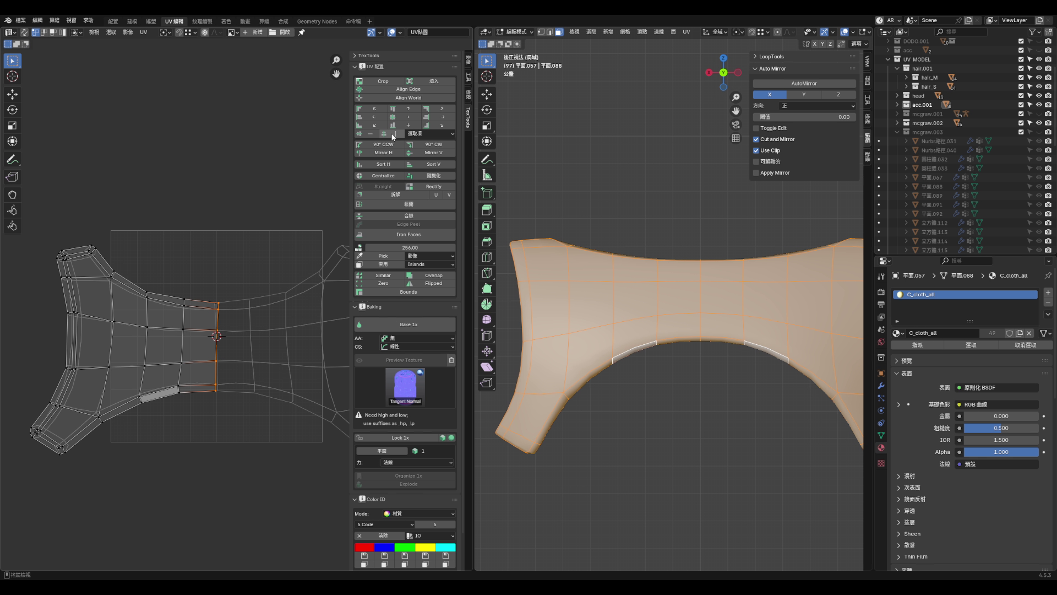
{"action": "left_click", "coordinate": [358, 124]}
{"action": "left_click", "coordinate": [367, 116]}
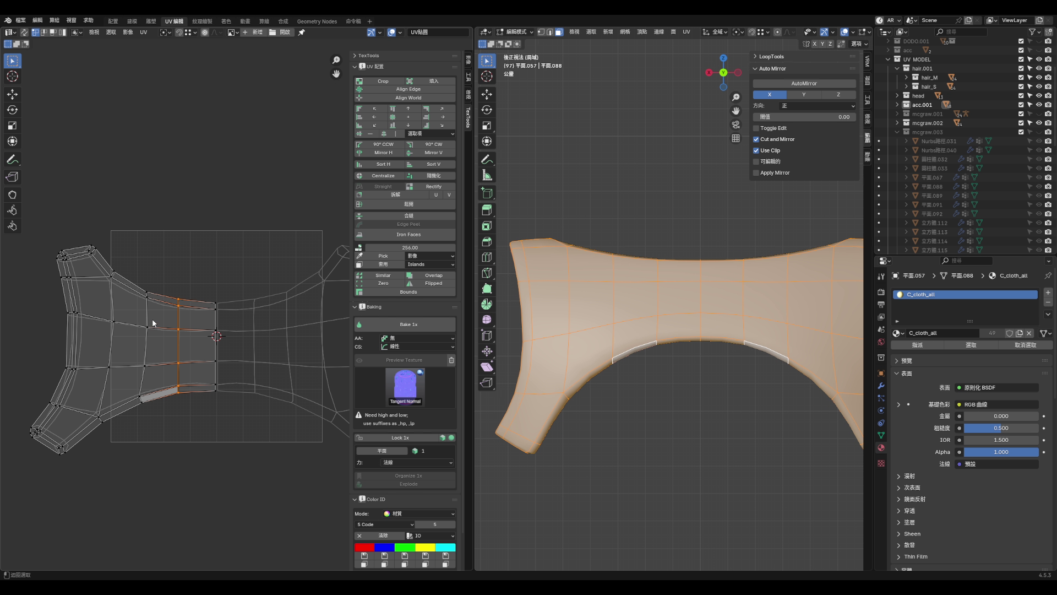
{"action": "left_click", "coordinate": [379, 120]}
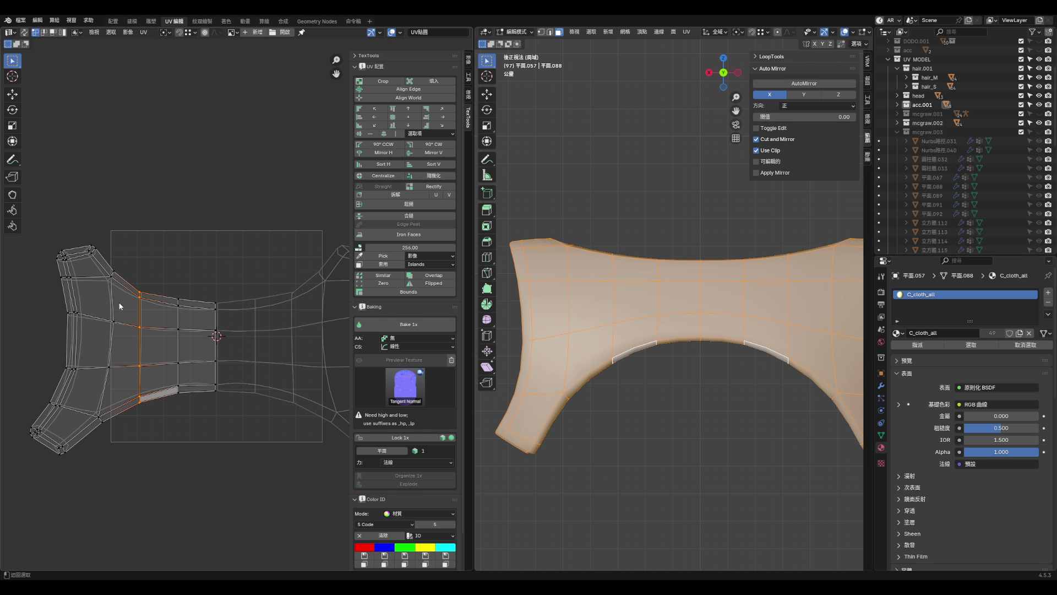
{"action": "key", "text": "ctrl+z"}
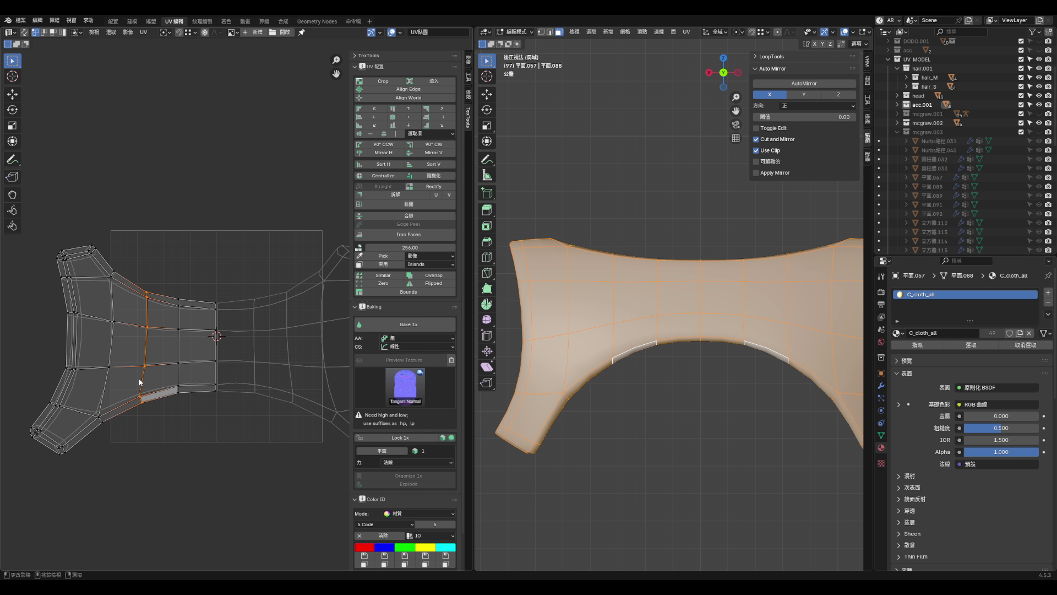
- Move a single UV vertex on the lower column slightly up and right
{"action": "left_click", "coordinate": [139, 397]}
{"action": "scroll", "coordinate": [149, 370], "scroll_direction": "up", "scroll_amount": 2}
{"action": "key", "text": "g"}
{"action": "left_click", "coordinate": [133, 380]}
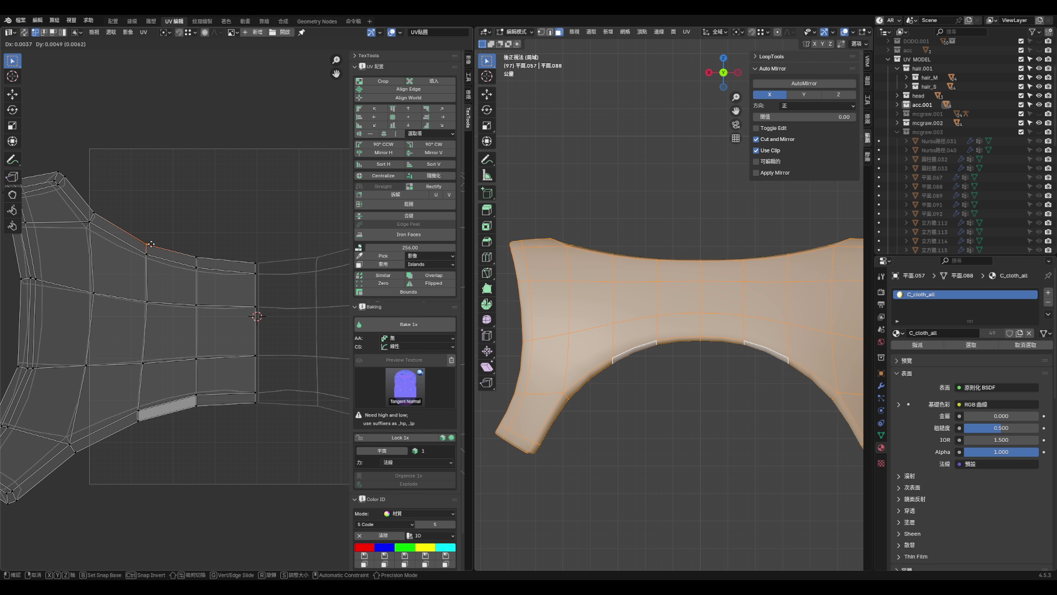
{"action": "scroll", "coordinate": [160, 410], "scroll_direction": "down", "scroll_amount": 2}
{"action": "scroll", "coordinate": [88, 369], "scroll_direction": "up", "scroll_amount": 2}
{"action": "scroll", "coordinate": [56, 362], "scroll_direction": "up", "scroll_amount": 2}
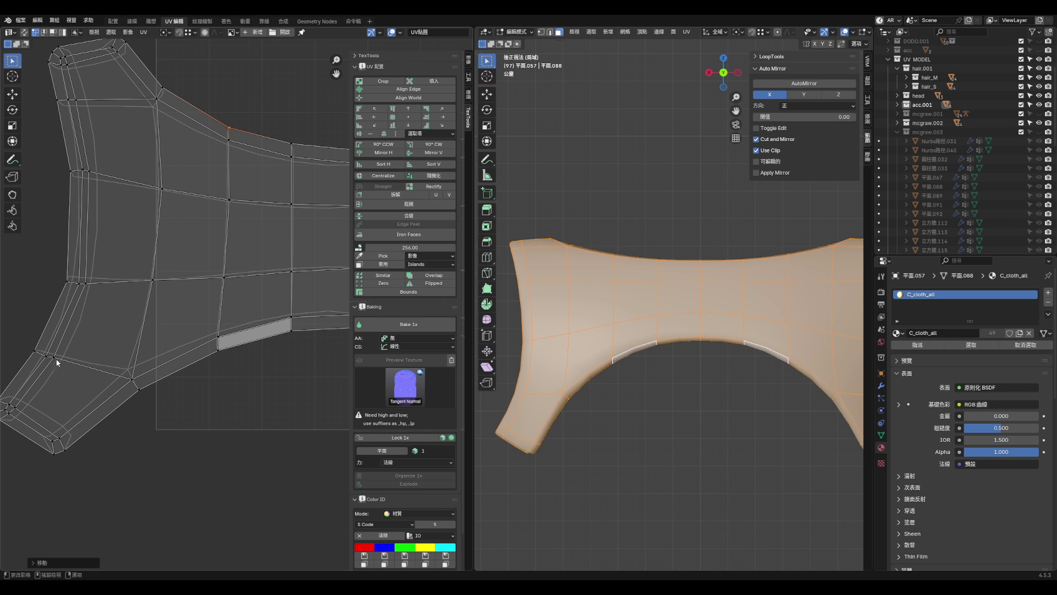
- Nudge a left-side vertex and edge of the island up and left into place
{"action": "left_click", "coordinate": [67, 332], "text": "alt"}
{"action": "left_click", "coordinate": [80, 285]}
{"action": "key", "text": "g"}
{"action": "left_click", "coordinate": [77, 280]}
{"action": "key", "text": "g"}
{"action": "left_click", "coordinate": [74, 279]}
{"action": "key", "text": "g"}
{"action": "left_click", "coordinate": [78, 277]}
{"action": "mouse_move", "coordinate": [496, 318]}
{"action": "middle_mouse_down"}
{"action": "mouse_move", "coordinate": [709, 317]}
{"action": "mouse_move", "coordinate": [578, 329]}
{"action": "mouse_move", "coordinate": [599, 329]}
{"action": "middle_mouse_up"}
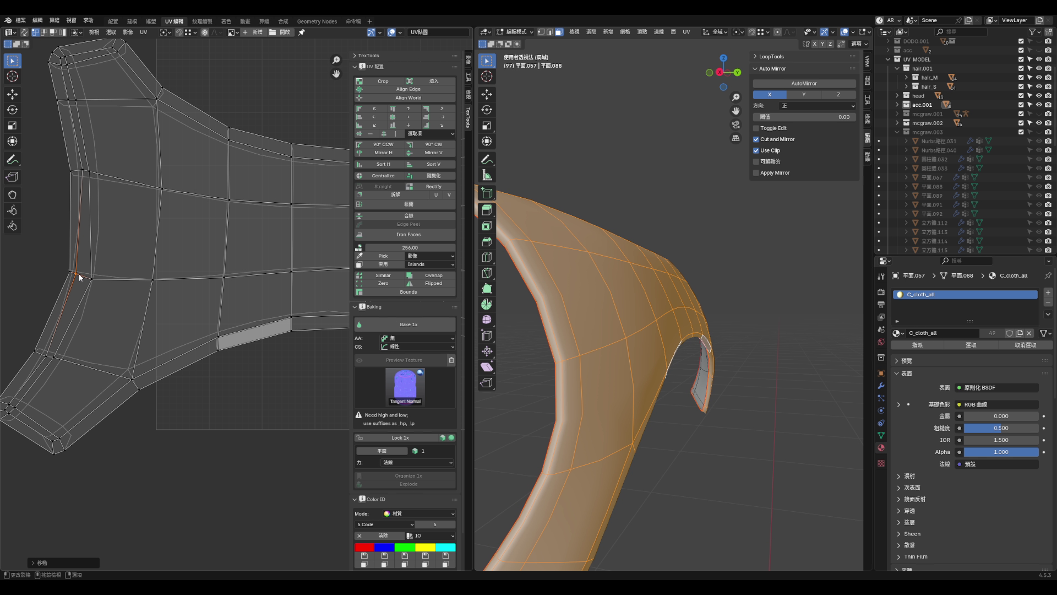
- Shift the UV edge further right and lower the short edge on the lower-left arm
{"action": "key", "text": "g"}
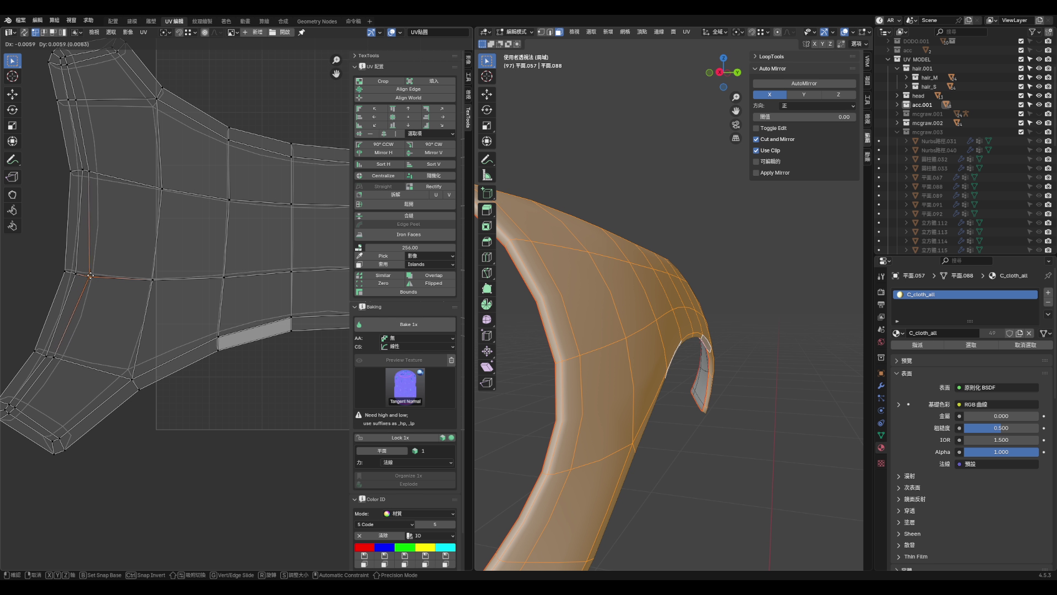
{"action": "left_click", "coordinate": [89, 285]}
{"action": "key", "text": "Home"}
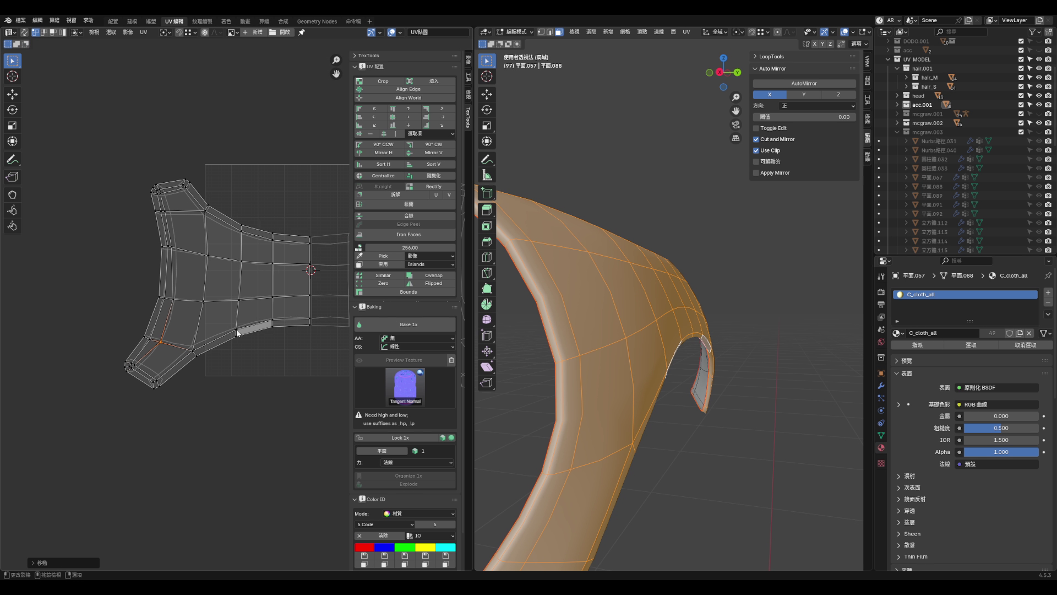
{"action": "scroll", "coordinate": [161, 355], "scroll_direction": "up", "scroll_amount": 5}
{"action": "left_click", "coordinate": [161, 357]}
{"action": "key", "text": "g"}
{"action": "left_click", "coordinate": [162, 363]}
{"action": "key", "text": "g"}
{"action": "left_click", "coordinate": [164, 373]}
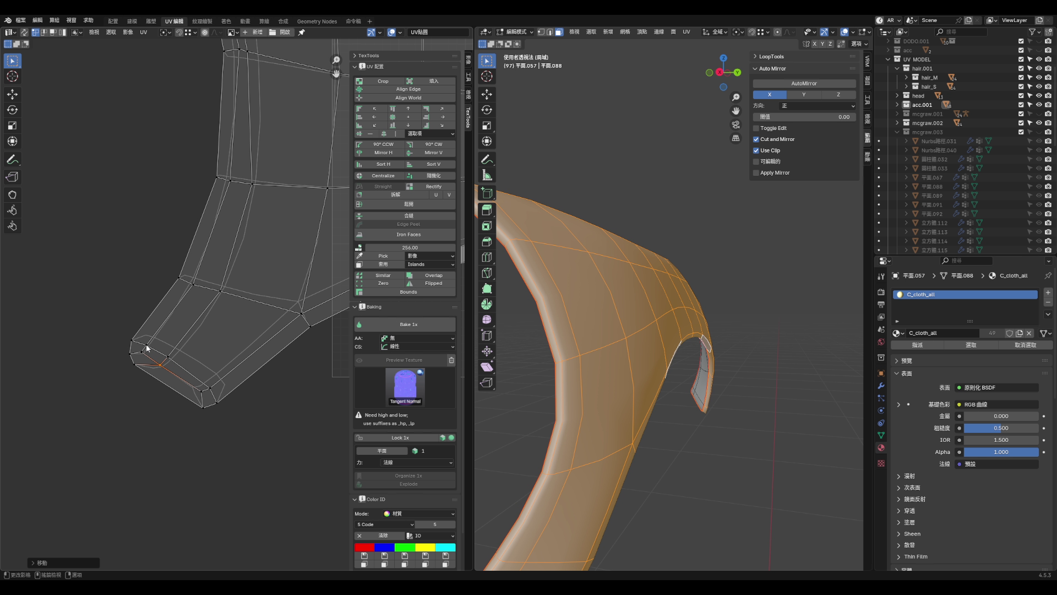
- Reposition the lower-left corner vertex and its neighbouring vertex
{"action": "left_click", "coordinate": [136, 346]}
{"action": "key", "text": "g"}
{"action": "left_click", "coordinate": [142, 337]}
{"action": "left_click", "coordinate": [152, 353]}
{"action": "key", "text": "g"}
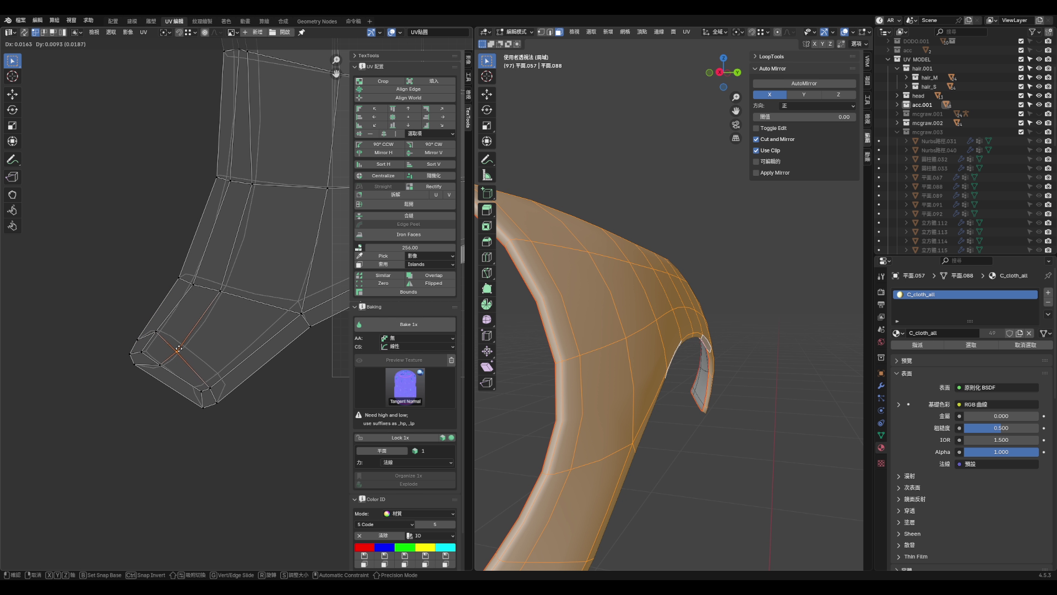
{"action": "left_click", "coordinate": [185, 340]}
- Move the bottom UV vertex up and inward to smooth the arm's lower outline
{"action": "left_click", "coordinate": [202, 390]}
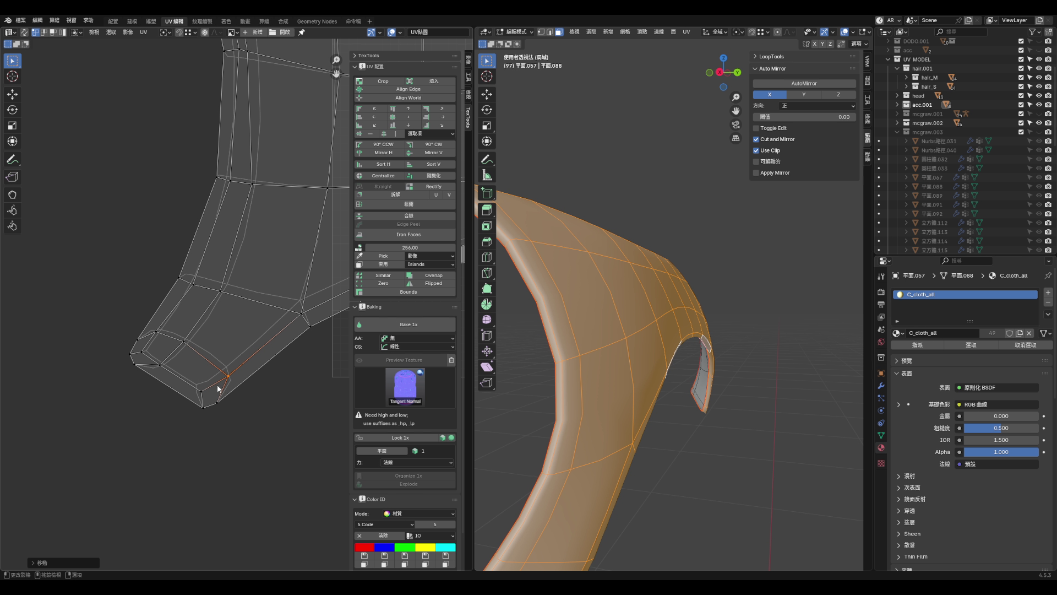
{"action": "key", "text": "g"}
{"action": "left_click", "coordinate": [229, 378]}
{"action": "key", "text": "g"}
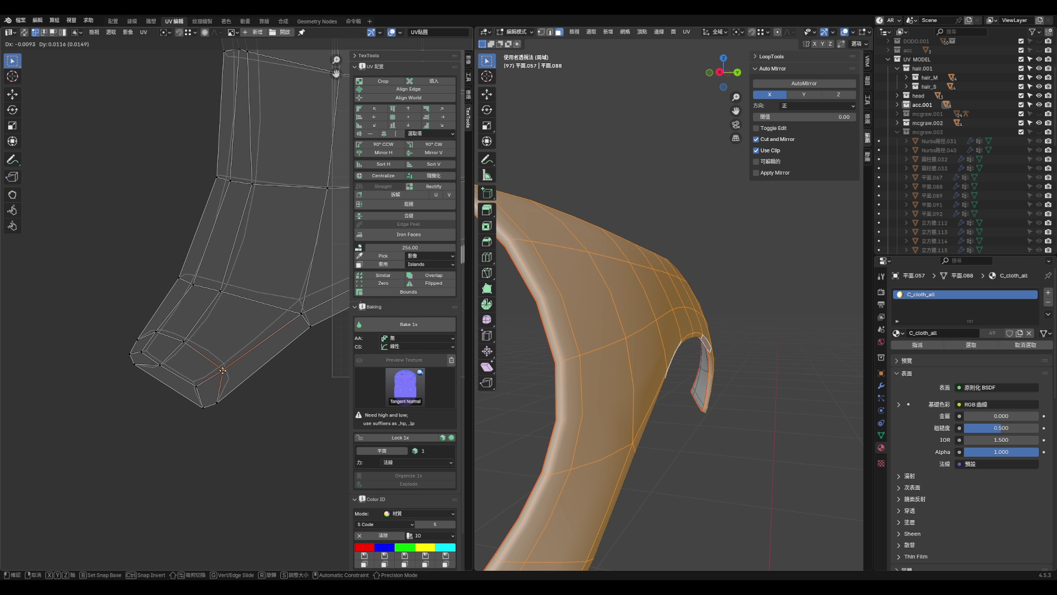
{"action": "left_click", "coordinate": [219, 366]}
{"action": "scroll", "coordinate": [192, 387], "scroll_direction": "down", "scroll_amount": 2}
{"action": "scroll", "coordinate": [192, 387], "scroll_direction": "up", "scroll_amount": 2}
{"action": "key", "text": "g"}
{"action": "left_click", "coordinate": [215, 340]}
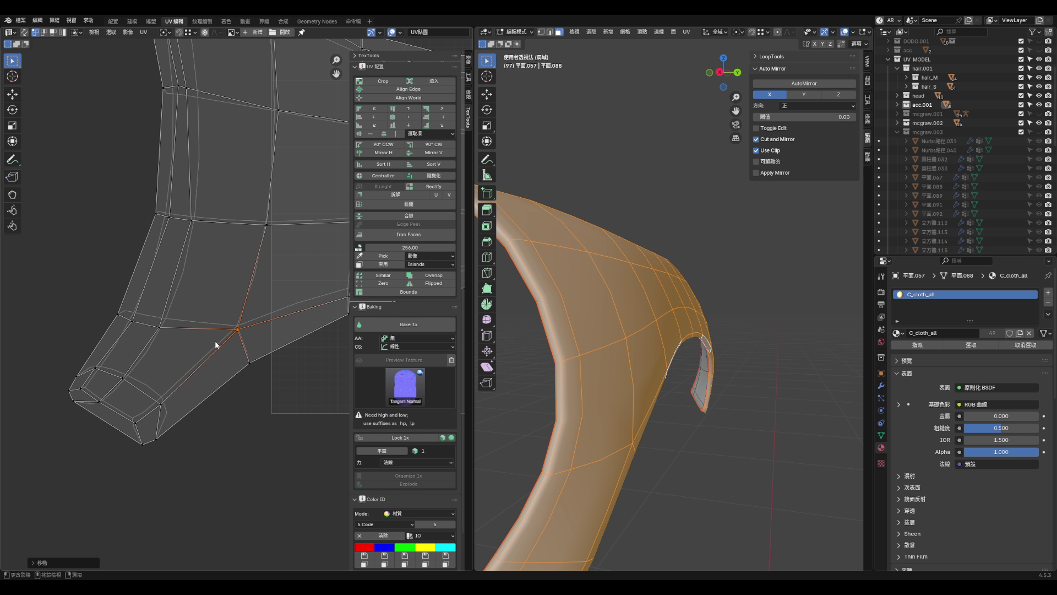
- Raise several island vertices toward the top corner and fine-tune their positions
{"action": "key", "text": "g"}
{"action": "left_click", "coordinate": [188, 234]}
{"action": "scroll", "coordinate": [206, 336], "scroll_direction": "down", "scroll_amount": 3}
{"action": "scroll", "coordinate": [196, 261], "scroll_direction": "up", "scroll_amount": 4}
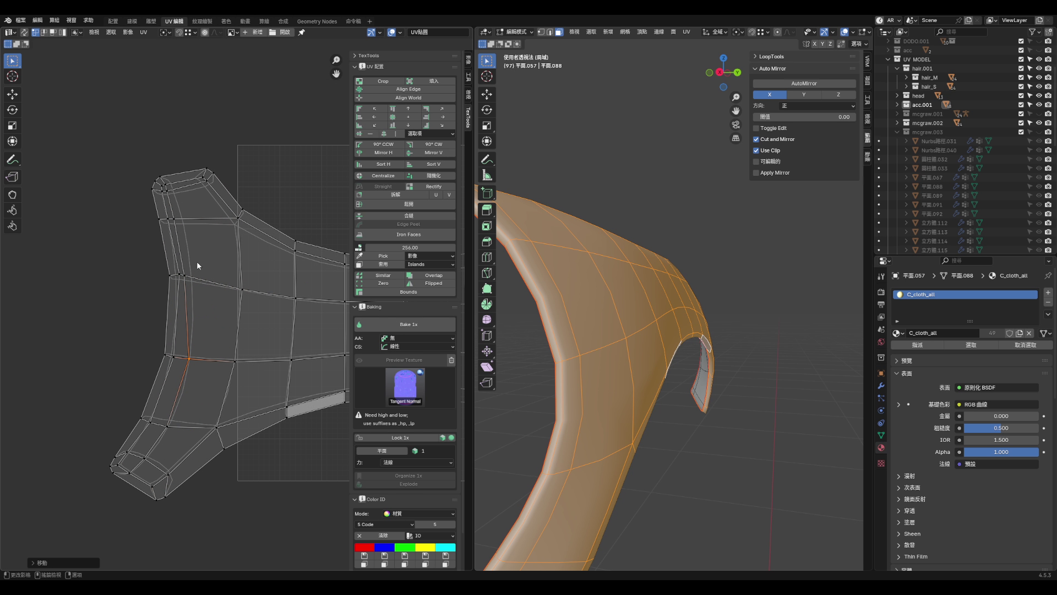
{"action": "left_click", "coordinate": [179, 277]}
{"action": "key", "text": "g"}
{"action": "left_click", "coordinate": [168, 217]}
{"action": "key", "text": "g"}
{"action": "left_click", "coordinate": [191, 197]}
{"action": "scroll", "coordinate": [182, 215], "scroll_direction": "up", "scroll_amount": 2}
{"action": "key", "text": "g"}
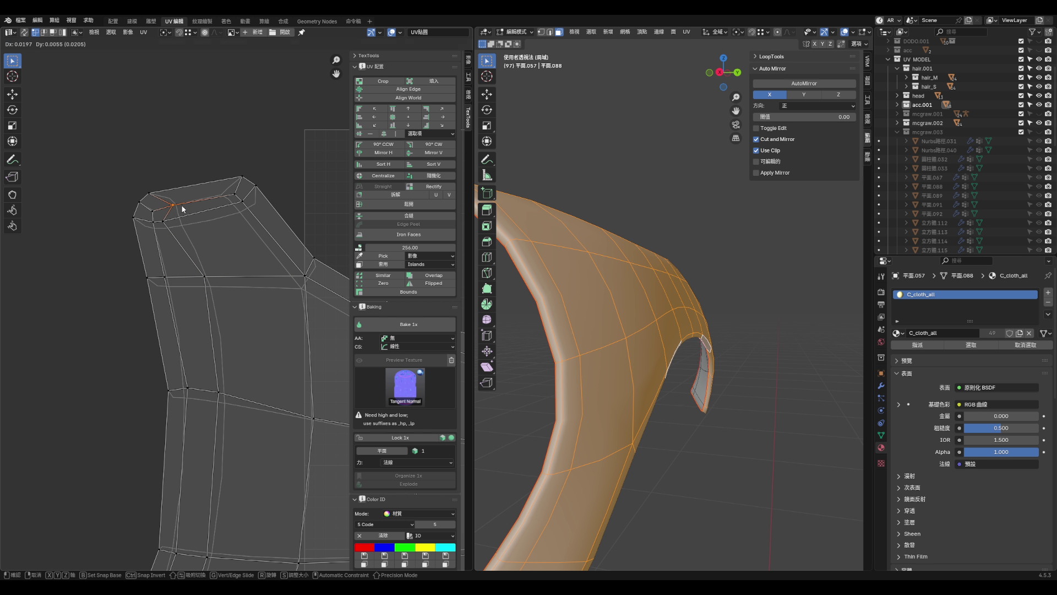
{"action": "left_click", "coordinate": [190, 219]}
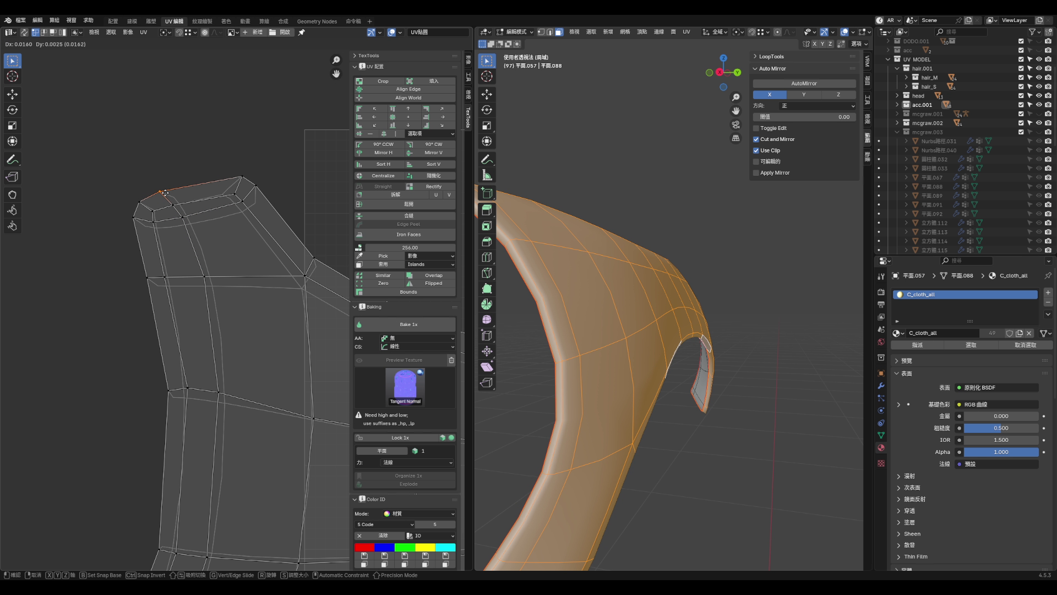
- Pull the top-right vertex of the arm down and left to even the top edge
{"action": "left_click", "coordinate": [136, 222]}
{"action": "left_click", "coordinate": [187, 227]}
{"action": "left_click", "coordinate": [240, 210]}
{"action": "key", "text": "g"}
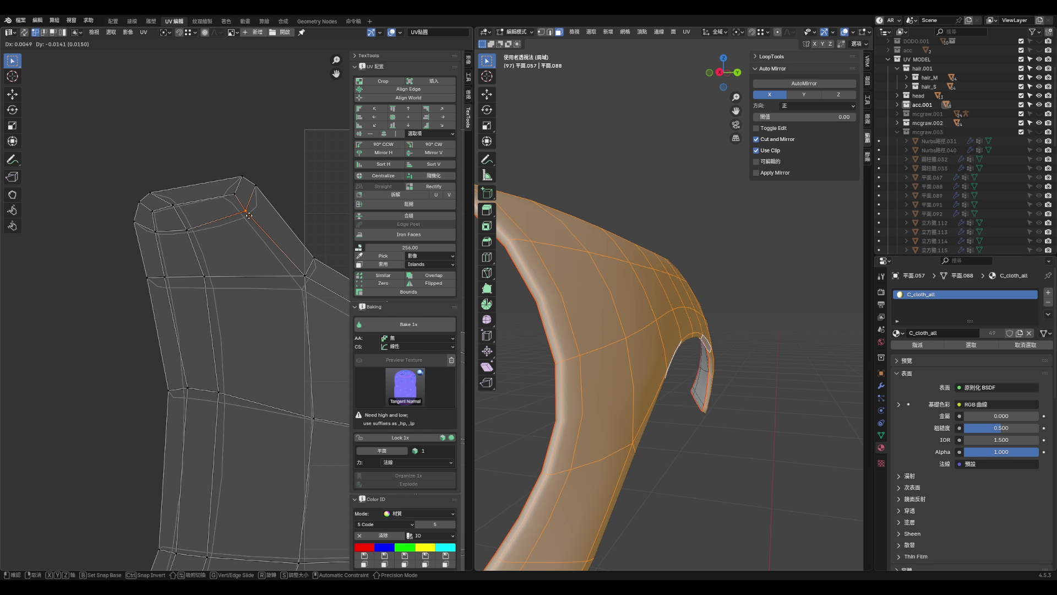
{"action": "left_click", "coordinate": [223, 204]}
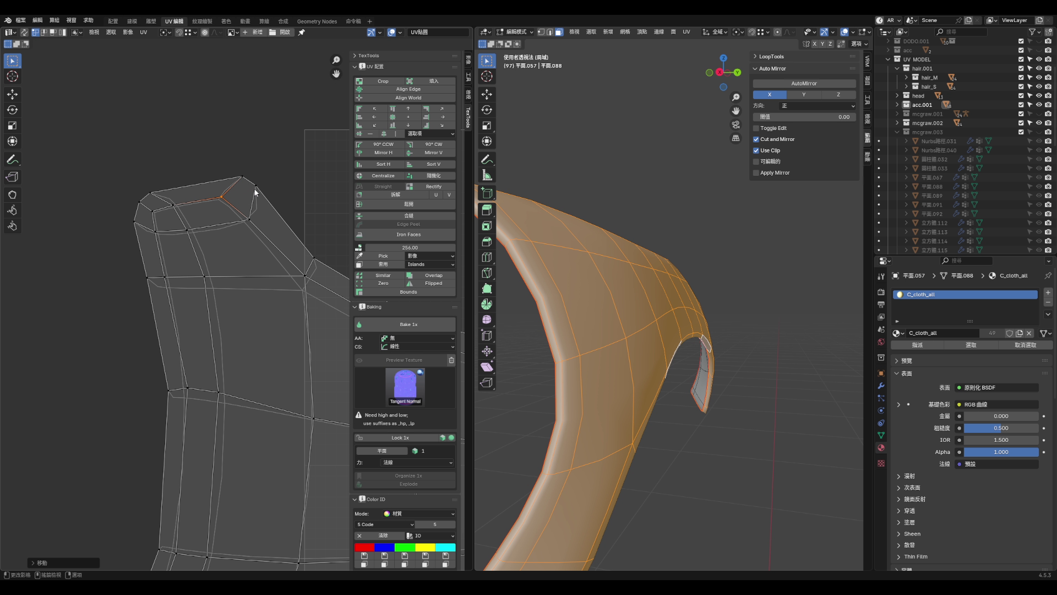
{"action": "scroll", "coordinate": [235, 235], "scroll_direction": "down", "scroll_amount": 3}
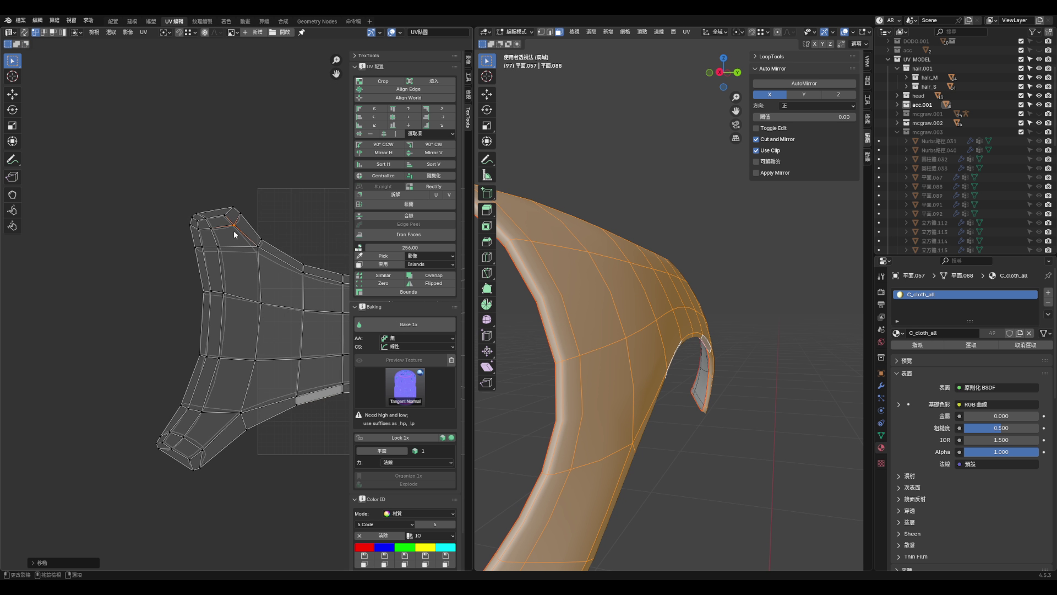
{"action": "scroll", "coordinate": [235, 234], "scroll_direction": "up", "scroll_amount": 3}
- Try moving several left-edge vertices, cancelling each move, and select the lower left-edge vertex
{"action": "left_click", "coordinate": [165, 247]}
{"action": "key", "text": "g"}
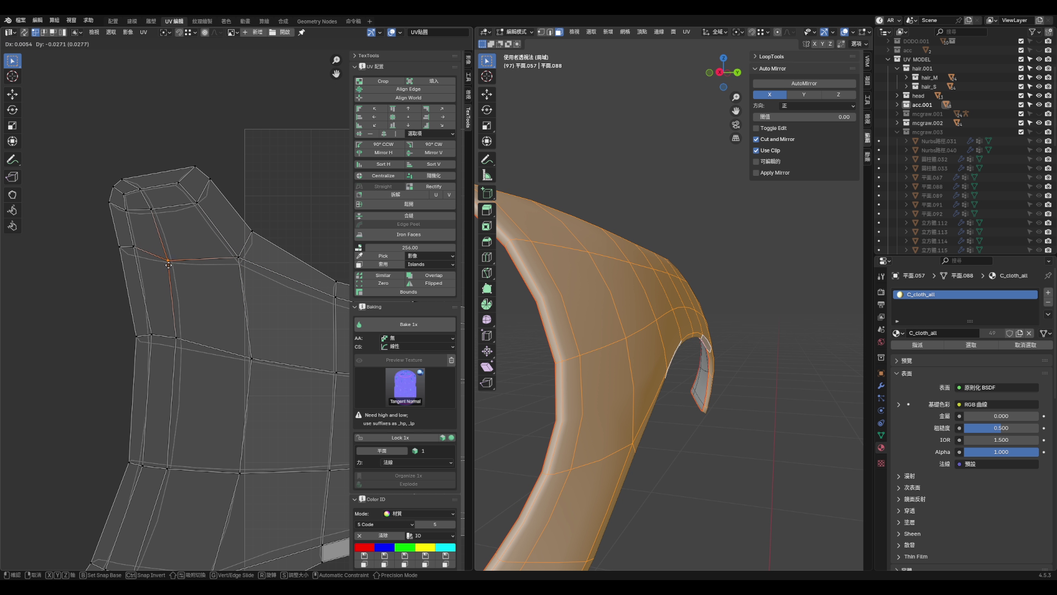
{"action": "right_click", "coordinate": [165, 259]}
{"action": "left_click", "coordinate": [121, 250]}
{"action": "key", "text": "g"}
{"action": "right_click", "coordinate": [125, 253]}
{"action": "left_click", "coordinate": [136, 335]}
{"action": "key", "text": "g"}
{"action": "right_click", "coordinate": [137, 343]}
{"action": "left_click", "coordinate": [151, 351]}
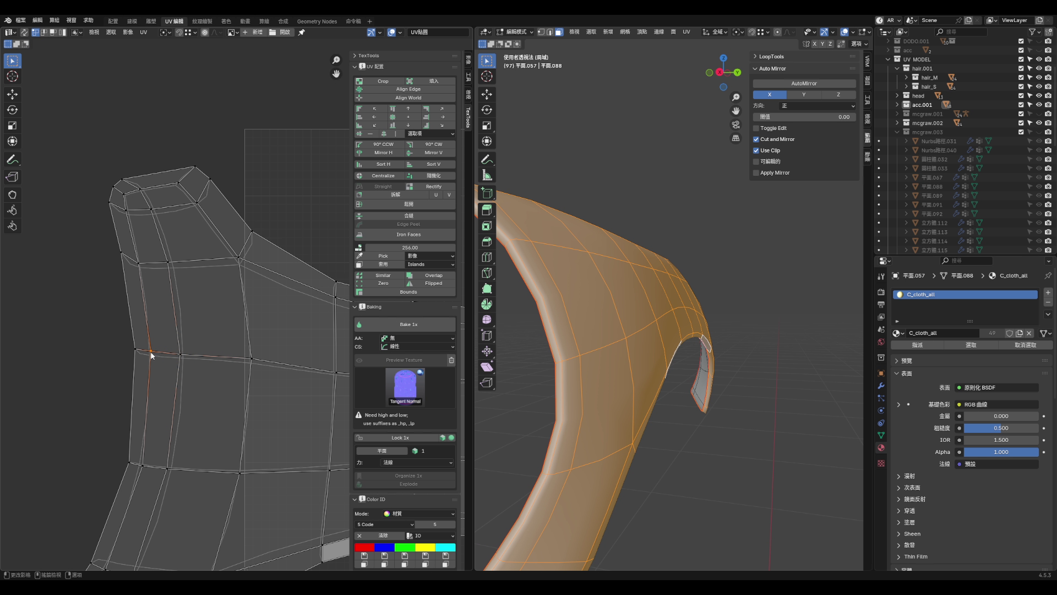
{"action": "left_click", "coordinate": [181, 356]}
{"action": "left_click", "coordinate": [136, 349]}
- Move an inner-edge vertex and lower the left and right vertices to match
{"action": "middle_click_drag", "start_coordinate": [234, 364], "coordinate": [200, 352]}
{"action": "left_click", "coordinate": [219, 348]}
{"action": "key", "text": "g"}
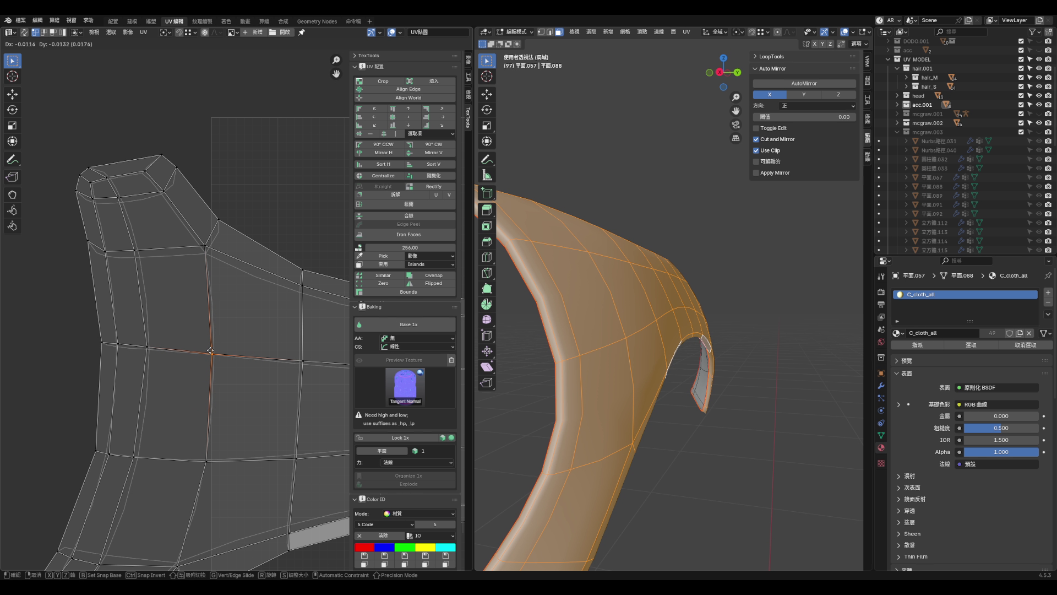
{"action": "scroll", "coordinate": [211, 350], "scroll_direction": "down", "scroll_amount": 3}
{"action": "scroll", "coordinate": [216, 299], "scroll_direction": "up", "scroll_amount": 3}
{"action": "left_click", "coordinate": [206, 306]}
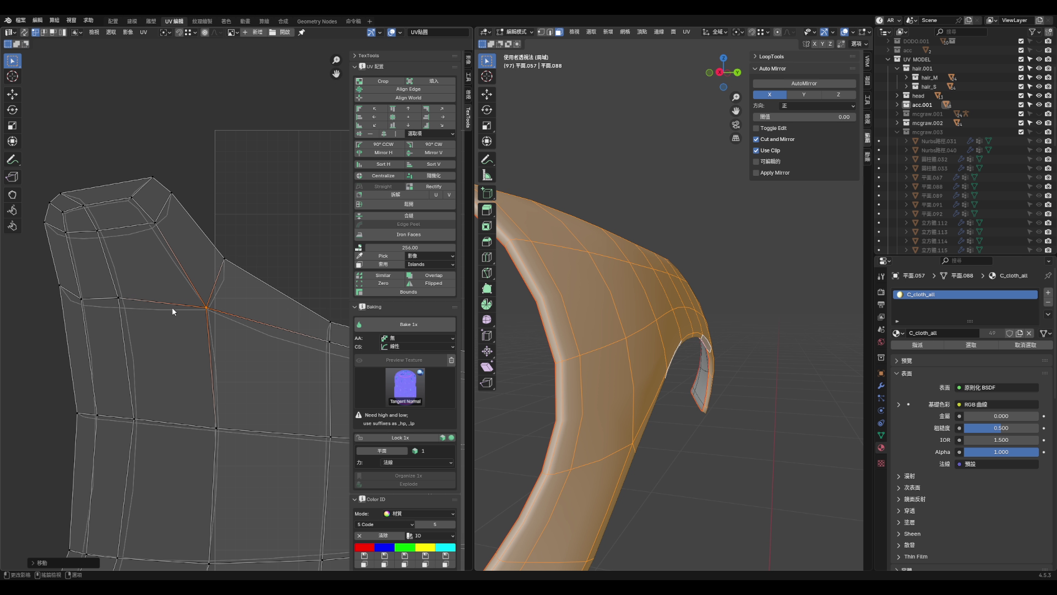
{"action": "left_click_drag", "start_coordinate": [122, 305], "coordinate": [129, 321]}
{"action": "left_click_drag", "start_coordinate": [201, 306], "coordinate": [200, 314]}
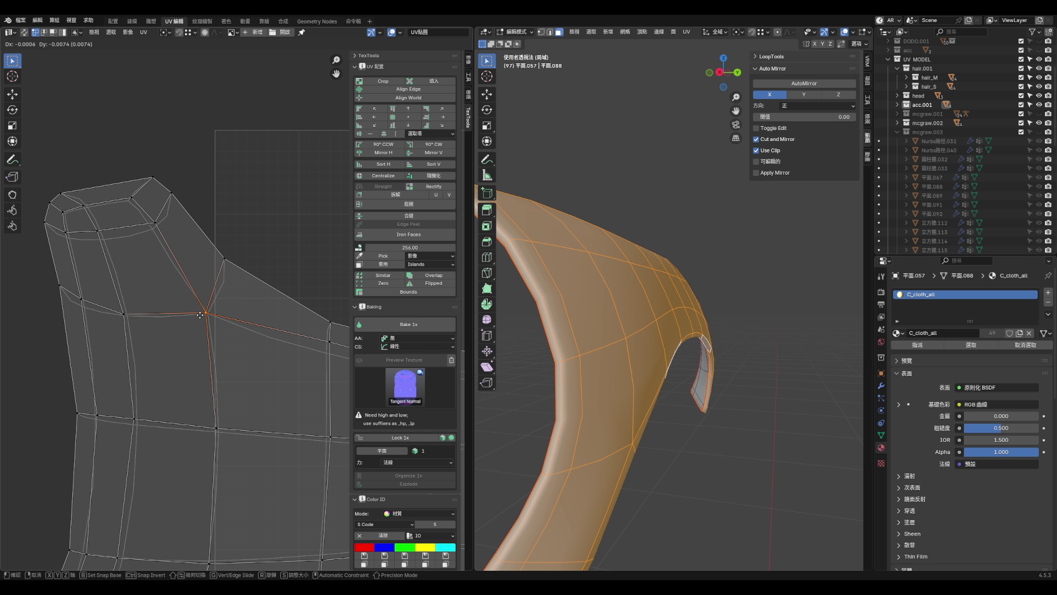
{"action": "mouse_move", "coordinate": [82, 305]}
{"action": "left_mouse_down"}
{"action": "mouse_move", "coordinate": [57, 290]}
{"action": "mouse_move", "coordinate": [78, 241]}
{"action": "mouse_move", "coordinate": [64, 248]}
{"action": "mouse_move", "coordinate": [94, 234]}
{"action": "mouse_move", "coordinate": [104, 251]}
{"action": "mouse_move", "coordinate": [82, 210]}
{"action": "mouse_move", "coordinate": [114, 256]}
{"action": "left_mouse_up"}
{"action": "left_click_drag", "start_coordinate": [124, 314], "coordinate": [132, 314]}
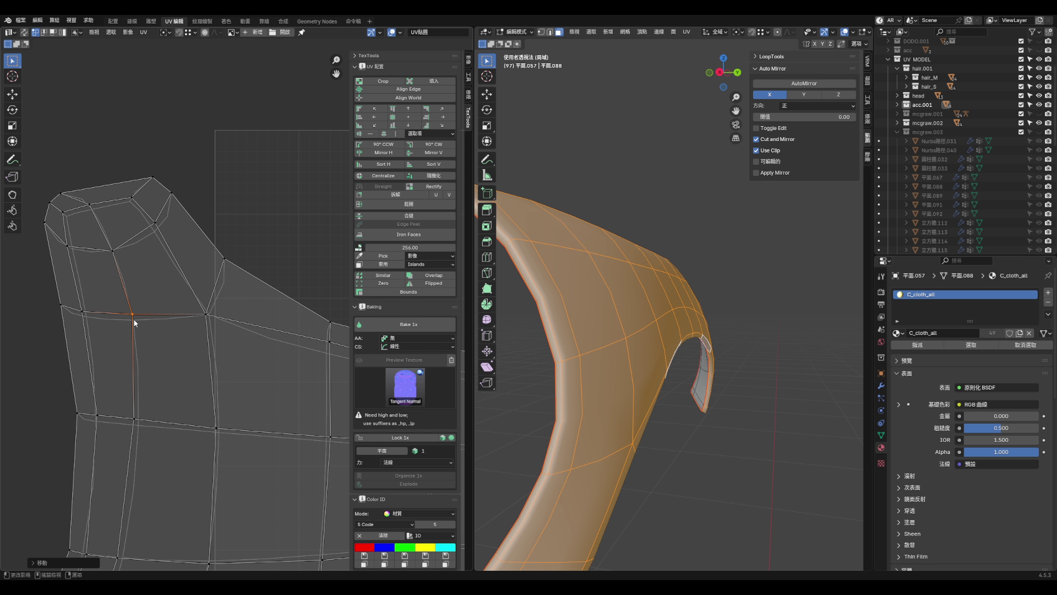
- Adjust vertices along the top curve and outline to even out the island
{"action": "middle_click_drag", "start_coordinate": [154, 452], "coordinate": [153, 297]}
{"action": "mouse_move", "coordinate": [137, 271]}
{"action": "left_mouse_down"}
{"action": "mouse_move", "coordinate": [158, 249]}
{"action": "mouse_move", "coordinate": [127, 323]}
{"action": "mouse_move", "coordinate": [136, 326]}
{"action": "left_mouse_up"}
{"action": "scroll", "coordinate": [136, 326], "scroll_direction": "down", "scroll_amount": 5}
{"action": "scroll", "coordinate": [111, 382], "scroll_direction": "up", "scroll_amount": 5}
{"action": "mouse_move", "coordinate": [111, 383]}
{"action": "left_mouse_down"}
{"action": "mouse_move", "coordinate": [121, 387]}
{"action": "mouse_move", "coordinate": [128, 360]}
{"action": "mouse_move", "coordinate": [85, 348]}
{"action": "left_mouse_up"}
{"action": "left_click_drag", "start_coordinate": [205, 381], "coordinate": [207, 370]}
{"action": "left_click_drag", "start_coordinate": [159, 247], "coordinate": [162, 240]}
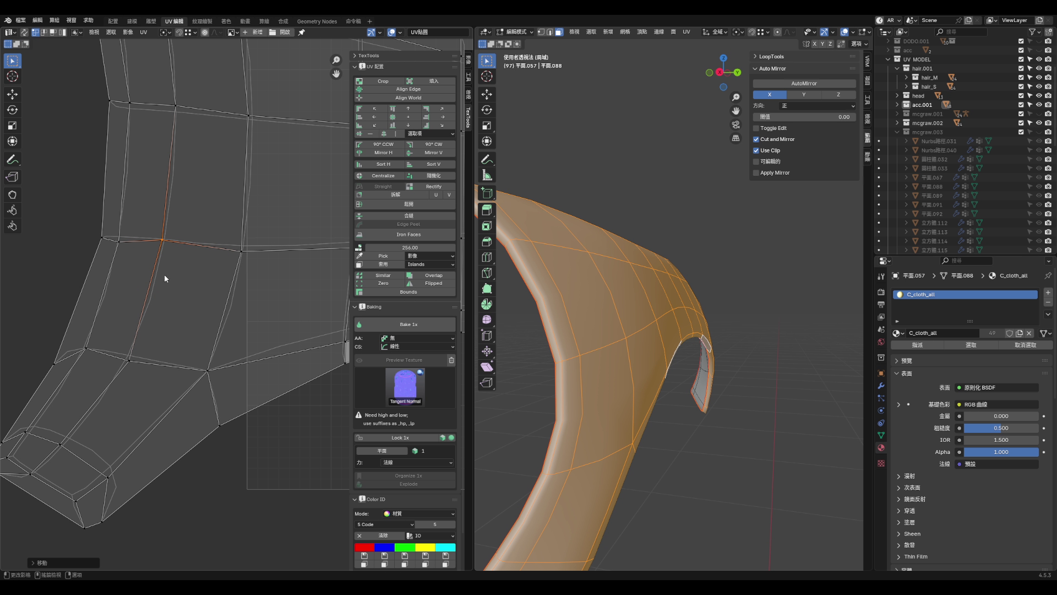
- Reposition more UV vertices to smooth the island's grid
{"action": "scroll", "coordinate": [164, 278], "scroll_direction": "down", "scroll_amount": 1}
{"action": "left_click_drag", "start_coordinate": [227, 273], "coordinate": [224, 270]}
{"action": "scroll", "coordinate": [229, 313], "scroll_direction": "down", "scroll_amount": 3}
{"action": "scroll", "coordinate": [242, 231], "scroll_direction": "up", "scroll_amount": 3}
{"action": "mouse_move", "coordinate": [181, 165]}
{"action": "left_mouse_down"}
{"action": "mouse_move", "coordinate": [106, 146]}
{"action": "mouse_move", "coordinate": [118, 154]}
{"action": "mouse_move", "coordinate": [88, 158]}
{"action": "left_mouse_up"}
{"action": "scroll", "coordinate": [169, 144], "scroll_direction": "down", "scroll_amount": 2}
{"action": "scroll", "coordinate": [169, 144], "scroll_direction": "up", "scroll_amount": 1}
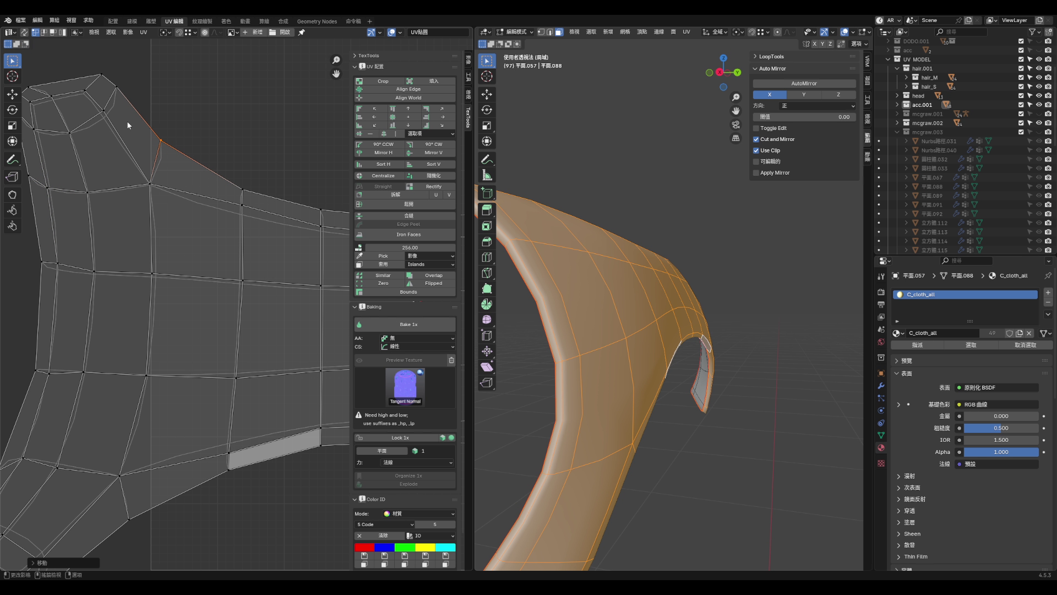
- Select vertices along a row on the right side and pull two vertices slightly down
{"action": "left_click", "coordinate": [106, 120]}
{"action": "scroll", "coordinate": [106, 120], "scroll_direction": "down", "scroll_amount": 1}
{"action": "scroll", "coordinate": [196, 203], "scroll_direction": "up", "scroll_amount": 1}
{"action": "left_click", "coordinate": [210, 206]}
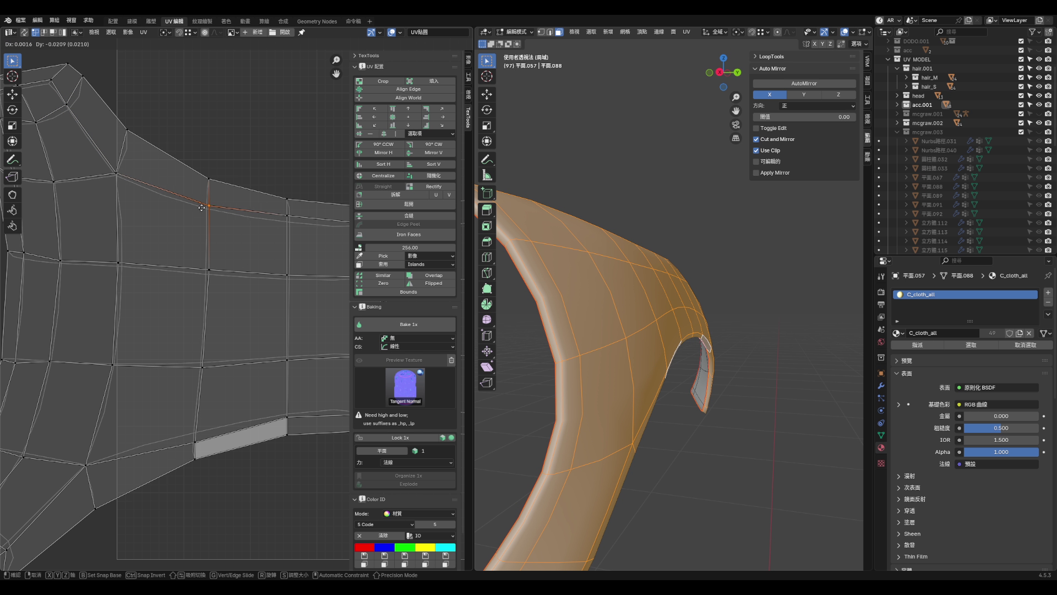
{"action": "scroll", "coordinate": [183, 210], "scroll_direction": "down", "scroll_amount": 1}
{"action": "scroll", "coordinate": [234, 212], "scroll_direction": "up", "scroll_amount": 1}
{"action": "left_click", "coordinate": [219, 218]}
{"action": "left_click", "coordinate": [311, 220]}
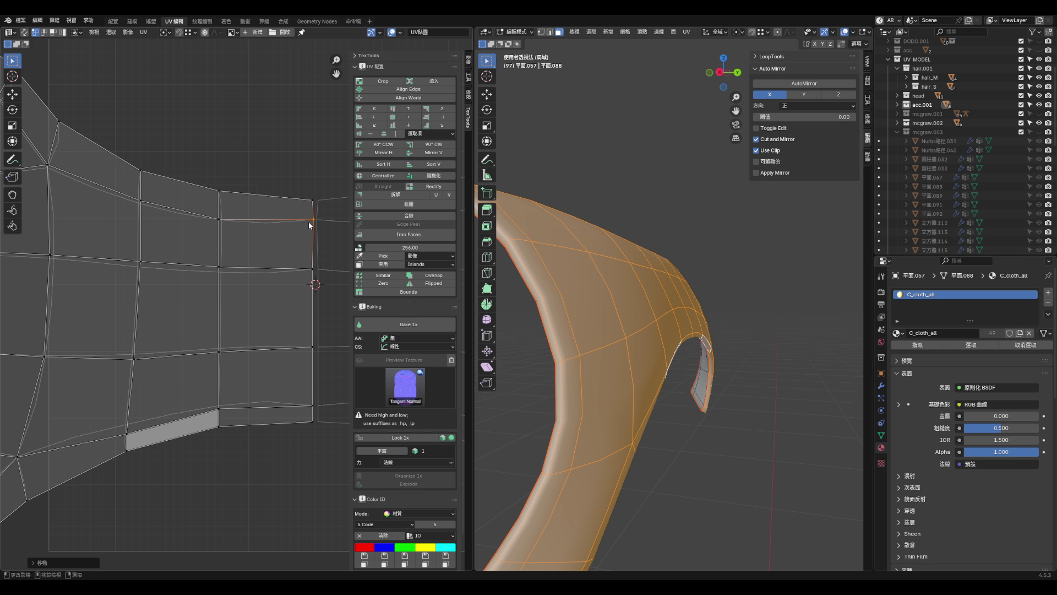
{"action": "left_click", "coordinate": [219, 273]}
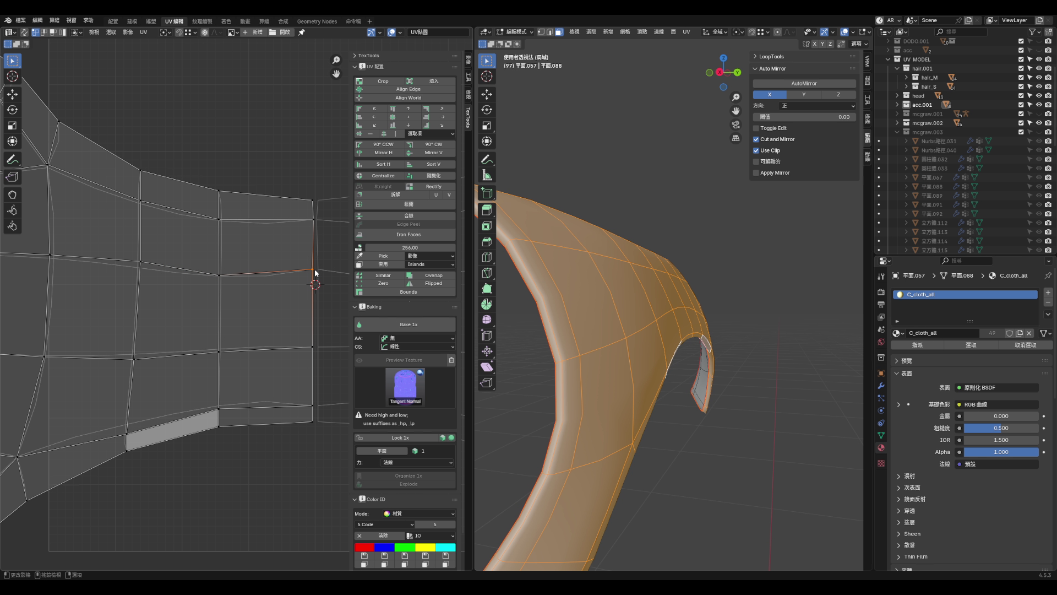
{"action": "middle_click_drag", "start_coordinate": [142, 260], "coordinate": [177, 264]}
{"action": "left_click_drag", "start_coordinate": [176, 264], "coordinate": [176, 277]}
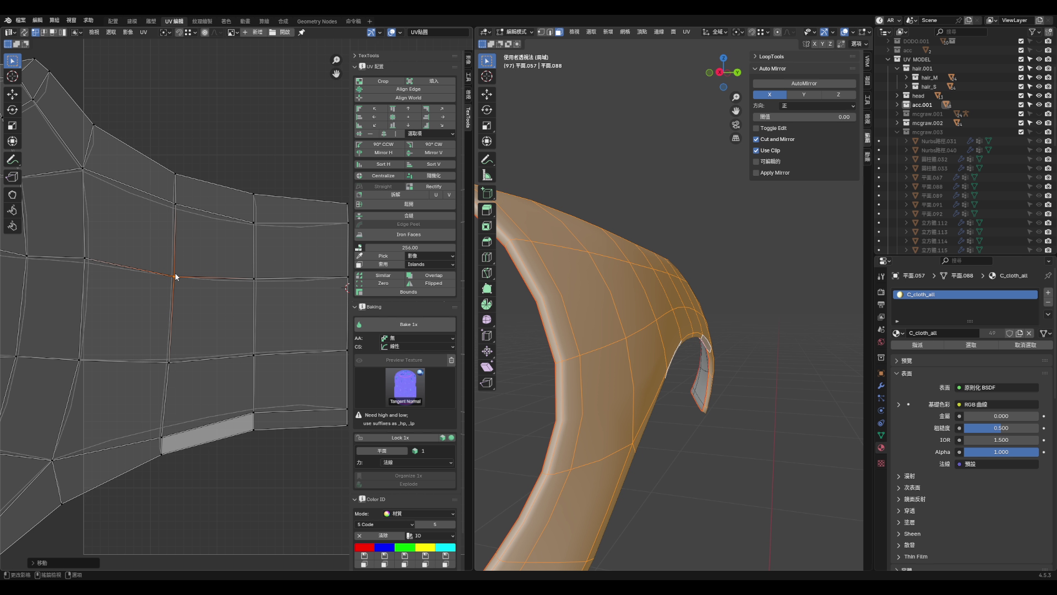
{"action": "left_click_drag", "start_coordinate": [95, 262], "coordinate": [98, 268]}
- Slide the lower-row vertices up along their edges, then view the piece from the back
{"action": "scroll", "coordinate": [149, 309], "scroll_direction": "down", "scroll_amount": 2}
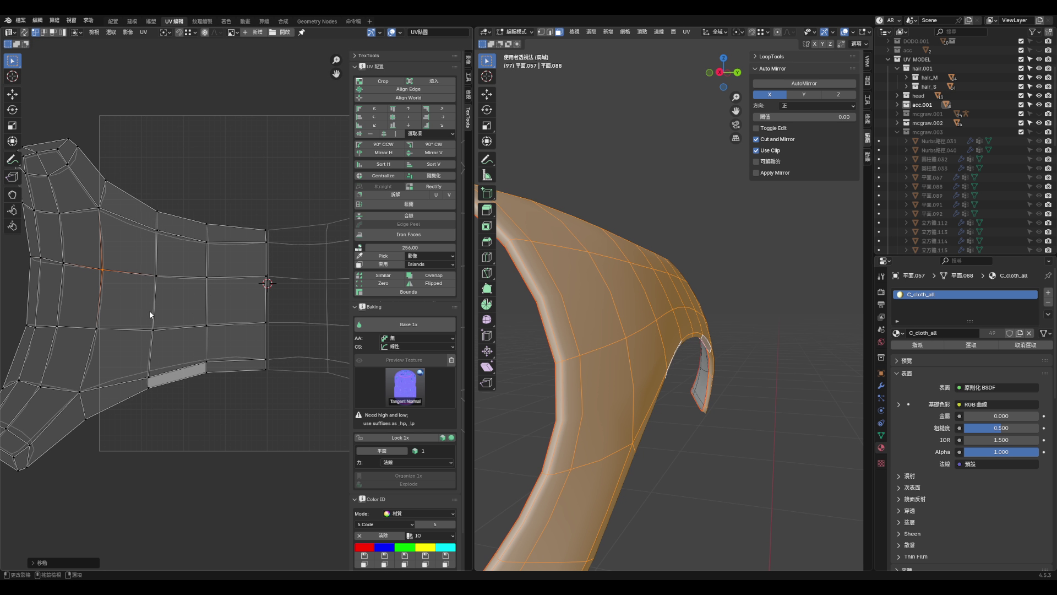
{"action": "scroll", "coordinate": [150, 310], "scroll_direction": "up", "scroll_amount": 2}
{"action": "left_click", "coordinate": [156, 319]}
{"action": "key", "text": "g"}
{"action": "key", "text": "g"}
{"action": "left_click", "coordinate": [242, 318]}
{"action": "left_click", "coordinate": [244, 375]}
{"action": "key", "text": "g"}
{"action": "key", "text": "g"}
{"action": "left_click", "coordinate": [245, 367]}
{"action": "left_click", "coordinate": [335, 374]}
{"action": "key", "text": "g"}
{"action": "key", "text": "g"}
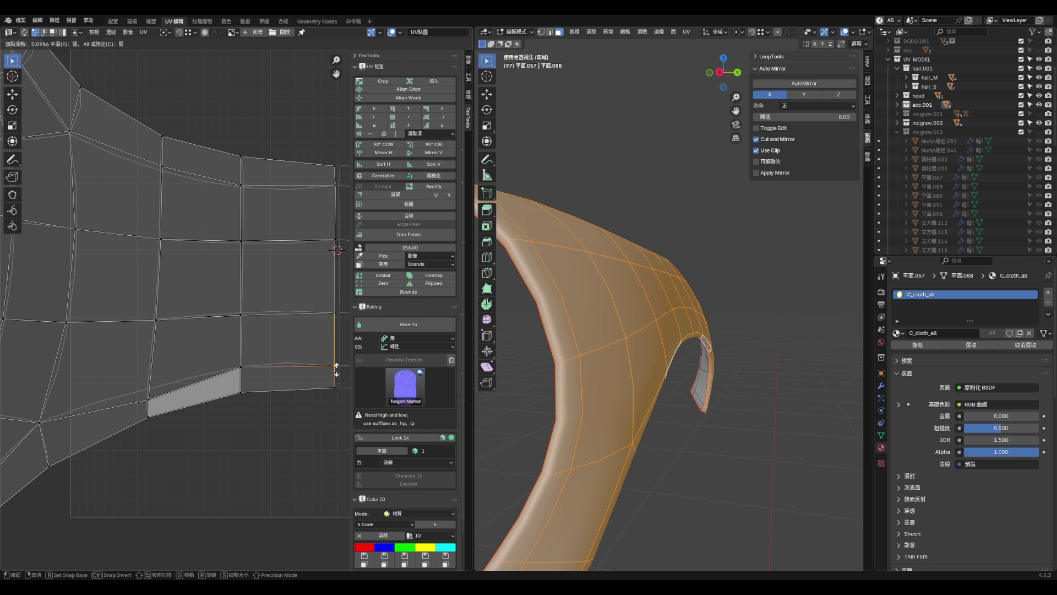
{"action": "left_click", "coordinate": [336, 368]}
{"action": "key", "text": "ctrl+KP_1"}
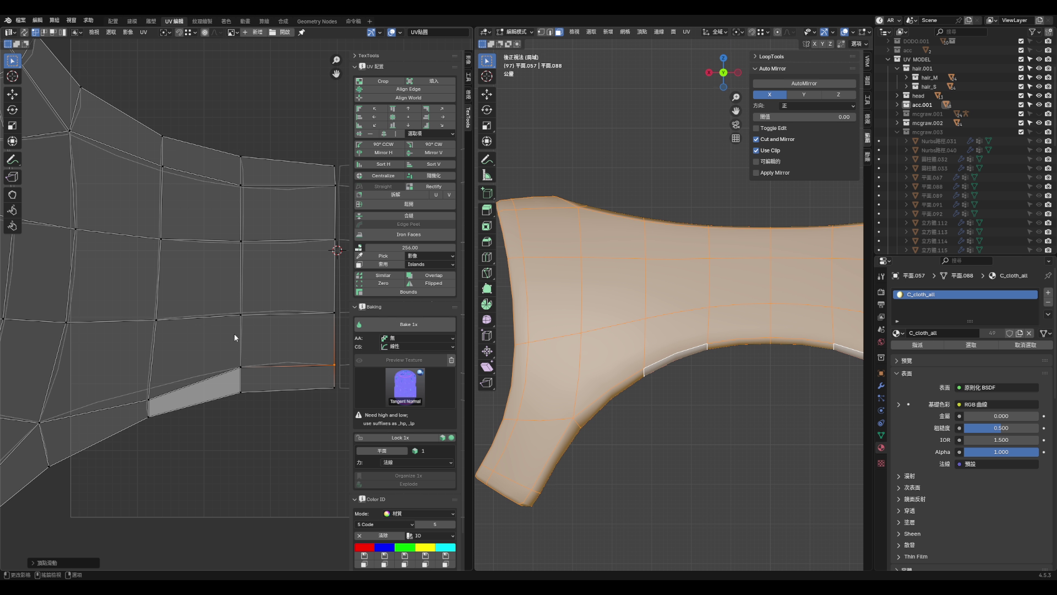
- Slide a lower-edge vertex and an inner vertex of the yoke UV island along their edges
{"action": "scroll", "coordinate": [291, 352], "scroll_direction": "down", "scroll_amount": 3}
{"action": "scroll", "coordinate": [225, 382], "scroll_direction": "up", "scroll_amount": 3}
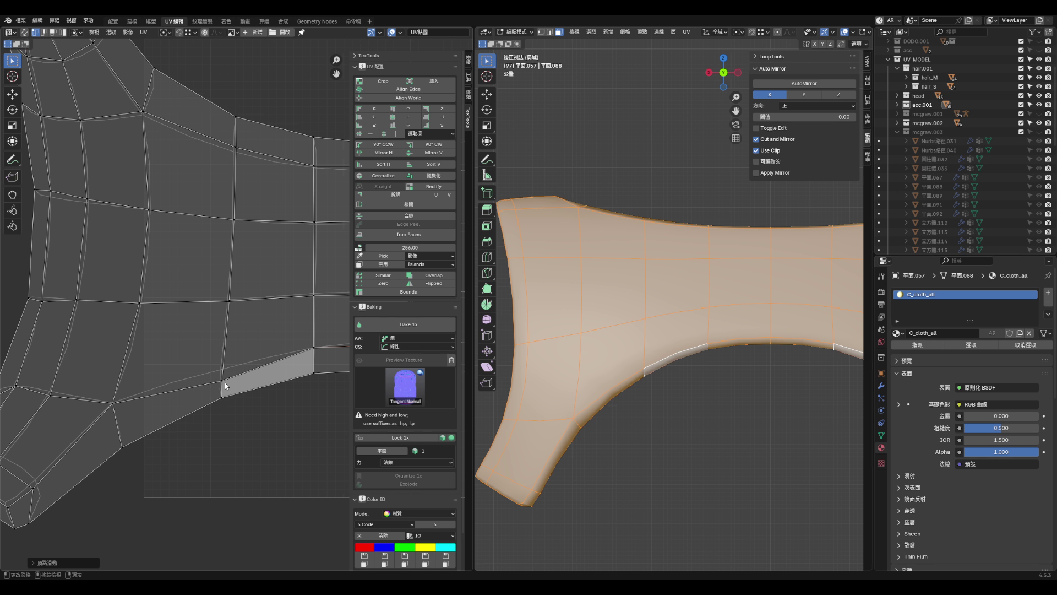
{"action": "left_click", "coordinate": [223, 381]}
{"action": "key", "text": "g"}
{"action": "key", "text": "g"}
{"action": "left_click", "coordinate": [225, 361]}
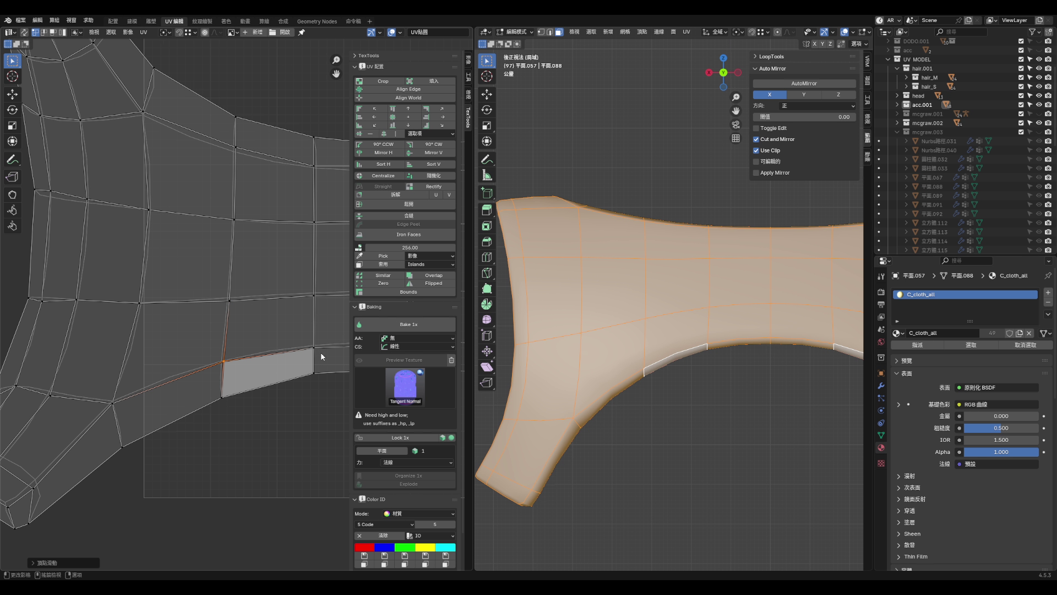
{"action": "left_click", "coordinate": [231, 299]}
{"action": "key", "text": "g"}
{"action": "key", "text": "g"}
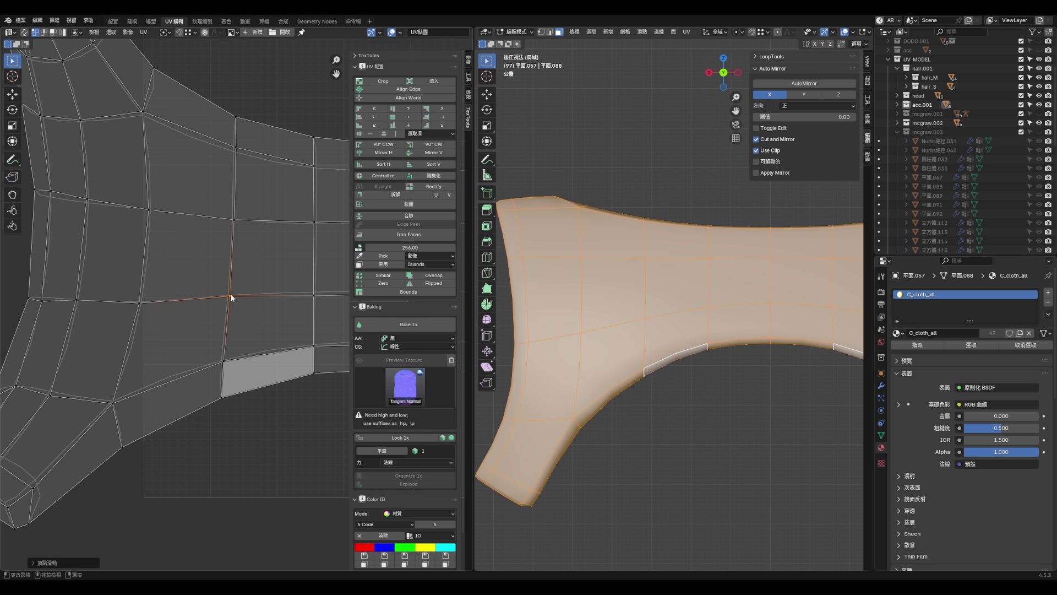
{"action": "left_click", "coordinate": [231, 300]}
{"action": "scroll", "coordinate": [240, 318], "scroll_direction": "down", "scroll_amount": 3}
{"action": "scroll", "coordinate": [240, 318], "scroll_direction": "up", "scroll_amount": 2}
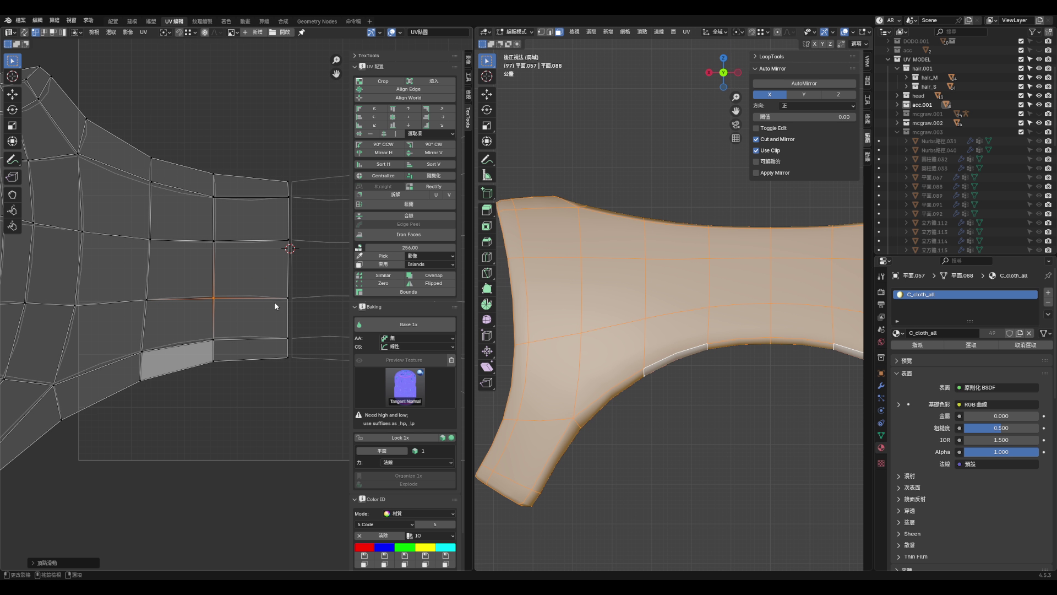
{"action": "scroll", "coordinate": [287, 297], "scroll_direction": "up", "scroll_amount": 1}
- Select the right-hand vertex column, then move a middle-column vertex to straighten that column
{"action": "left_click", "coordinate": [300, 200]}
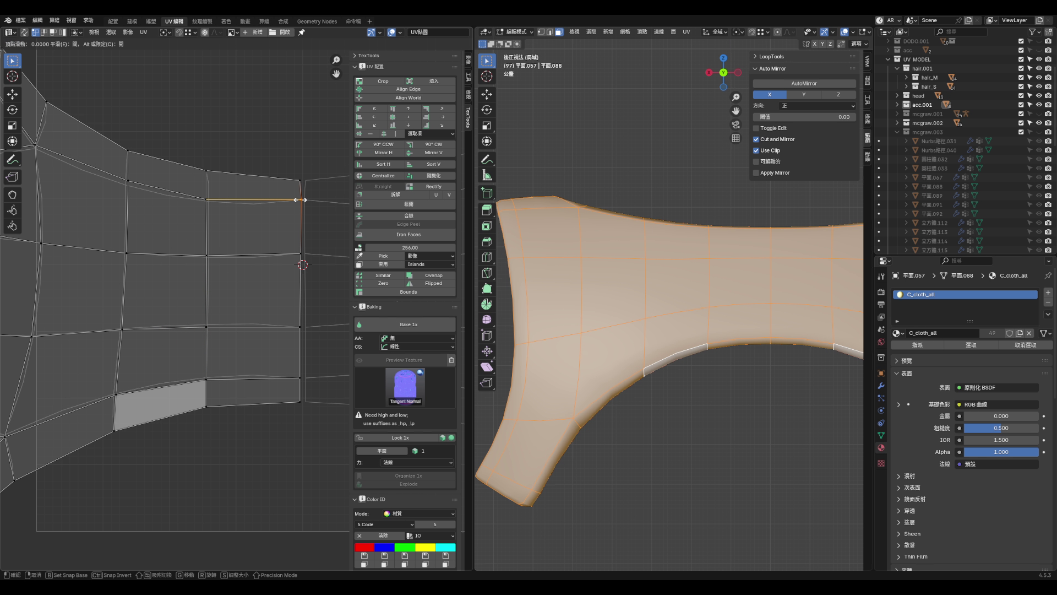
{"action": "left_click", "coordinate": [303, 226], "text": "alt"}
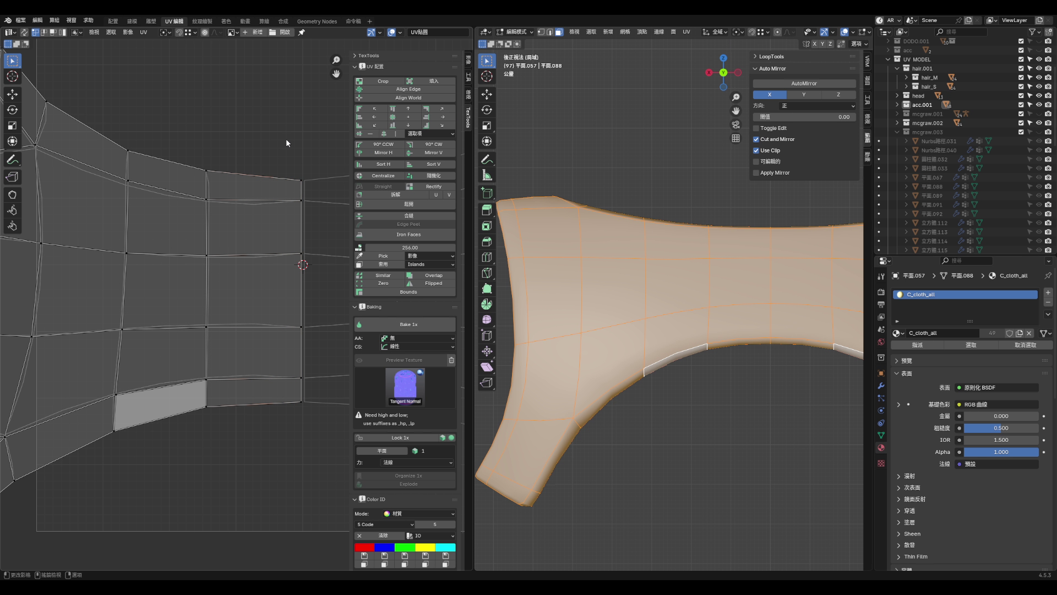
{"action": "scroll", "coordinate": [226, 193], "scroll_direction": "down", "scroll_amount": 3}
{"action": "scroll", "coordinate": [220, 240], "scroll_direction": "up", "scroll_amount": 4}
{"action": "left_click", "coordinate": [223, 240]}
{"action": "key", "text": "g"}
{"action": "left_click", "coordinate": [219, 257]}
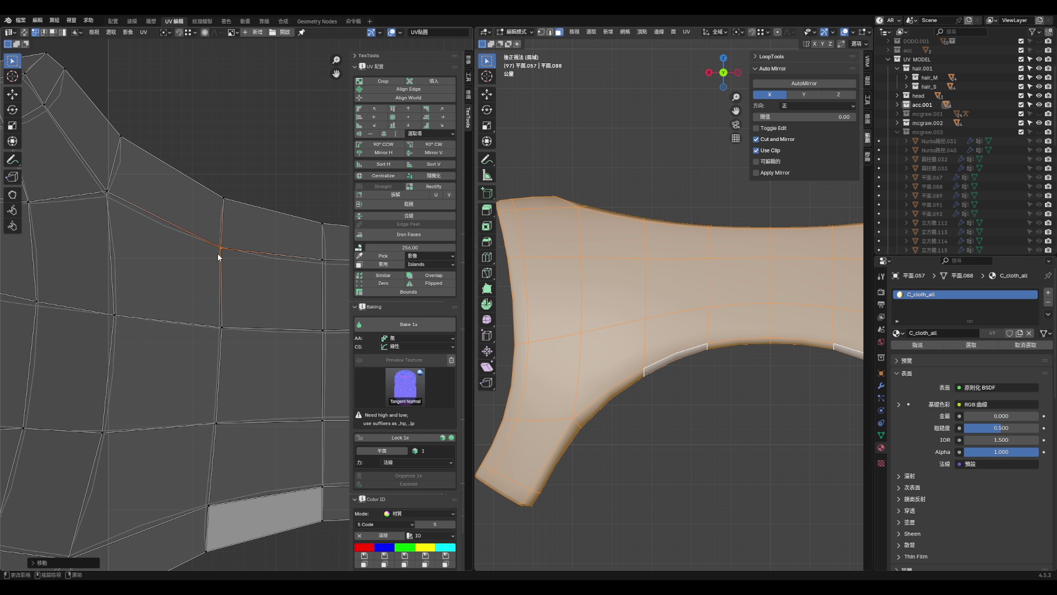
{"action": "scroll", "coordinate": [290, 243], "scroll_direction": "up", "scroll_amount": 1}
{"action": "key", "text": "g"}
{"action": "scroll", "coordinate": [276, 248], "scroll_direction": "down", "scroll_amount": 4}
{"action": "scroll", "coordinate": [319, 245], "scroll_direction": "up", "scroll_amount": 3}
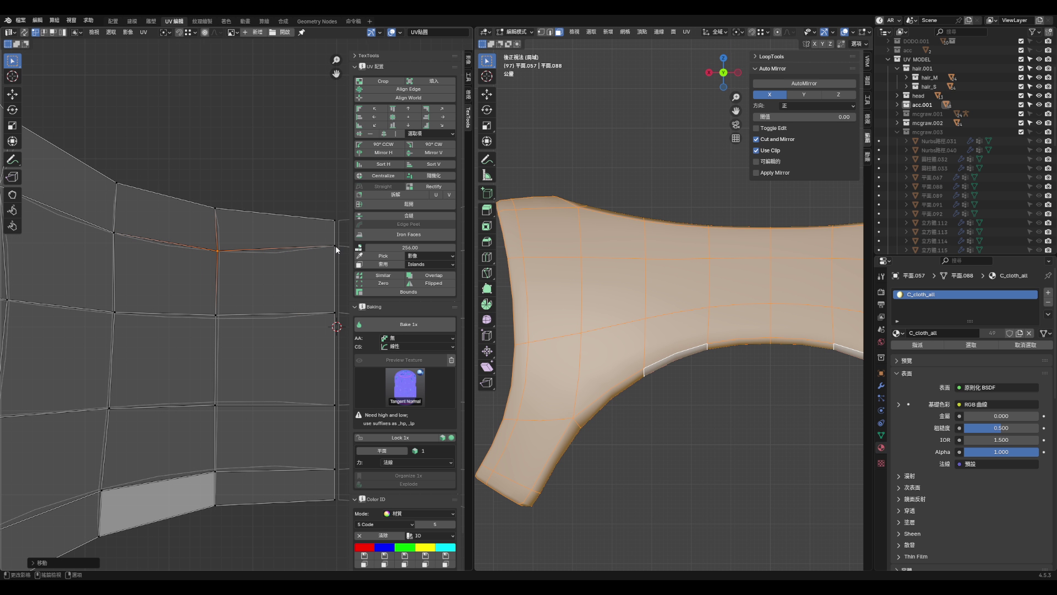
{"action": "left_click", "coordinate": [337, 252]}
- Slide a horizontal edge's vertices and a lower vertex into even rows
{"action": "left_click", "coordinate": [219, 231], "text": "alt"}
{"action": "left_click", "coordinate": [442, 117]}
{"action": "left_click", "coordinate": [337, 243], "text": "alt"}
{"action": "scroll", "coordinate": [300, 283], "scroll_direction": "down", "scroll_amount": 3}
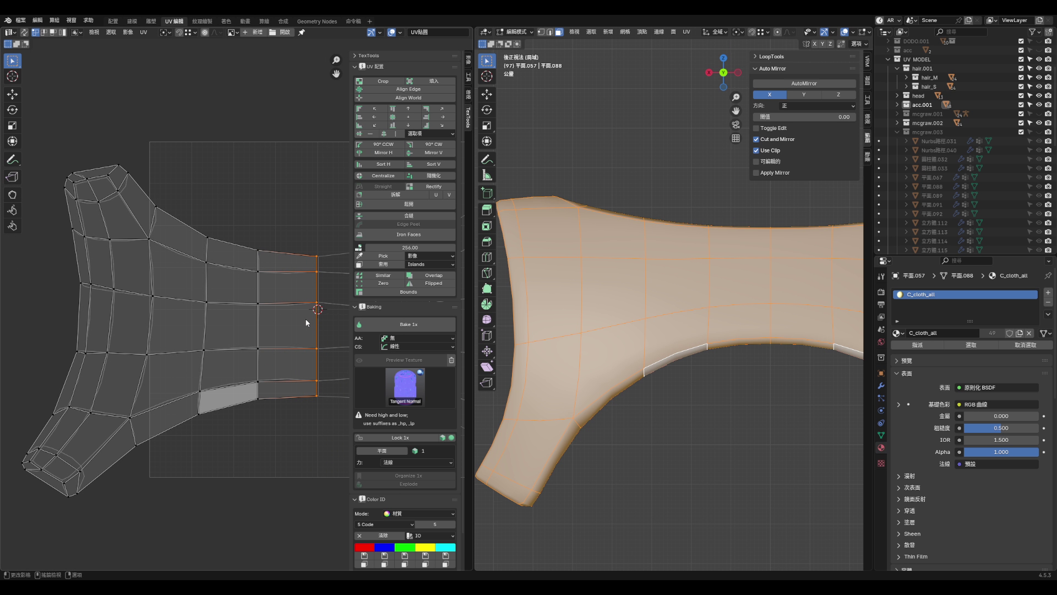
{"action": "left_click", "coordinate": [315, 302]}
{"action": "scroll", "coordinate": [315, 306], "scroll_direction": "up", "scroll_amount": 3}
{"action": "key", "text": "g"}
{"action": "key", "text": "g"}
{"action": "left_click", "coordinate": [322, 307]}
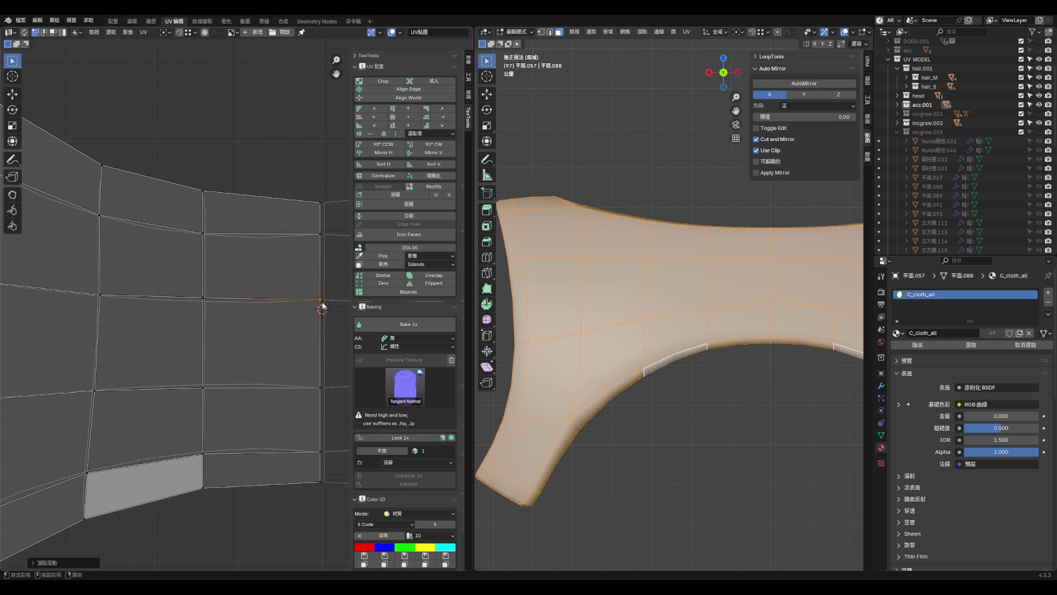
{"action": "left_click", "coordinate": [322, 237]}
{"action": "left_click", "coordinate": [322, 388]}
{"action": "key", "text": "g"}
{"action": "key", "text": "g"}
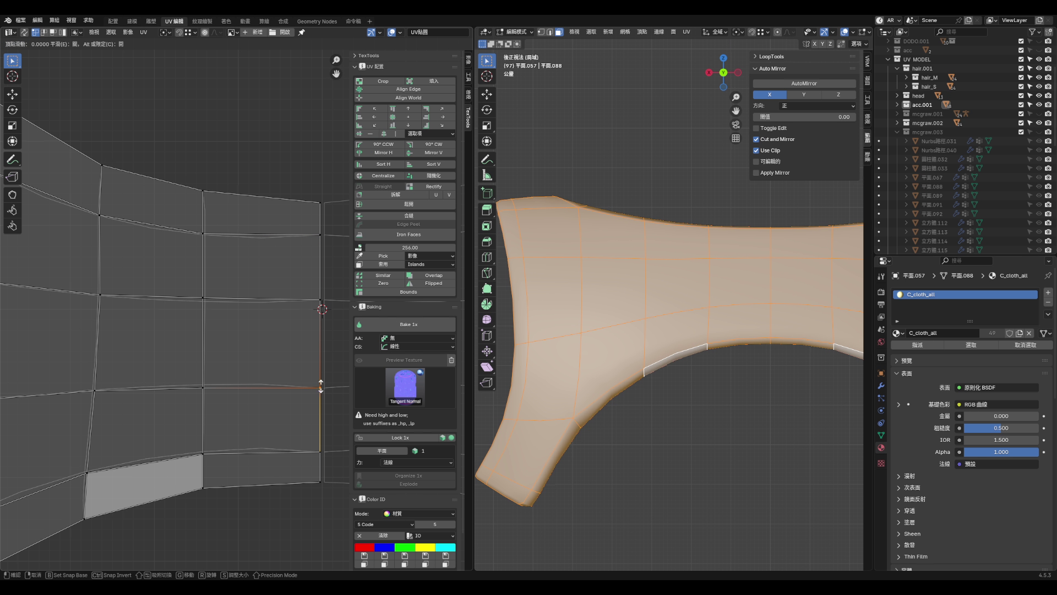
{"action": "left_click", "coordinate": [321, 384]}
- Reposition a left-side vertex down-left, and nudge a lower-edge vertex slightly up
{"action": "scroll", "coordinate": [318, 385], "scroll_direction": "down", "scroll_amount": 4}
{"action": "scroll", "coordinate": [287, 418], "scroll_direction": "down", "scroll_amount": 2}
{"action": "scroll", "coordinate": [180, 410], "scroll_direction": "up", "scroll_amount": 6}
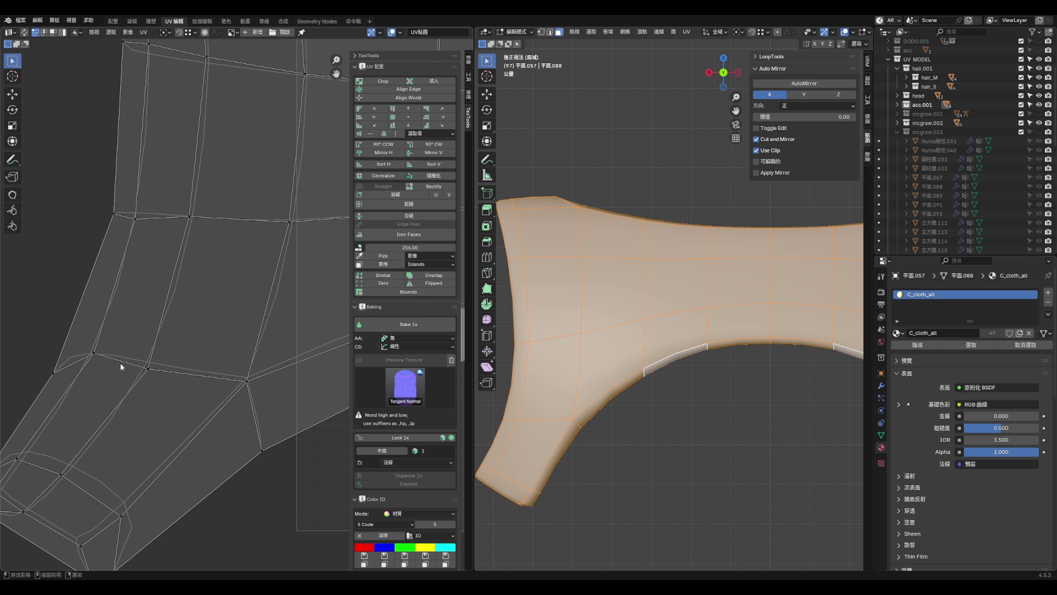
{"action": "key", "text": "g"}
{"action": "left_click", "coordinate": [99, 359]}
{"action": "key", "text": "g"}
{"action": "left_click", "coordinate": [79, 362]}
{"action": "key", "text": "g"}
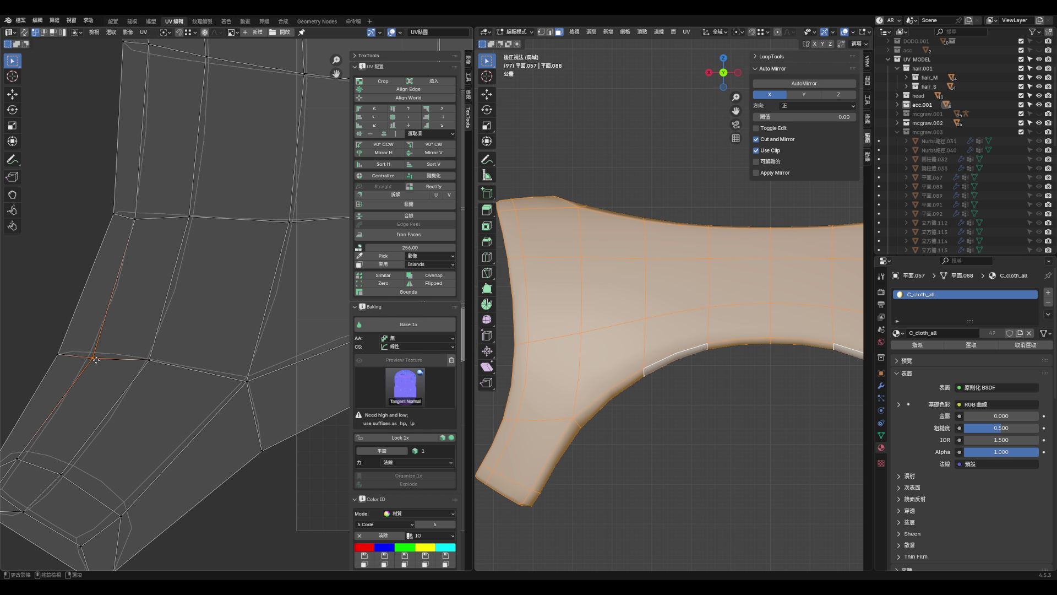
{"action": "left_click", "coordinate": [96, 355]}
{"action": "left_click", "coordinate": [249, 383]}
{"action": "key", "text": "g"}
{"action": "left_click", "coordinate": [248, 376]}
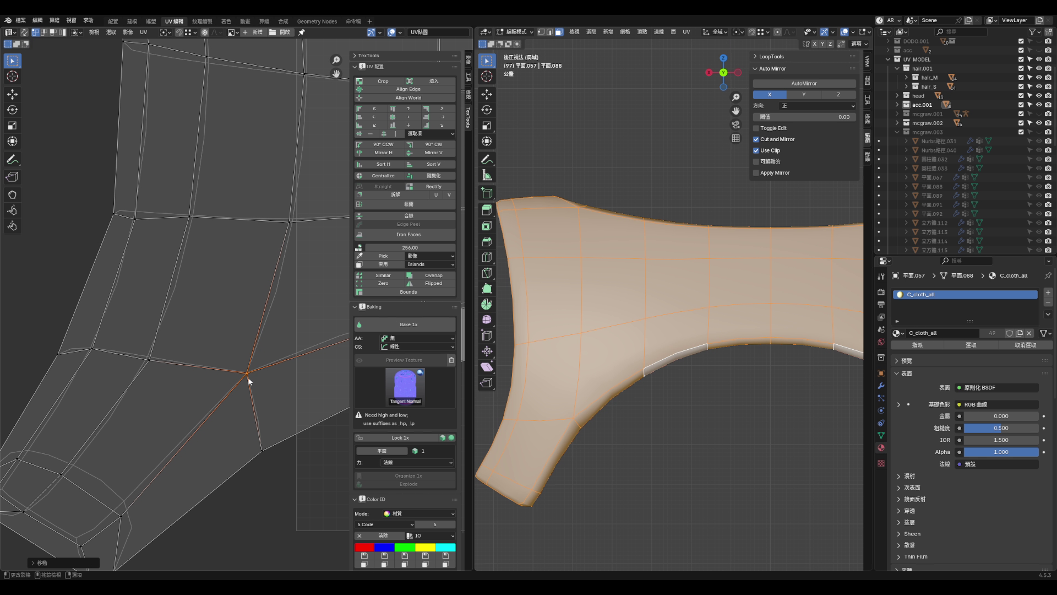
- Drag the lower-left arm's bottom, left and far-left vertices up and right into place
{"action": "middle_click_drag", "start_coordinate": [248, 377], "coordinate": [281, 332]}
{"action": "left_click_drag", "start_coordinate": [157, 480], "coordinate": [172, 454]}
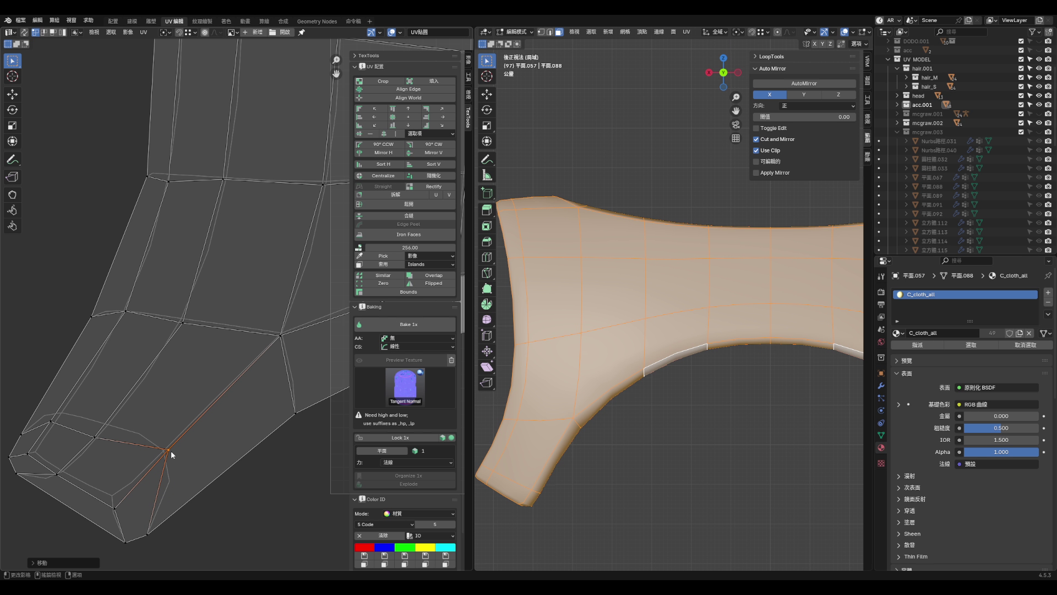
{"action": "left_click_drag", "start_coordinate": [114, 512], "coordinate": [118, 491]}
{"action": "mouse_move", "coordinate": [57, 474]}
{"action": "left_mouse_down"}
{"action": "mouse_move", "coordinate": [72, 463]}
{"action": "mouse_move", "coordinate": [37, 447]}
{"action": "mouse_move", "coordinate": [71, 400]}
{"action": "left_mouse_up"}
{"action": "left_click", "coordinate": [32, 437]}
{"action": "mouse_move", "coordinate": [32, 437]}
{"action": "left_mouse_down"}
{"action": "mouse_move", "coordinate": [69, 367]}
{"action": "mouse_move", "coordinate": [102, 450]}
{"action": "mouse_move", "coordinate": [87, 394]}
{"action": "left_mouse_up"}
{"action": "left_click_drag", "start_coordinate": [168, 452], "coordinate": [175, 451]}
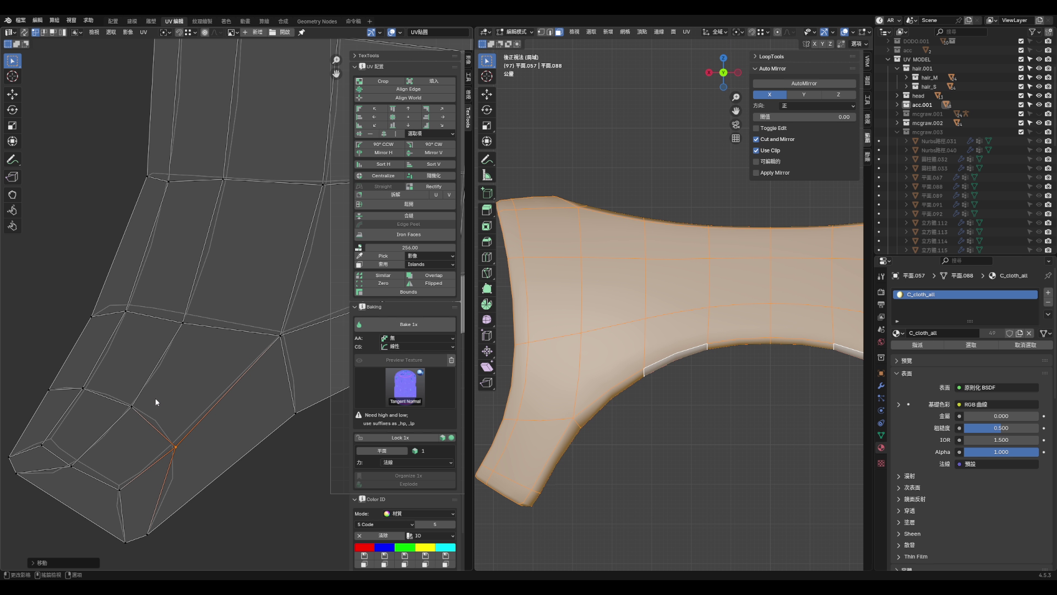
{"action": "mouse_move", "coordinate": [184, 329]}
{"action": "left_mouse_down"}
{"action": "mouse_move", "coordinate": [192, 312]}
{"action": "mouse_move", "coordinate": [103, 295]}
{"action": "left_mouse_up"}
{"action": "left_click", "coordinate": [93, 315]}
{"action": "scroll", "coordinate": [117, 283], "scroll_direction": "up", "scroll_amount": 5, "text": "shift"}
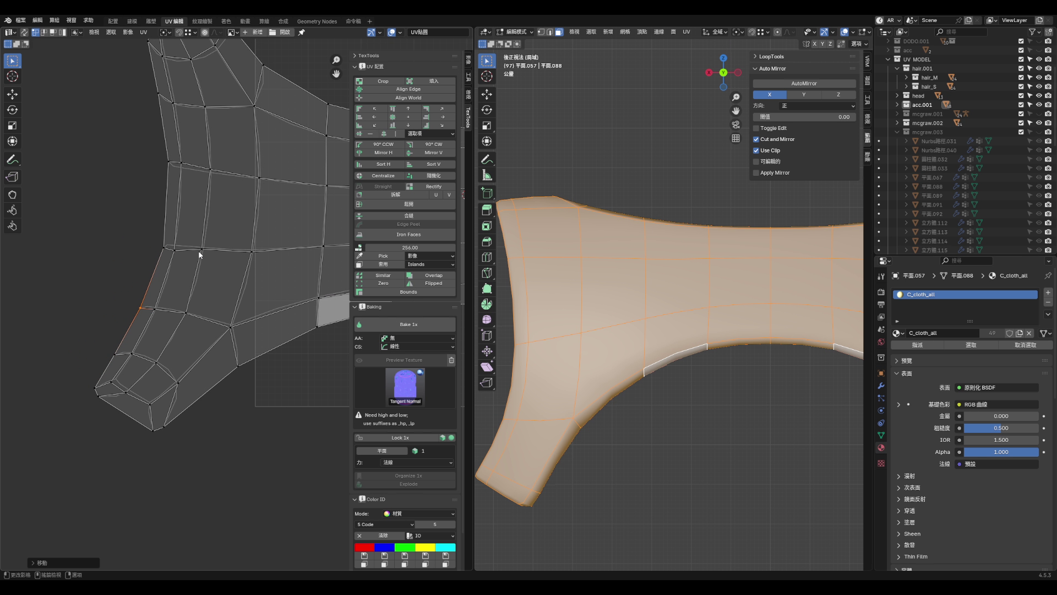
{"action": "left_click_drag", "start_coordinate": [175, 269], "coordinate": [177, 266]}
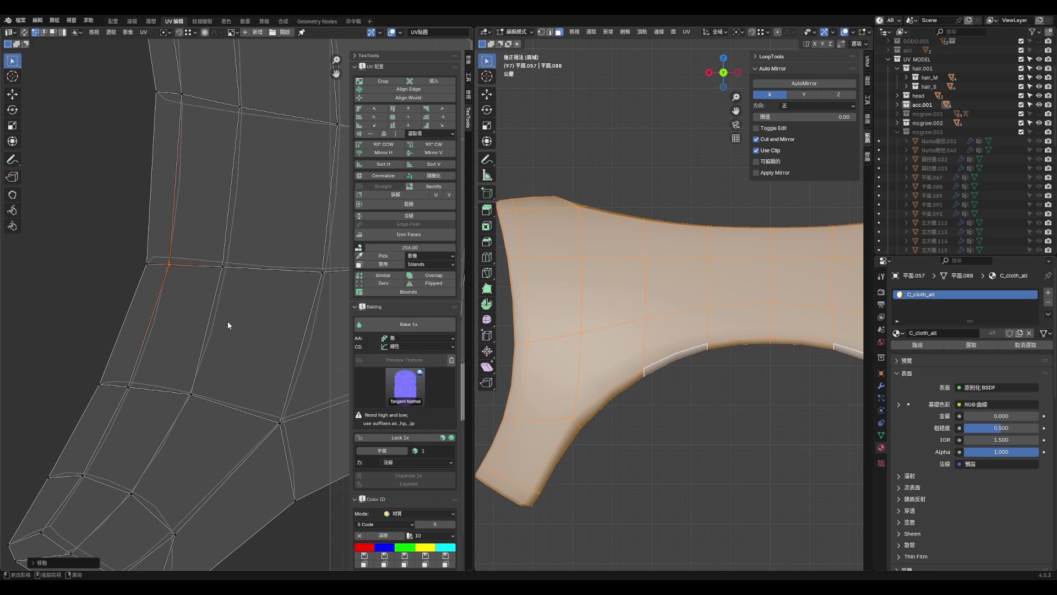
- Undo the last two moves, then shift several vertices slightly right or down
{"action": "key", "text": "ctrl+z"}
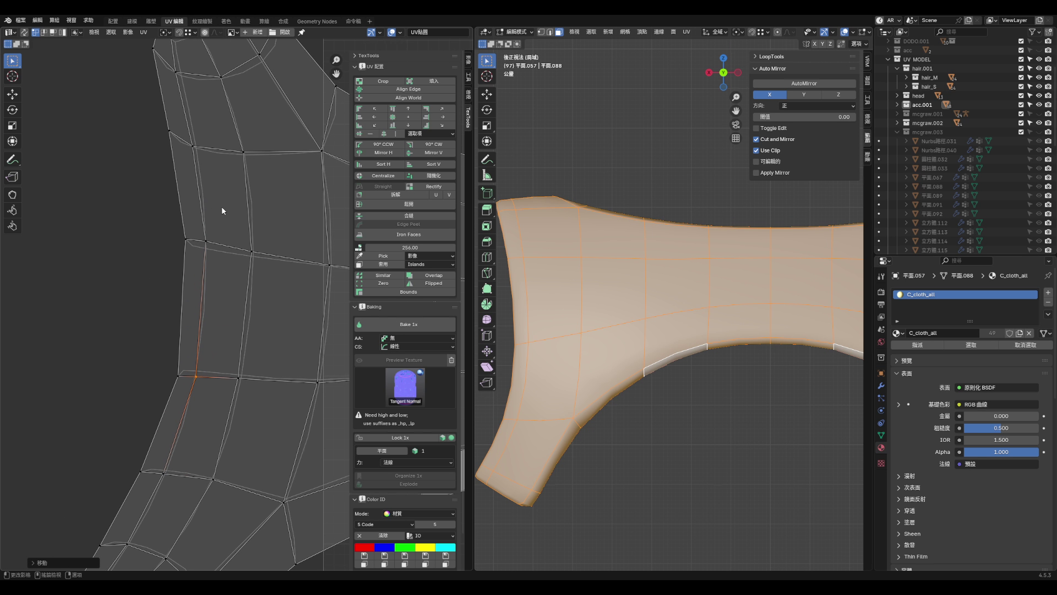
{"action": "key", "text": "ctrl+z"}
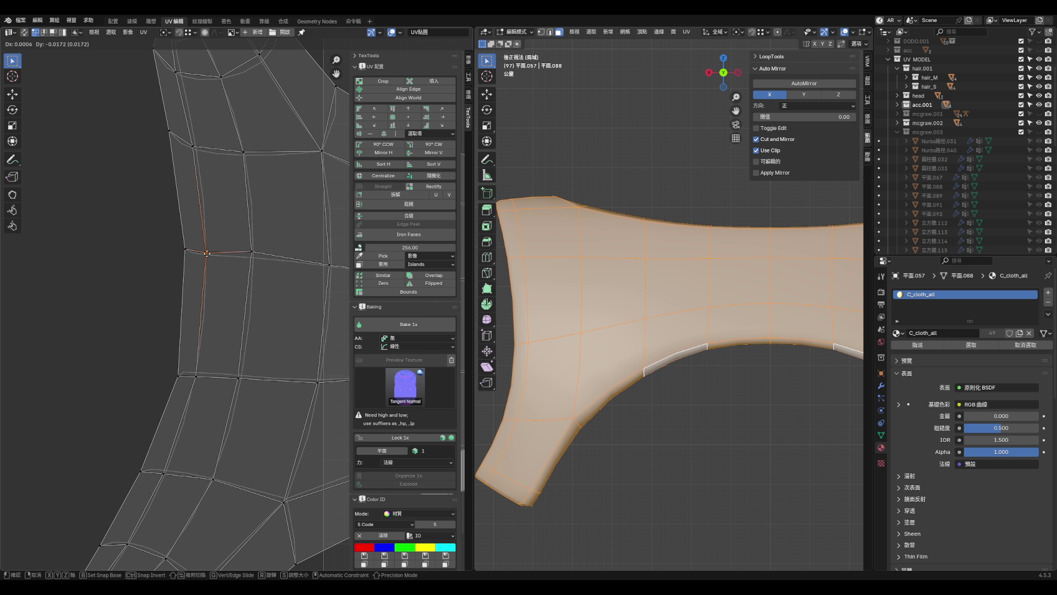
{"action": "left_click_drag", "start_coordinate": [251, 254], "coordinate": [255, 260]}
{"action": "left_click_drag", "start_coordinate": [239, 378], "coordinate": [246, 379]}
{"action": "scroll", "coordinate": [246, 380], "scroll_direction": "down", "scroll_amount": 6}
{"action": "scroll", "coordinate": [290, 309], "scroll_direction": "up", "scroll_amount": 6}
{"action": "left_click_drag", "start_coordinate": [269, 297], "coordinate": [274, 296]}
{"action": "left_click_drag", "start_coordinate": [246, 398], "coordinate": [252, 397]}
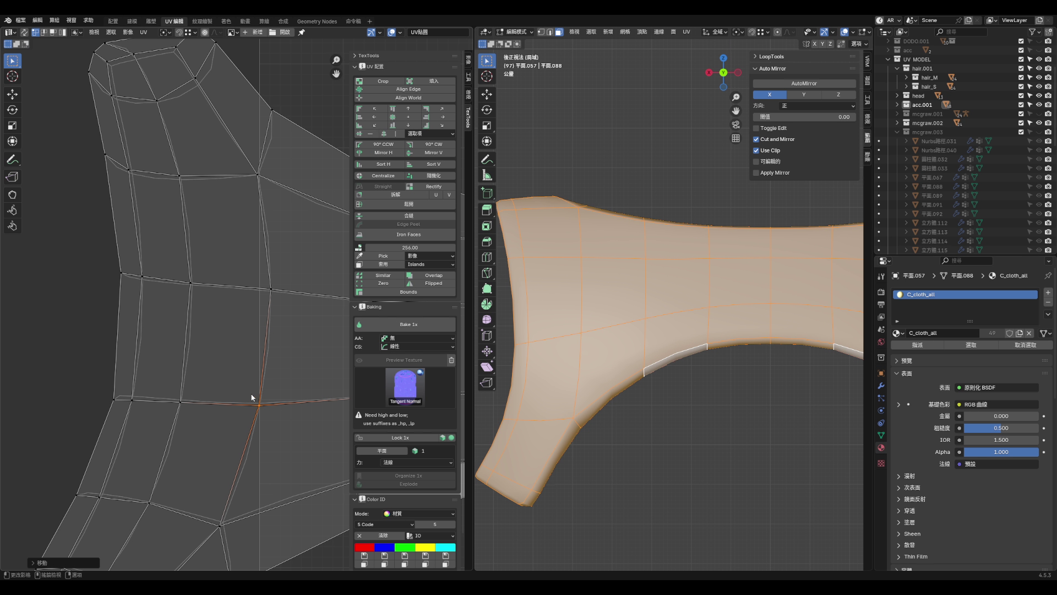
- Move the lower, left and bottom vertices up and right, undoing the last attempt
{"action": "scroll", "coordinate": [252, 397], "scroll_direction": "down", "scroll_amount": 3}
{"action": "scroll", "coordinate": [252, 397], "scroll_direction": "up", "scroll_amount": 3}
{"action": "scroll", "coordinate": [235, 435], "scroll_direction": "down", "scroll_amount": 3}
{"action": "scroll", "coordinate": [183, 498], "scroll_direction": "up", "scroll_amount": 3}
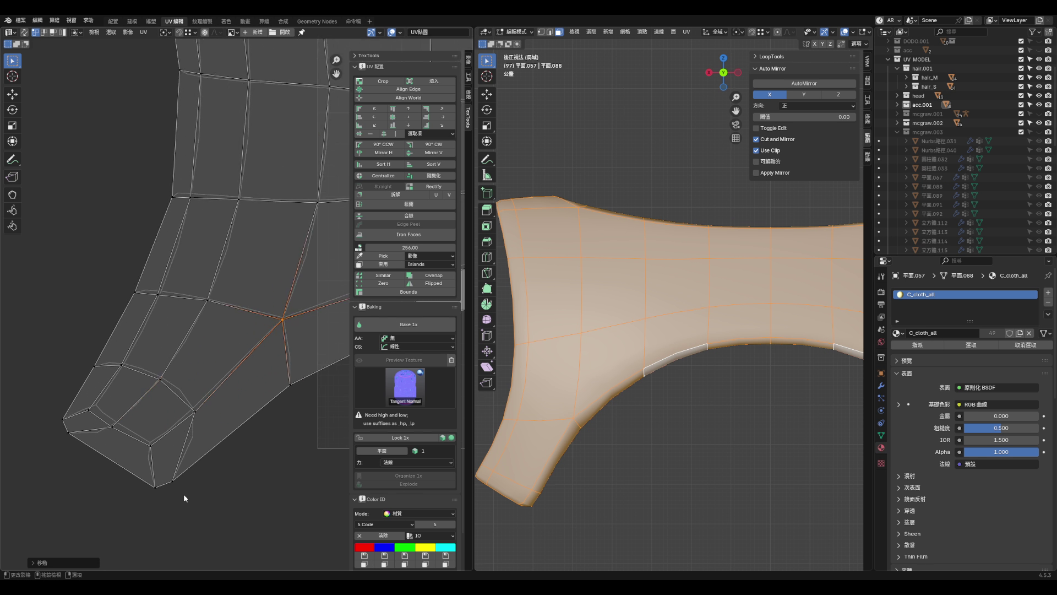
{"action": "scroll", "coordinate": [184, 494], "scroll_direction": "up", "scroll_amount": 1}
{"action": "left_click_drag", "start_coordinate": [172, 477], "coordinate": [213, 441]}
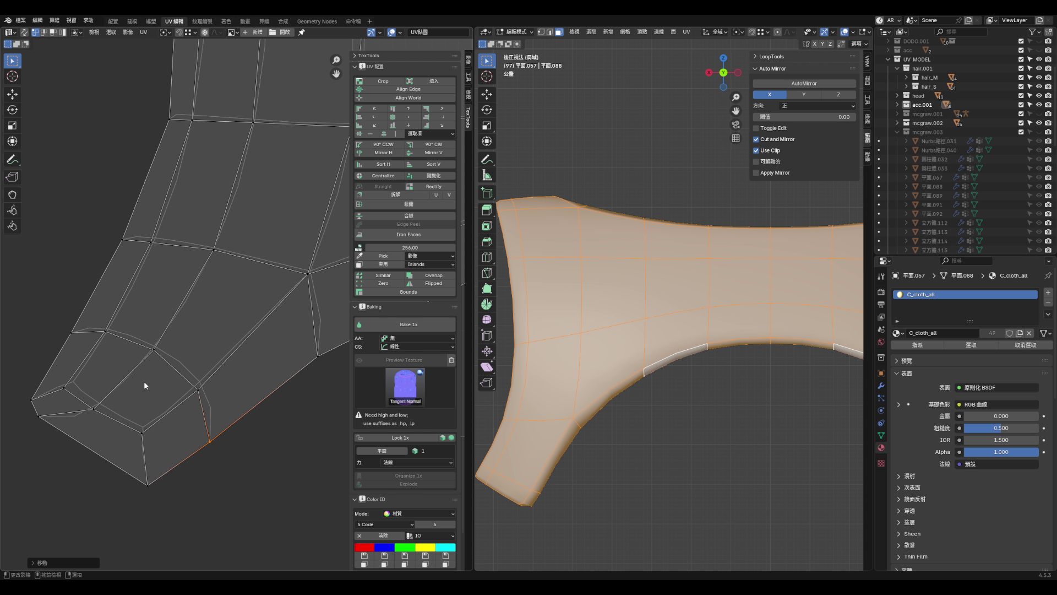
{"action": "left_click_drag", "start_coordinate": [71, 332], "coordinate": [81, 320]}
{"action": "mouse_move", "coordinate": [215, 442]}
{"action": "left_mouse_down"}
{"action": "mouse_move", "coordinate": [233, 420]}
{"action": "mouse_move", "coordinate": [210, 378]}
{"action": "left_mouse_up"}
{"action": "left_click_drag", "start_coordinate": [156, 351], "coordinate": [160, 344]}
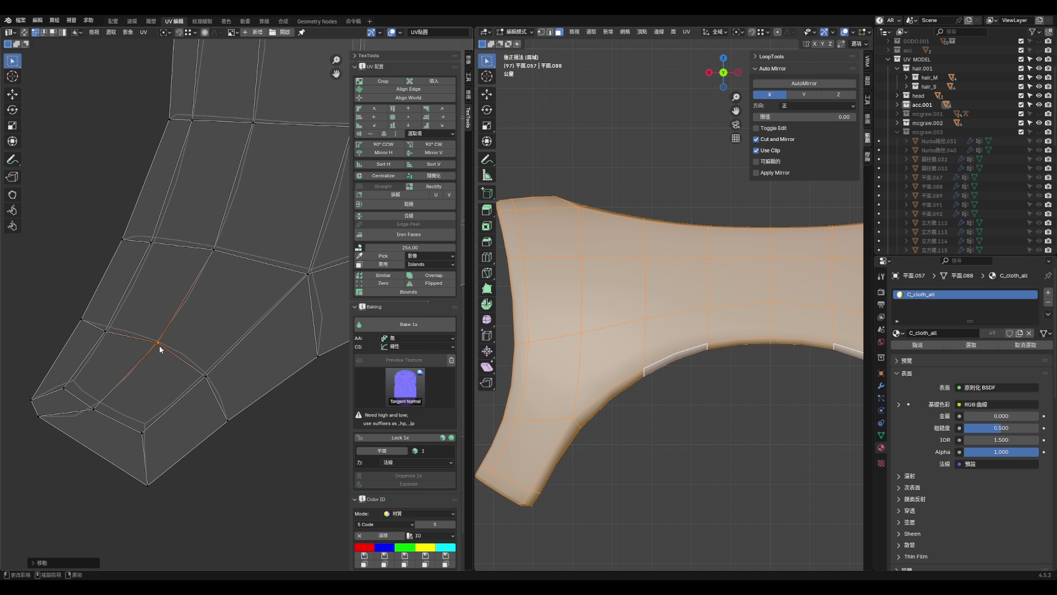
{"action": "key", "text": "ctrl+z"}
{"action": "key", "text": "ctrl+z"}
{"action": "key", "text": "ctrl+z"}
- Shift the inner edge loop up and right and settle the lower-left and bottom corner vertices
{"action": "left_click_drag", "start_coordinate": [226, 423], "coordinate": [226, 429]}
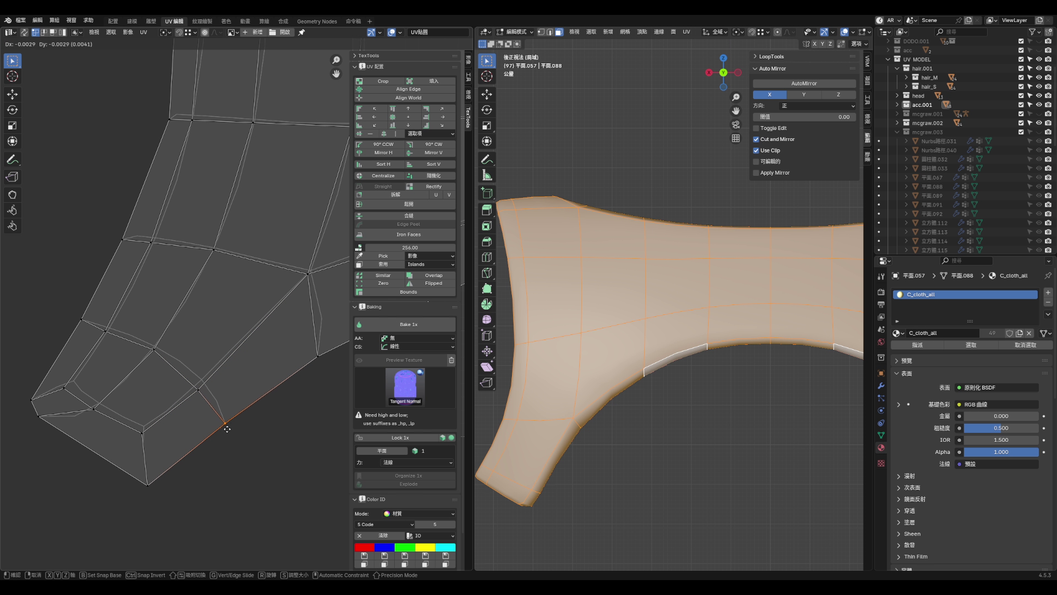
{"action": "key", "text": "Escape"}
{"action": "left_click", "coordinate": [190, 383]}
{"action": "left_click", "coordinate": [207, 384]}
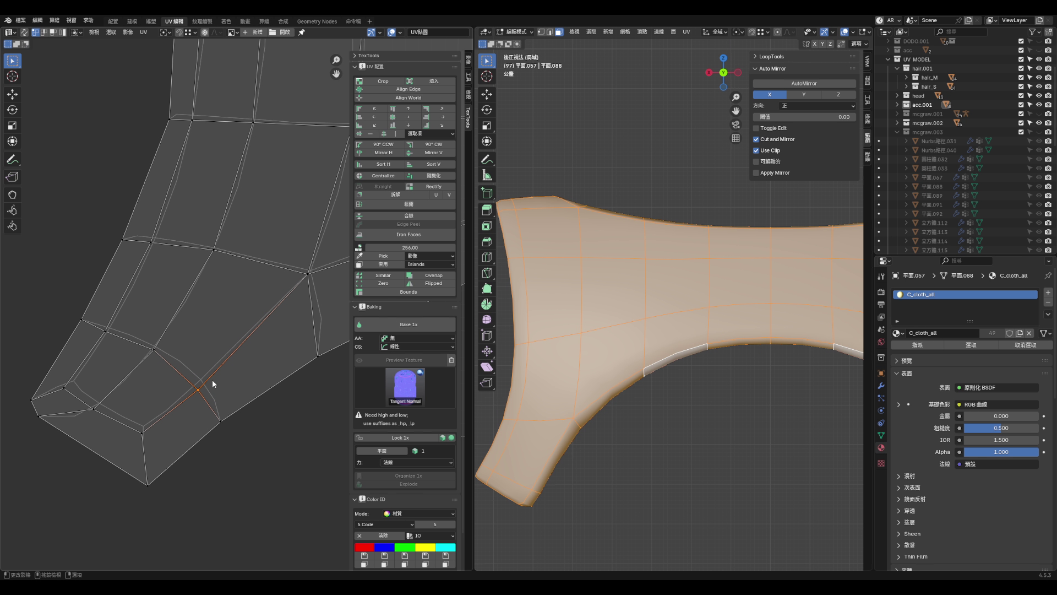
{"action": "left_click_drag", "start_coordinate": [158, 447], "coordinate": [166, 433]}
{"action": "mouse_move", "coordinate": [72, 430]}
{"action": "left_mouse_down"}
{"action": "mouse_move", "coordinate": [86, 429]}
{"action": "mouse_move", "coordinate": [85, 439]}
{"action": "left_mouse_up"}
{"action": "left_click_drag", "start_coordinate": [148, 484], "coordinate": [149, 474]}
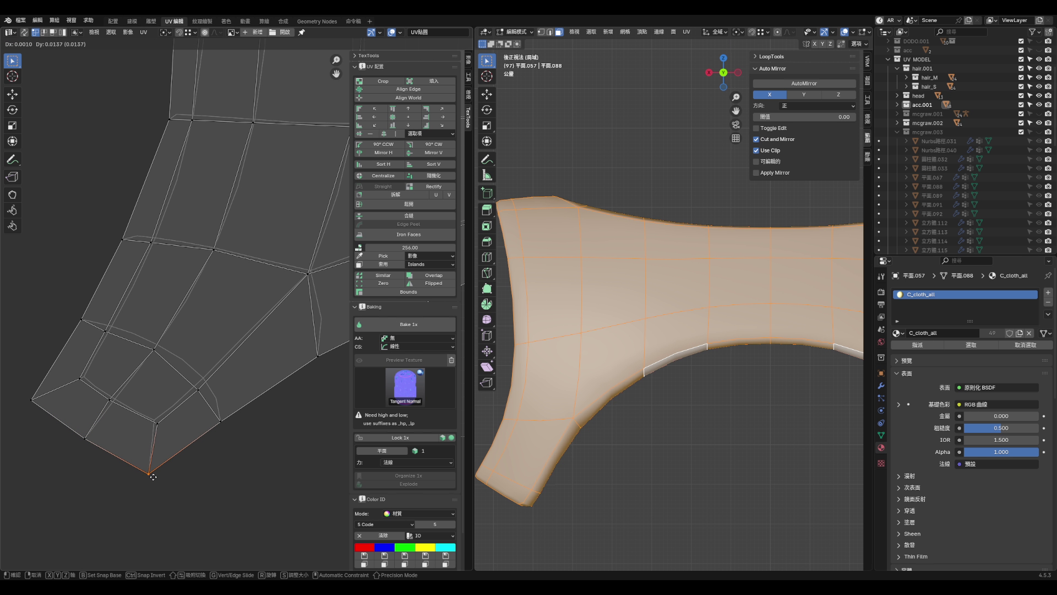
{"action": "left_click", "coordinate": [178, 357], "text": "alt"}
{"action": "left_click_drag", "start_coordinate": [194, 372], "coordinate": [203, 364]}
{"action": "left_click", "coordinate": [113, 323]}
{"action": "left_click", "coordinate": [114, 400]}
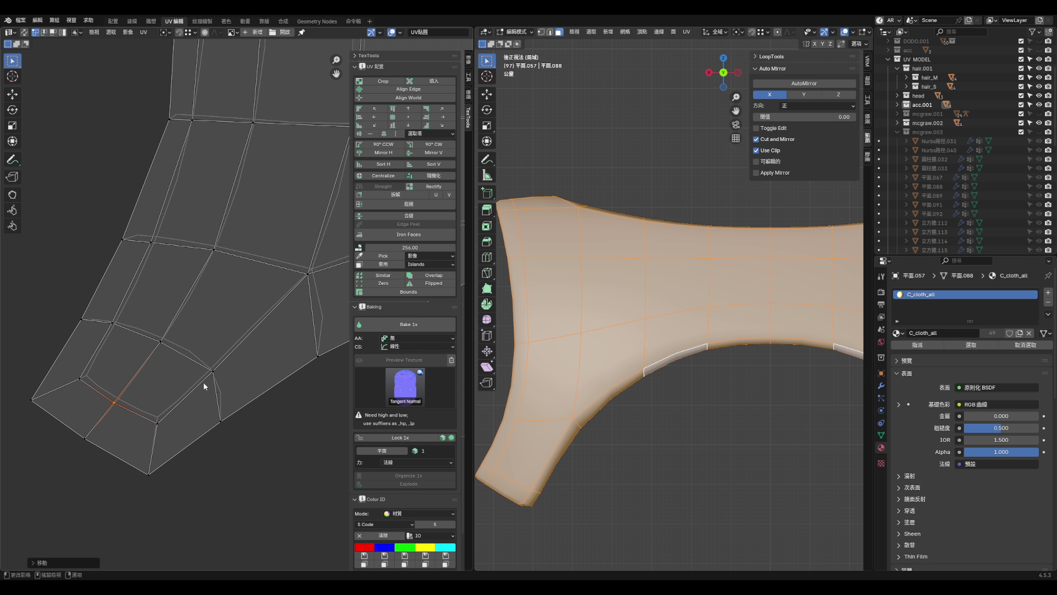
{"action": "scroll", "coordinate": [212, 412], "scroll_direction": "down", "scroll_amount": 8}
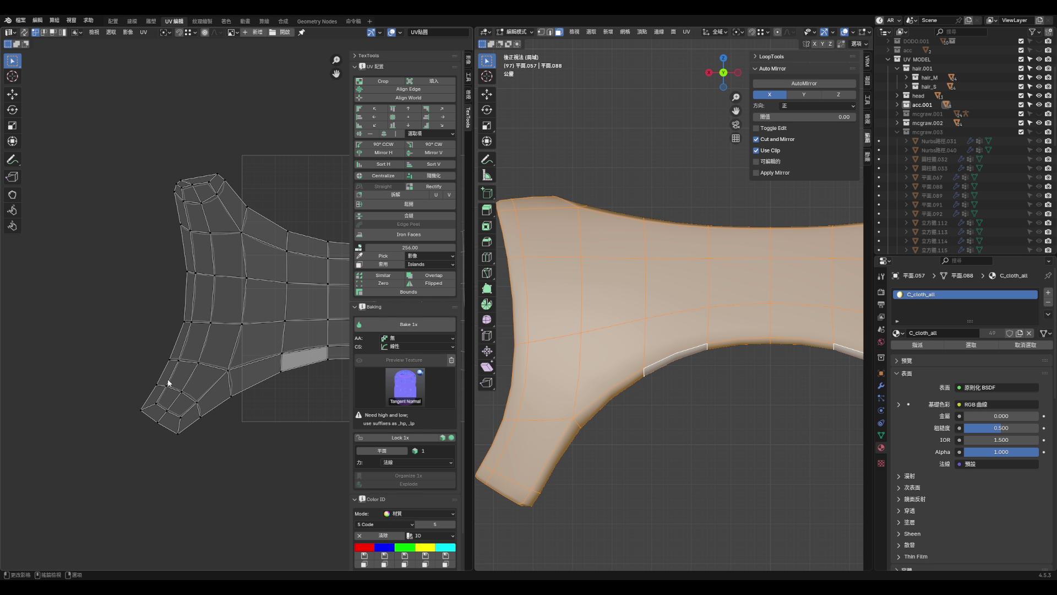
- Adjust the island's left corner vertices and pull the top-left corner vertex leftward
{"action": "scroll", "coordinate": [318, 371], "scroll_direction": "up", "scroll_amount": 2}
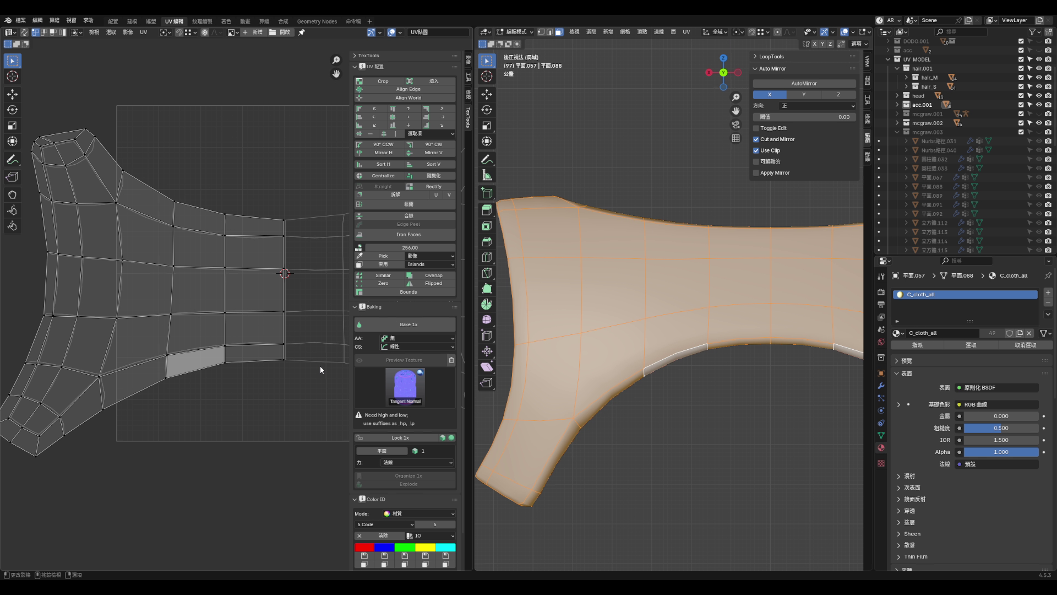
{"action": "scroll", "coordinate": [320, 365], "scroll_direction": "down", "scroll_amount": 3}
{"action": "scroll", "coordinate": [207, 338], "scroll_direction": "up", "scroll_amount": 8}
{"action": "left_click_drag", "start_coordinate": [199, 306], "coordinate": [205, 330]}
{"action": "left_click", "coordinate": [211, 321]}
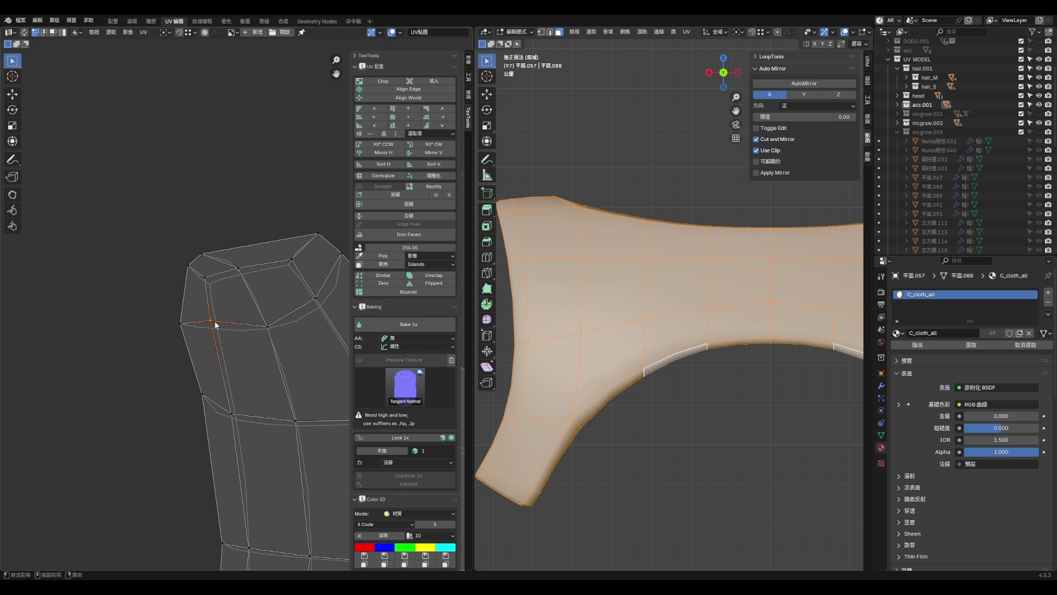
{"action": "left_click_drag", "start_coordinate": [202, 394], "coordinate": [200, 417]}
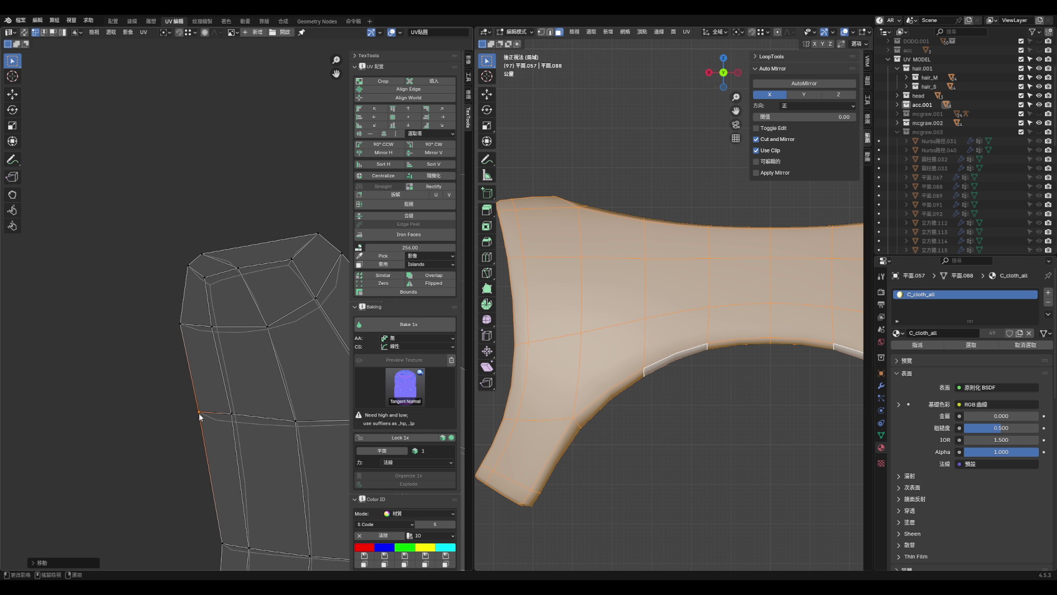
{"action": "scroll", "coordinate": [274, 319], "scroll_direction": "down", "scroll_amount": 2}
{"action": "left_click", "coordinate": [250, 332]}
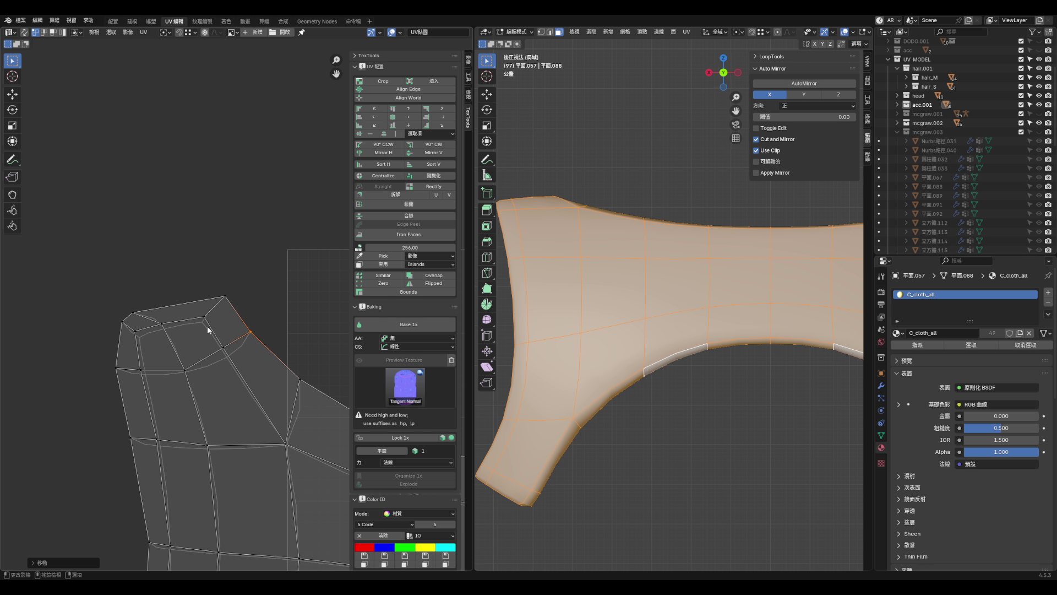
{"action": "mouse_move", "coordinate": [136, 315]}
{"action": "left_mouse_down"}
{"action": "mouse_move", "coordinate": [160, 307]}
{"action": "mouse_move", "coordinate": [109, 325]}
{"action": "left_mouse_up"}
{"action": "scroll", "coordinate": [213, 362], "scroll_direction": "down", "scroll_amount": 2}
{"action": "scroll", "coordinate": [201, 313], "scroll_direction": "up", "scroll_amount": 3}
- Lower two top-edge vertices into line and nudge a lower-left outline vertex up and right
{"action": "left_click_drag", "start_coordinate": [201, 314], "coordinate": [200, 328]}
{"action": "scroll", "coordinate": [199, 328], "scroll_direction": "down", "scroll_amount": 2}
{"action": "scroll", "coordinate": [237, 330], "scroll_direction": "up", "scroll_amount": 2}
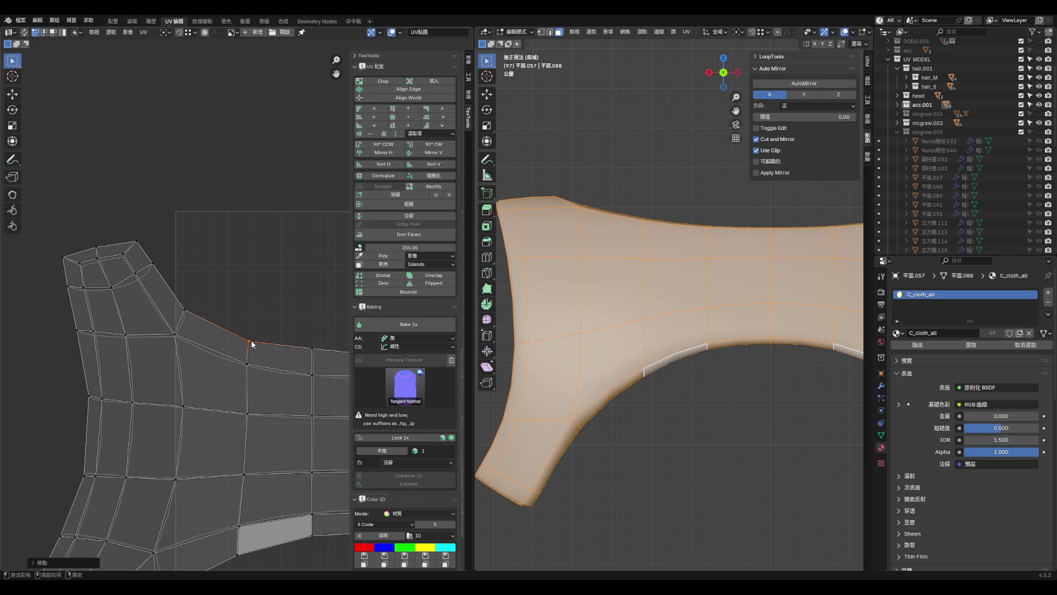
{"action": "scroll", "coordinate": [267, 335], "scroll_direction": "up", "scroll_amount": 1}
{"action": "left_click_drag", "start_coordinate": [267, 324], "coordinate": [269, 331]}
{"action": "scroll", "coordinate": [268, 330], "scroll_direction": "down", "scroll_amount": 3}
{"action": "scroll", "coordinate": [214, 438], "scroll_direction": "up", "scroll_amount": 2}
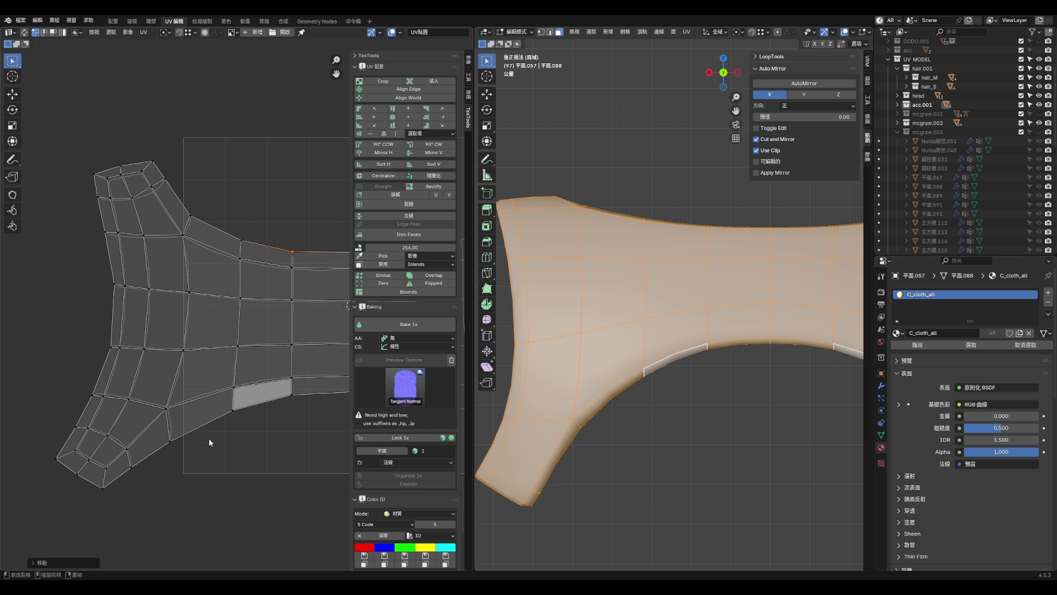
{"action": "left_click", "coordinate": [175, 433]}
{"action": "left_click_drag", "start_coordinate": [133, 470], "coordinate": [138, 464]}
{"action": "scroll", "coordinate": [174, 341], "scroll_direction": "down", "scroll_amount": 4}
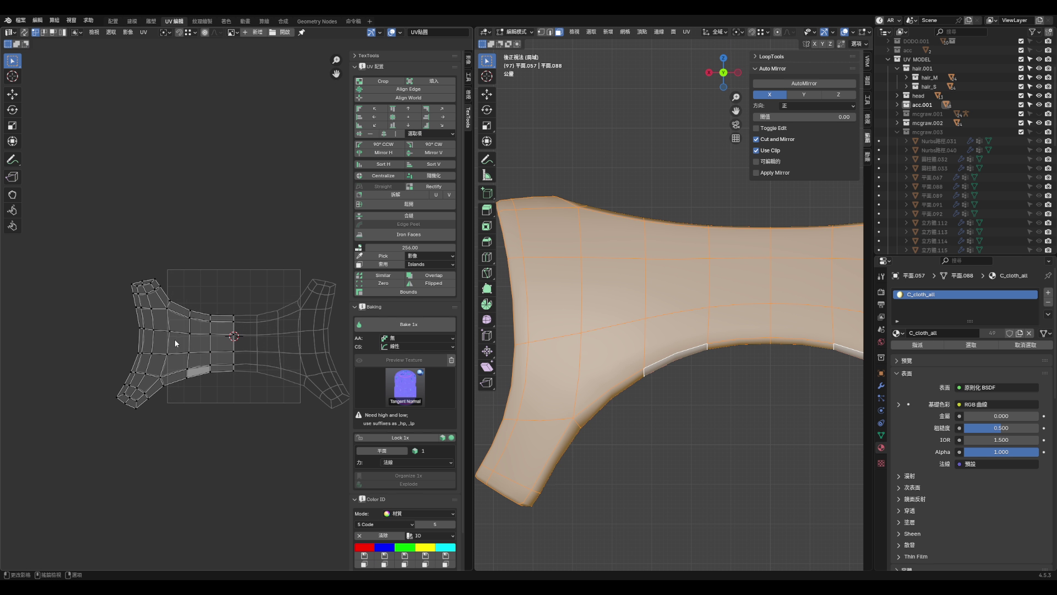
- Shrink the left UV island and move it up against the right half
{"action": "key", "text": "a"}
{"action": "key", "text": "s"}
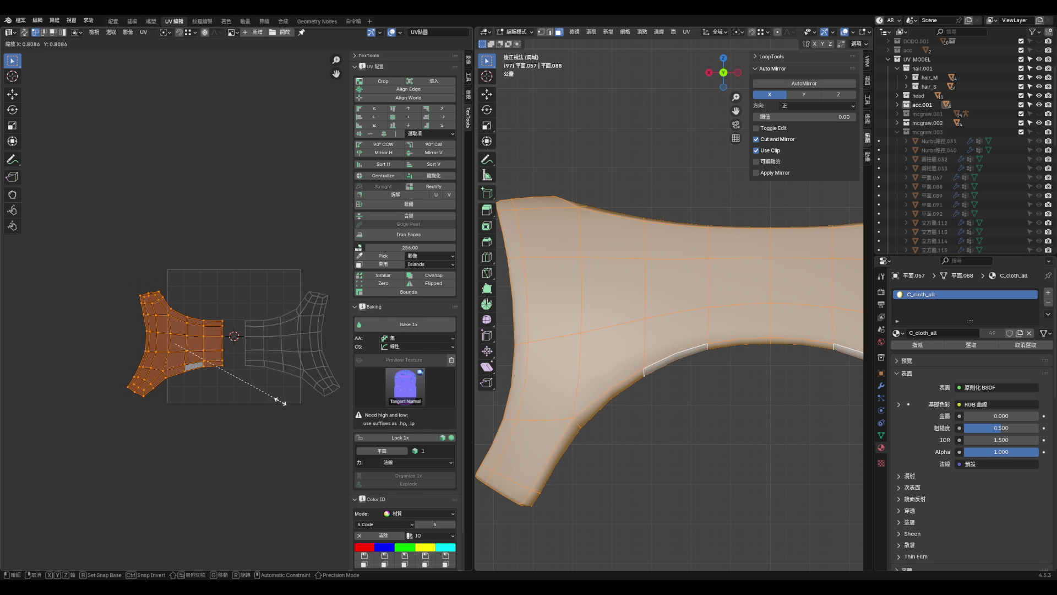
{"action": "left_click", "coordinate": [240, 368]}
{"action": "key", "text": "s"}
{"action": "key", "text": "g"}
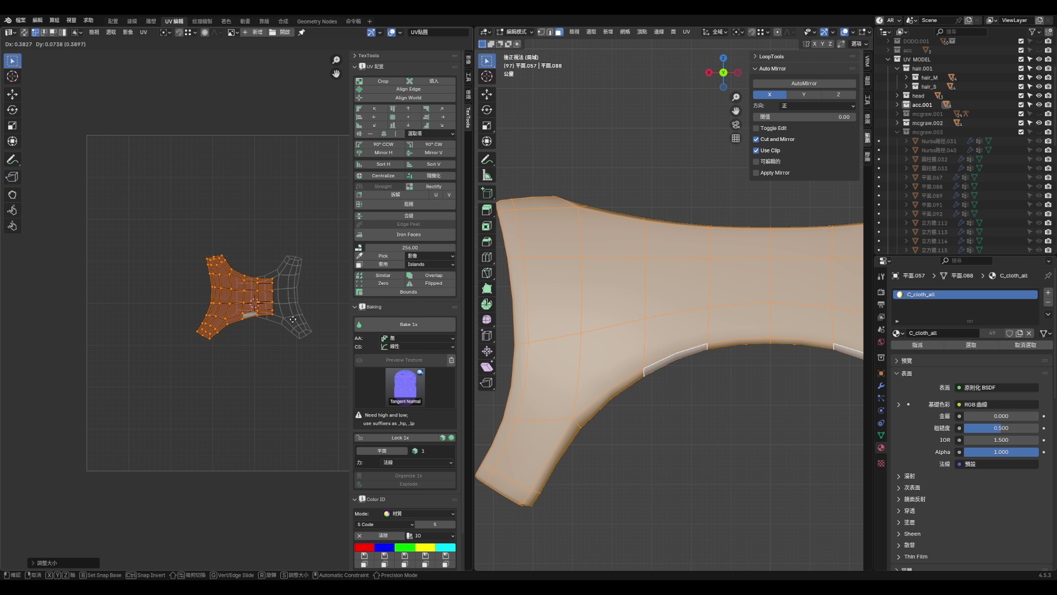
{"action": "left_click", "coordinate": [275, 309]}
{"action": "scroll", "coordinate": [242, 262], "scroll_direction": "up", "scroll_amount": 5}
{"action": "key", "text": "g"}
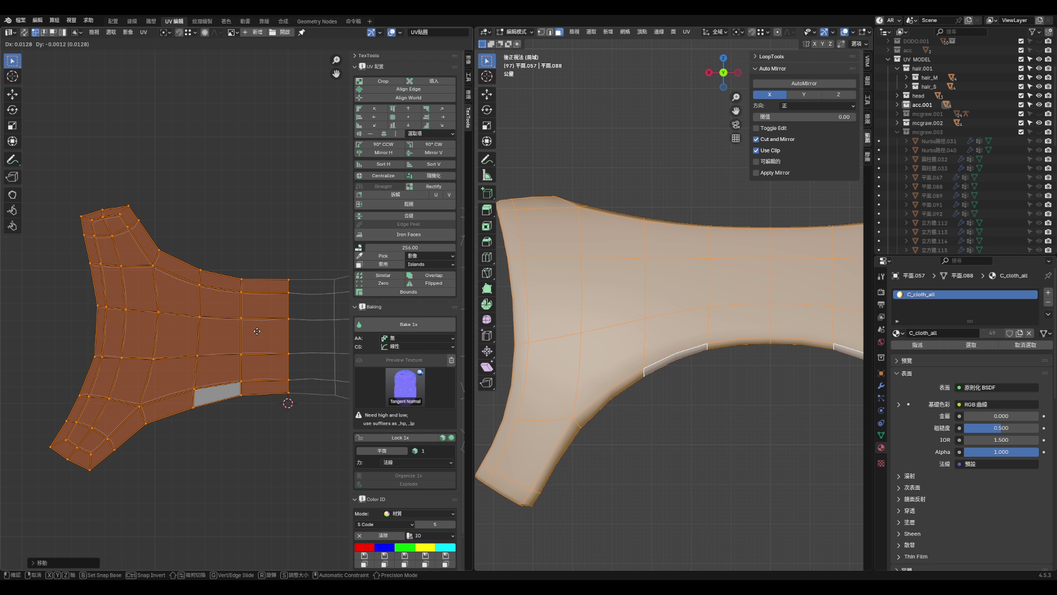
{"action": "left_click", "coordinate": [258, 331]}
- Scale the right edge column of vertices around the 2D cursor pivot
{"action": "left_click_drag", "start_coordinate": [285, 259], "coordinate": [293, 409]}
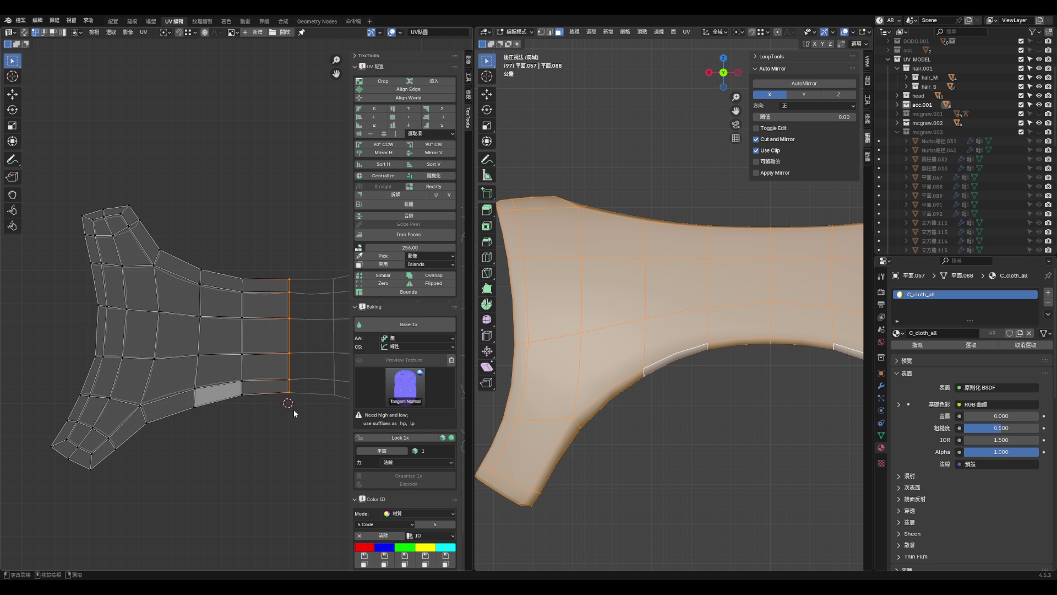
{"action": "left_click", "coordinate": [165, 32]}
{"action": "left_click", "coordinate": [182, 75]}
{"action": "key", "text": "s"}
{"action": "left_click", "coordinate": [345, 214]}
- Reposition the left-edge vertices of the island to tidy its outline
{"action": "scroll", "coordinate": [247, 231], "scroll_direction": "down", "scroll_amount": 3}
{"action": "left_click_drag", "start_coordinate": [123, 196], "coordinate": [300, 396]}
{"action": "left_click", "coordinate": [203, 374]}
{"action": "scroll", "coordinate": [166, 301], "scroll_direction": "up", "scroll_amount": 8}
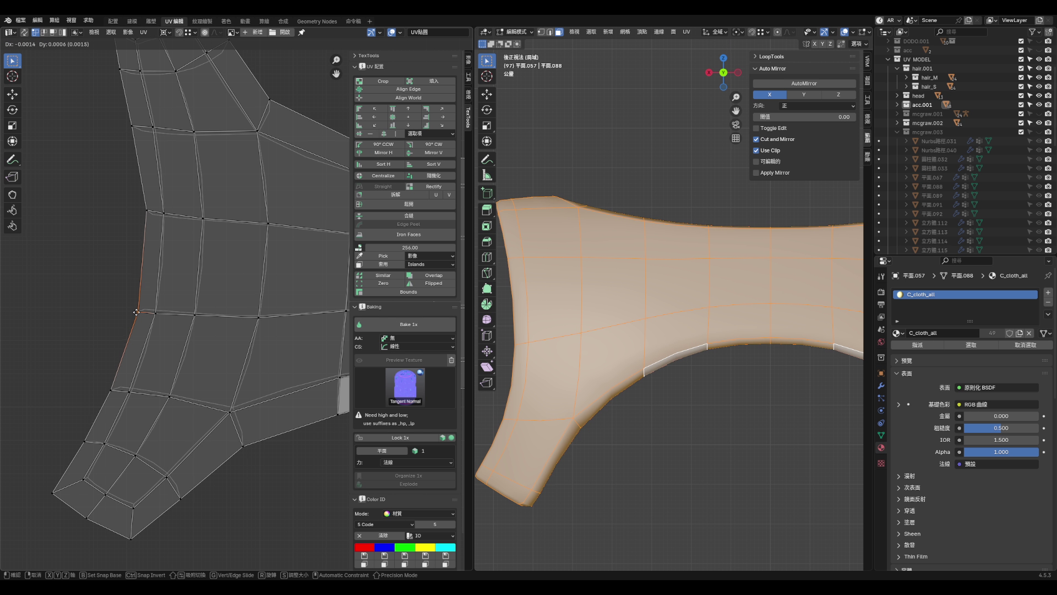
{"action": "left_click", "coordinate": [147, 213]}
{"action": "key", "text": "g"}
{"action": "left_click", "coordinate": [145, 213]}
{"action": "left_click", "coordinate": [110, 387]}
{"action": "key", "text": "g"}
{"action": "left_click", "coordinate": [91, 418]}
{"action": "left_click", "coordinate": [85, 437]}
{"action": "key", "text": "g"}
{"action": "left_click", "coordinate": [85, 435]}
- Slide a lower vertex along its edge and save aqua_hoof2.blend
{"action": "left_click", "coordinate": [130, 392]}
{"action": "key", "text": "g"}
{"action": "key", "text": "g"}
{"action": "left_click", "coordinate": [163, 378]}
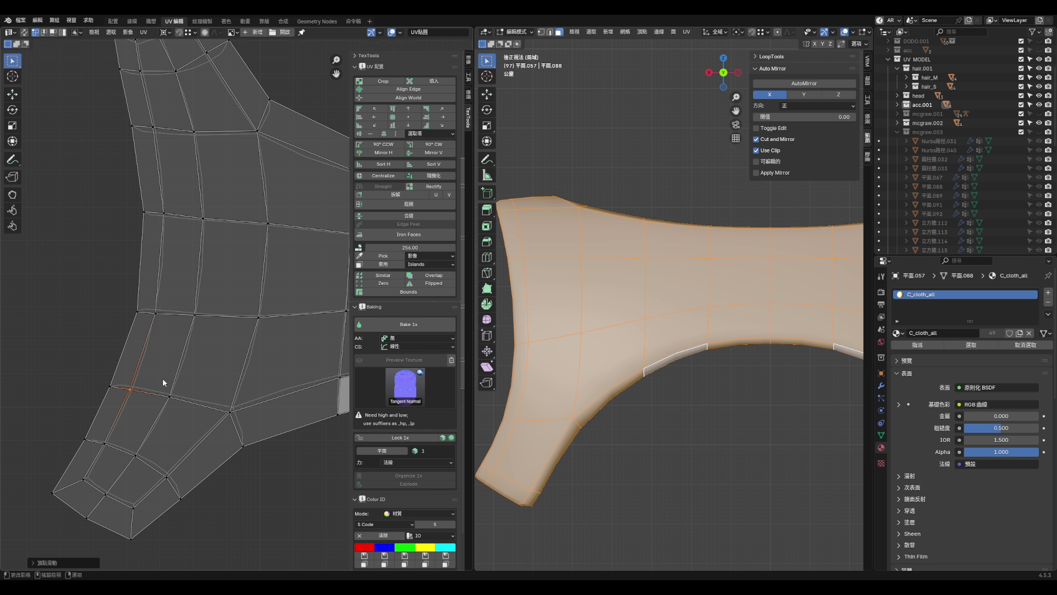
{"action": "scroll", "coordinate": [163, 378], "scroll_direction": "down", "scroll_amount": 3}
{"action": "key", "text": "ctrl+s"}
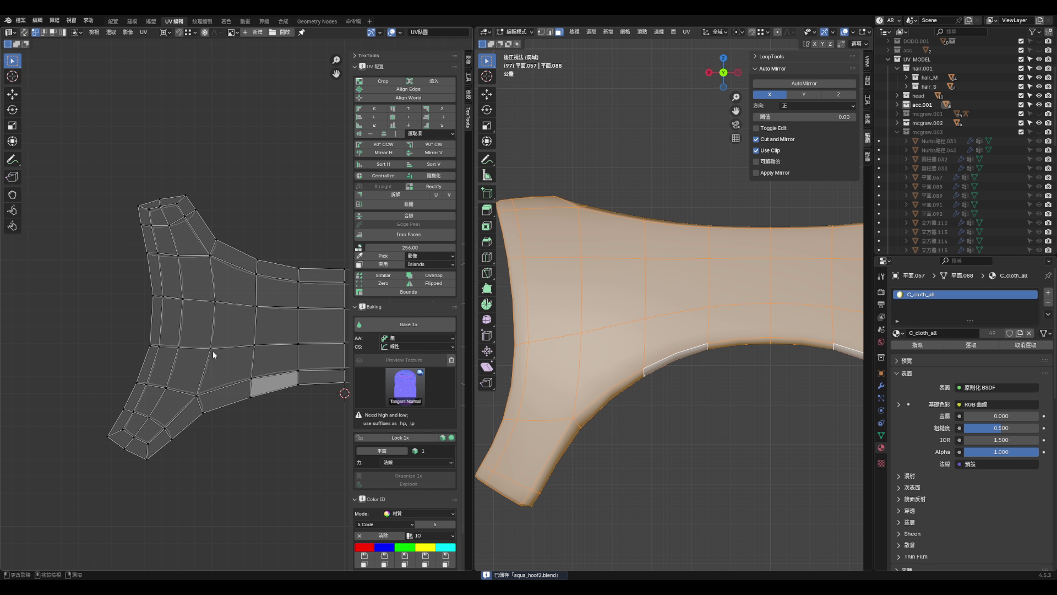
- Nudge a lower vertex down-left, slide a right-side vertex, and save again
{"action": "scroll", "coordinate": [223, 397], "scroll_direction": "up", "scroll_amount": 2}
{"action": "left_click", "coordinate": [190, 417]}
{"action": "key", "text": "g"}
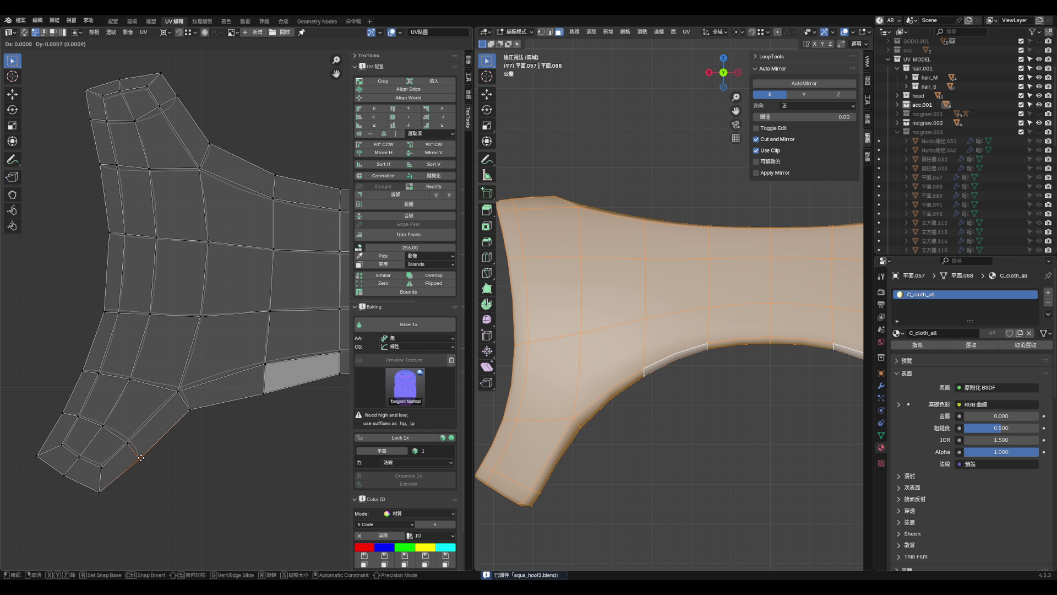
{"action": "left_click", "coordinate": [141, 449]}
{"action": "scroll", "coordinate": [223, 405], "scroll_direction": "down", "scroll_amount": 1}
{"action": "left_click", "coordinate": [273, 383]}
{"action": "key", "text": "g"}
{"action": "key", "text": "g"}
{"action": "left_click", "coordinate": [332, 401]}
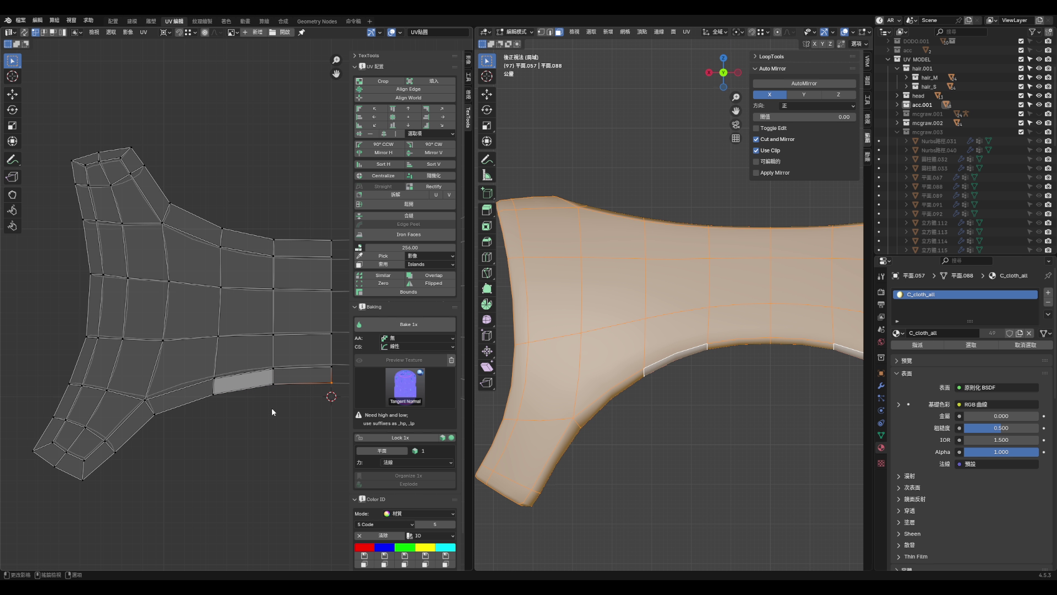
{"action": "key", "text": "ctrl+s"}
- Switch to front view and deselect the whole mesh
{"action": "scroll", "coordinate": [286, 418], "scroll_direction": "down", "scroll_amount": 6}
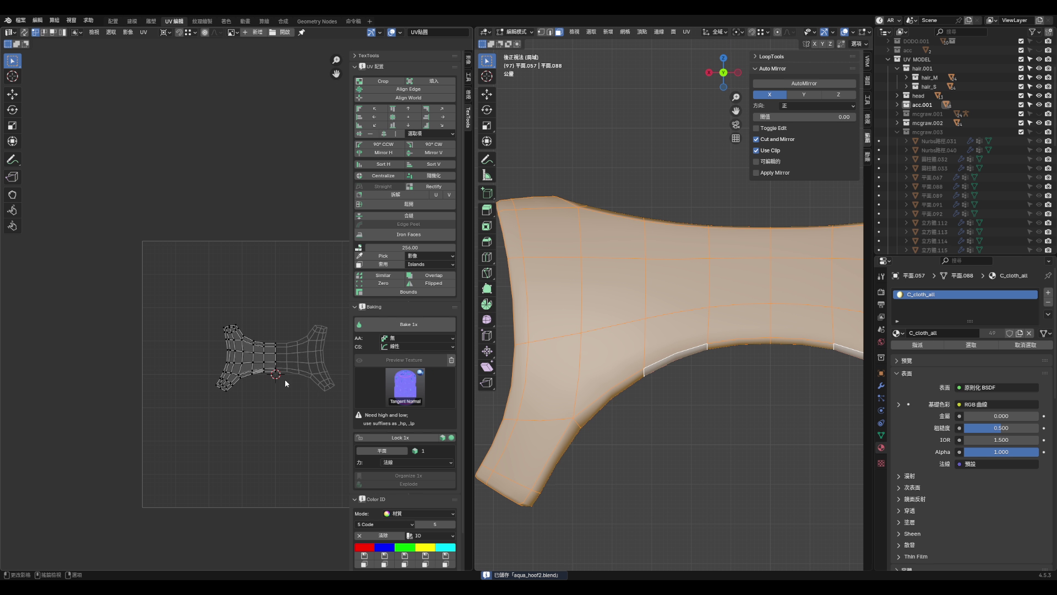
{"action": "key", "text": "KP_1"}
{"action": "key", "text": "alt+a"}
{"action": "scroll", "coordinate": [565, 325], "scroll_direction": "down", "scroll_amount": 3}
- Select the linked inner piece and unwrap it
{"action": "left_click", "coordinate": [565, 326]}
{"action": "left_click", "coordinate": [541, 324]}
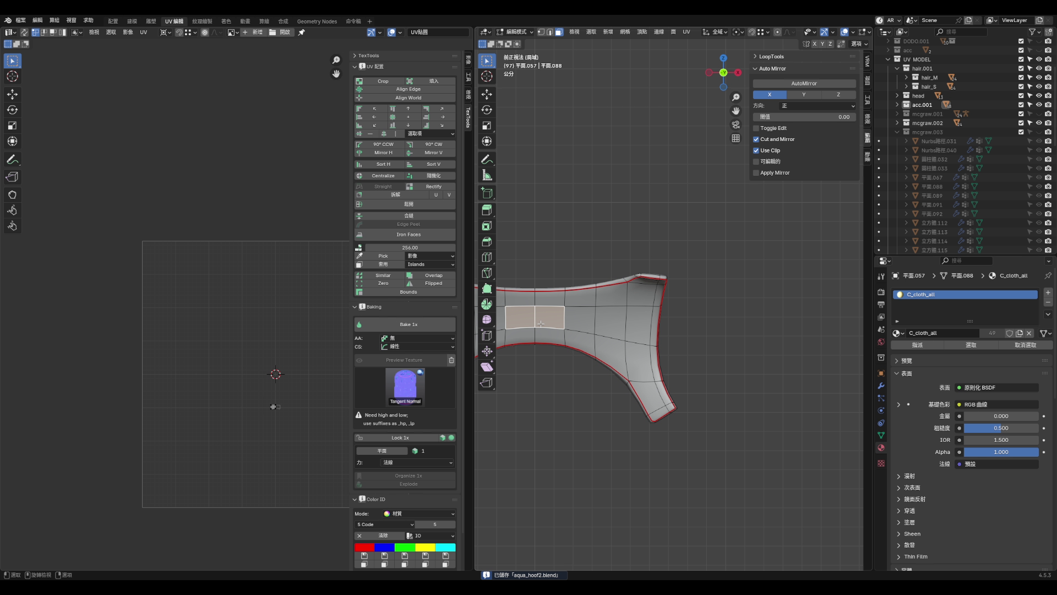
{"action": "right_click", "coordinate": [541, 324]}
{"action": "key", "text": "Escape"}
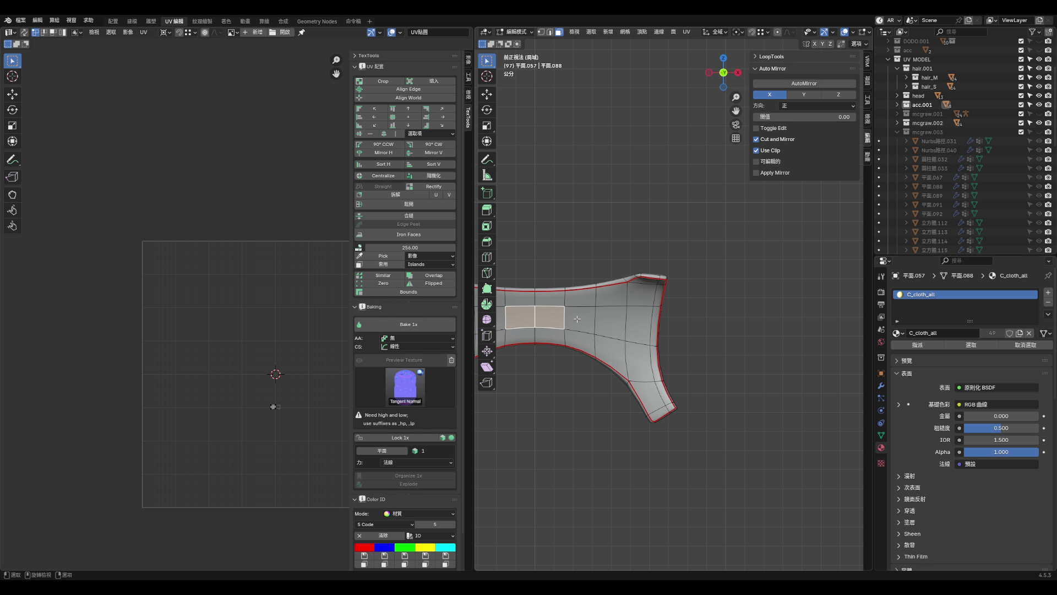
{"action": "key", "text": "ctrl+l"}
{"action": "key", "text": "u"}
{"action": "left_click", "coordinate": [577, 321]}
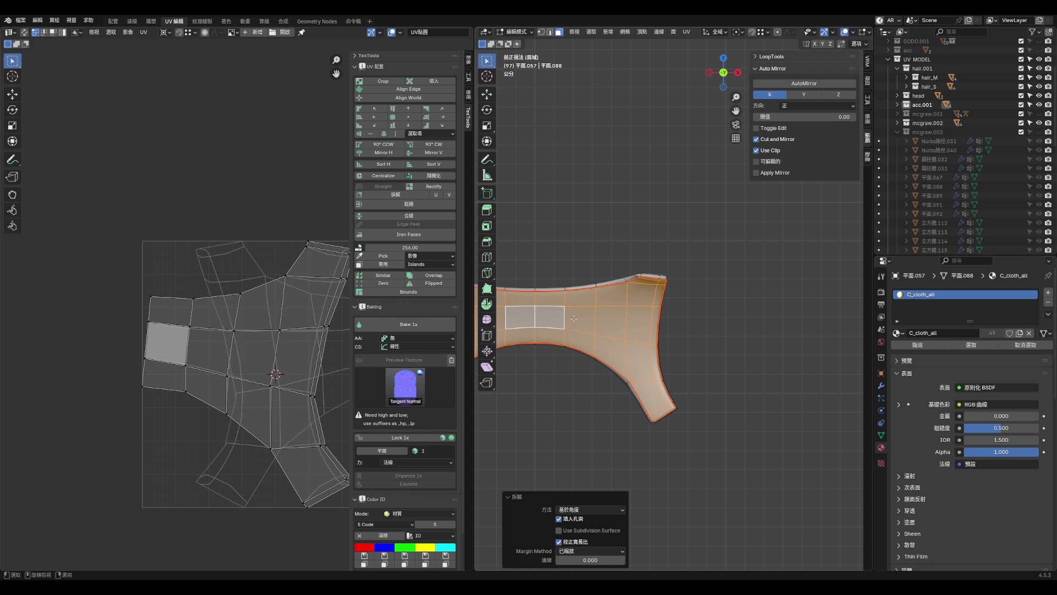
- Move the new UV island right and rotate it straight
{"action": "key", "text": "a"}
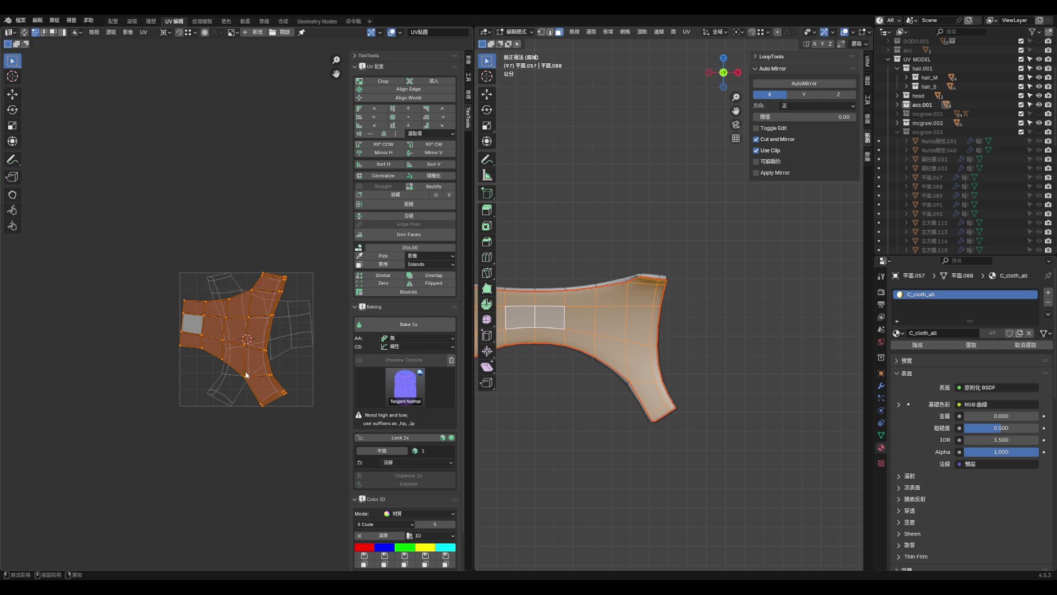
{"action": "key", "text": "g"}
{"action": "left_click", "coordinate": [331, 376]}
{"action": "key", "text": "r"}
{"action": "left_click", "coordinate": [332, 378]}
{"action": "scroll", "coordinate": [258, 342], "scroll_direction": "up", "scroll_amount": 5}
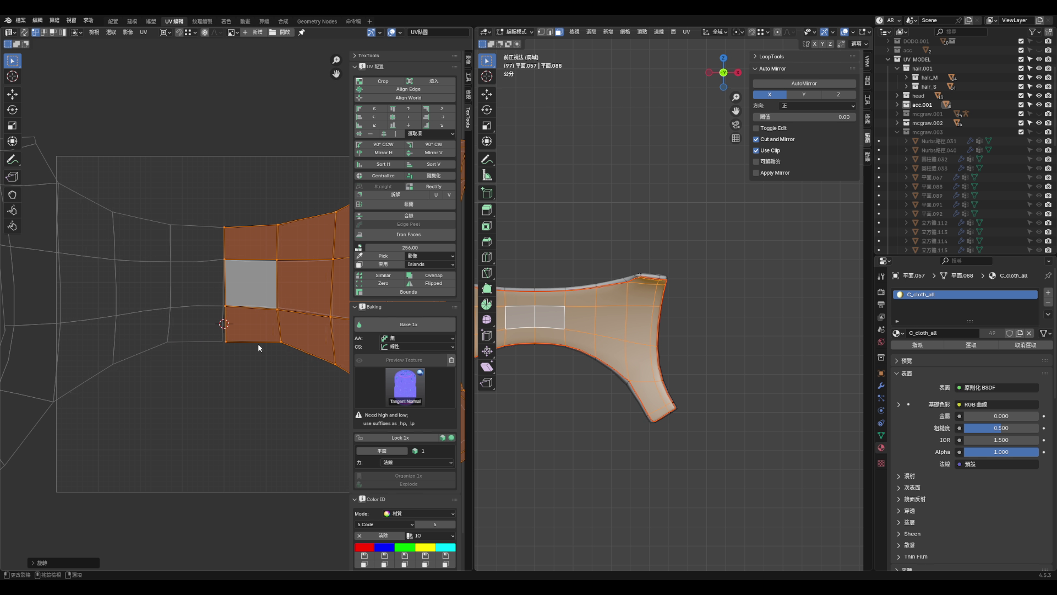
- Scale the left edge column horizontally and straighten the lower-right column vertically
{"action": "left_click_drag", "start_coordinate": [198, 150], "coordinate": [262, 416]}
{"action": "key", "text": "s"}
{"action": "key", "text": "x"}
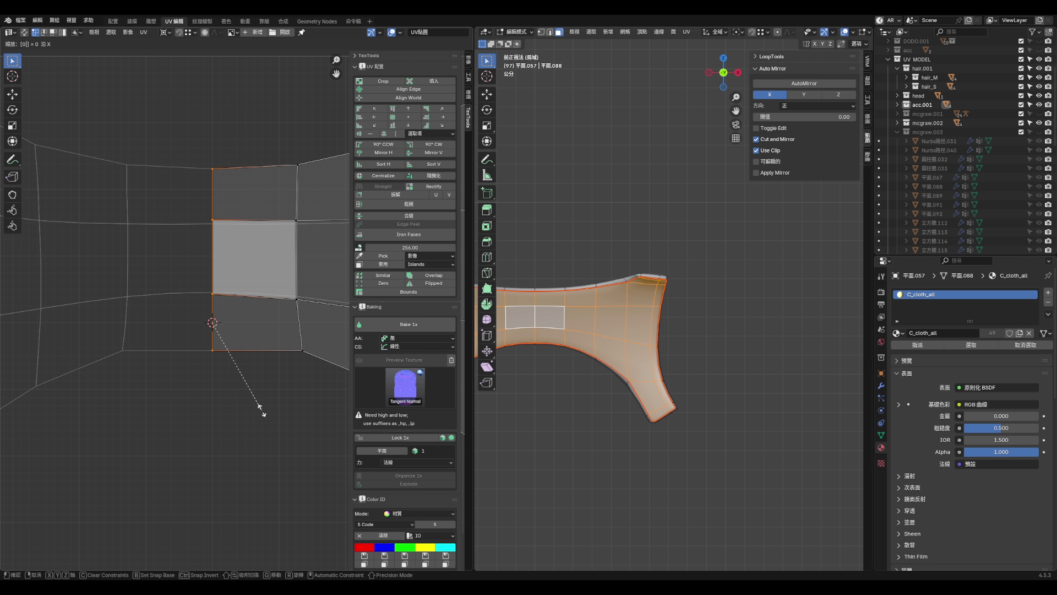
{"action": "left_click", "coordinate": [259, 410]}
{"action": "scroll", "coordinate": [228, 350], "scroll_direction": "down", "scroll_amount": 5}
{"action": "scroll", "coordinate": [226, 345], "scroll_direction": "up", "scroll_amount": 3}
{"action": "left_click", "coordinate": [225, 344]}
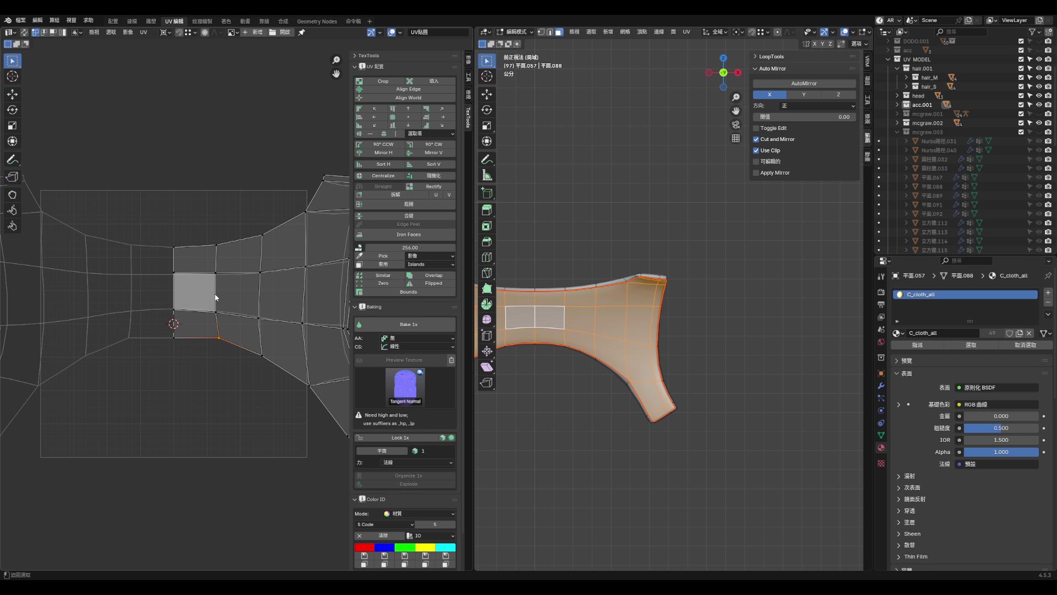
{"action": "left_click", "coordinate": [366, 123]}
{"action": "left_click", "coordinate": [309, 283], "text": "alt"}
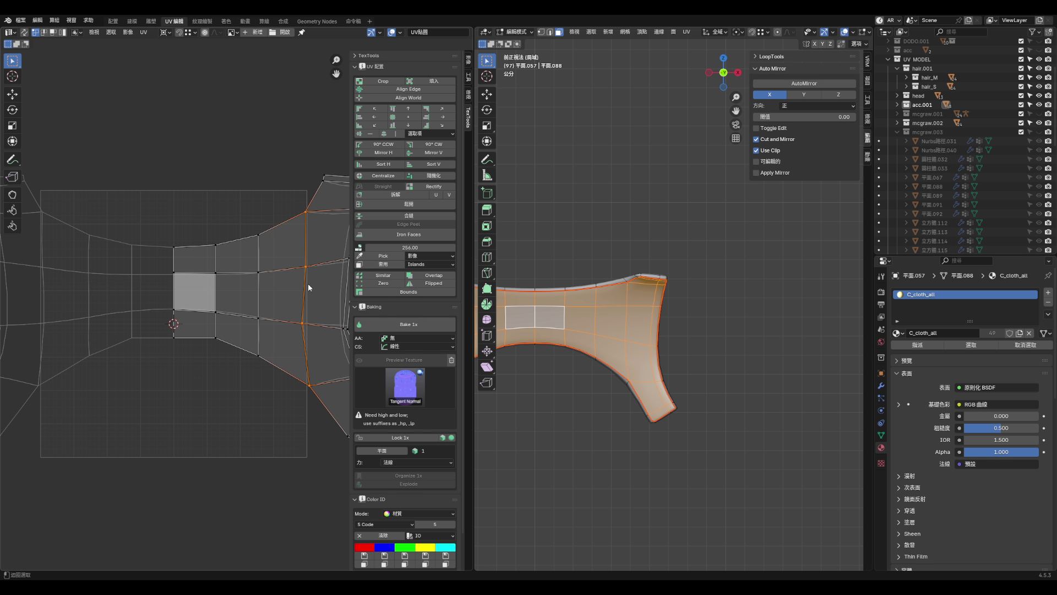
- Vertex-slide the bottom and top-right vertices along their edges
{"action": "left_click", "coordinate": [376, 120]}
{"action": "scroll", "coordinate": [330, 362], "scroll_direction": "up", "scroll_amount": 1}
{"action": "left_click", "coordinate": [296, 391]}
{"action": "key", "text": "shift+v"}
{"action": "left_click", "coordinate": [309, 394]}
{"action": "left_click", "coordinate": [287, 160]}
{"action": "key", "text": "shift+v"}
{"action": "scroll", "coordinate": [267, 246], "scroll_direction": "down", "scroll_amount": 3}
{"action": "left_click", "coordinate": [319, 347]}
{"action": "scroll", "coordinate": [272, 308], "scroll_direction": "down", "scroll_amount": 2}
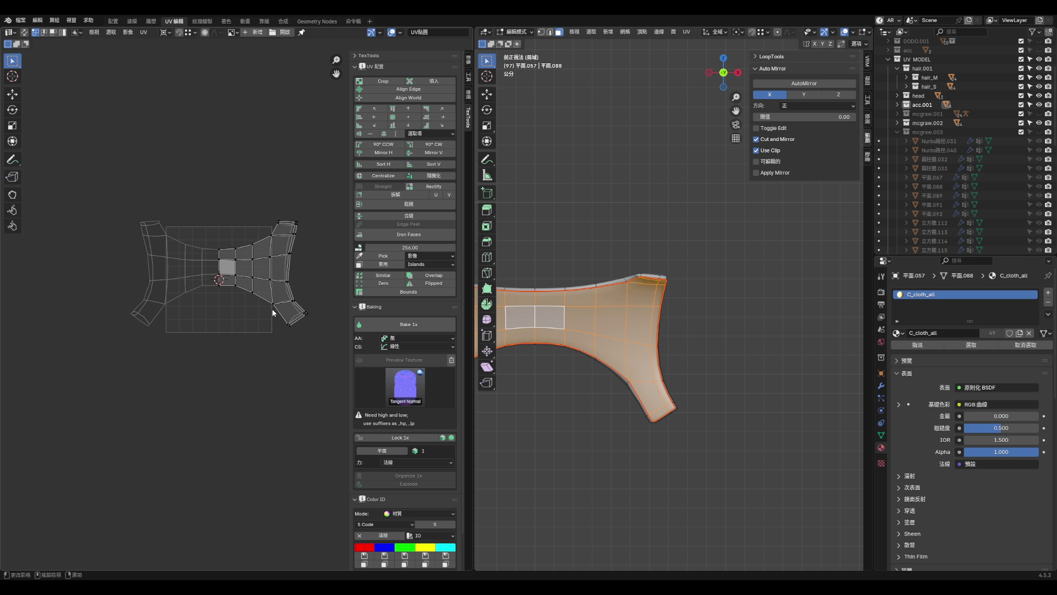
- Shrink the whole island to a small size and reposition it
{"action": "mouse_move", "coordinate": [66, 154]}
{"action": "left_mouse_down"}
{"action": "mouse_move", "coordinate": [234, 303]}
{"action": "mouse_move", "coordinate": [317, 404]}
{"action": "left_mouse_up"}
{"action": "key", "text": "s"}
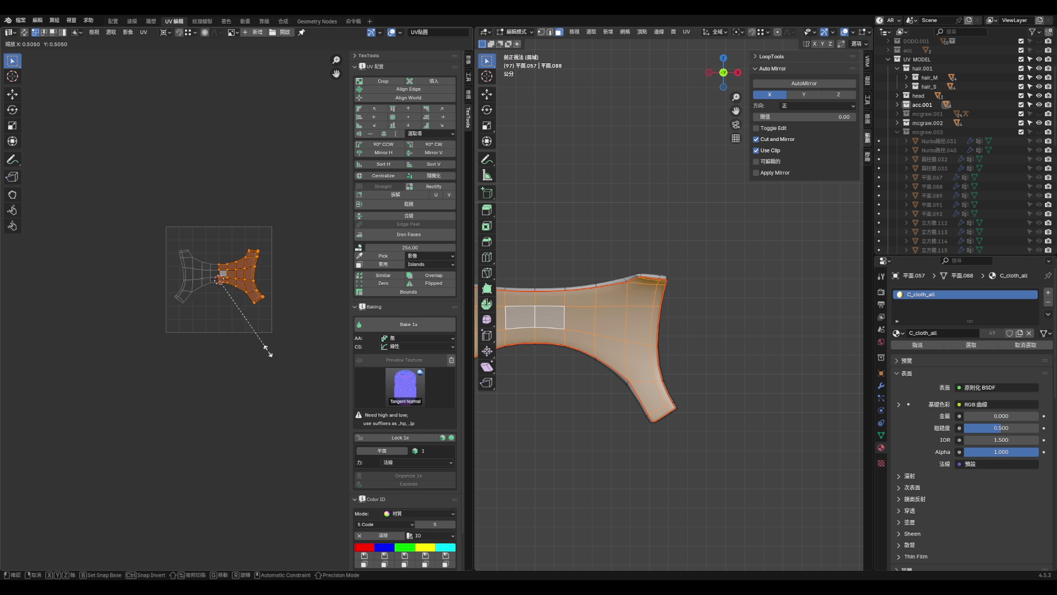
{"action": "left_click", "coordinate": [225, 296]}
{"action": "key", "text": "g"}
{"action": "right_click", "coordinate": [232, 180]}
{"action": "key", "text": "g"}
{"action": "left_click", "coordinate": [220, 209]}
{"action": "scroll", "coordinate": [237, 234], "scroll_direction": "up", "scroll_amount": 8}
{"action": "key", "text": "alt+a"}
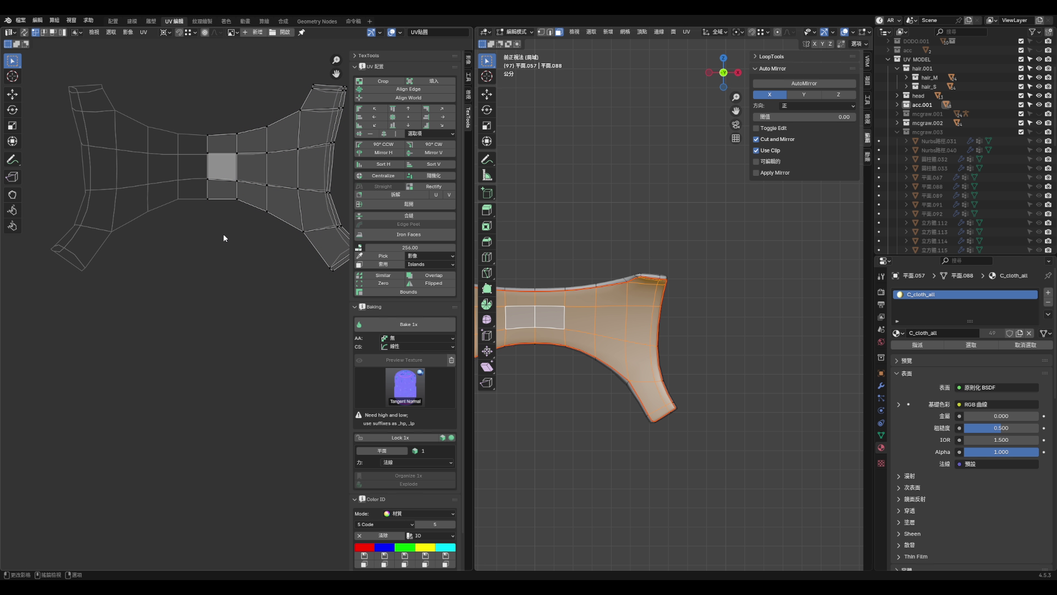
{"action": "scroll", "coordinate": [223, 233], "scroll_direction": "up", "scroll_amount": 3}
- Slide one UV vertex along its edge and save aqua_hoof2.blend
{"action": "left_click", "coordinate": [206, 196]}
{"action": "key", "text": "shift+v"}
{"action": "left_click", "coordinate": [207, 198]}
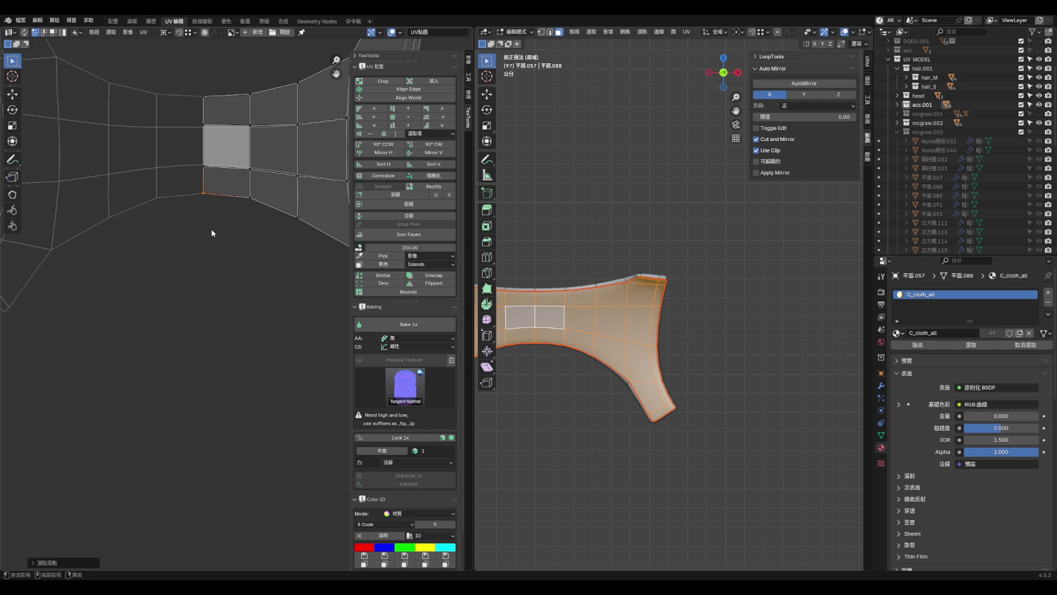
{"action": "scroll", "coordinate": [215, 234], "scroll_direction": "down", "scroll_amount": 8}
{"action": "key", "text": "ctrl+s"}
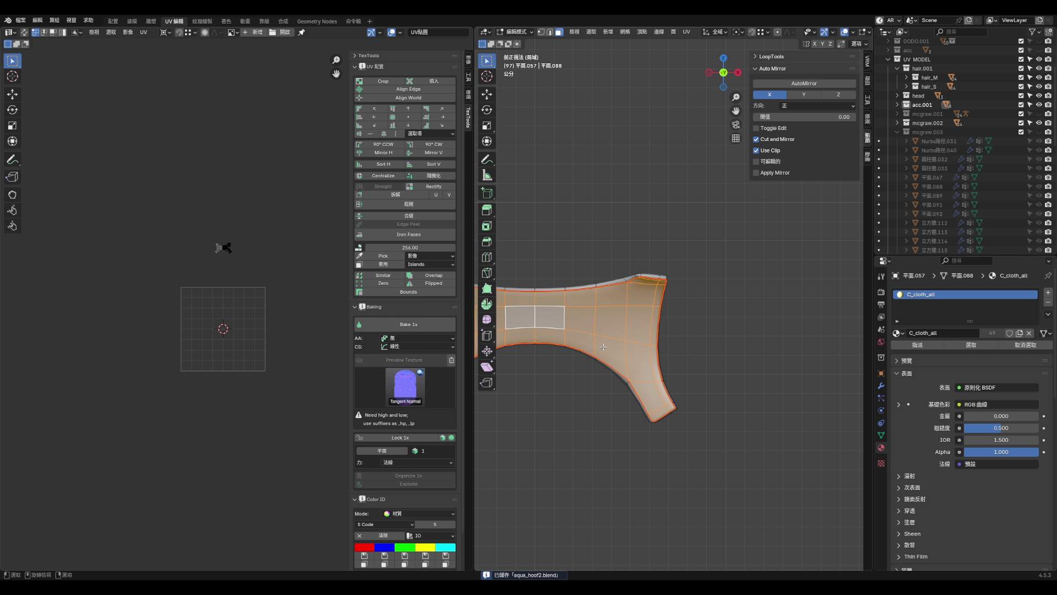
- Exit local view, return to Object Mode, and open the acc.001 collection's options
{"action": "key", "text": "KP_Divide"}
{"action": "key", "text": "KP_3"}
{"action": "key", "text": "ctrl+KP_1"}
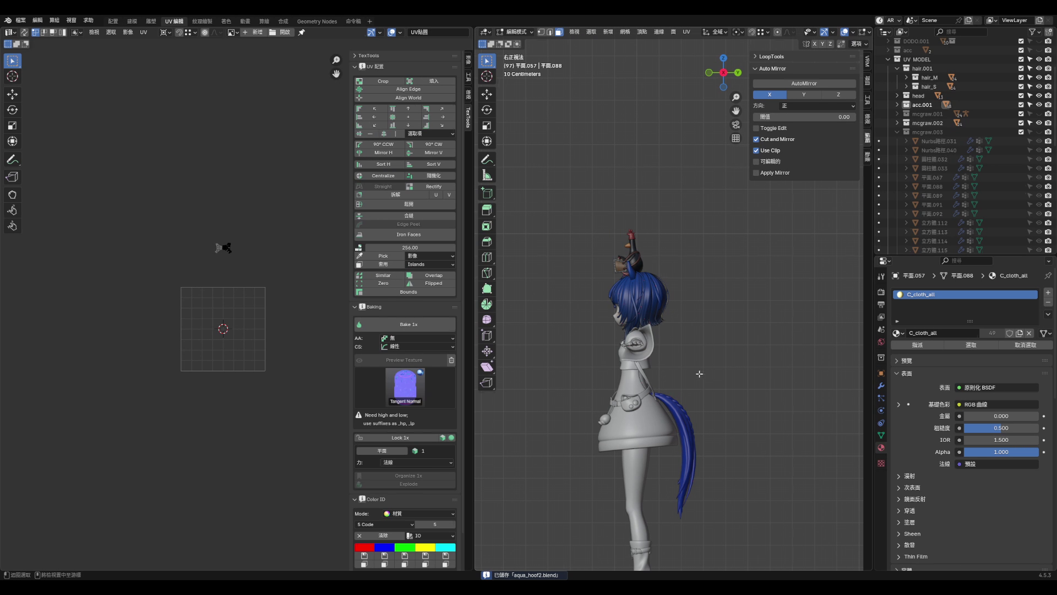
{"action": "key", "text": "Tab"}
{"action": "right_click", "coordinate": [967, 105]}
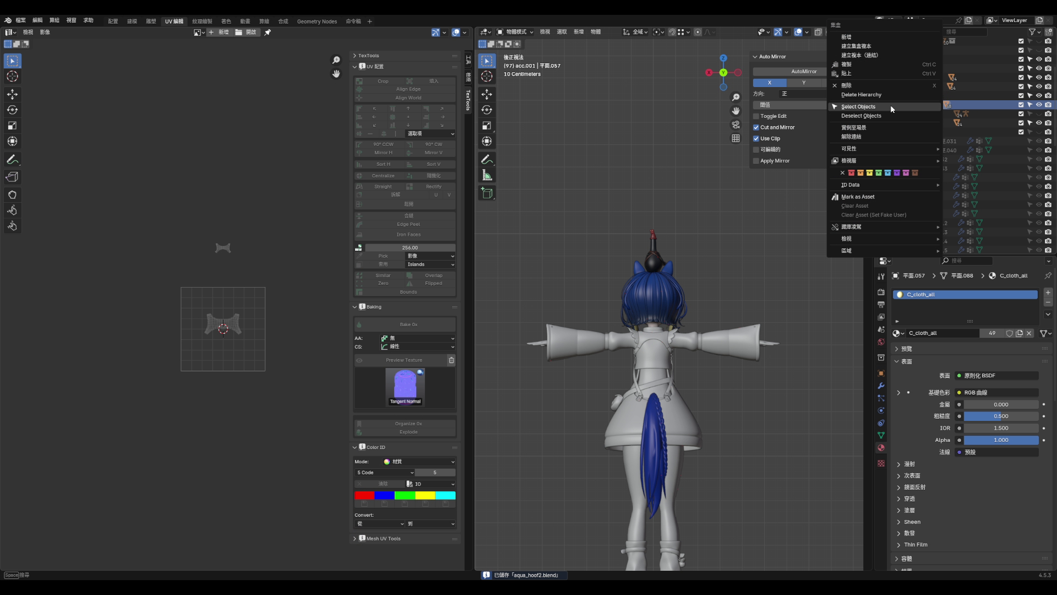
- Isolate the clothing collection in local view and enter Edit Mode from the front view
{"action": "left_click", "coordinate": [881, 143]}
{"action": "key", "text": "KP_Divide"}
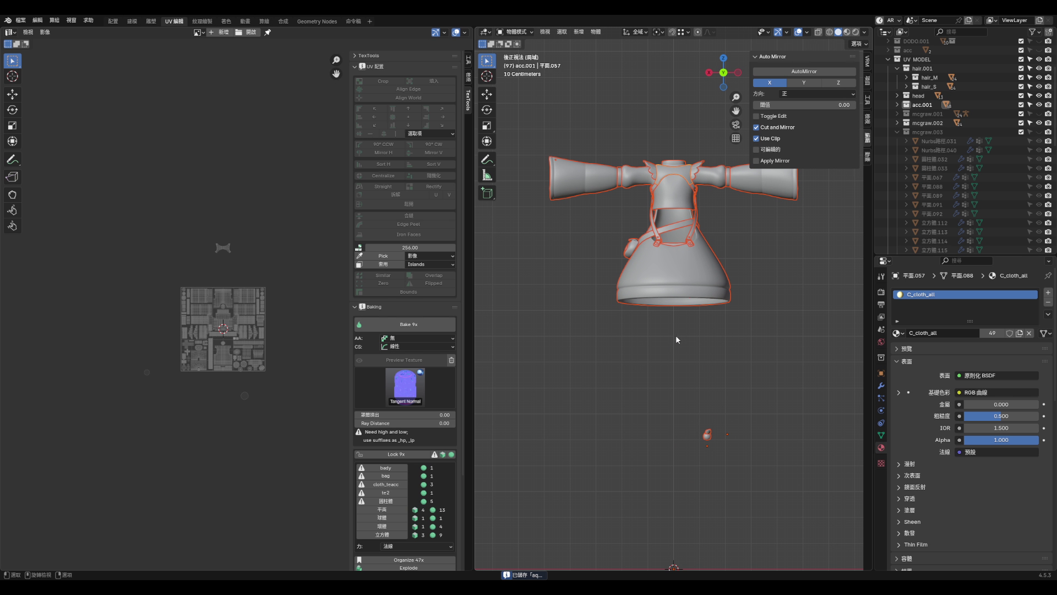
{"action": "key", "text": "Tab"}
{"action": "middle_click_drag", "start_coordinate": [627, 328], "coordinate": [691, 314]}
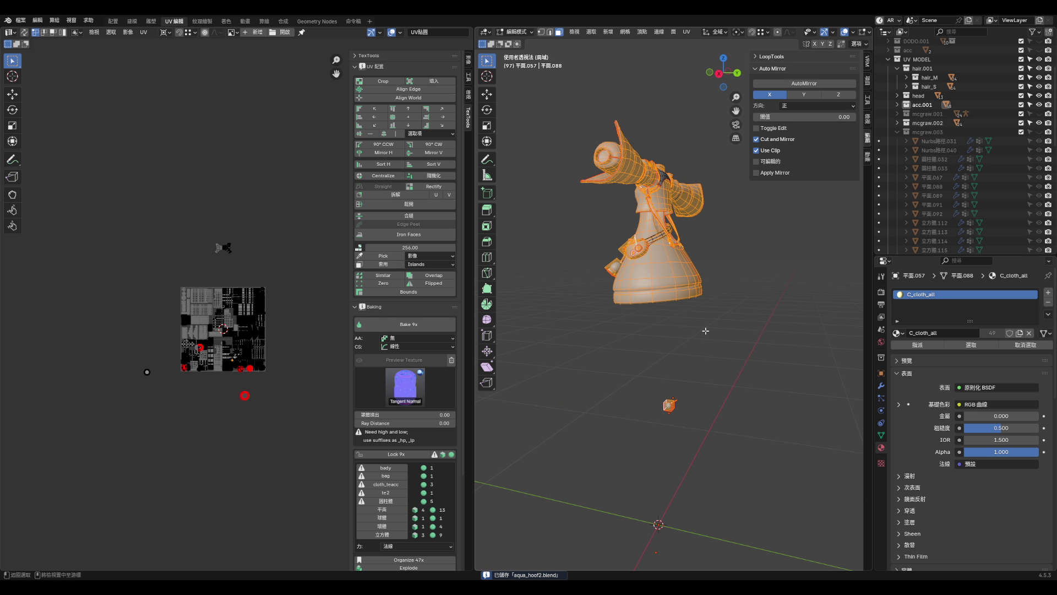
{"action": "key", "text": "KP_1"}
{"action": "scroll", "coordinate": [611, 220], "scroll_direction": "up", "scroll_amount": 3}
{"action": "scroll", "coordinate": [232, 306], "scroll_direction": "up", "scroll_amount": 6}
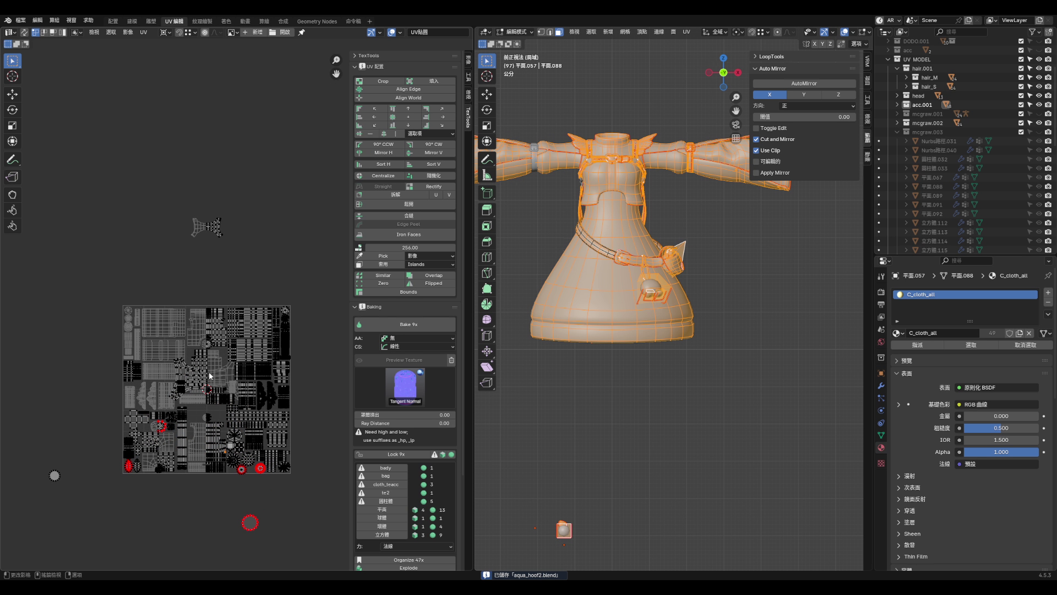
{"action": "scroll", "coordinate": [163, 352], "scroll_direction": "up", "scroll_amount": 3}
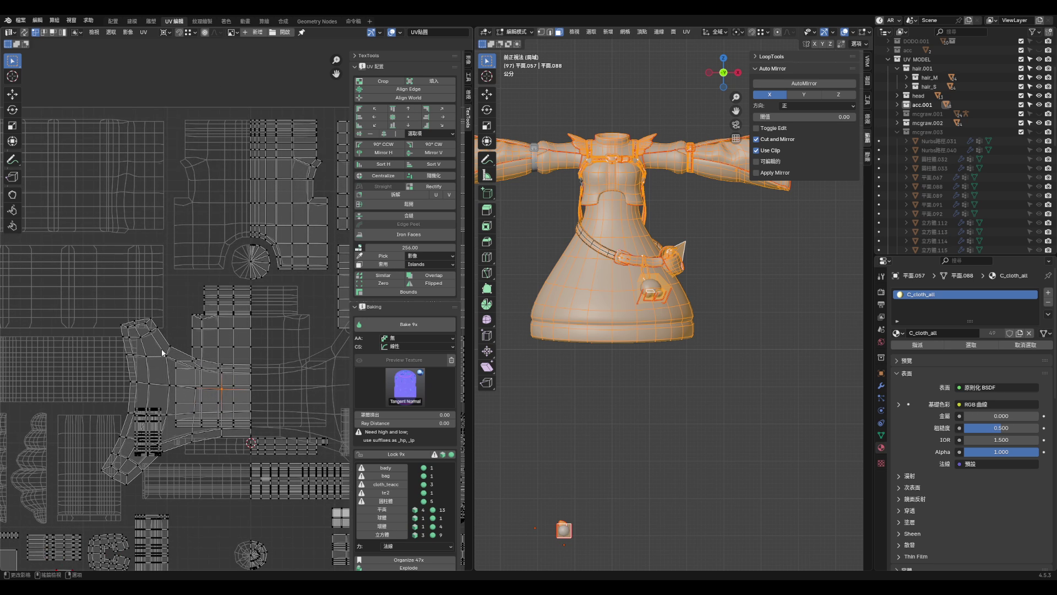
- Move the yoke's UV island down into the atlas, scale it to fit, and align it vertically
{"action": "left_click", "coordinate": [167, 349]}
{"action": "scroll", "coordinate": [166, 349], "scroll_direction": "up", "scroll_amount": 2}
{"action": "left_click_drag", "start_coordinate": [166, 352], "coordinate": [214, 538]}
{"action": "scroll", "coordinate": [214, 535], "scroll_direction": "down", "scroll_amount": 3}
{"action": "key", "text": "s"}
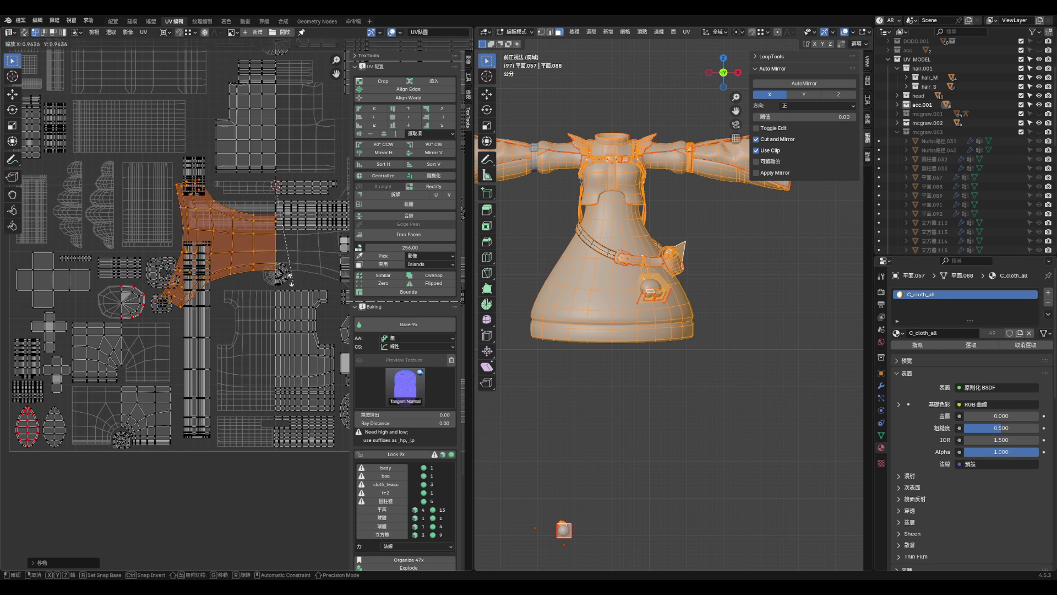
{"action": "scroll", "coordinate": [285, 232], "scroll_direction": "up", "scroll_amount": 2}
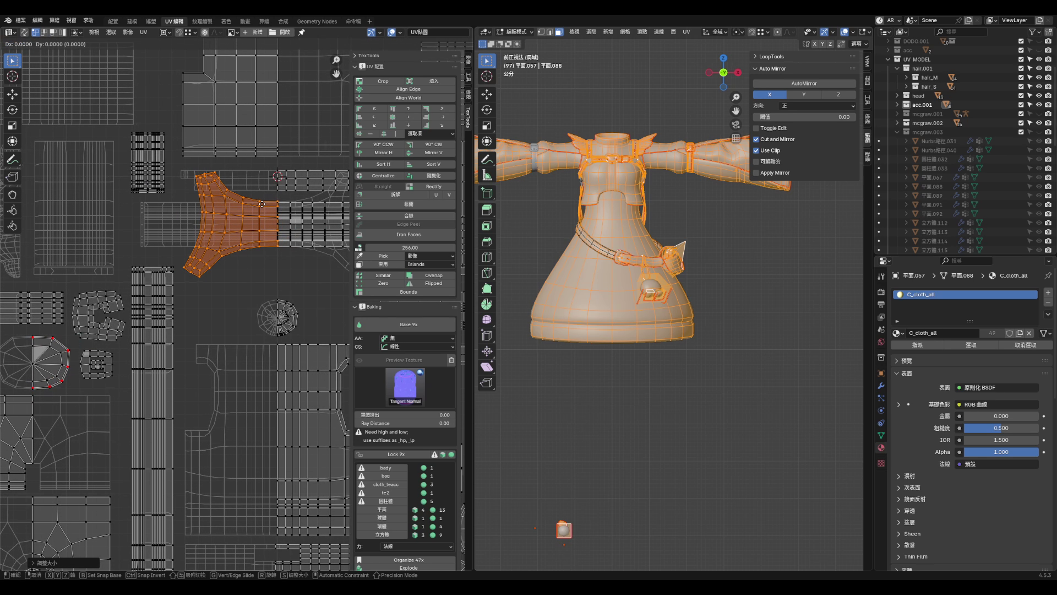
{"action": "left_click", "coordinate": [283, 295]}
{"action": "key", "text": "g"}
{"action": "key", "text": "y"}
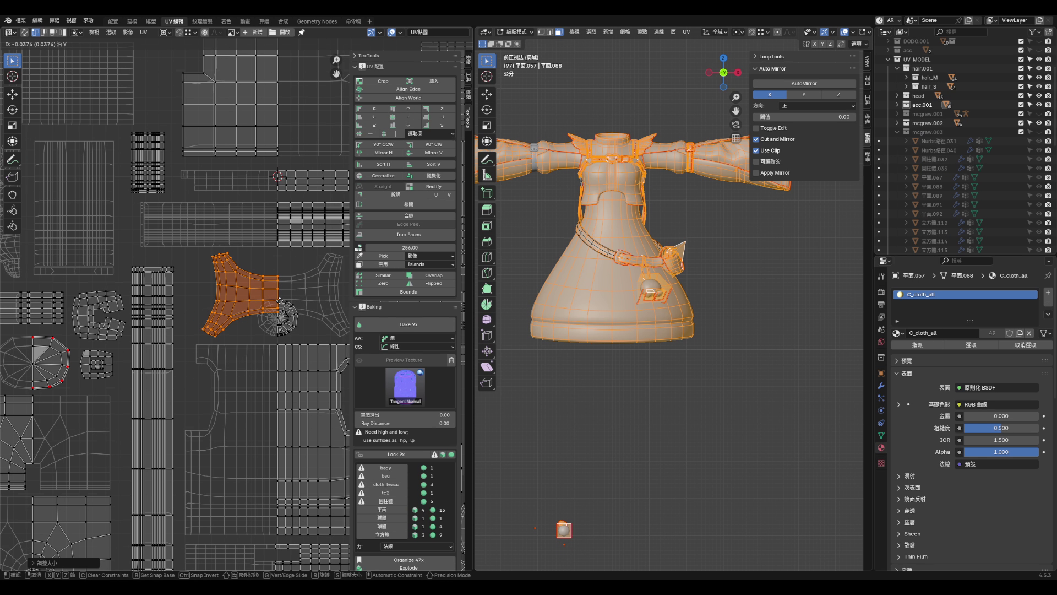
{"action": "left_click", "coordinate": [279, 300]}
- Select the whole small circular UV island and shrink it
{"action": "scroll", "coordinate": [282, 317], "scroll_direction": "up", "scroll_amount": 2}
{"action": "left_click", "coordinate": [289, 333]}
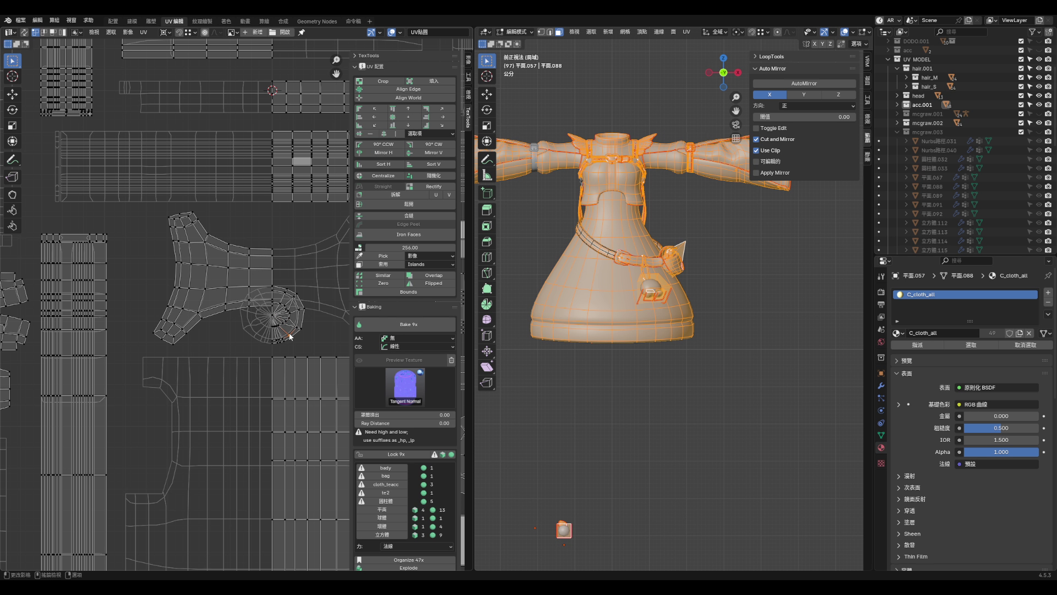
{"action": "key", "text": "l"}
{"action": "scroll", "coordinate": [290, 330], "scroll_direction": "up", "scroll_amount": 3}
{"action": "key", "text": "s"}
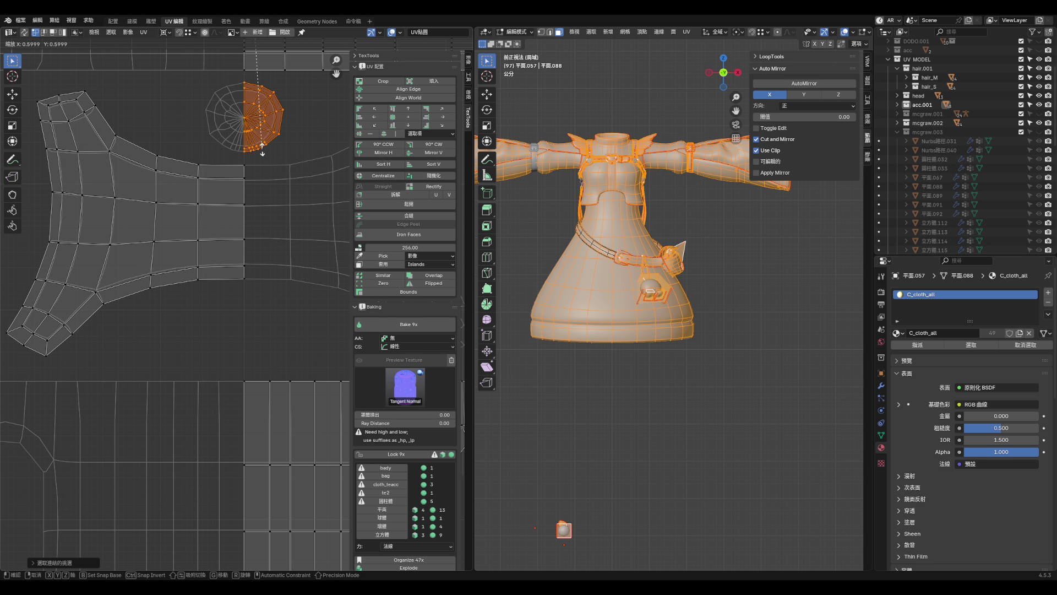
{"action": "left_click", "coordinate": [262, 147]}
{"action": "scroll", "coordinate": [254, 264], "scroll_direction": "down", "scroll_amount": 6}
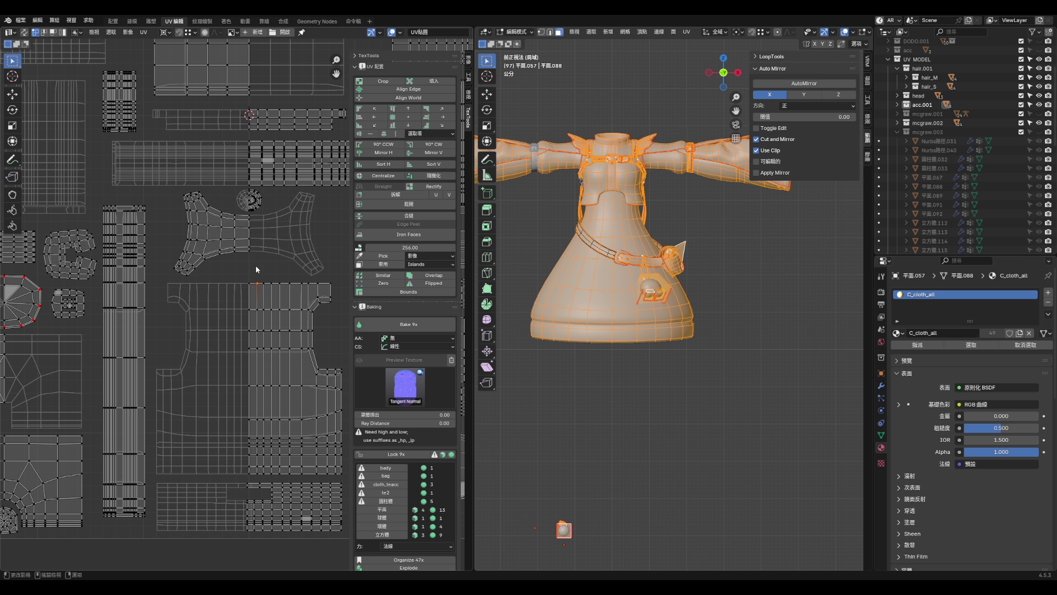
{"action": "scroll", "coordinate": [264, 201], "scroll_direction": "up", "scroll_amount": 3}
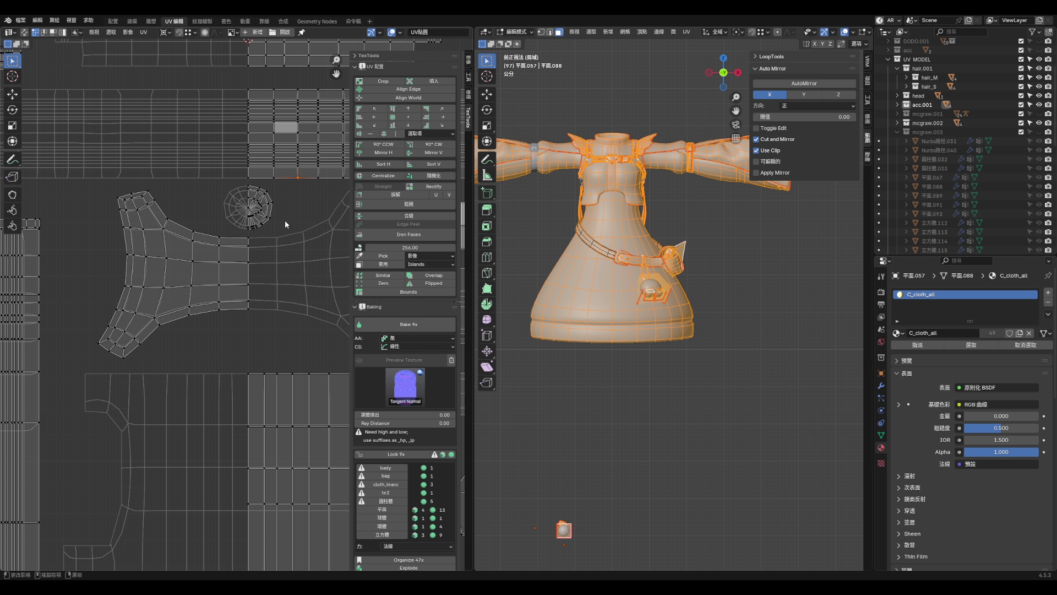
{"action": "scroll", "coordinate": [287, 298], "scroll_direction": "down", "scroll_amount": 4}
{"action": "scroll", "coordinate": [297, 290], "scroll_direction": "down", "scroll_amount": 2}
{"action": "scroll", "coordinate": [232, 275], "scroll_direction": "up", "scroll_amount": 5}
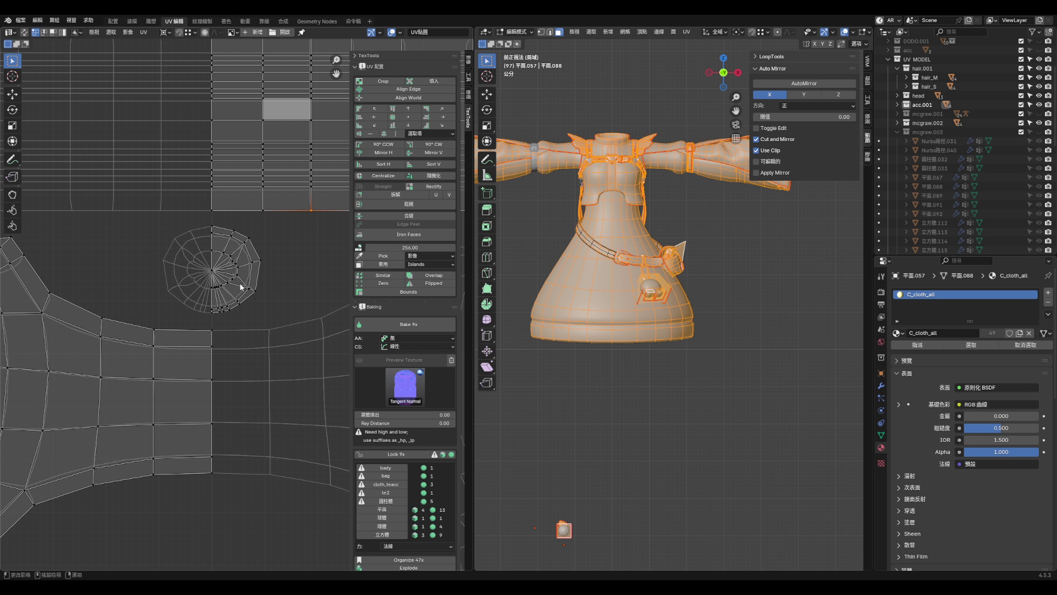
{"action": "scroll", "coordinate": [234, 320], "scroll_direction": "down", "scroll_amount": 6}
{"action": "scroll", "coordinate": [229, 358], "scroll_direction": "down", "scroll_amount": 4}
- Enlarge the island above the atlas, move it down into place, and shrink it to fit
{"action": "left_click_drag", "start_coordinate": [203, 176], "coordinate": [267, 228]}
{"action": "key", "text": "s"}
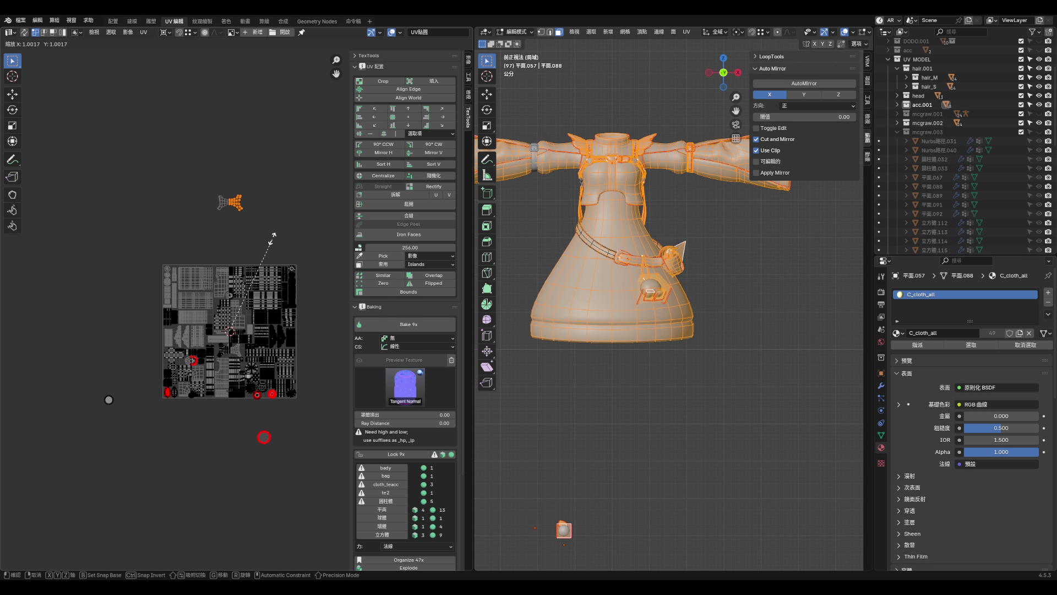
{"action": "left_click", "coordinate": [228, 308]}
{"action": "scroll", "coordinate": [237, 299], "scroll_direction": "up", "scroll_amount": 8}
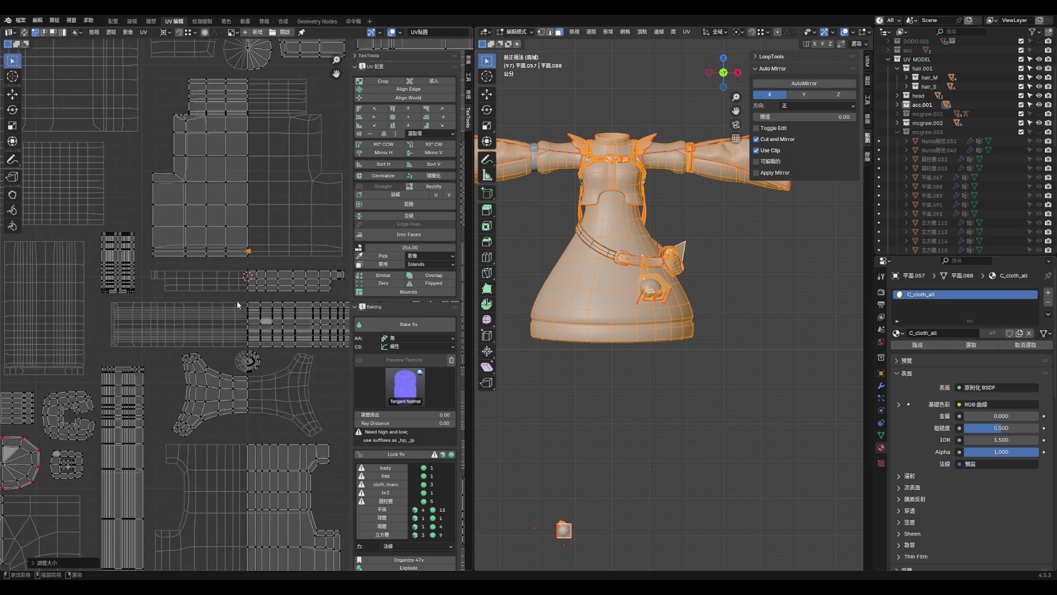
{"action": "key", "text": "g"}
{"action": "left_click", "coordinate": [266, 523]}
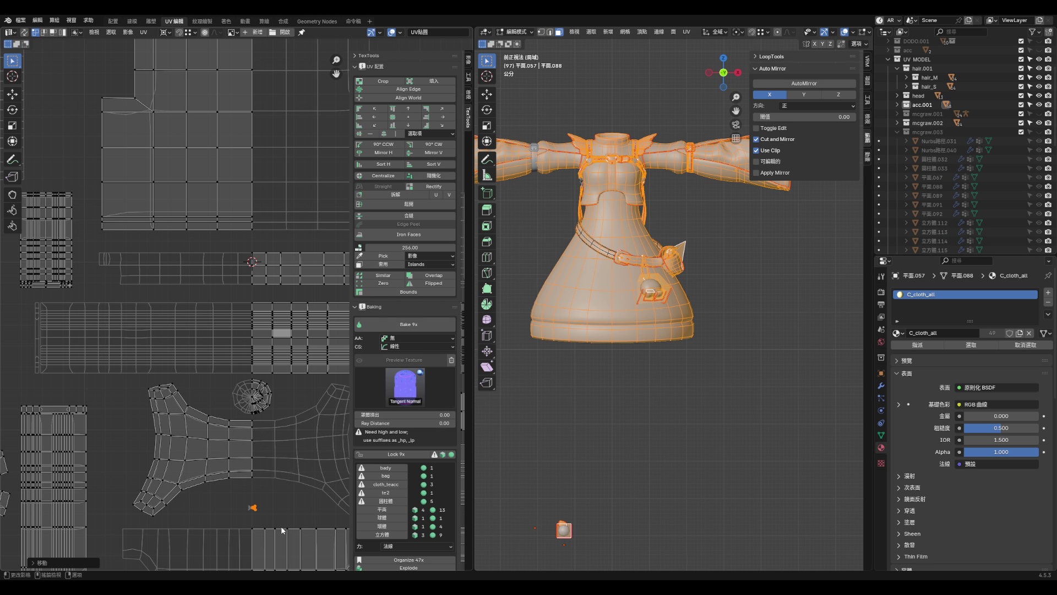
{"action": "middle_click_drag", "start_coordinate": [266, 523], "coordinate": [292, 386]}
{"action": "scroll", "coordinate": [292, 385], "scroll_direction": "up", "scroll_amount": 1}
{"action": "key", "text": "s"}
{"action": "left_click", "coordinate": [286, 365]}
{"action": "scroll", "coordinate": [285, 364], "scroll_direction": "down", "scroll_amount": 8}
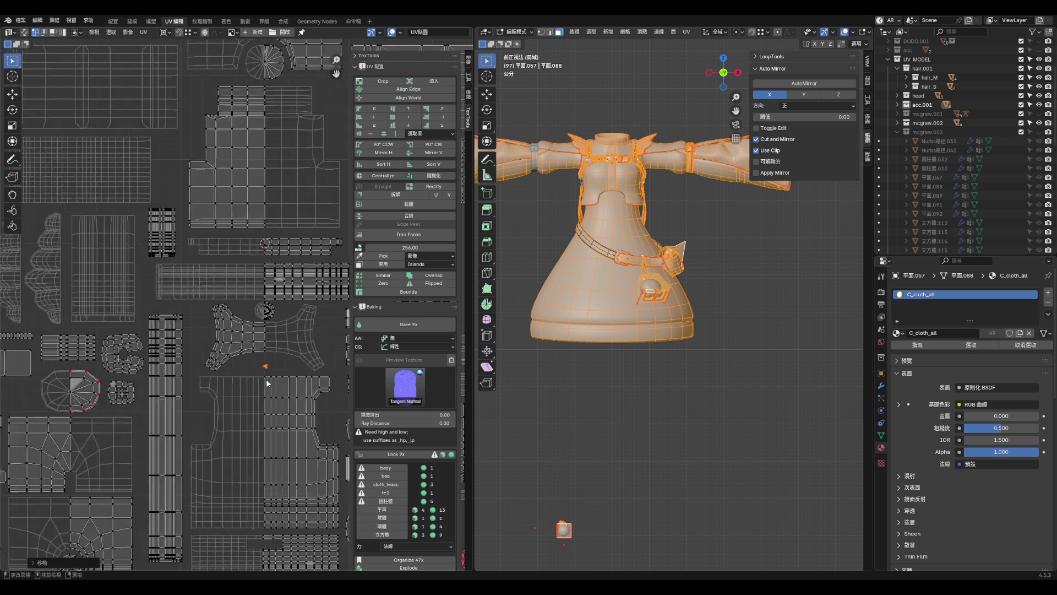
{"action": "scroll", "coordinate": [220, 358], "scroll_direction": "down", "scroll_amount": 5}
- Rescale the island, slide it vertically into its atlas gap, and save aqua_hoof2.blend
{"action": "key", "text": "s"}
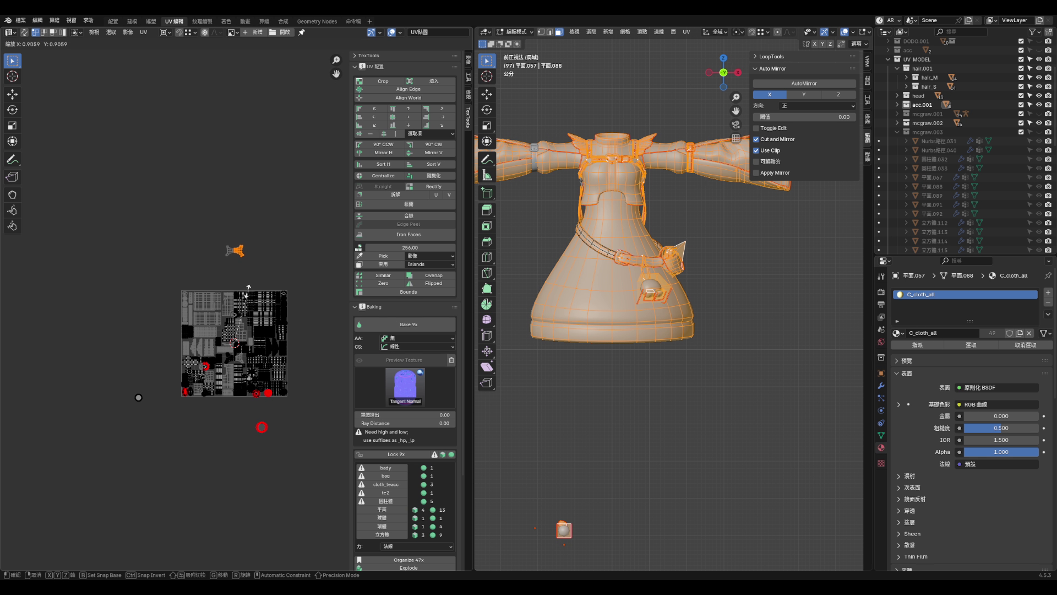
{"action": "scroll", "coordinate": [275, 408], "scroll_direction": "up", "scroll_amount": 8}
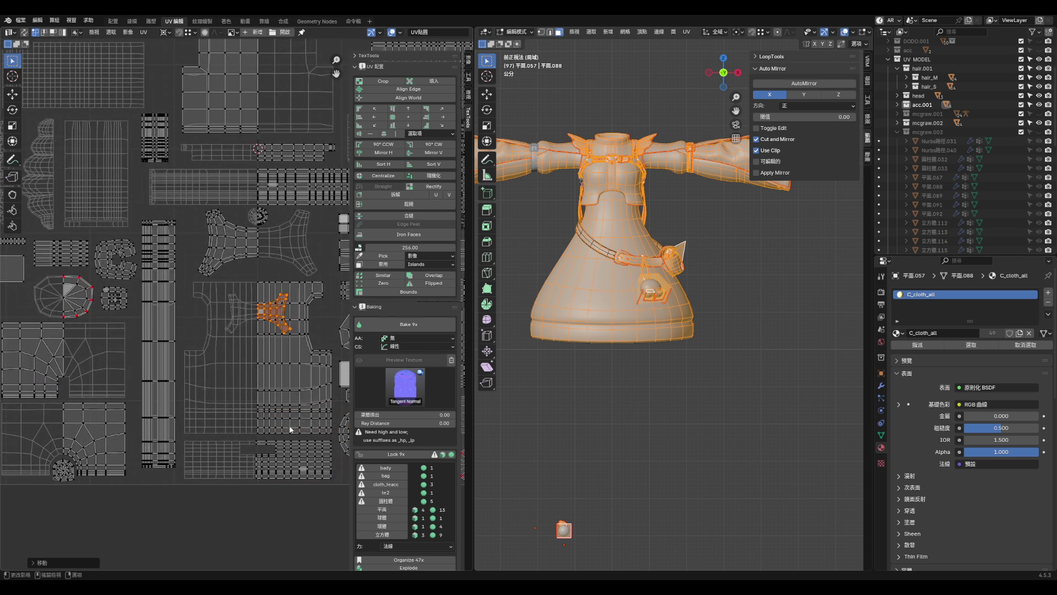
{"action": "left_click", "coordinate": [277, 256]}
{"action": "scroll", "coordinate": [277, 256], "scroll_direction": "up", "scroll_amount": 5}
{"action": "key", "text": "g"}
{"action": "key", "text": "y"}
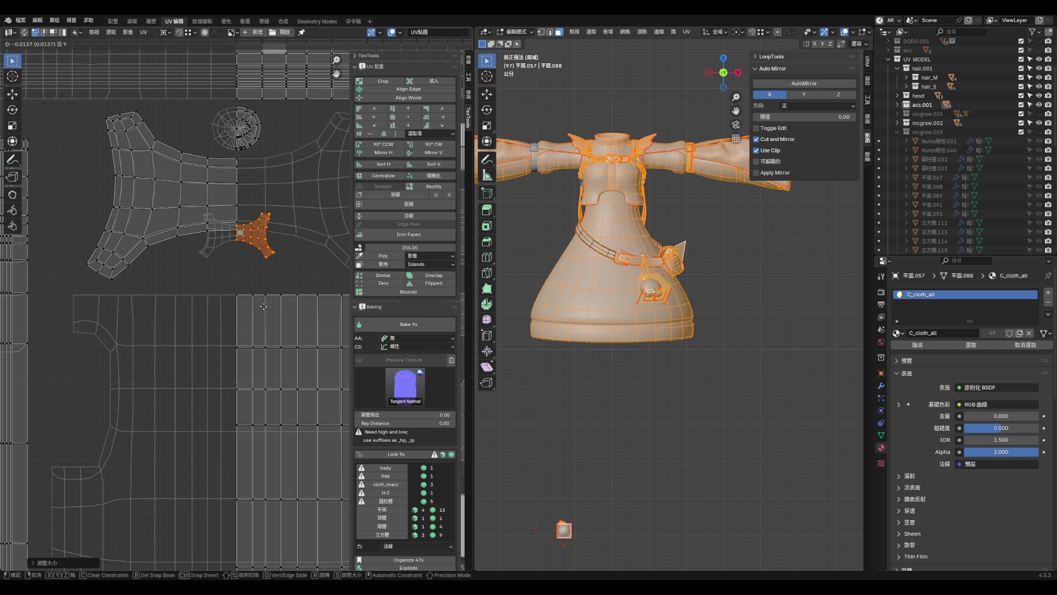
{"action": "left_click", "coordinate": [265, 330]}
{"action": "scroll", "coordinate": [264, 328], "scroll_direction": "down", "scroll_amount": 8}
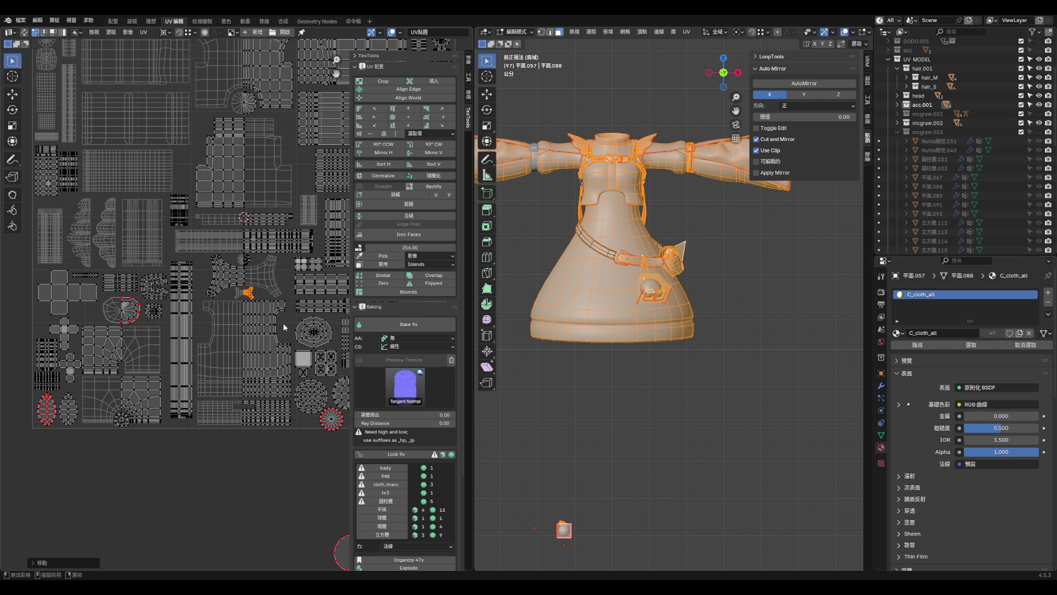
{"action": "scroll", "coordinate": [283, 322], "scroll_direction": "down", "scroll_amount": 2}
{"action": "key", "text": "ctrl+s"}
{"action": "scroll", "coordinate": [286, 425], "scroll_direction": "down", "scroll_amount": 2}
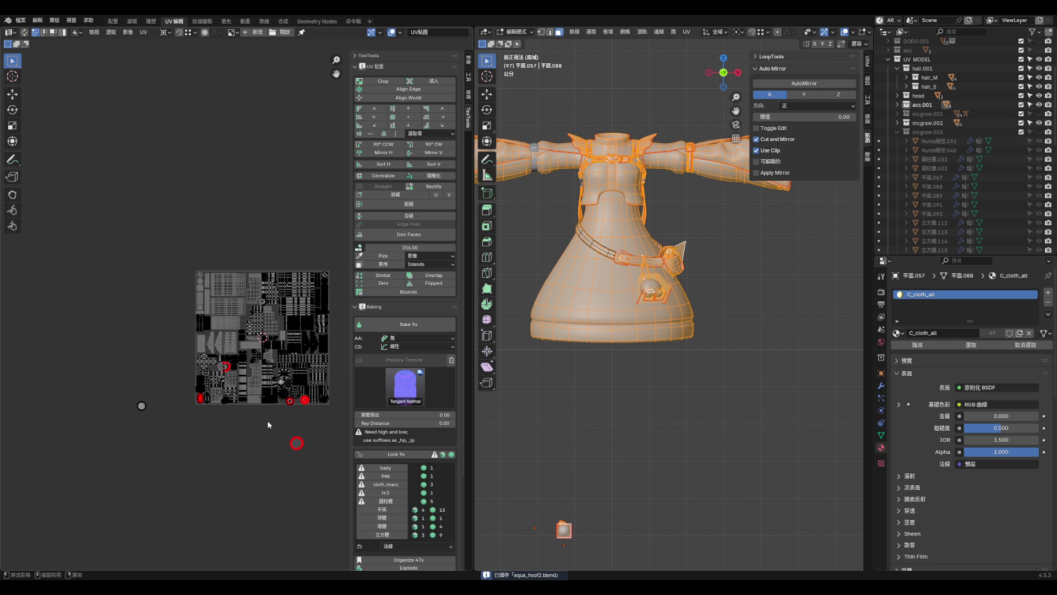
- Shrink the circle UV island and drop it lower in the atlas
{"action": "scroll", "coordinate": [266, 421], "scroll_direction": "up", "scroll_amount": 3}
{"action": "left_click_drag", "start_coordinate": [275, 428], "coordinate": [327, 486]}
{"action": "key", "text": "s"}
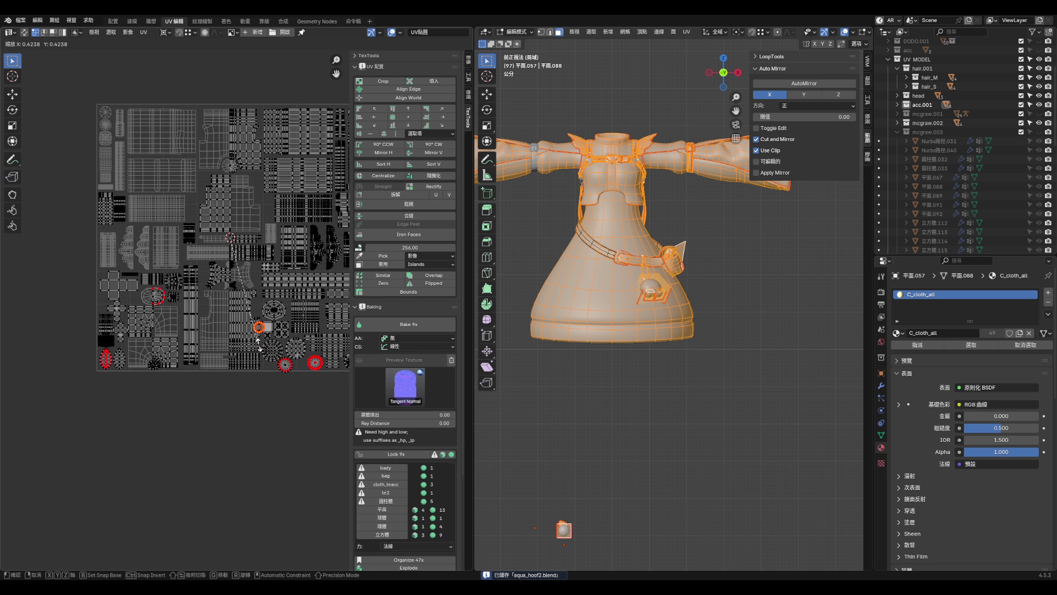
{"action": "left_click", "coordinate": [258, 344]}
{"action": "scroll", "coordinate": [259, 344], "scroll_direction": "up", "scroll_amount": 6}
{"action": "key", "text": "g"}
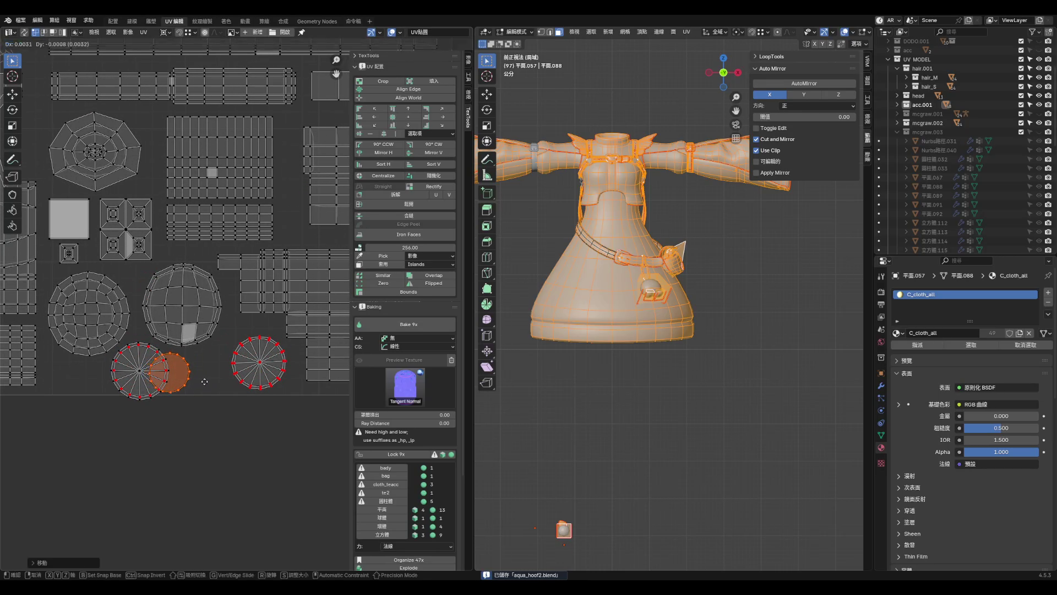
{"action": "left_click", "coordinate": [238, 437]}
{"action": "left_click", "coordinate": [164, 392]}
- Select the lower-left circle island and fine-tune its size and position
{"action": "key", "text": "l"}
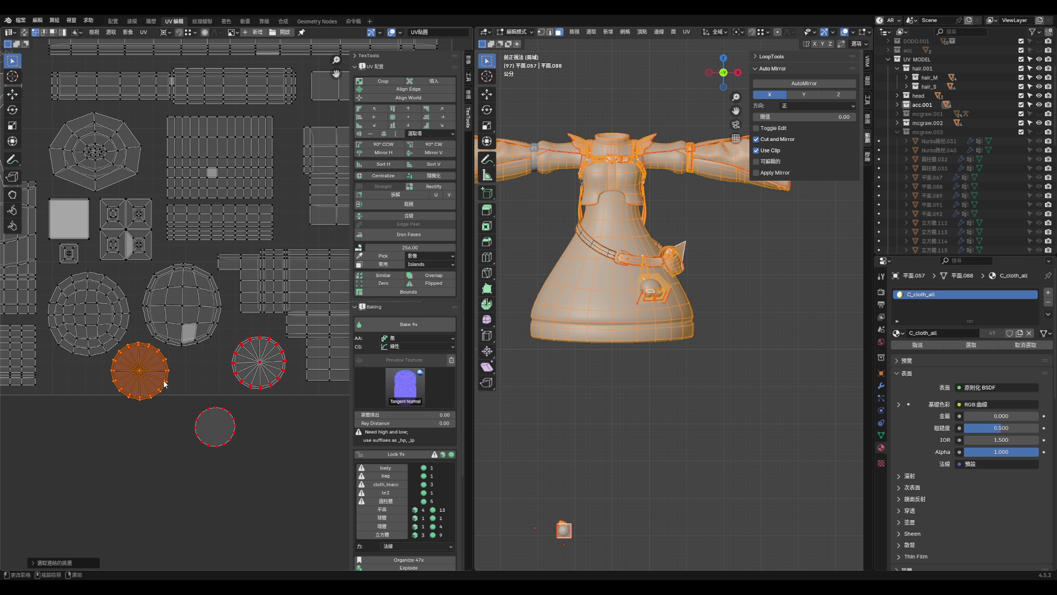
{"action": "key", "text": "s"}
{"action": "key", "text": "g"}
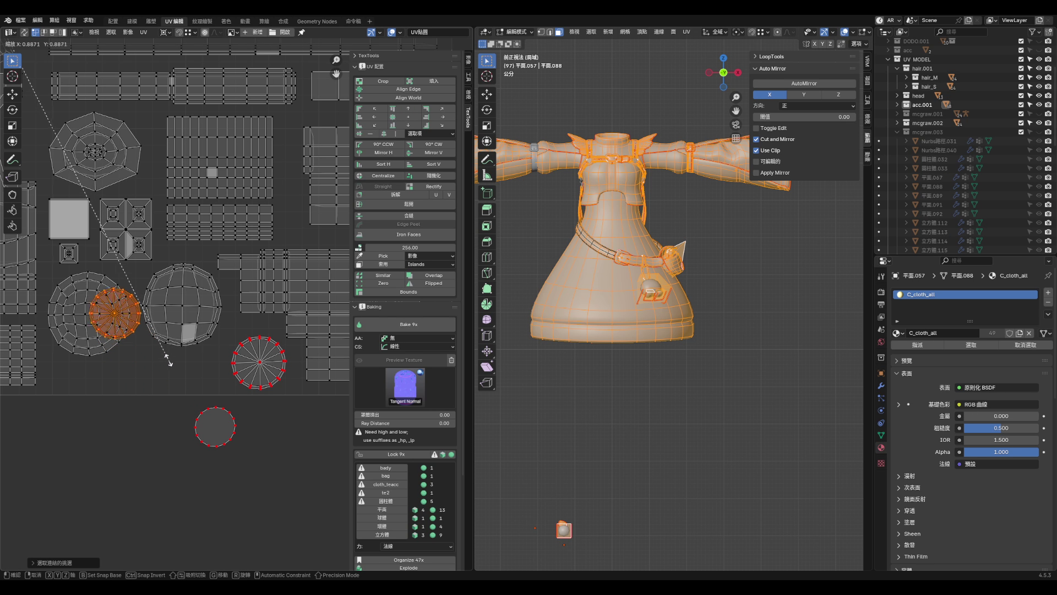
{"action": "left_click", "coordinate": [193, 411]}
{"action": "key", "text": "s"}
{"action": "left_click", "coordinate": [191, 409]}
{"action": "key", "text": "g"}
{"action": "left_click", "coordinate": [184, 413]}
- Move the grey circle island to the left, then reposition it again
{"action": "left_click_drag", "start_coordinate": [179, 399], "coordinate": [244, 460]}
{"action": "key", "text": "g"}
{"action": "left_click", "coordinate": [128, 410]}
{"action": "scroll", "coordinate": [128, 410], "scroll_direction": "down", "scroll_amount": 5}
{"action": "scroll", "coordinate": [185, 439], "scroll_direction": "up", "scroll_amount": 2}
{"action": "left_click_drag", "start_coordinate": [106, 390], "coordinate": [183, 441]}
{"action": "scroll", "coordinate": [154, 431], "scroll_direction": "down", "scroll_amount": 2}
{"action": "scroll", "coordinate": [246, 414], "scroll_direction": "up", "scroll_amount": 6}
{"action": "key", "text": "g"}
{"action": "left_click", "coordinate": [226, 369]}
{"action": "scroll", "coordinate": [223, 336], "scroll_direction": "up", "scroll_amount": 5}
{"action": "scroll", "coordinate": [231, 308], "scroll_direction": "up", "scroll_amount": 2}
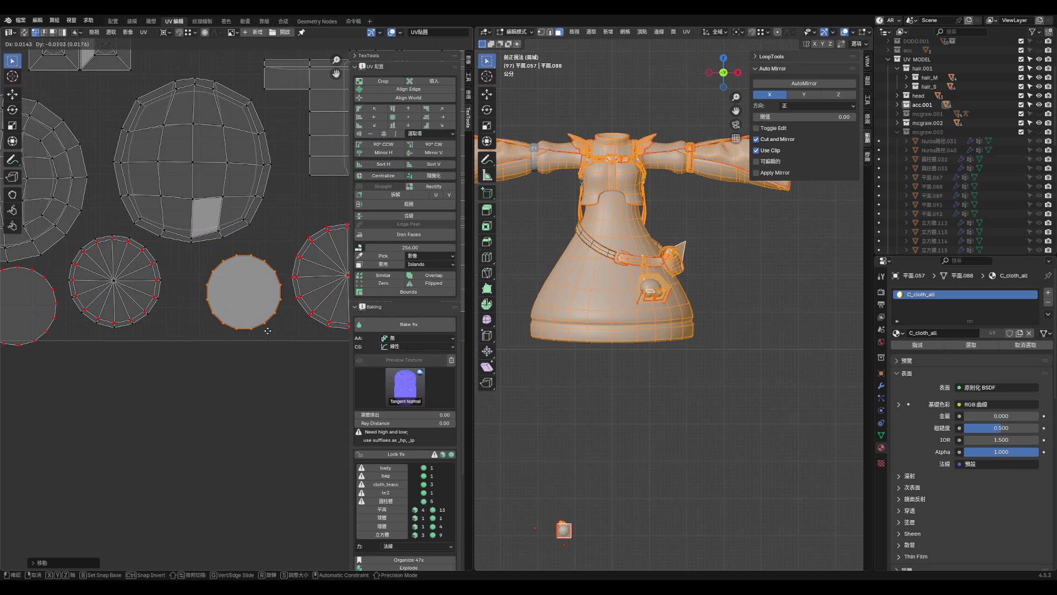
{"action": "scroll", "coordinate": [261, 334], "scroll_direction": "down", "scroll_amount": 3}
{"action": "scroll", "coordinate": [193, 342], "scroll_direction": "up", "scroll_amount": 2}
- Place the small circle island beside the other circles and deselect it
{"action": "left_click", "coordinate": [204, 339]}
{"action": "key", "text": "g"}
{"action": "left_click", "coordinate": [250, 401]}
{"action": "key", "text": "g"}
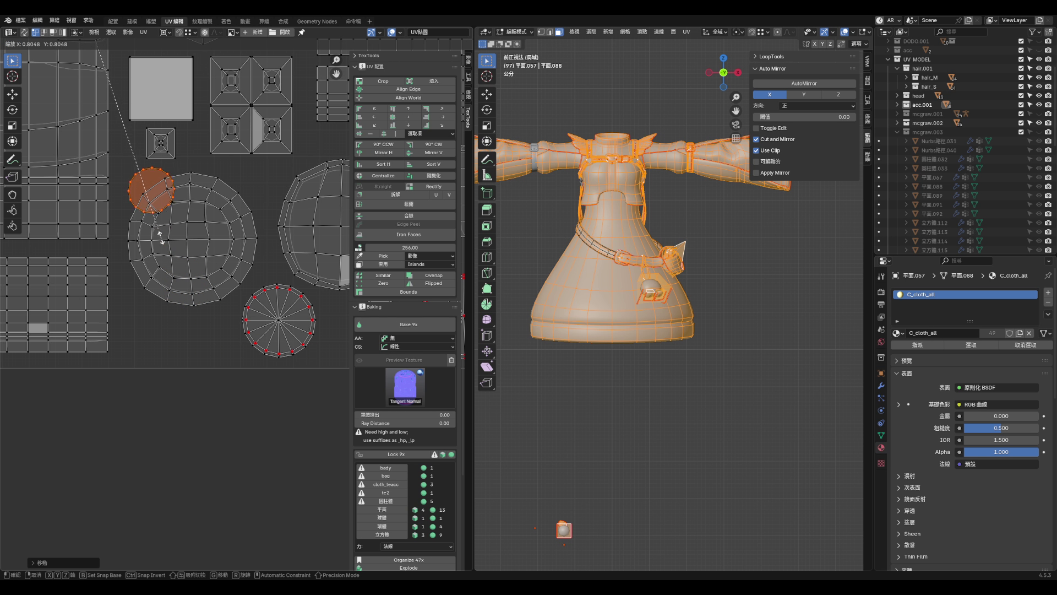
{"action": "left_click", "coordinate": [158, 378]}
{"action": "scroll", "coordinate": [193, 397], "scroll_direction": "down", "scroll_amount": 3}
{"action": "left_click", "coordinate": [236, 392]}
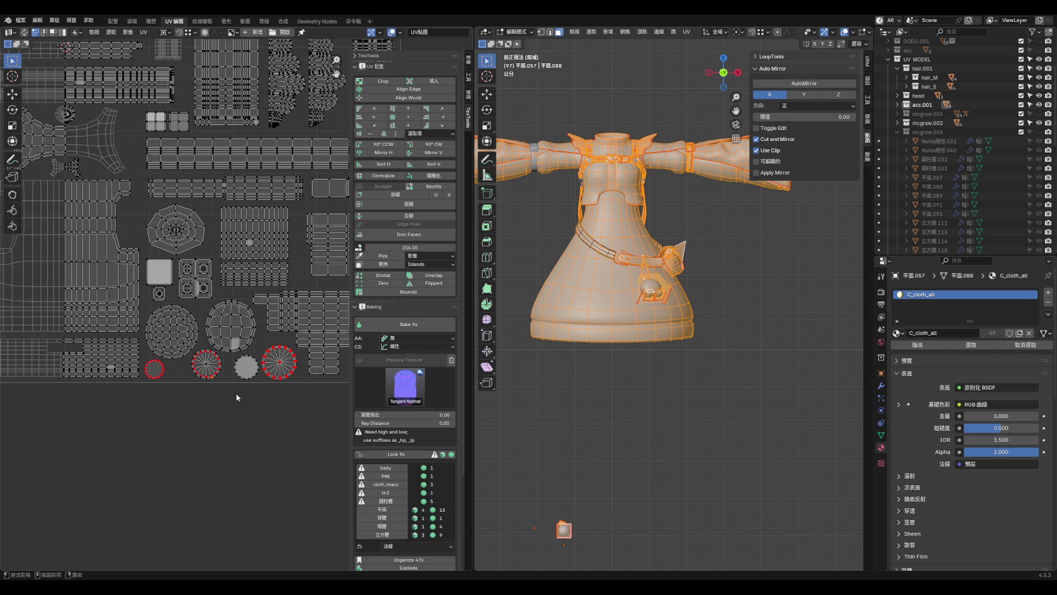
{"action": "scroll", "coordinate": [254, 376], "scroll_direction": "up", "scroll_amount": 4}
{"action": "scroll", "coordinate": [232, 381], "scroll_direction": "down", "scroll_amount": 5}
- Save aqua_hoof2.blend, select the whole cloth mesh, and dismiss the mesh context menu
{"action": "key", "text": "ctrl+s"}
{"action": "scroll", "coordinate": [292, 419], "scroll_direction": "up", "scroll_amount": 1}
{"action": "key", "text": "a"}
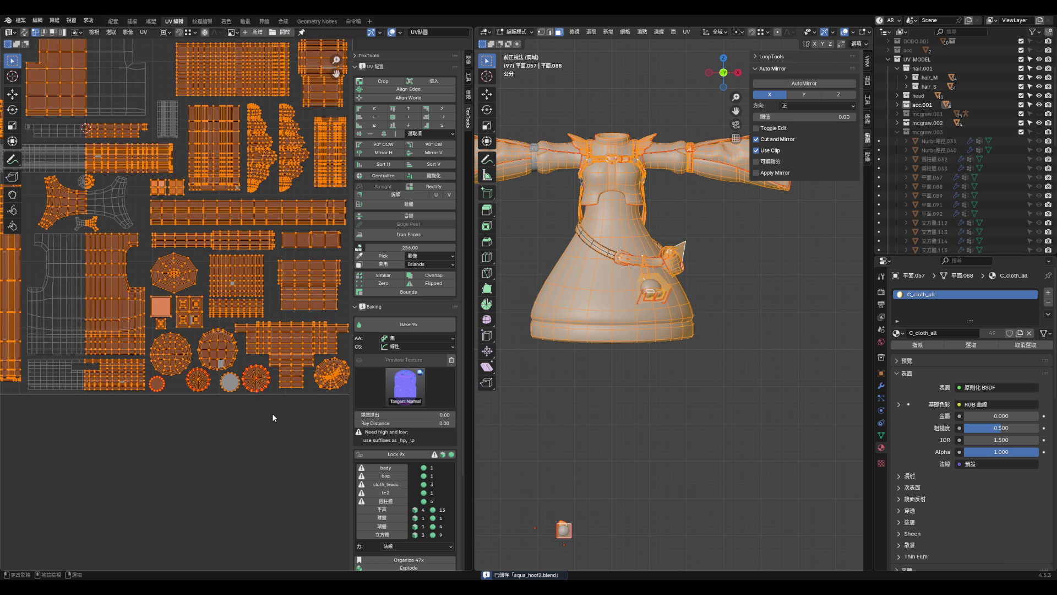
{"action": "key", "text": "alt+a"}
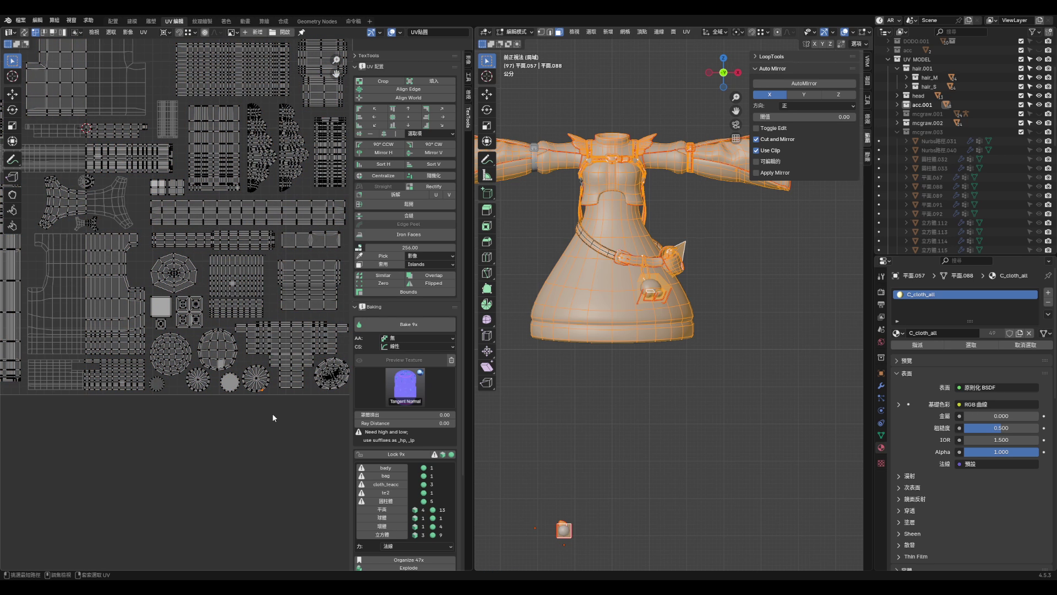
{"action": "scroll", "coordinate": [272, 413], "scroll_direction": "down", "scroll_amount": 5}
{"action": "key", "text": "ctrl+z"}
{"action": "key", "text": "alt+a"}
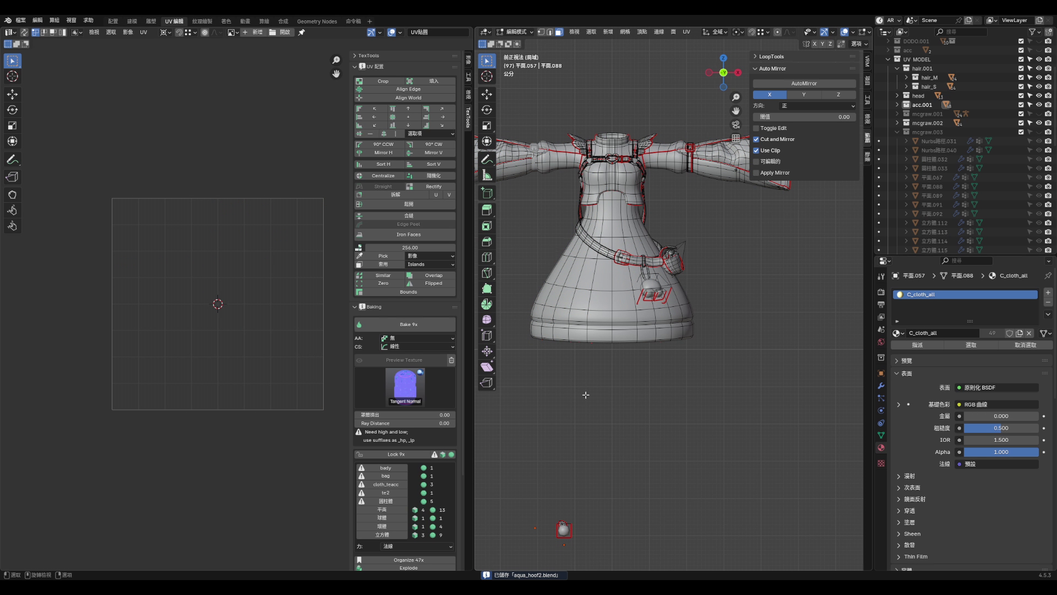
{"action": "key", "text": "a"}
{"action": "middle_click_drag", "start_coordinate": [585, 391], "coordinate": [590, 377]}
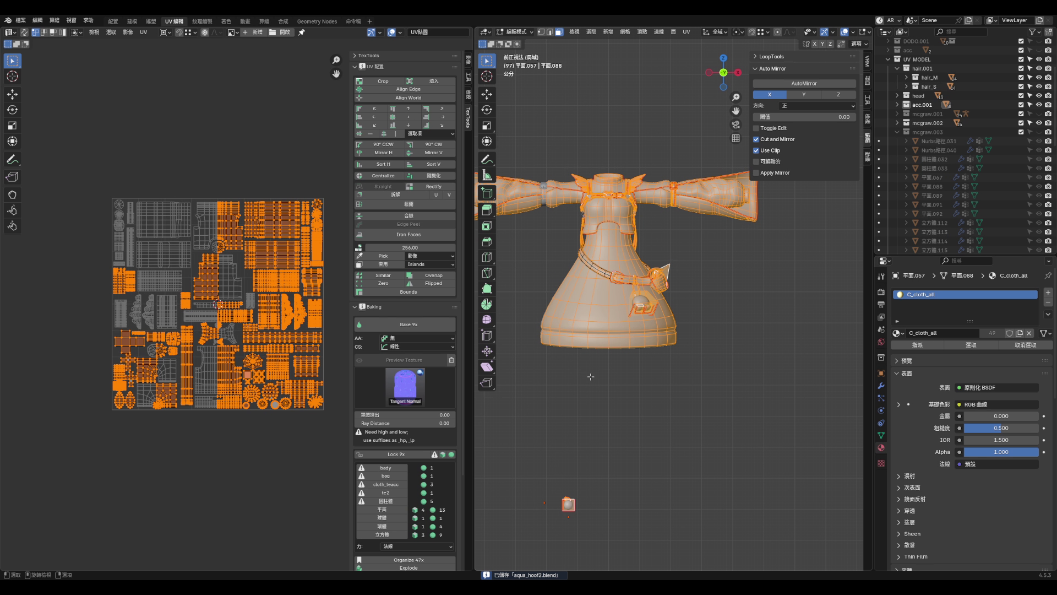
{"action": "right_click", "coordinate": [591, 376]}
{"action": "key", "text": "Escape"}
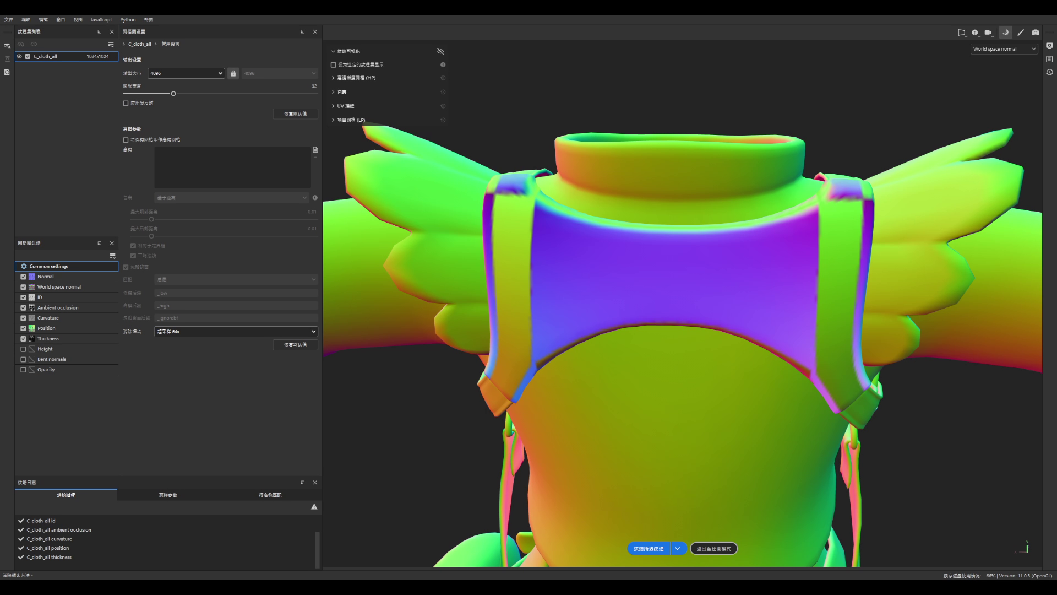
- Review the model in the painting view, then re-bake the cloth mesh maps
{"action": "left_click", "coordinate": [714, 548]}
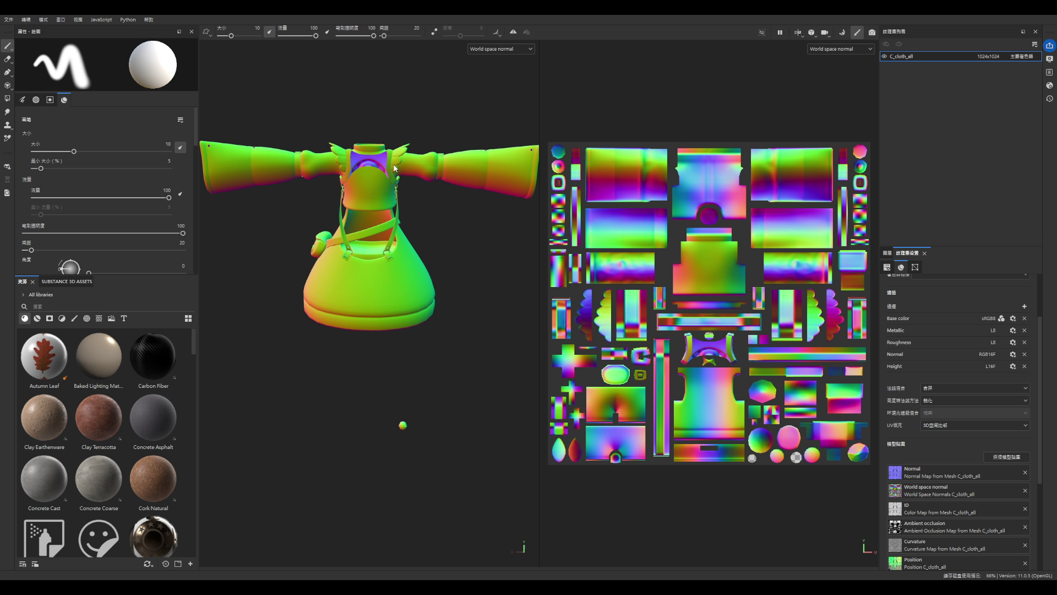
{"action": "scroll", "coordinate": [395, 168], "scroll_direction": "up", "scroll_amount": 5}
{"action": "left_click_drag", "start_coordinate": [417, 256], "coordinate": [522, 238], "text": "alt"}
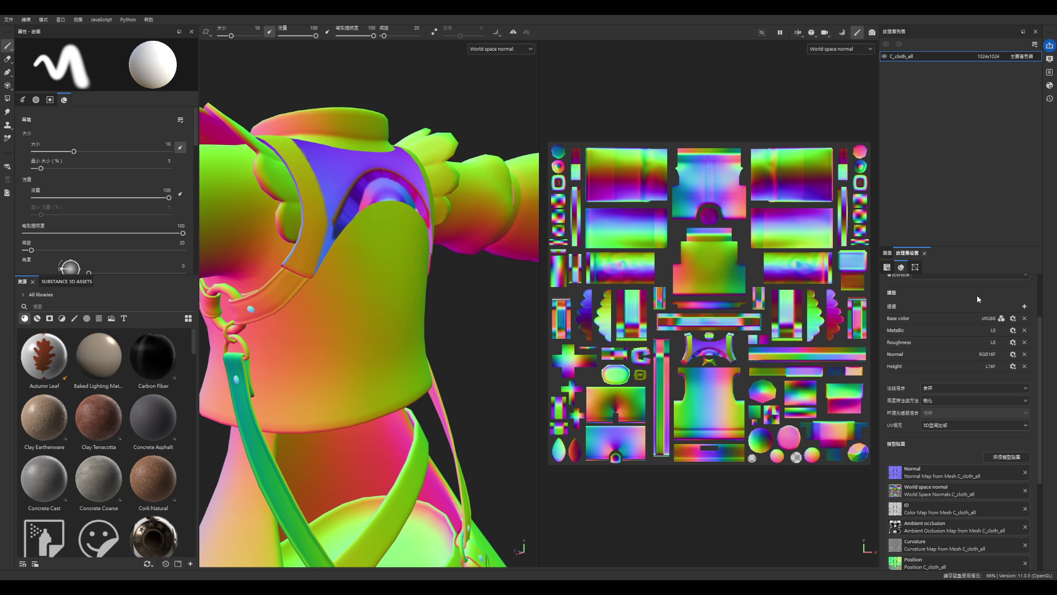
{"action": "left_click", "coordinate": [887, 257]}
{"action": "left_click", "coordinate": [908, 252]}
{"action": "left_click", "coordinate": [1004, 459]}
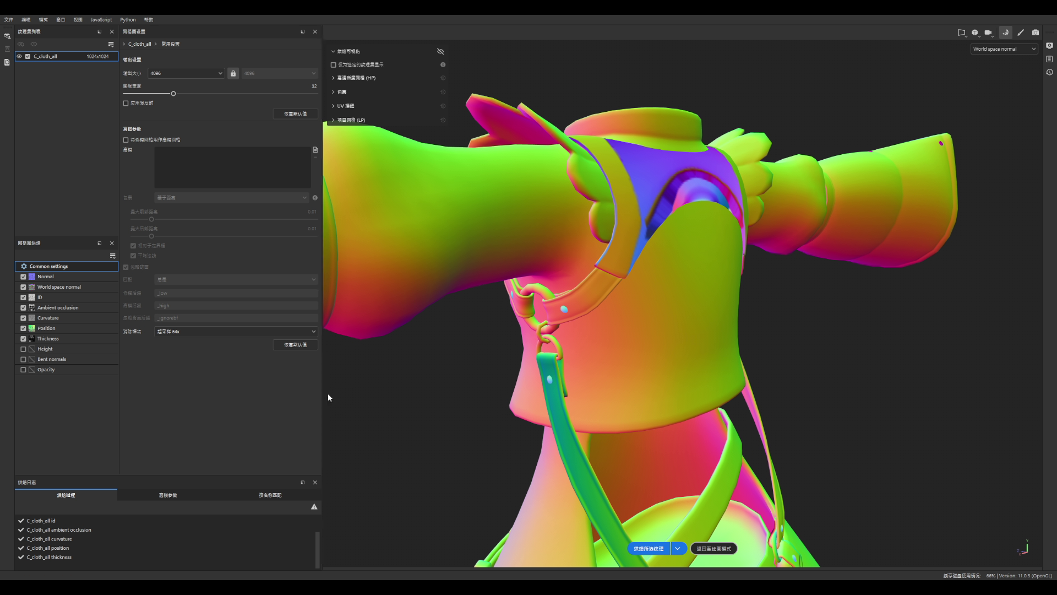
{"action": "left_click", "coordinate": [658, 549]}
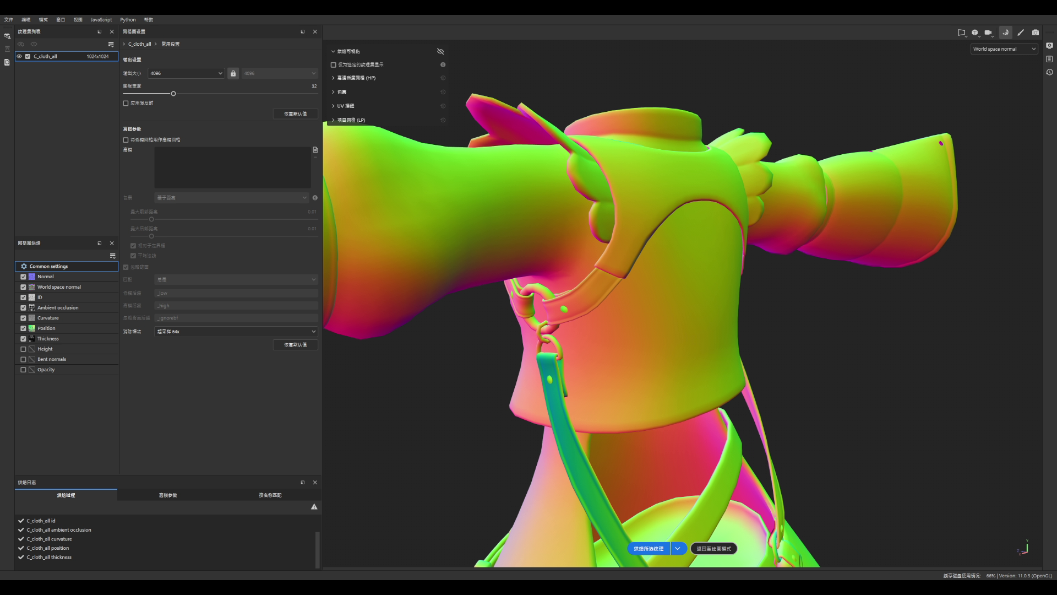
- Orbit the re-baked clothing and cycle the viewport to the Ambient occlusion map
{"action": "left_click_drag", "start_coordinate": [606, 331], "coordinate": [689, 407], "text": "alt"}
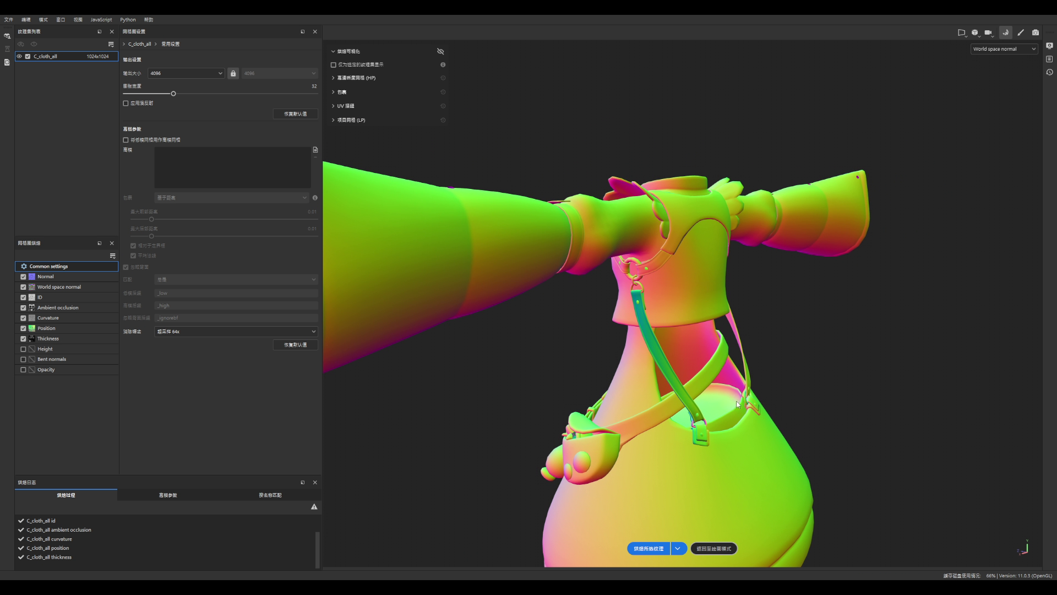
{"action": "scroll", "coordinate": [703, 430], "scroll_direction": "up", "scroll_amount": 5}
{"action": "scroll", "coordinate": [688, 421], "scroll_direction": "up", "scroll_amount": 2}
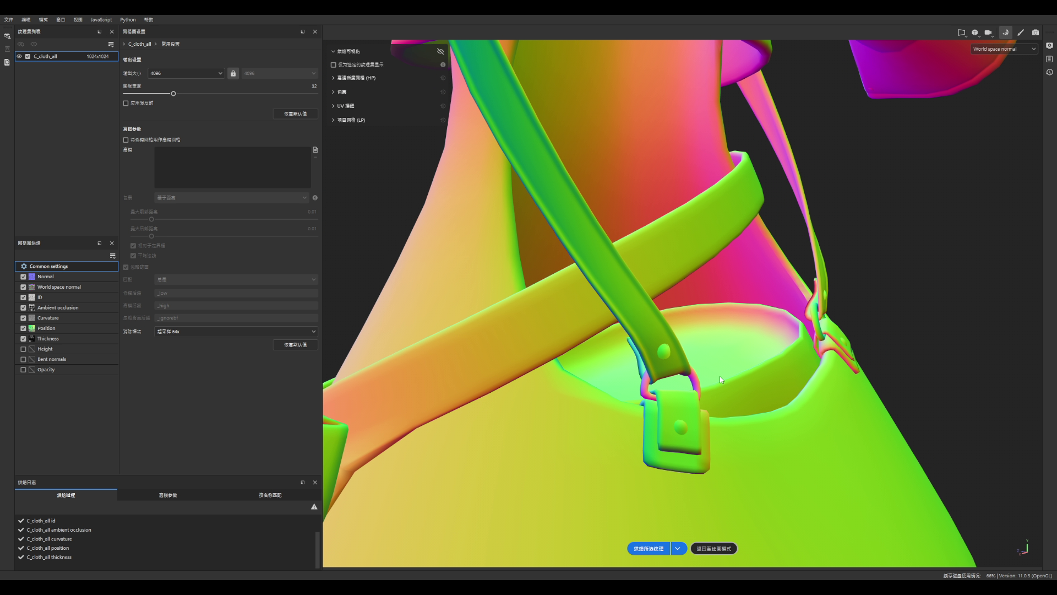
{"action": "scroll", "coordinate": [713, 343], "scroll_direction": "down", "scroll_amount": 10}
{"action": "mouse_move", "coordinate": [713, 343]}
{"action": "left_mouse_down", "text": "alt"}
{"action": "mouse_move", "coordinate": [699, 322]}
{"action": "mouse_move", "coordinate": [695, 351]}
{"action": "mouse_move", "coordinate": [729, 363]}
{"action": "mouse_move", "coordinate": [698, 379]}
{"action": "mouse_move", "coordinate": [826, 362]}
{"action": "mouse_move", "coordinate": [699, 359]}
{"action": "mouse_move", "coordinate": [599, 385]}
{"action": "mouse_move", "coordinate": [588, 463]}
{"action": "mouse_move", "coordinate": [448, 385]}
{"action": "mouse_move", "coordinate": [696, 396]}
{"action": "mouse_move", "coordinate": [814, 333]}
{"action": "mouse_move", "coordinate": [667, 326]}
{"action": "left_mouse_up", "text": "alt"}
{"action": "scroll", "coordinate": [698, 379], "scroll_direction": "up", "scroll_amount": 10}
{"action": "key", "text": "b"}
{"action": "key", "text": "b"}
{"action": "key", "text": "b"}
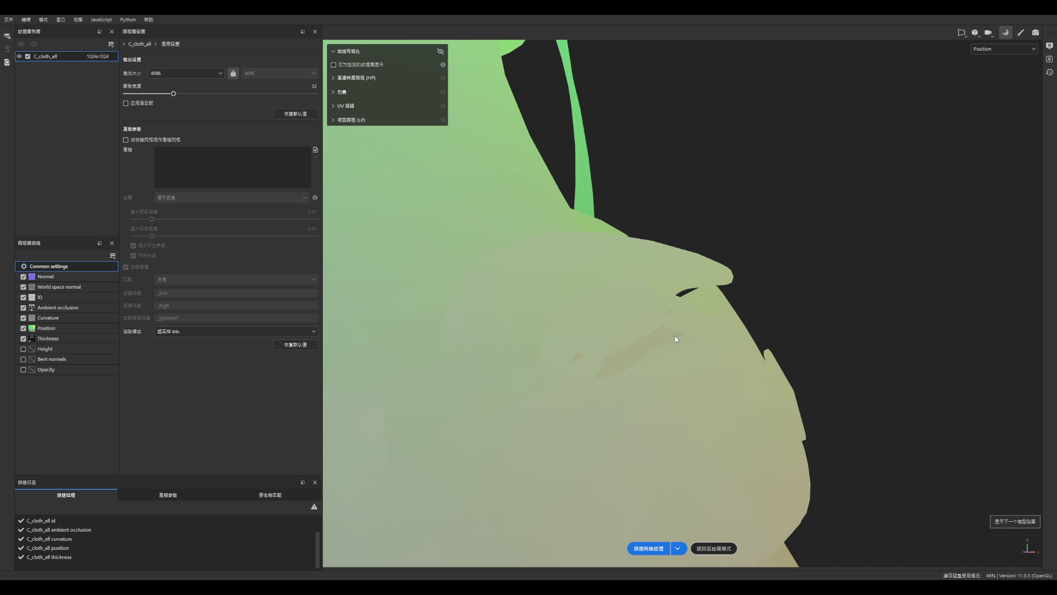
{"action": "key", "text": "b"}
{"action": "key", "text": "b"}
{"action": "key", "text": "b"}
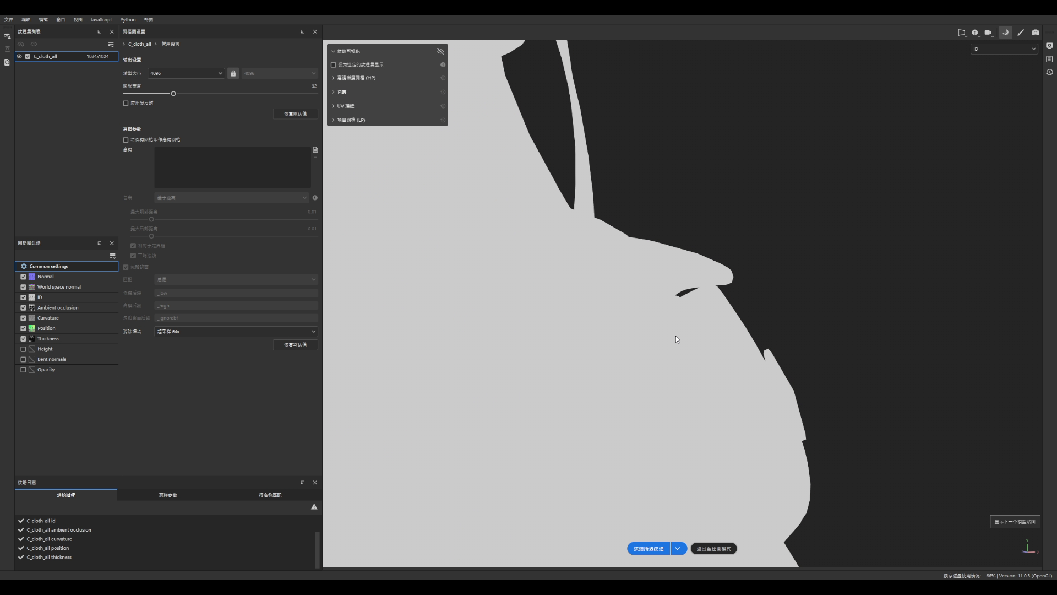
{"action": "mouse_move", "coordinate": [677, 339]}
{"action": "left_mouse_down", "text": "alt"}
{"action": "mouse_move", "coordinate": [708, 415]}
{"action": "mouse_move", "coordinate": [772, 423]}
{"action": "mouse_move", "coordinate": [525, 390]}
{"action": "left_mouse_up", "text": "alt"}
{"action": "scroll", "coordinate": [689, 356], "scroll_direction": "down", "scroll_amount": 10}
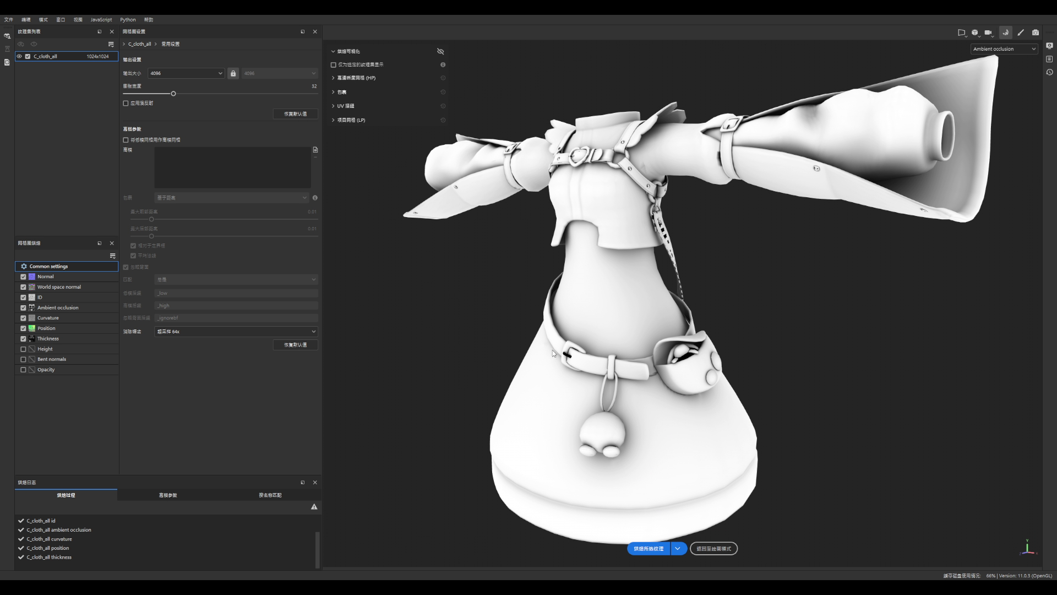
{"action": "scroll", "coordinate": [553, 353], "scroll_direction": "up", "scroll_amount": 5}
{"action": "scroll", "coordinate": [575, 346], "scroll_direction": "down", "scroll_amount": 5}
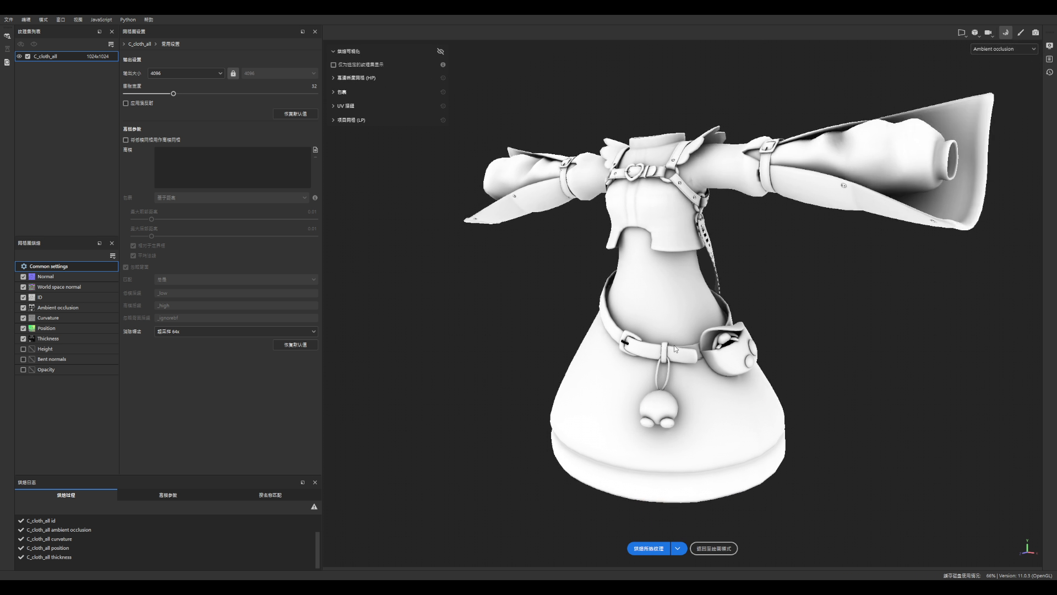
{"action": "scroll", "coordinate": [675, 348], "scroll_direction": "down", "scroll_amount": 2}
{"action": "scroll", "coordinate": [754, 196], "scroll_direction": "up", "scroll_amount": 10}
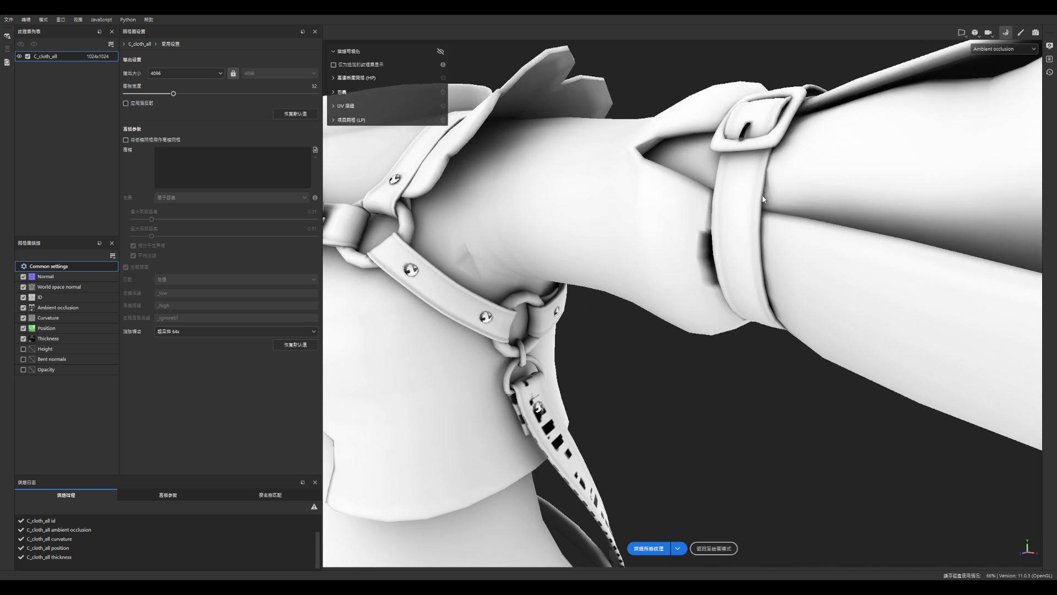
{"action": "scroll", "coordinate": [837, 241], "scroll_direction": "down", "scroll_amount": 5}
{"action": "scroll", "coordinate": [791, 271], "scroll_direction": "up", "scroll_amount": 5}
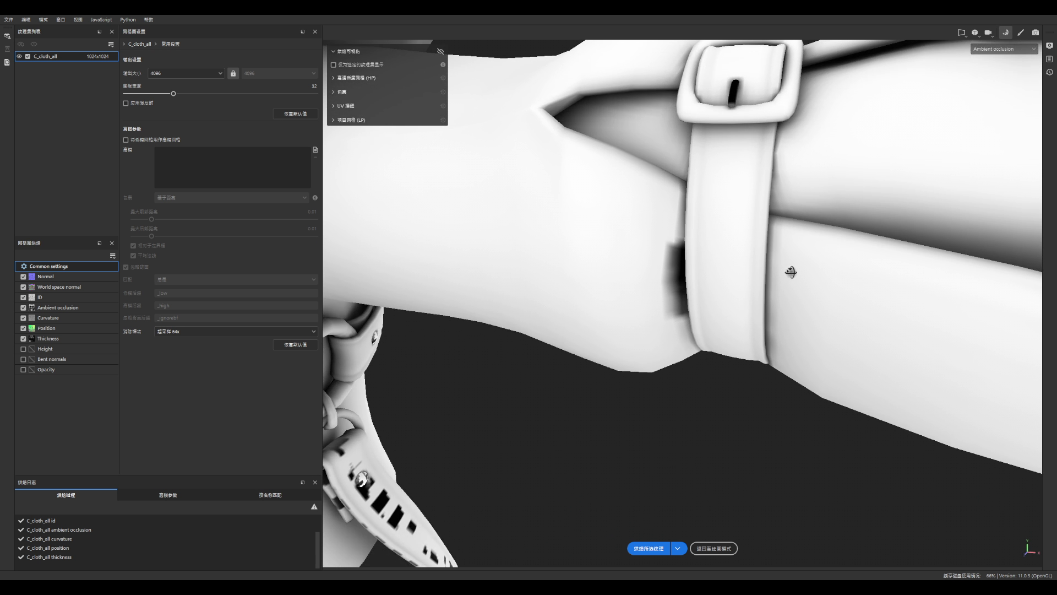
{"action": "scroll", "coordinate": [777, 253], "scroll_direction": "down", "scroll_amount": 5}
{"action": "scroll", "coordinate": [757, 247], "scroll_direction": "down", "scroll_amount": 3}
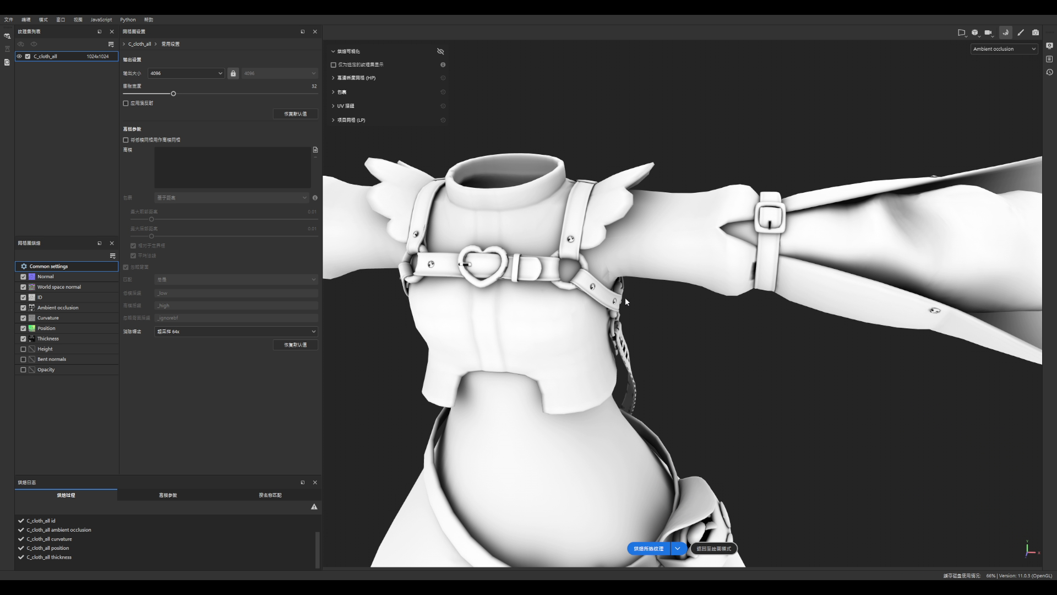
{"action": "scroll", "coordinate": [626, 301], "scroll_direction": "up", "scroll_amount": 5}
{"action": "scroll", "coordinate": [647, 322], "scroll_direction": "down", "scroll_amount": 4}
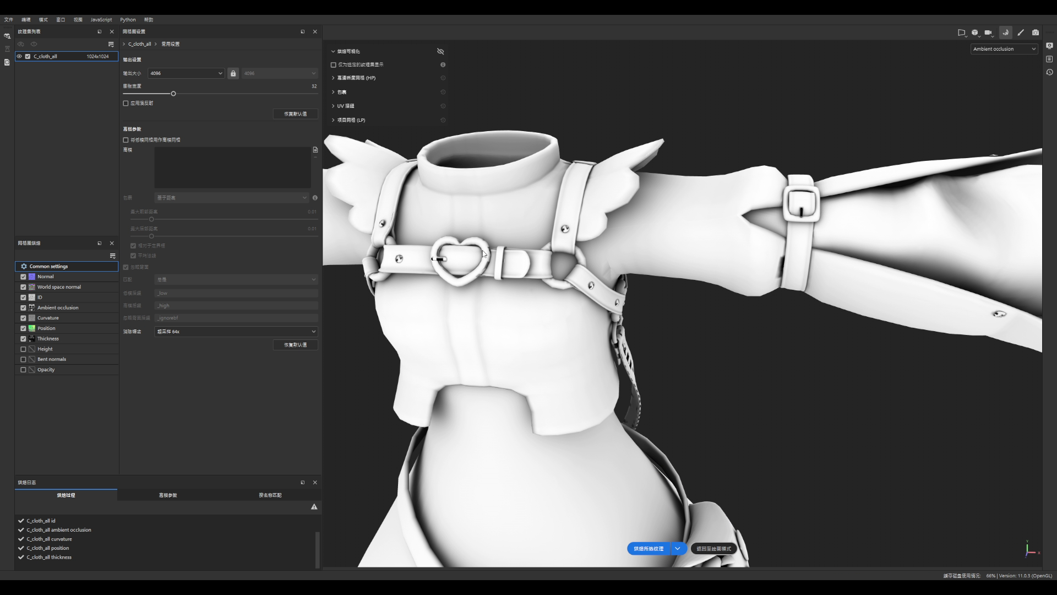
{"action": "scroll", "coordinate": [483, 254], "scroll_direction": "up", "scroll_amount": 5}
{"action": "mouse_move", "coordinate": [582, 266]}
{"action": "left_mouse_down", "text": "alt"}
{"action": "mouse_move", "coordinate": [414, 147]}
{"action": "mouse_move", "coordinate": [434, 163]}
{"action": "mouse_move", "coordinate": [441, 401]}
{"action": "mouse_move", "coordinate": [485, 420]}
{"action": "mouse_move", "coordinate": [545, 236]}
{"action": "mouse_move", "coordinate": [605, 250]}
{"action": "left_mouse_up", "text": "alt"}
{"action": "scroll", "coordinate": [605, 250], "scroll_direction": "down", "scroll_amount": 6}
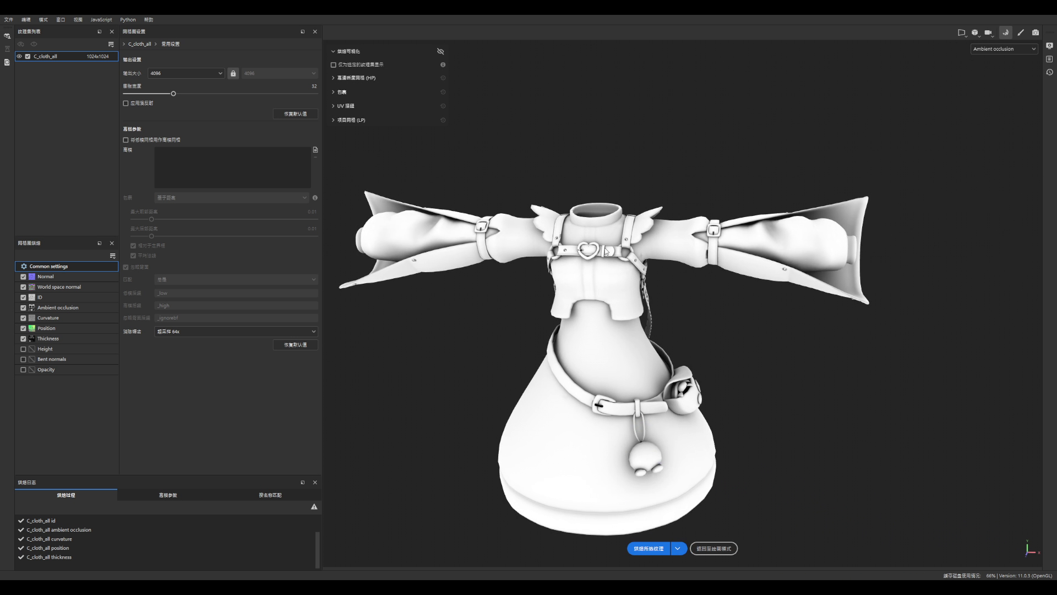
{"action": "scroll", "coordinate": [606, 251], "scroll_direction": "down", "scroll_amount": 4}
{"action": "mouse_move", "coordinate": [602, 425]}
{"action": "left_mouse_down", "text": "alt"}
{"action": "mouse_move", "coordinate": [553, 460]}
{"action": "mouse_move", "coordinate": [590, 468]}
{"action": "mouse_move", "coordinate": [660, 328]}
{"action": "mouse_move", "coordinate": [636, 397]}
{"action": "mouse_move", "coordinate": [679, 244]}
{"action": "mouse_move", "coordinate": [665, 318]}
{"action": "left_mouse_up", "text": "alt"}
{"action": "middle_click_drag", "start_coordinate": [665, 317], "coordinate": [615, 354], "text": "alt"}
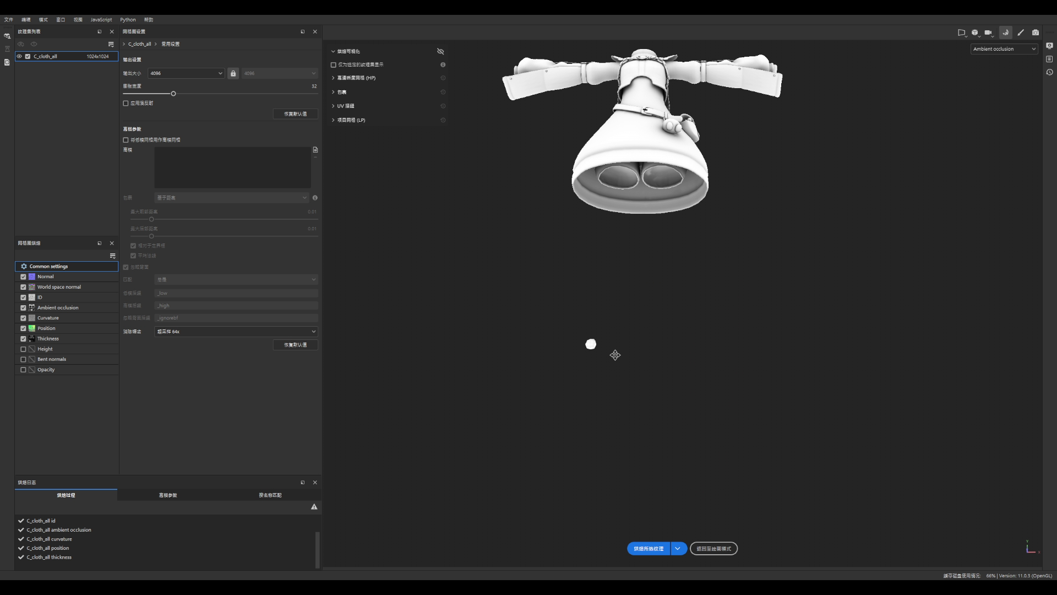
{"action": "left_click_drag", "start_coordinate": [615, 355], "coordinate": [670, 214], "text": "alt"}
{"action": "scroll", "coordinate": [668, 101], "scroll_direction": "up", "scroll_amount": 10}
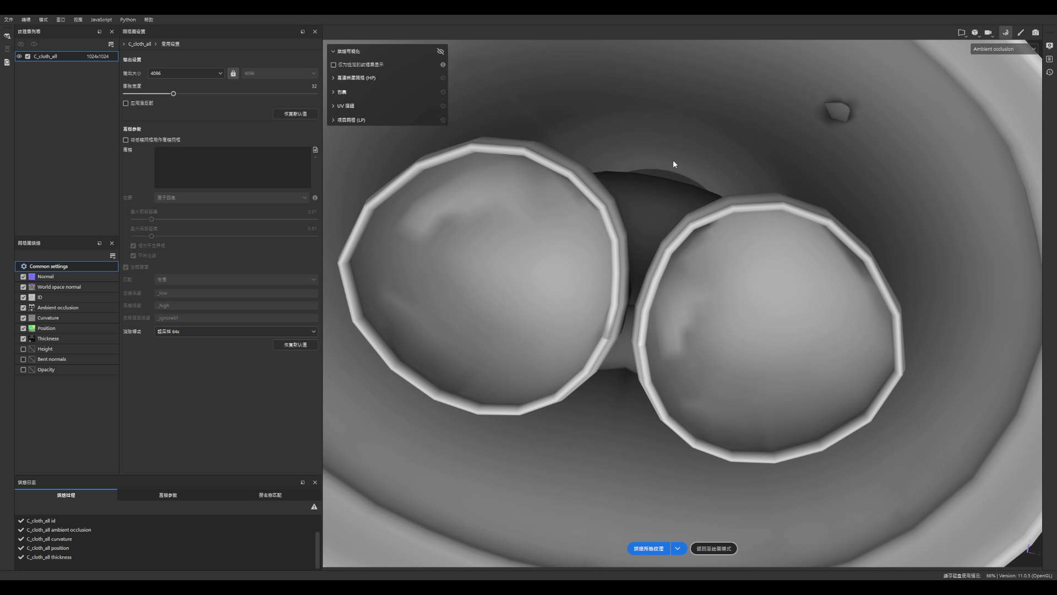
{"action": "scroll", "coordinate": [672, 246], "scroll_direction": "down", "scroll_amount": 5}
{"action": "scroll", "coordinate": [672, 231], "scroll_direction": "up", "scroll_amount": 5}
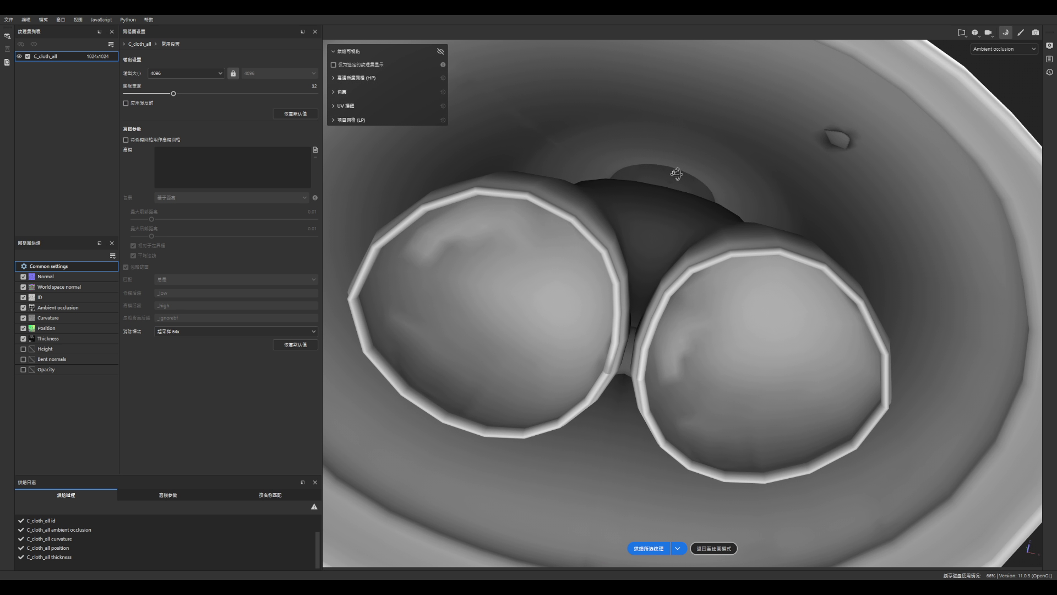
{"action": "scroll", "coordinate": [676, 173], "scroll_direction": "down", "scroll_amount": 5}
{"action": "left_click_drag", "start_coordinate": [676, 205], "coordinate": [677, 354], "text": "alt"}
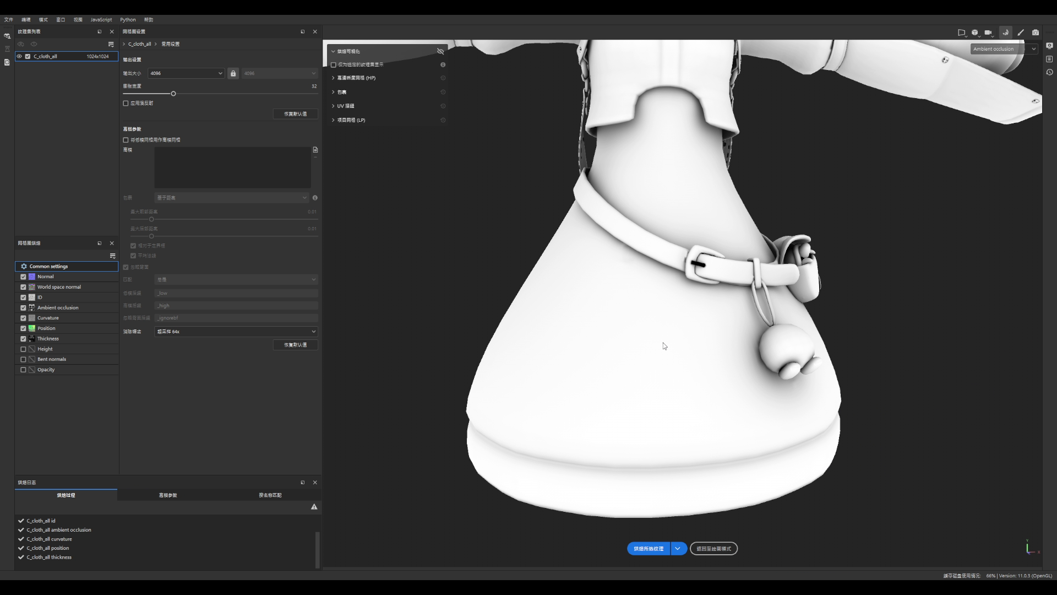
{"action": "scroll", "coordinate": [664, 345], "scroll_direction": "down", "scroll_amount": 5}
{"action": "scroll", "coordinate": [778, 263], "scroll_direction": "up", "scroll_amount": 10}
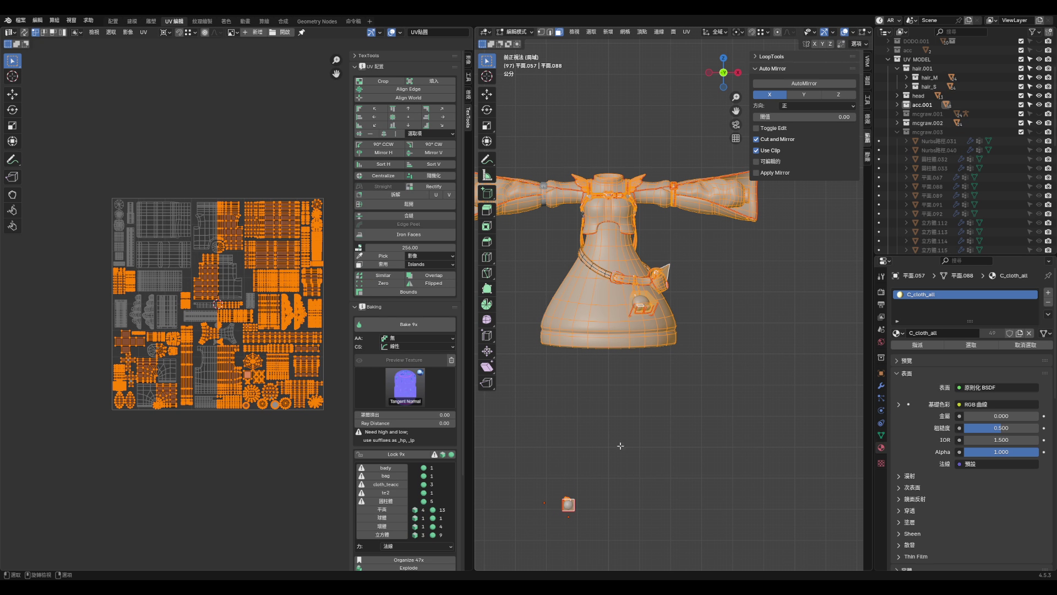
{"action": "scroll", "coordinate": [629, 252], "scroll_direction": "up", "scroll_amount": 3}
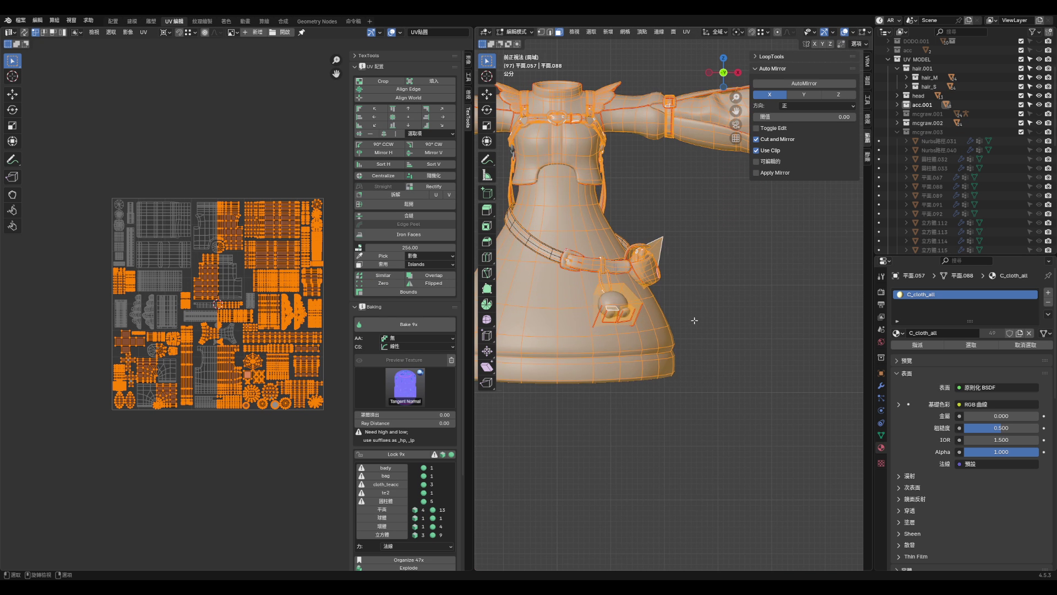
- Select the bag's inner piece alone and enter Edit Mode with all its faces selected
{"action": "key", "text": "Tab"}
{"action": "scroll", "coordinate": [629, 252], "scroll_direction": "up", "scroll_amount": 3}
{"action": "scroll", "coordinate": [629, 253], "scroll_direction": "up", "scroll_amount": 2}
{"action": "left_click", "coordinate": [716, 295]}
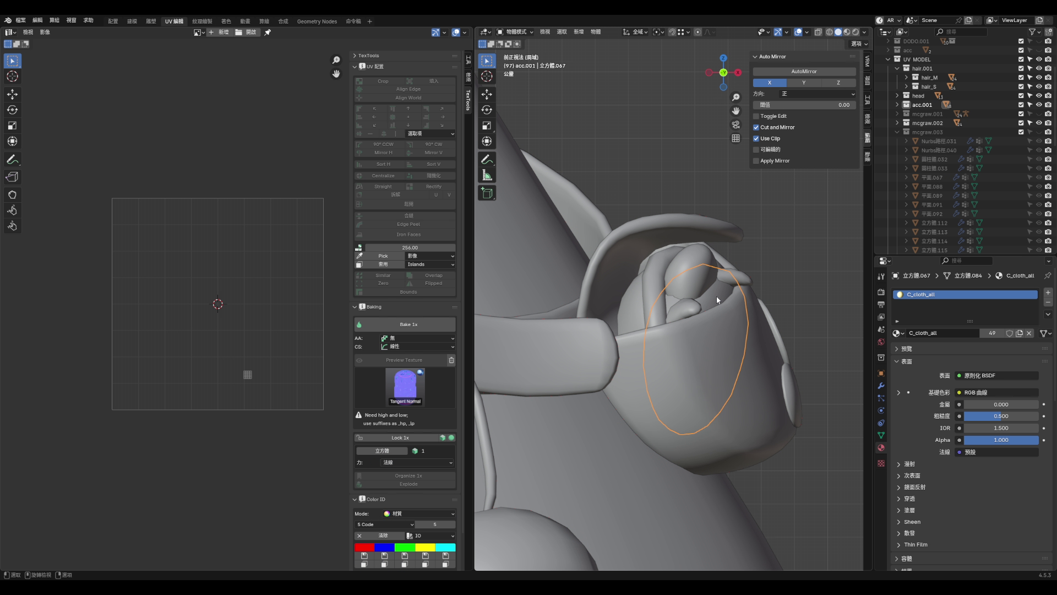
{"action": "scroll", "coordinate": [307, 362], "scroll_direction": "up", "scroll_amount": 2}
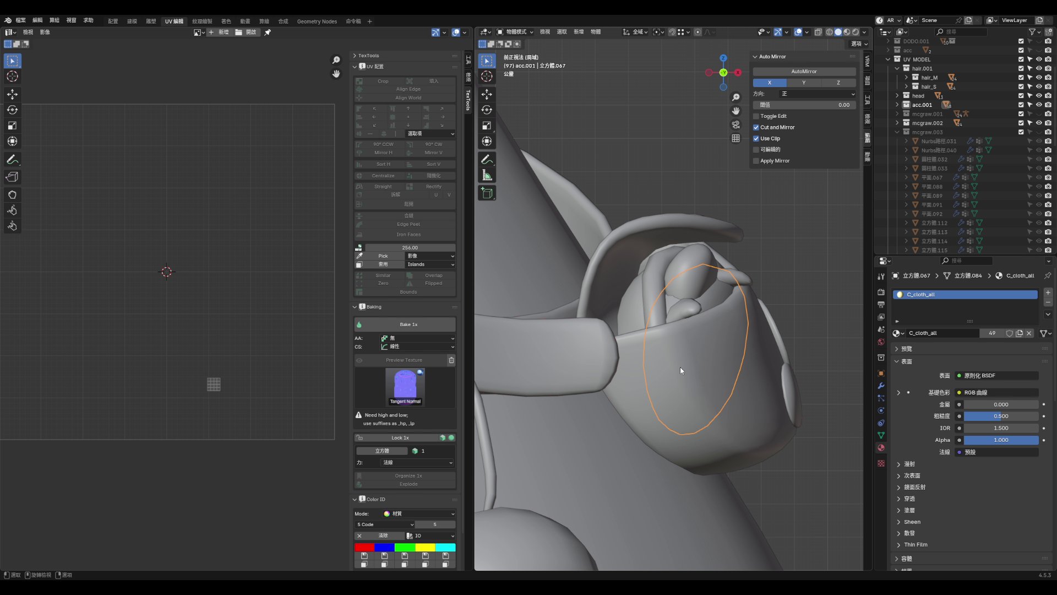
{"action": "key", "text": "Tab"}
{"action": "scroll", "coordinate": [681, 369], "scroll_direction": "down", "scroll_amount": 3}
{"action": "key", "text": "Tab"}
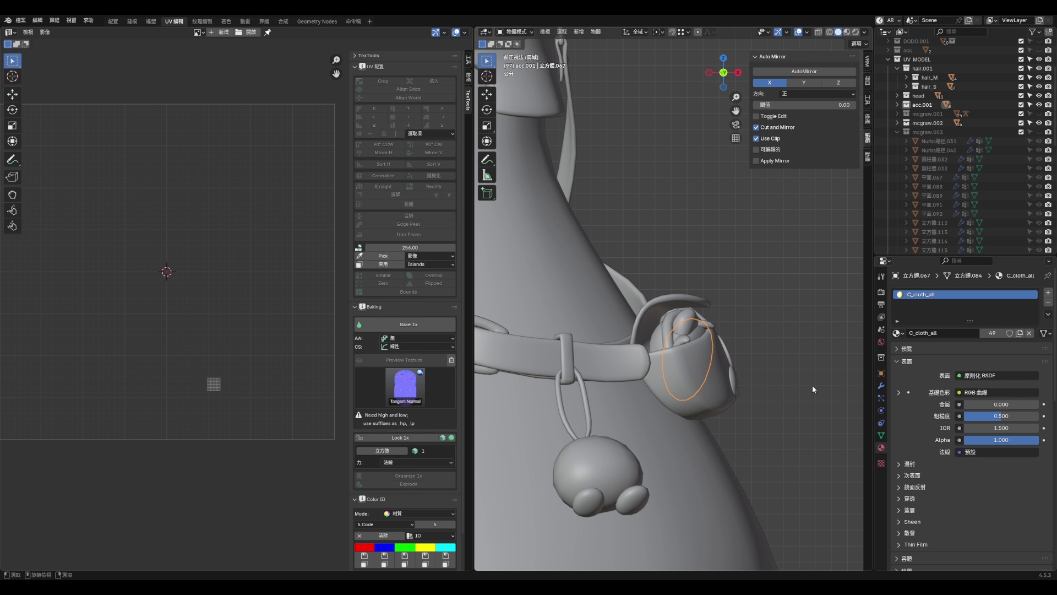
{"action": "key", "text": "a"}
{"action": "left_click", "coordinate": [701, 338]}
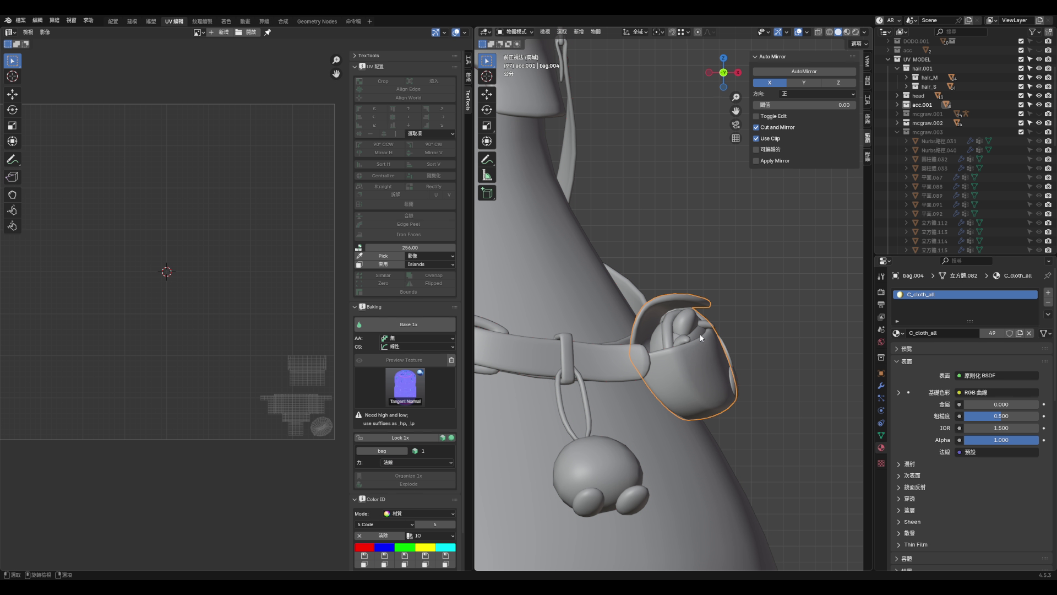
{"action": "key", "text": "Tab"}
{"action": "key", "text": "a"}
- Re-isolate the piece in local view, orbit around it, and show its Subdivision and Armature modifiers
{"action": "middle_click_drag", "start_coordinate": [699, 334], "coordinate": [675, 380]}
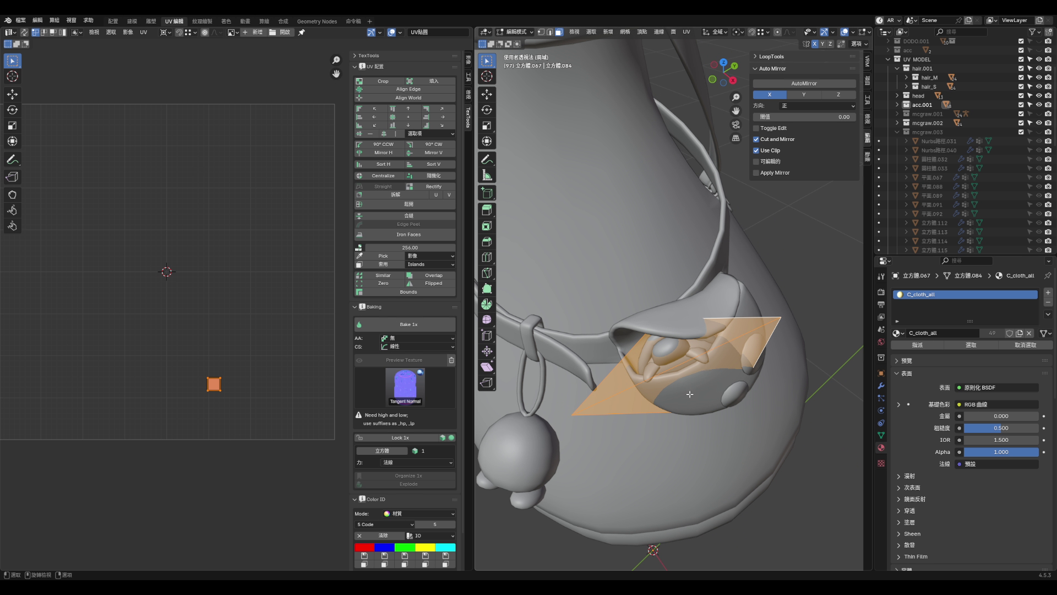
{"action": "key", "text": "KP_Divide"}
{"action": "key", "text": "KP_Divide"}
{"action": "mouse_move", "coordinate": [677, 363]}
{"action": "middle_mouse_down"}
{"action": "mouse_move", "coordinate": [712, 340]}
{"action": "mouse_move", "coordinate": [701, 371]}
{"action": "mouse_move", "coordinate": [652, 258]}
{"action": "mouse_move", "coordinate": [706, 219]}
{"action": "middle_mouse_up"}
{"action": "mouse_move", "coordinate": [682, 255]}
{"action": "middle_mouse_down"}
{"action": "mouse_move", "coordinate": [724, 216]}
{"action": "mouse_move", "coordinate": [710, 212]}
{"action": "mouse_move", "coordinate": [632, 296]}
{"action": "mouse_move", "coordinate": [644, 275]}
{"action": "mouse_move", "coordinate": [632, 256]}
{"action": "middle_mouse_up"}
{"action": "mouse_move", "coordinate": [612, 217]}
{"action": "middle_mouse_down"}
{"action": "mouse_move", "coordinate": [623, 248]}
{"action": "mouse_move", "coordinate": [606, 293]}
{"action": "mouse_move", "coordinate": [689, 335]}
{"action": "mouse_move", "coordinate": [541, 263]}
{"action": "mouse_move", "coordinate": [647, 291]}
{"action": "mouse_move", "coordinate": [683, 286]}
{"action": "mouse_move", "coordinate": [727, 252]}
{"action": "mouse_move", "coordinate": [716, 247]}
{"action": "middle_mouse_up"}
{"action": "left_click", "coordinate": [881, 386]}
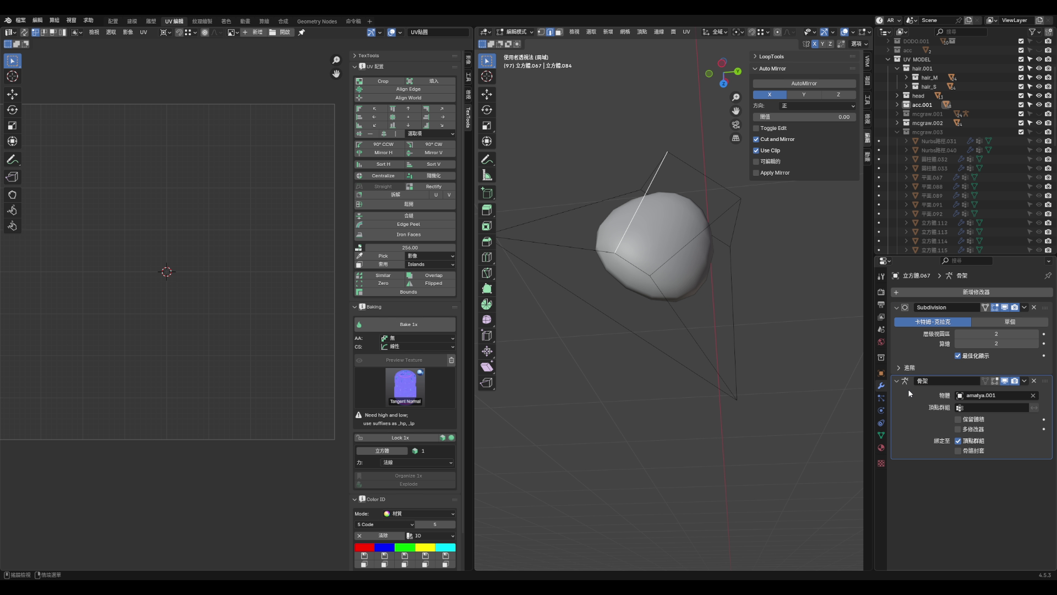
- Select the whole egg-shaped piece, mark its seams and unwrap it with Follow Active Quads
{"action": "mouse_move", "coordinate": [744, 298]}
{"action": "middle_mouse_down"}
{"action": "mouse_move", "coordinate": [762, 283]}
{"action": "mouse_move", "coordinate": [778, 236]}
{"action": "mouse_move", "coordinate": [800, 238]}
{"action": "mouse_move", "coordinate": [713, 231]}
{"action": "middle_mouse_up"}
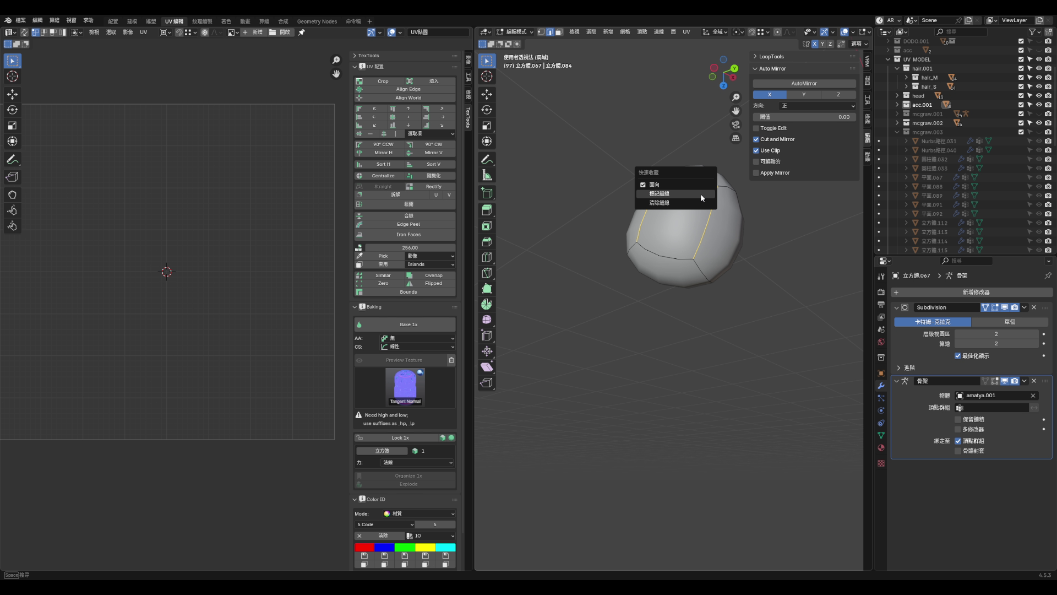
{"action": "key", "text": "a"}
{"action": "key", "text": "u"}
{"action": "left_click", "coordinate": [700, 244]}
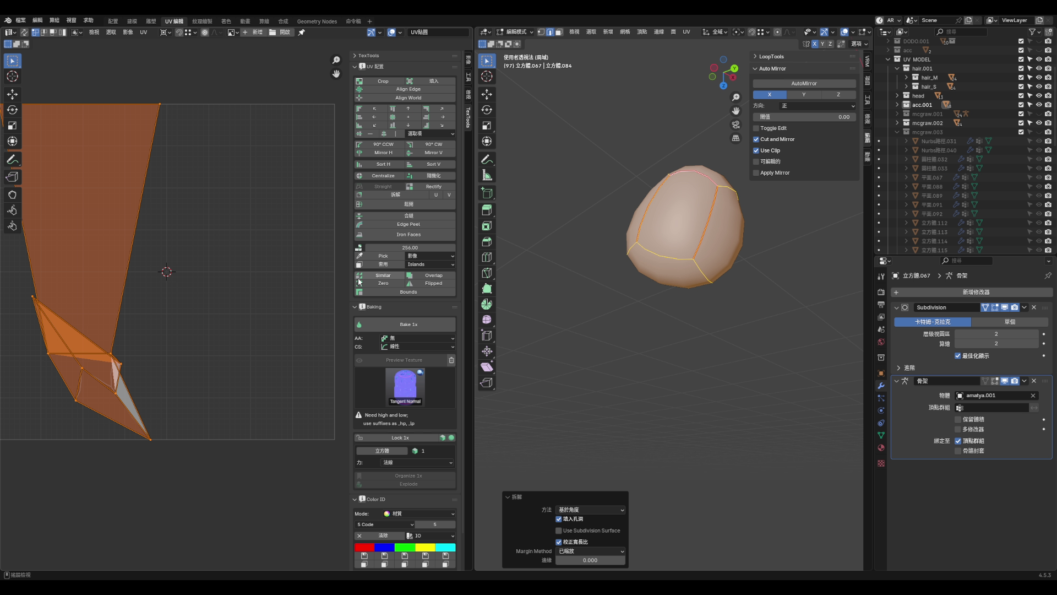
{"action": "key", "text": "u"}
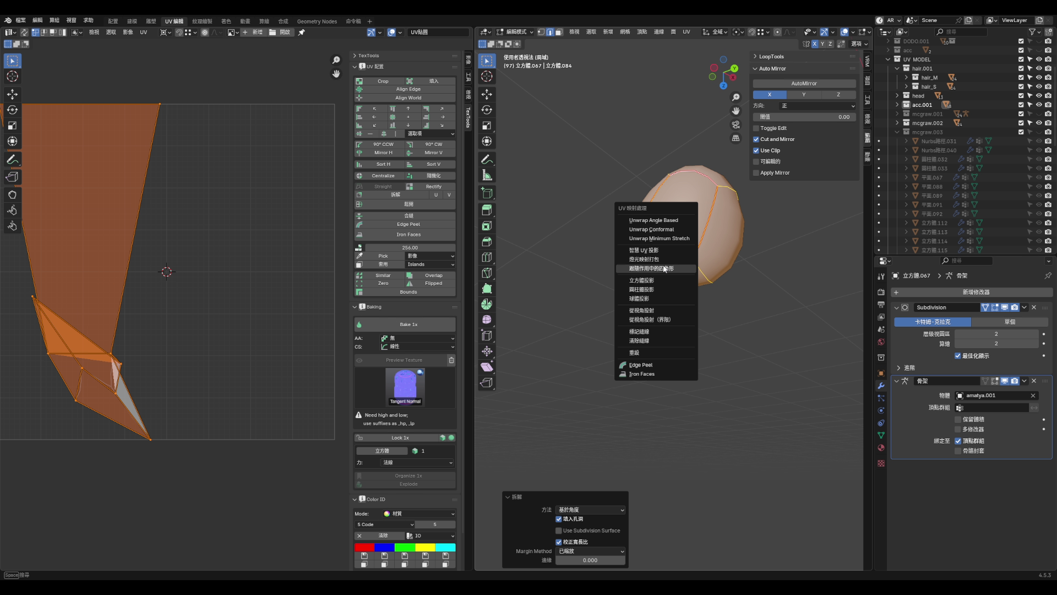
{"action": "left_click", "coordinate": [664, 269]}
{"action": "left_click", "coordinate": [650, 322]}
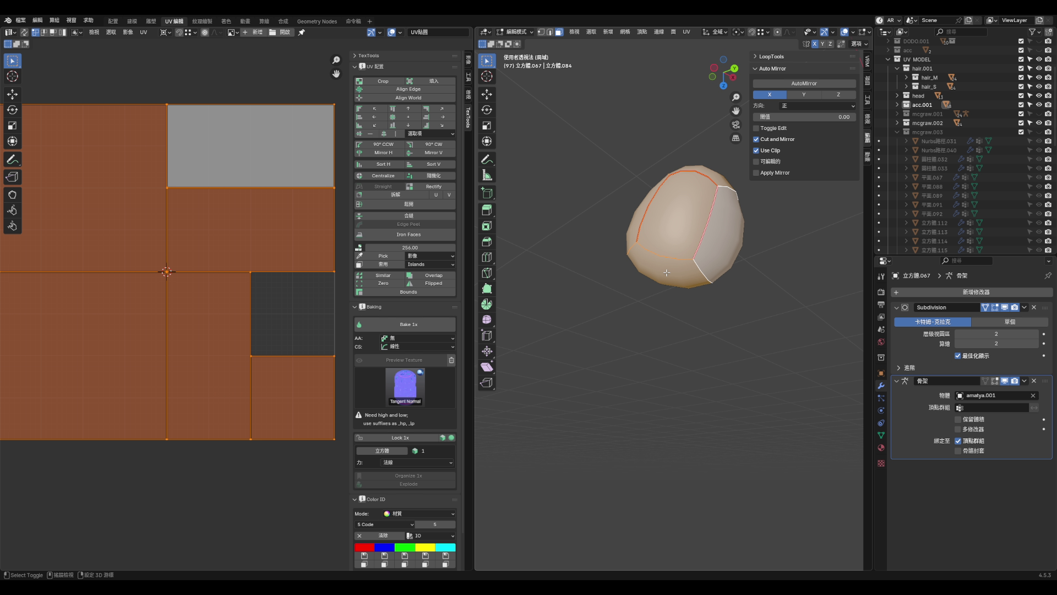
- Re-unwrap with the lower-left face active to get a cross-shaped island, then shrink it
{"action": "left_click", "coordinate": [674, 245], "text": "shift"}
{"action": "left_click", "coordinate": [674, 245], "text": "shift"}
{"action": "key", "text": "u"}
{"action": "left_click", "coordinate": [662, 284]}
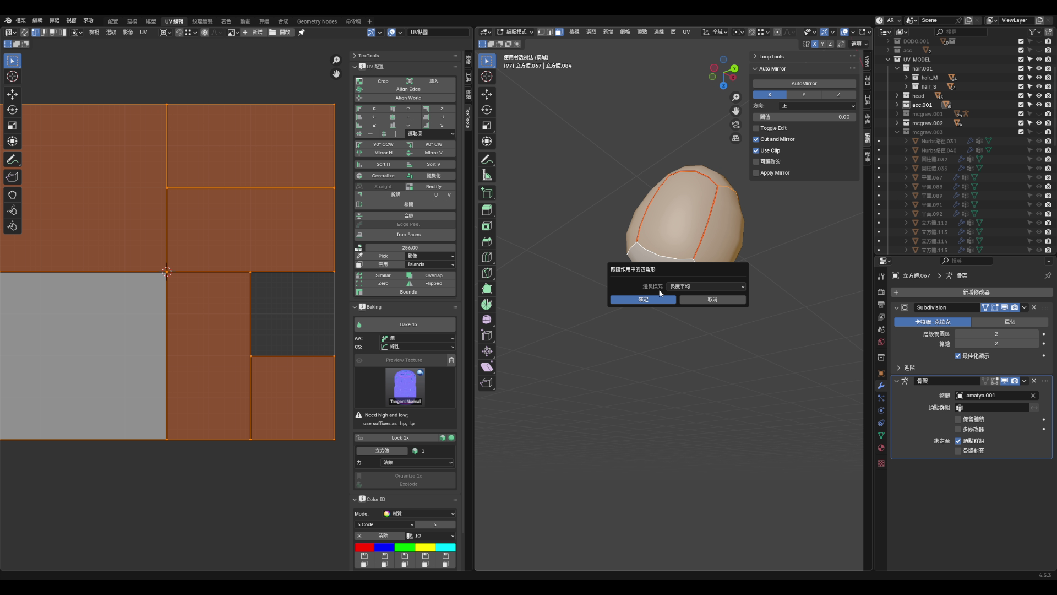
{"action": "left_click", "coordinate": [656, 301]}
{"action": "key", "text": "s"}
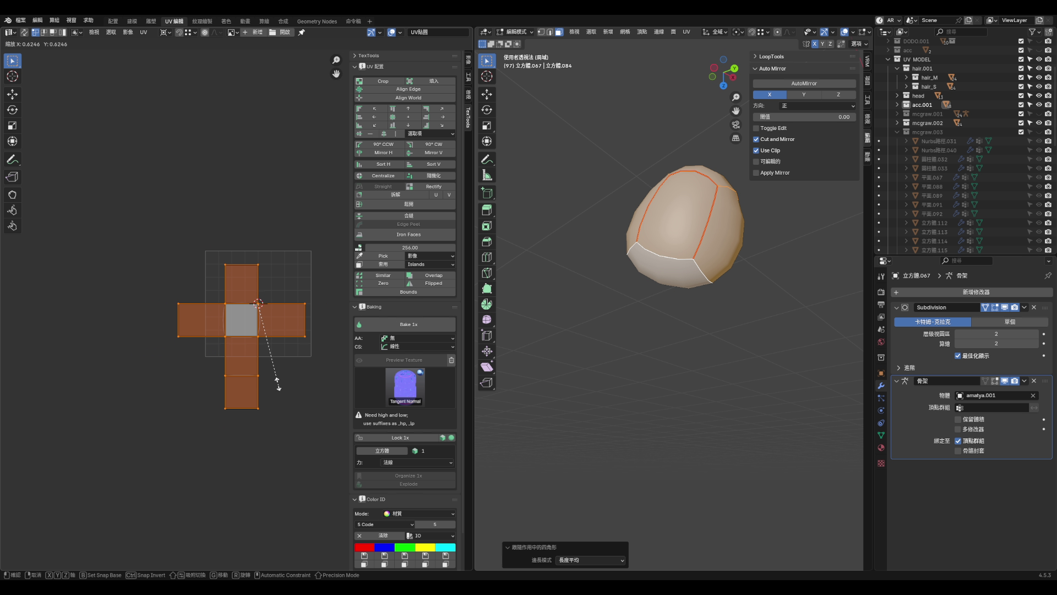
{"action": "left_click", "coordinate": [255, 331]}
- Check the cross layout face by face, then leave local view to show the full character
{"action": "left_click", "coordinate": [674, 237]}
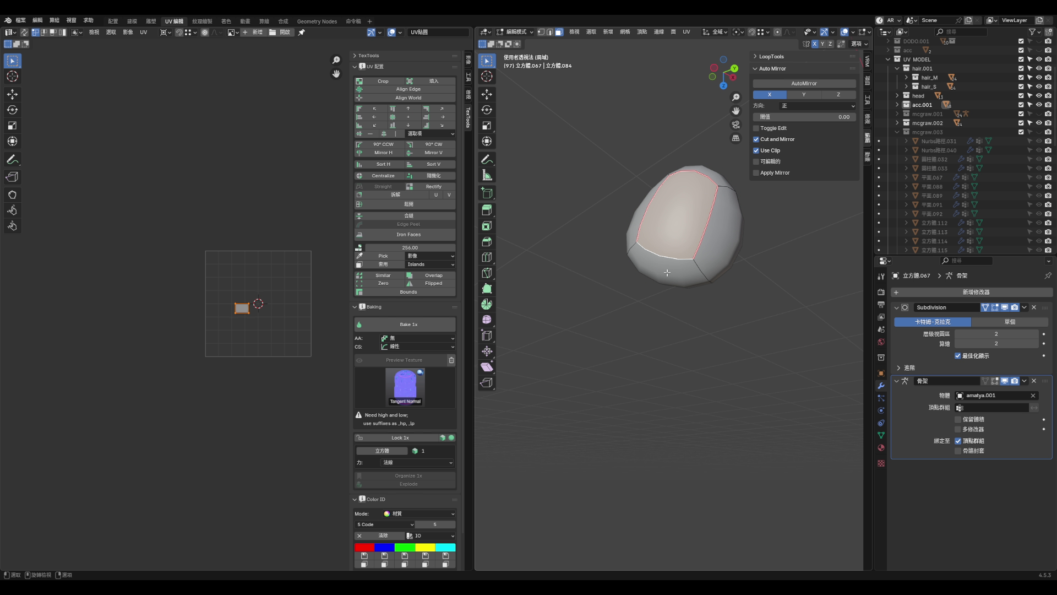
{"action": "left_click", "coordinate": [715, 258]}
{"action": "left_click", "coordinate": [670, 282]}
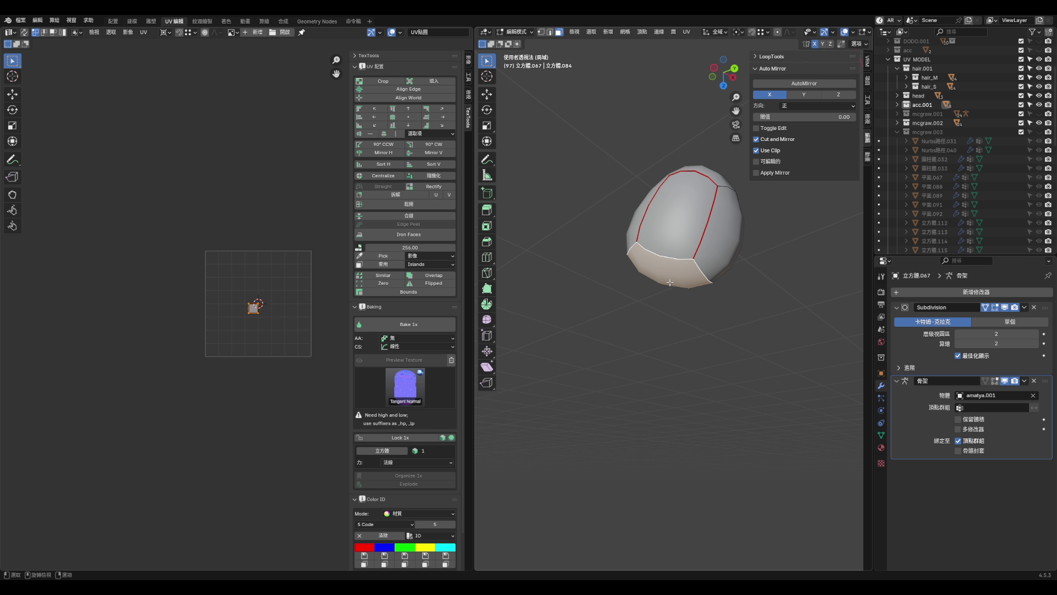
{"action": "left_click", "coordinate": [657, 234]}
{"action": "scroll", "coordinate": [255, 300], "scroll_direction": "up", "scroll_amount": 2}
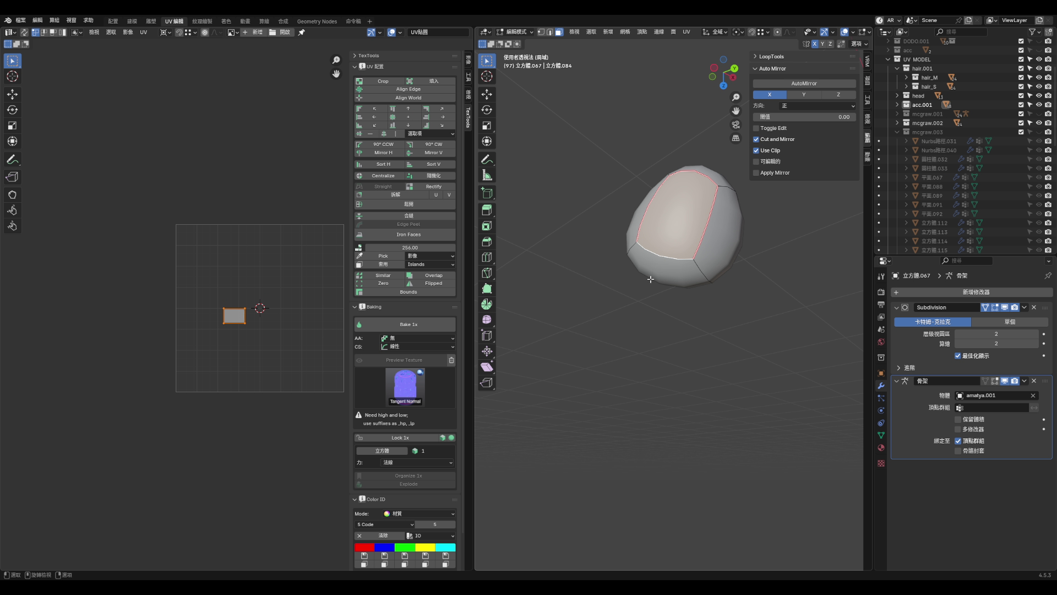
{"action": "key", "text": "a"}
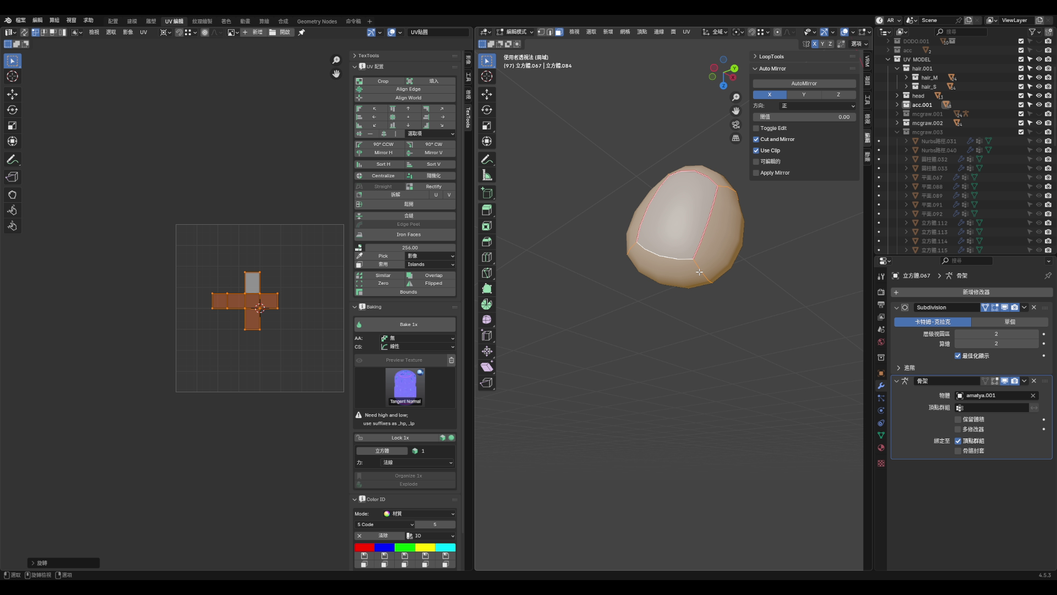
{"action": "left_click", "coordinate": [716, 257]}
{"action": "left_click", "coordinate": [697, 272]}
{"action": "key", "text": "a"}
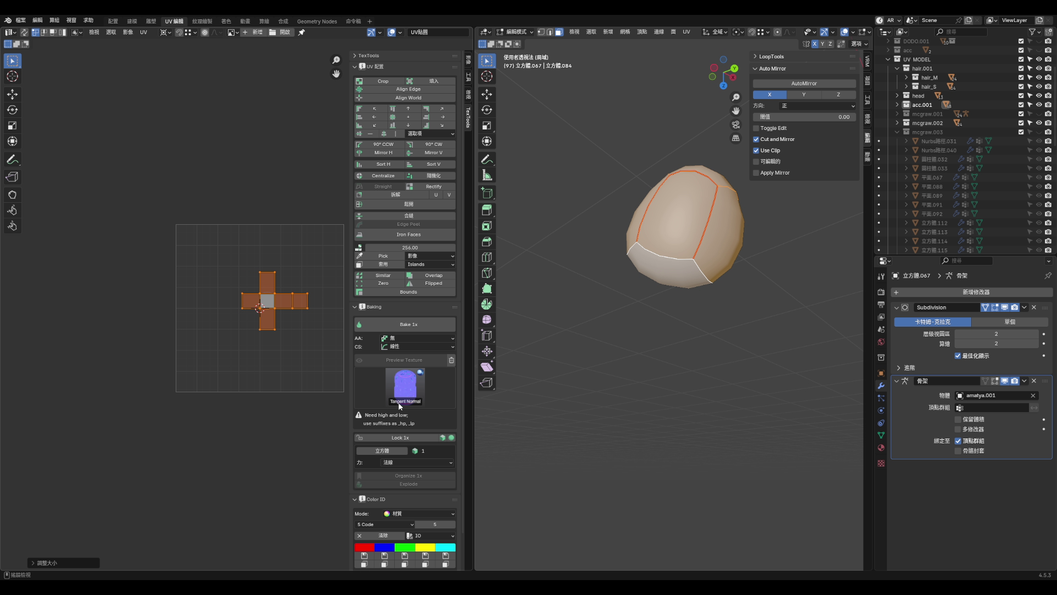
{"action": "key", "text": "KP_Divide"}
{"action": "key", "text": "KP_3"}
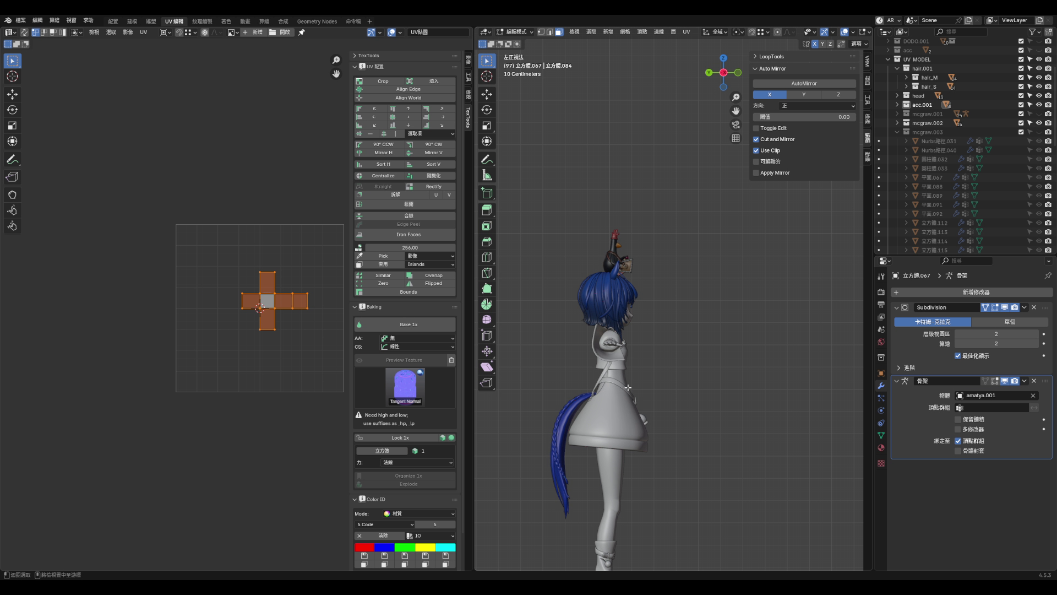
- Select every object in the acc.001 collection and isolate them, framing the waist bag
{"action": "key", "text": "KP_1"}
{"action": "right_click", "coordinate": [927, 107]}
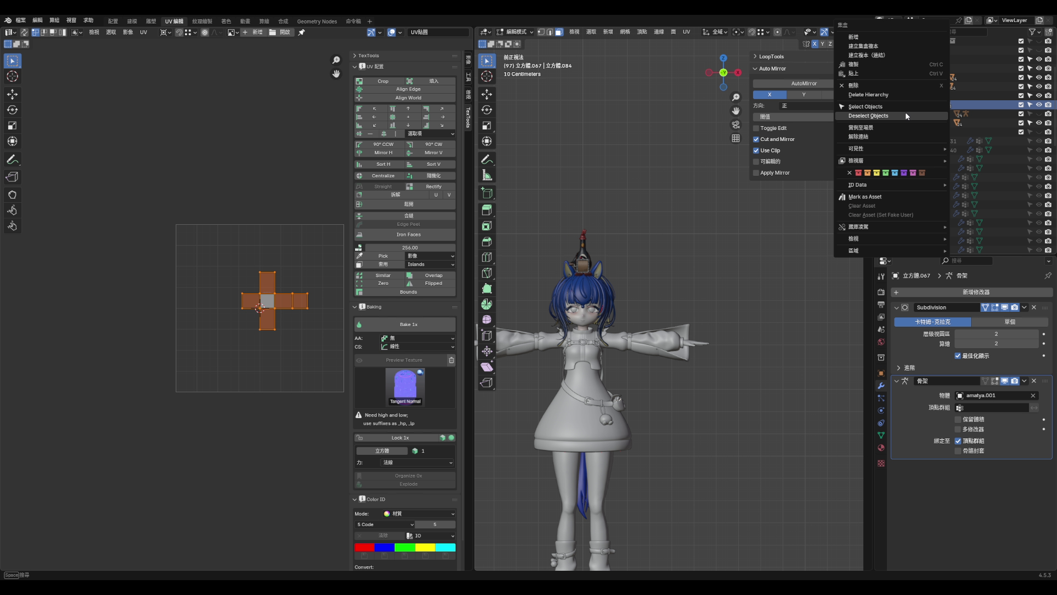
{"action": "left_click", "coordinate": [905, 112]}
{"action": "key", "text": "KP_Divide"}
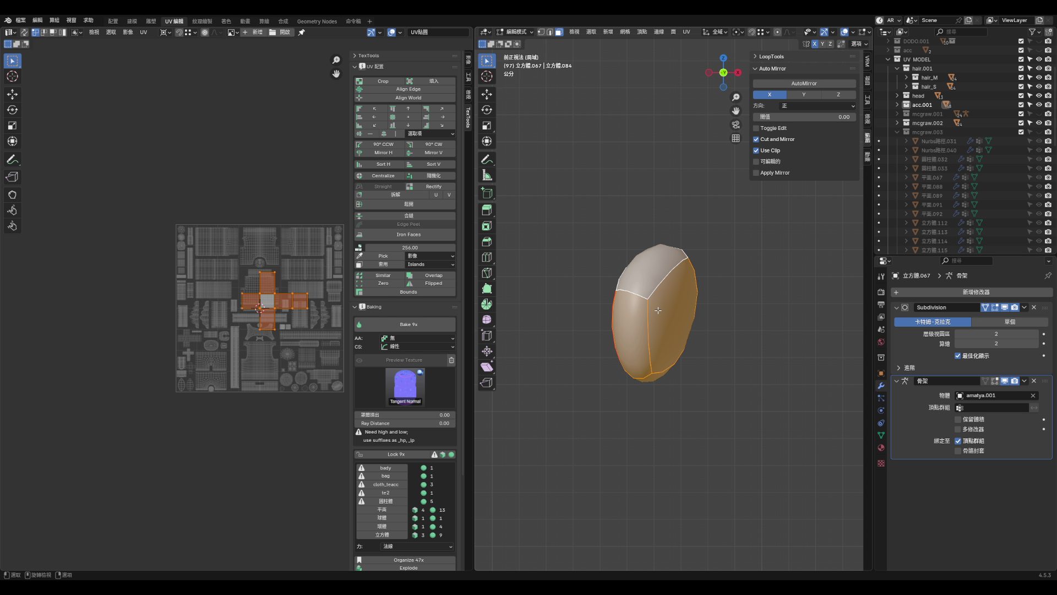
{"action": "key", "text": "KP_Divide"}
{"action": "key", "text": "Tab"}
{"action": "left_click", "coordinate": [663, 388]}
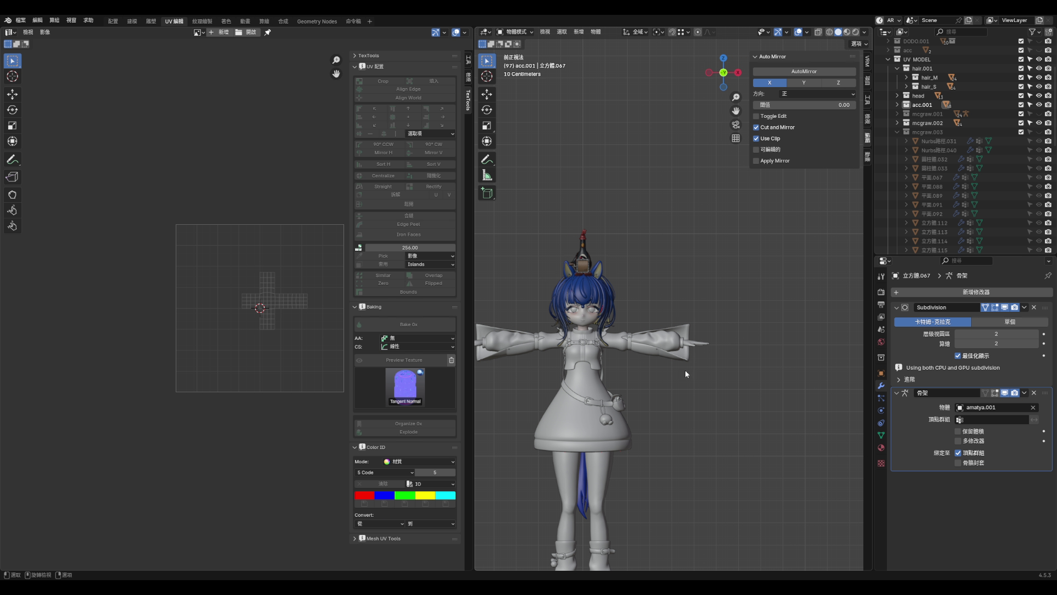
{"action": "right_click", "coordinate": [914, 107]}
{"action": "left_click", "coordinate": [906, 110]}
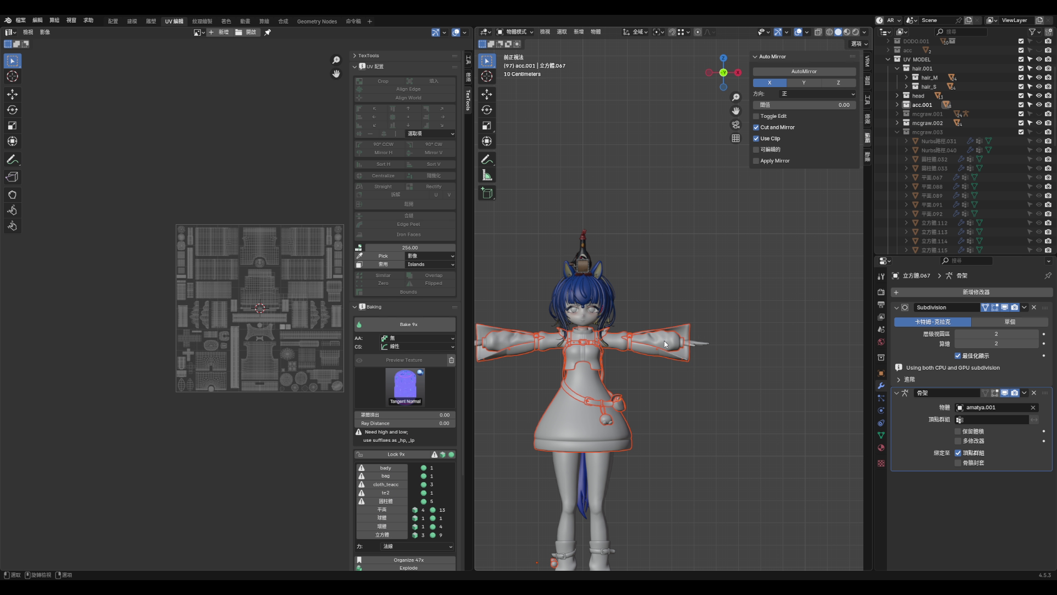
{"action": "key", "text": "KP_Divide"}
{"action": "middle_click_drag", "start_coordinate": [780, 258], "coordinate": [730, 217]}
{"action": "scroll", "coordinate": [640, 302], "scroll_direction": "up", "scroll_amount": 6}
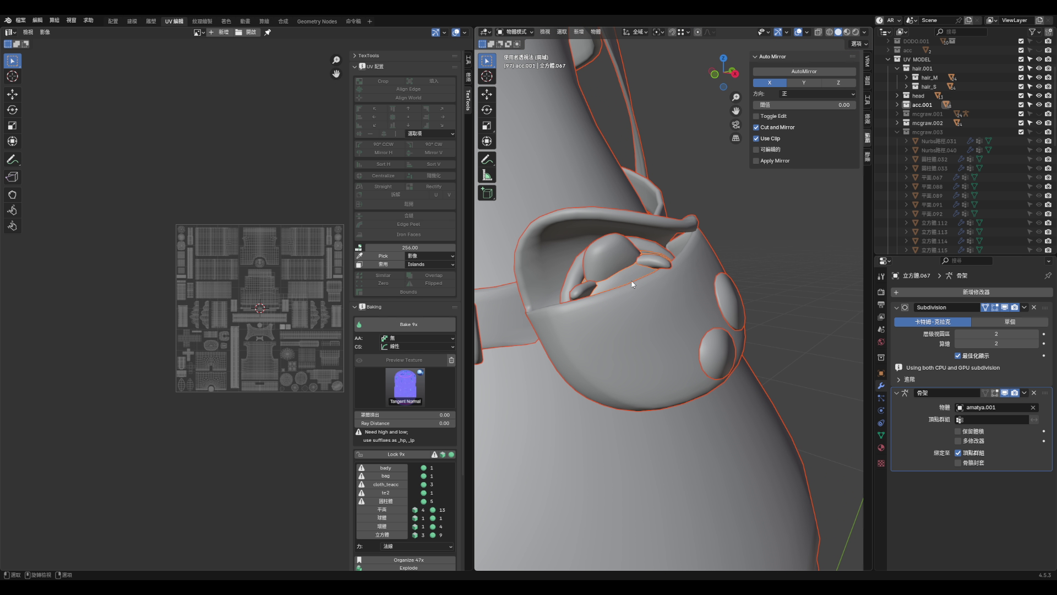
- In Edit Mode, shrink the cross-shaped UV island and move it beside the other atlas islands
{"action": "key", "text": "Tab"}
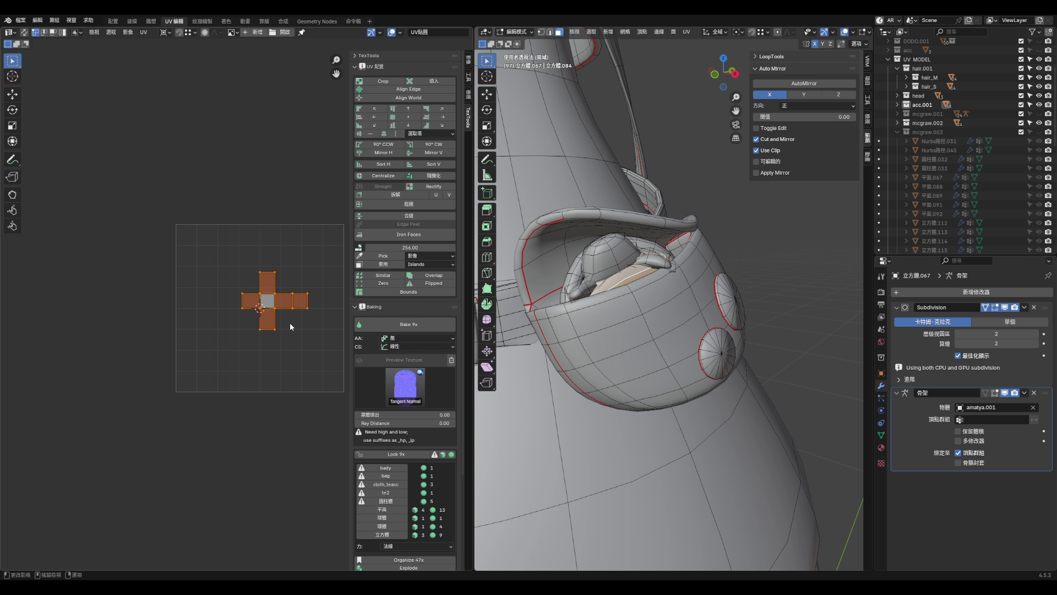
{"action": "key", "text": "a"}
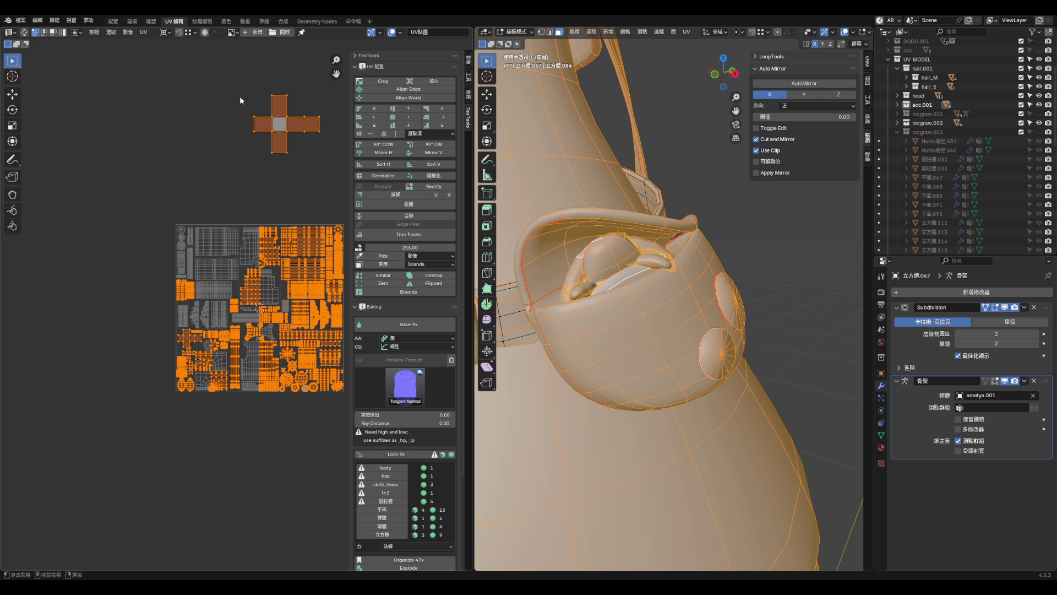
{"action": "left_click_drag", "start_coordinate": [321, 170], "coordinate": [322, 171]}
{"action": "key", "text": "s"}
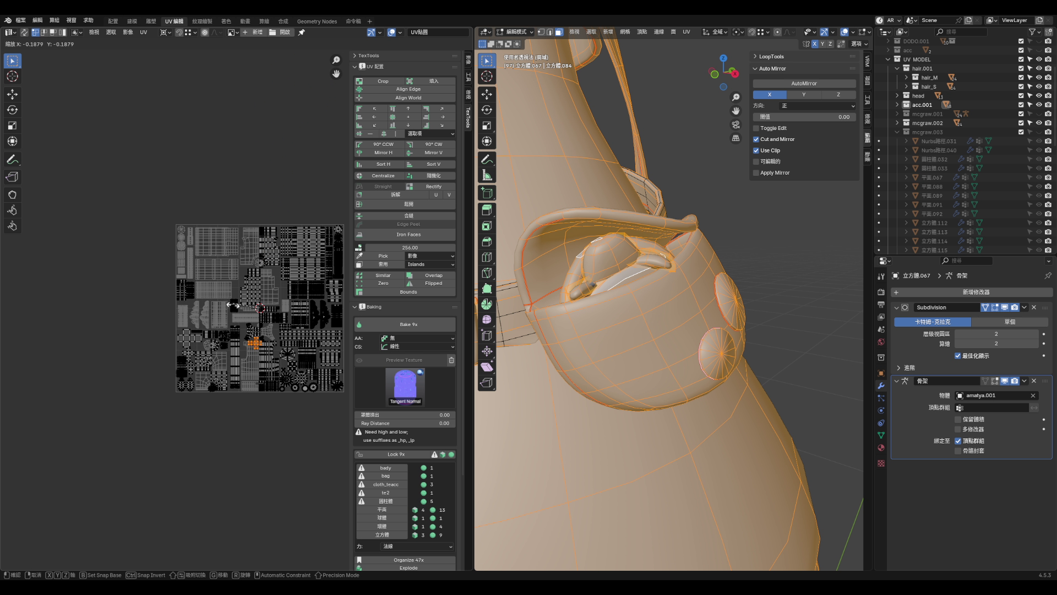
{"action": "left_click", "coordinate": [311, 280]}
{"action": "scroll", "coordinate": [322, 286], "scroll_direction": "up", "scroll_amount": 3}
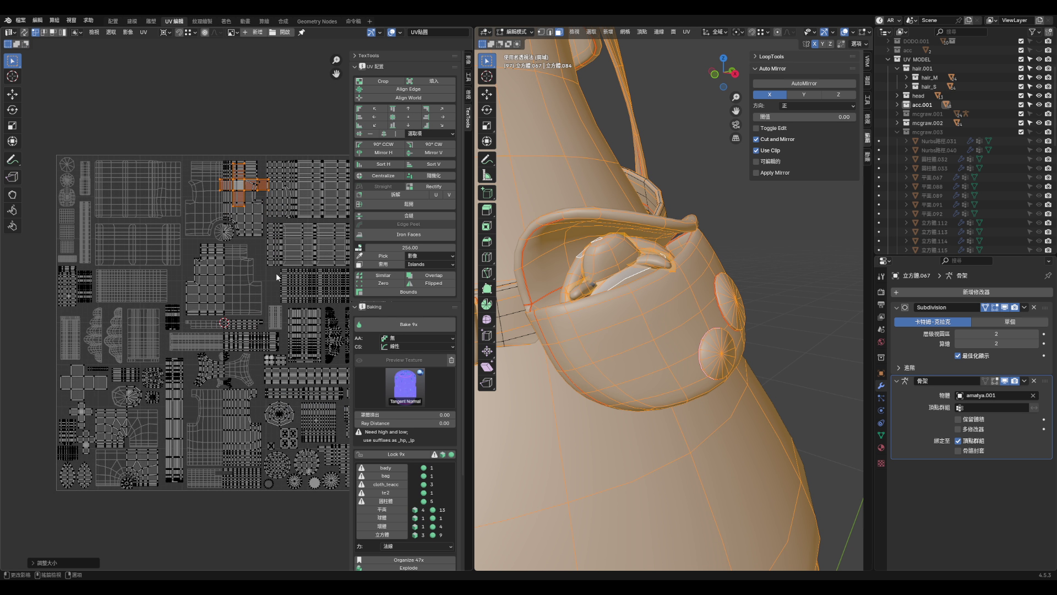
{"action": "scroll", "coordinate": [270, 154], "scroll_direction": "down", "scroll_amount": 3}
{"action": "left_click", "coordinate": [273, 421]}
{"action": "scroll", "coordinate": [270, 347], "scroll_direction": "up", "scroll_amount": 3}
{"action": "scroll", "coordinate": [236, 246], "scroll_direction": "down", "scroll_amount": 1}
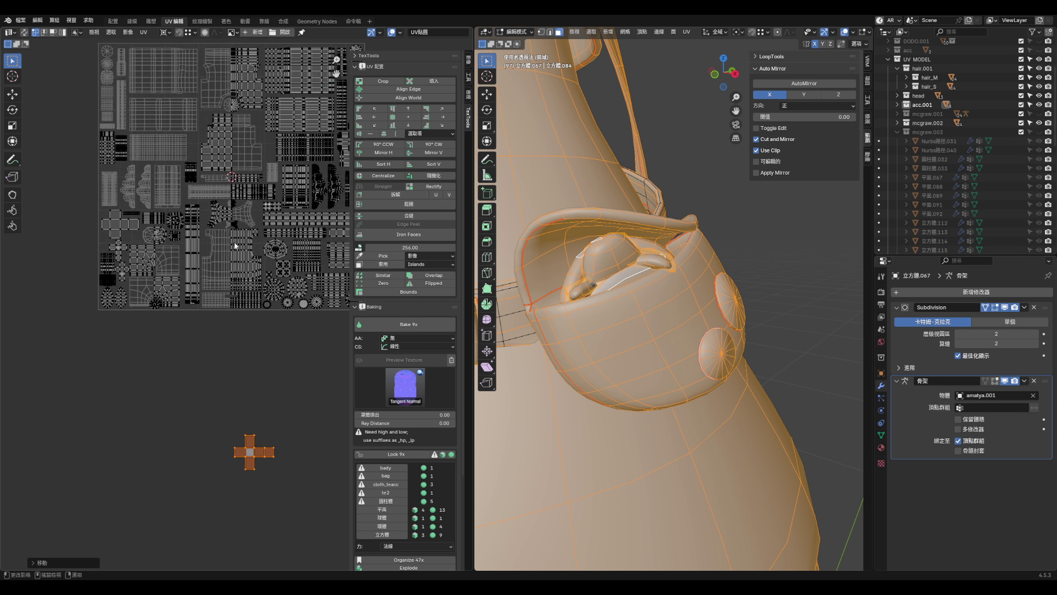
{"action": "left_click", "coordinate": [259, 287]}
{"action": "scroll", "coordinate": [264, 298], "scroll_direction": "up", "scroll_amount": 4}
{"action": "key", "text": "g"}
{"action": "left_click", "coordinate": [347, 275]}
{"action": "scroll", "coordinate": [327, 303], "scroll_direction": "down", "scroll_amount": 3}
{"action": "scroll", "coordinate": [257, 277], "scroll_direction": "up", "scroll_amount": 5}
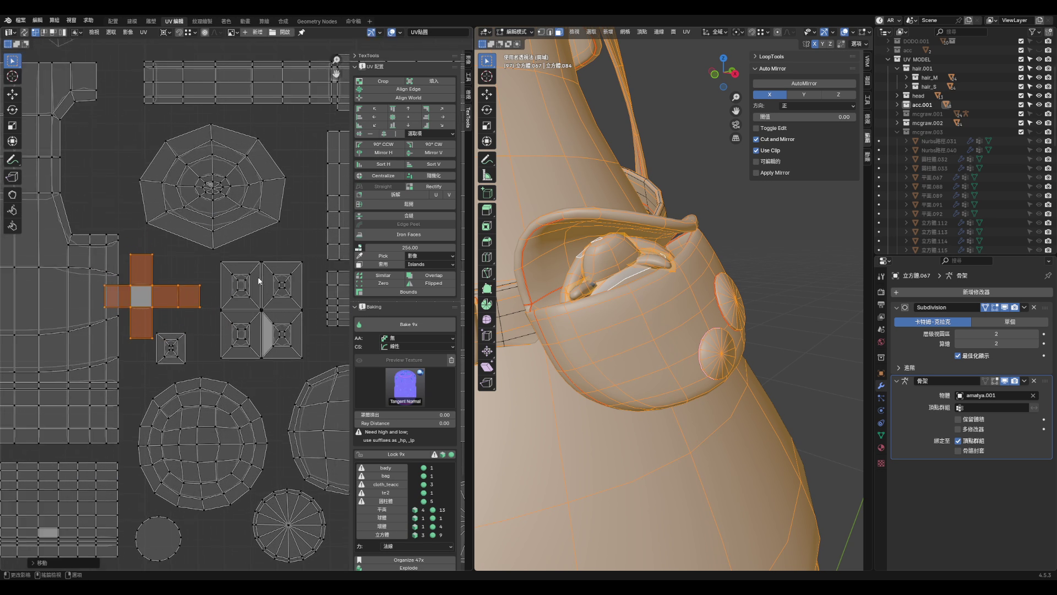
- Nudge the four-square and small square islands into place and save aqua_hoof2.blend
{"action": "left_click_drag", "start_coordinate": [207, 256], "coordinate": [325, 388]}
{"action": "key", "text": "g"}
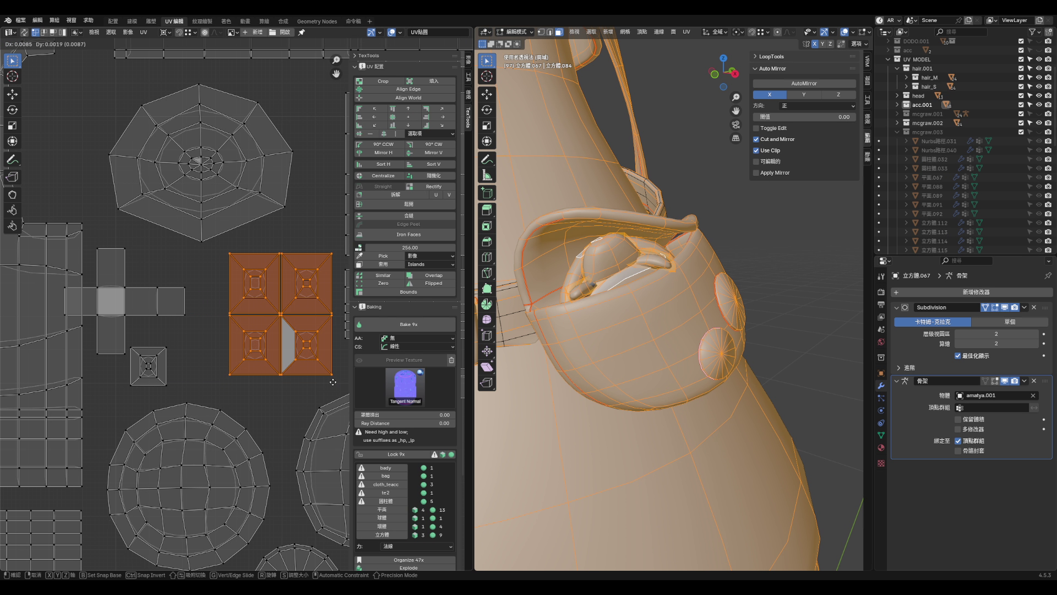
{"action": "left_click", "coordinate": [171, 321]}
{"action": "left_click", "coordinate": [144, 311]}
{"action": "key", "text": "l"}
{"action": "key", "text": "g"}
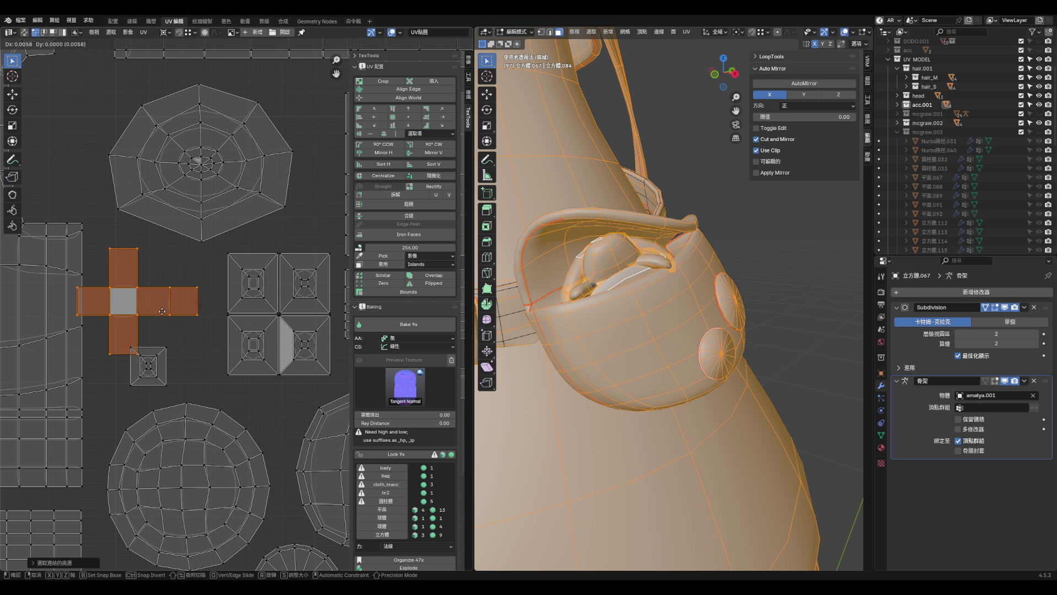
{"action": "key", "text": "Escape"}
{"action": "left_click", "coordinate": [141, 376]}
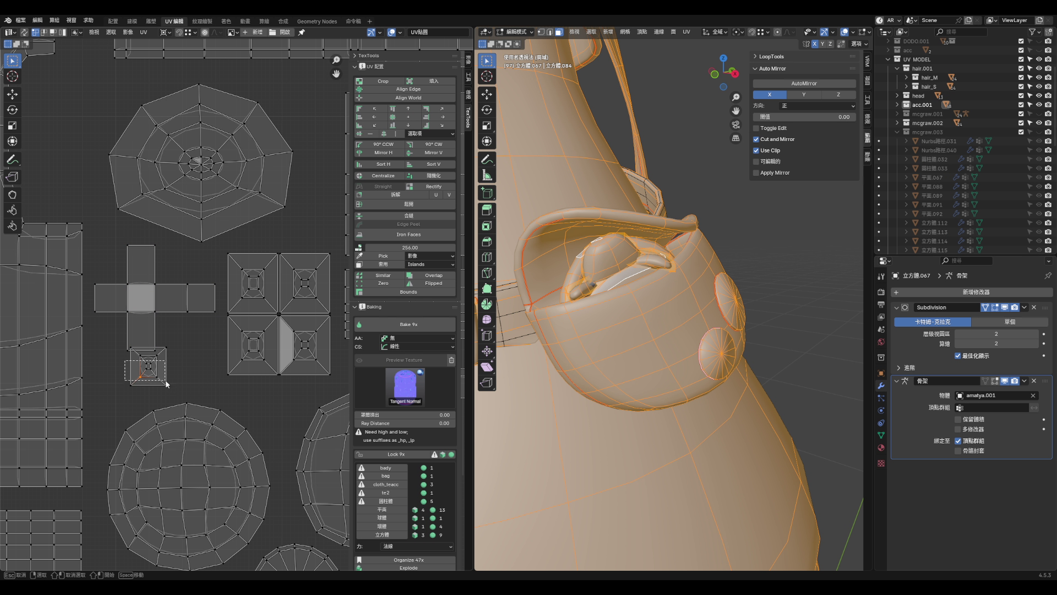
{"action": "key", "text": "l"}
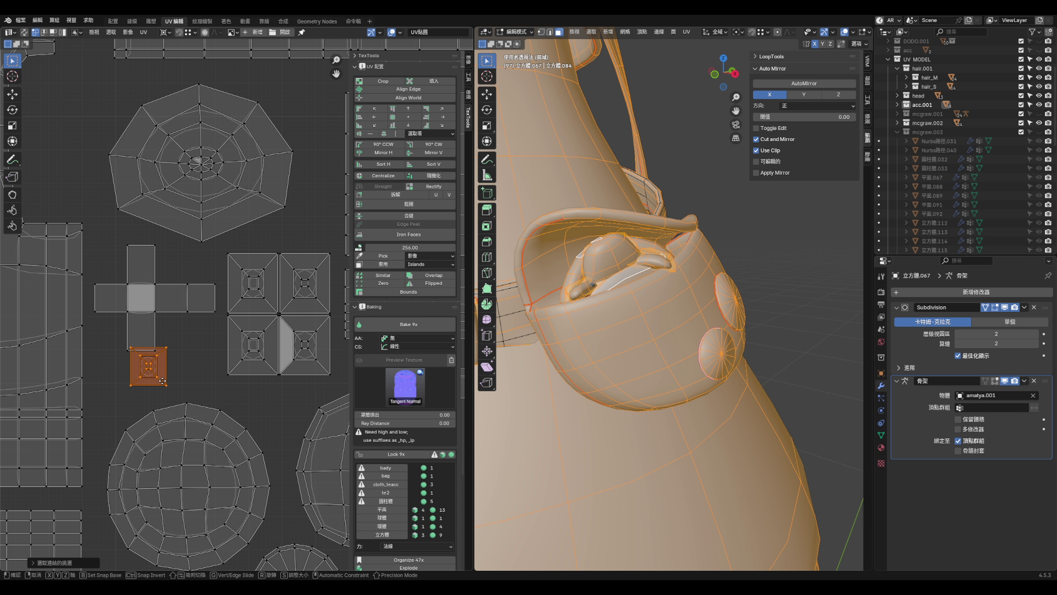
{"action": "key", "text": "g"}
{"action": "left_click", "coordinate": [205, 363]}
{"action": "scroll", "coordinate": [229, 330], "scroll_direction": "down", "scroll_amount": 1}
{"action": "scroll", "coordinate": [229, 330], "scroll_direction": "down", "scroll_amount": 5}
{"action": "key", "text": "ctrl+s"}
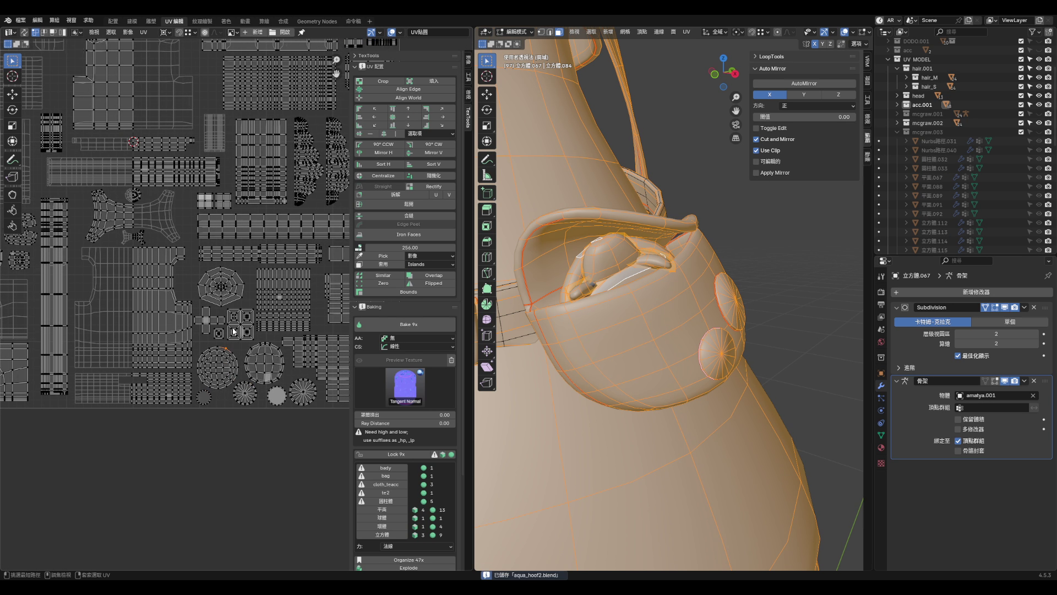
{"action": "scroll", "coordinate": [695, 329], "scroll_direction": "down", "scroll_amount": 5}
- Select the belt-buckle tongue strip and apply its Solidify modifier
{"action": "key", "text": "Tab"}
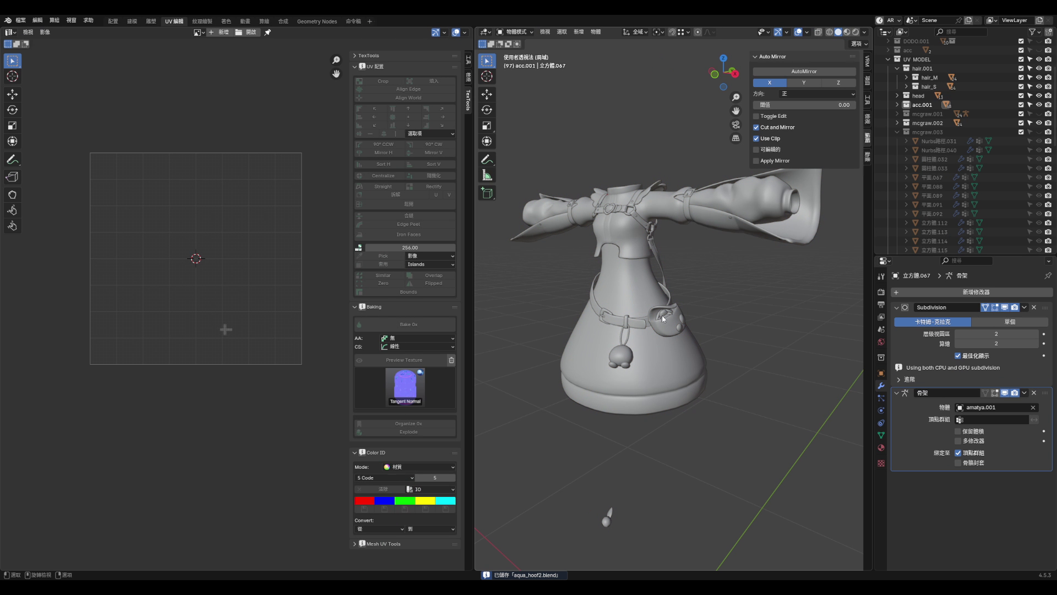
{"action": "scroll", "coordinate": [661, 331], "scroll_direction": "up", "scroll_amount": 6}
{"action": "left_click", "coordinate": [574, 312]}
{"action": "scroll", "coordinate": [148, 325], "scroll_direction": "up", "scroll_amount": 3}
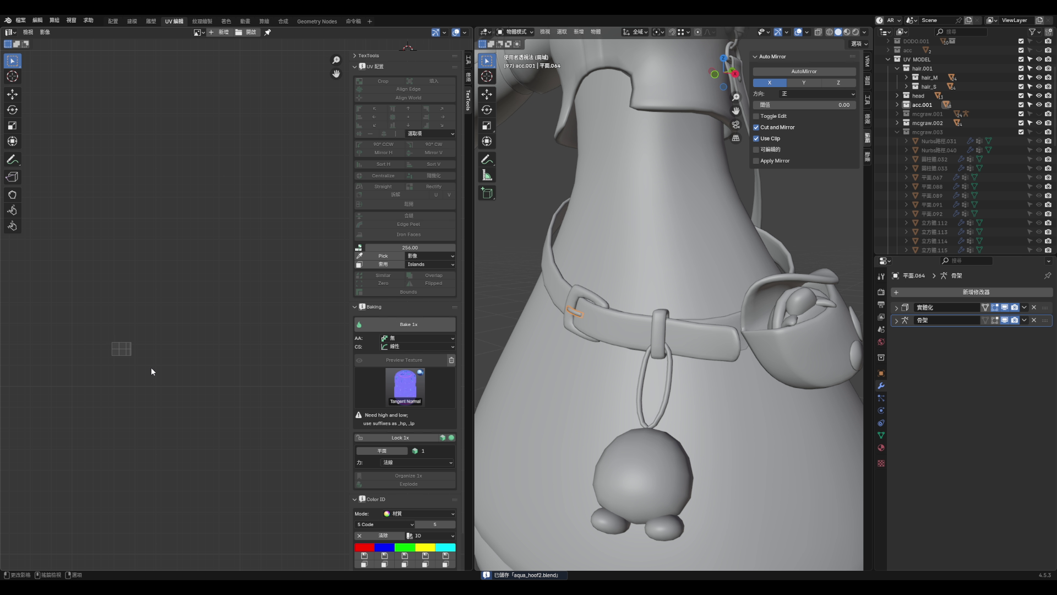
{"action": "key", "text": "Tab"}
{"action": "scroll", "coordinate": [573, 314], "scroll_direction": "up", "scroll_amount": 6}
{"action": "mouse_move", "coordinate": [572, 314]}
{"action": "middle_mouse_down"}
{"action": "mouse_move", "coordinate": [714, 304]}
{"action": "mouse_move", "coordinate": [692, 308]}
{"action": "middle_mouse_up"}
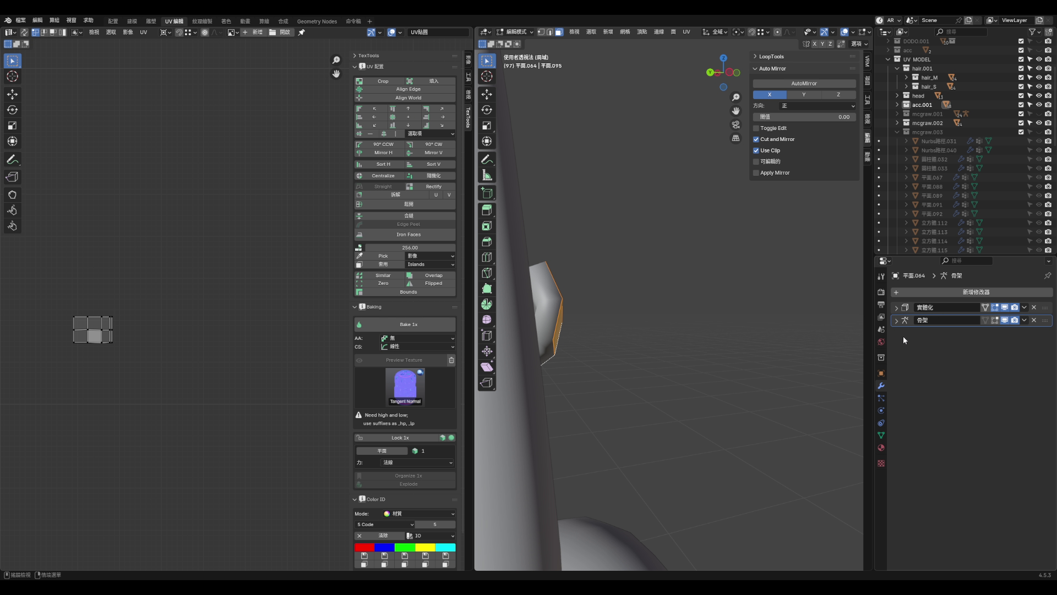
{"action": "left_click", "coordinate": [1023, 308]}
{"action": "key", "text": "Tab"}
{"action": "left_click", "coordinate": [1023, 307]}
{"action": "left_click", "coordinate": [996, 318]}
{"action": "key", "text": "Tab"}
- Isolate the strip and delete two of its faces
{"action": "mouse_move", "coordinate": [711, 313]}
{"action": "middle_mouse_down"}
{"action": "mouse_move", "coordinate": [688, 308]}
{"action": "mouse_move", "coordinate": [727, 314]}
{"action": "mouse_move", "coordinate": [660, 419]}
{"action": "mouse_move", "coordinate": [675, 385]}
{"action": "mouse_move", "coordinate": [618, 373]}
{"action": "mouse_move", "coordinate": [702, 357]}
{"action": "middle_mouse_up"}
{"action": "scroll", "coordinate": [675, 355], "scroll_direction": "up", "scroll_amount": 3}
{"action": "key", "text": "KP_Divide"}
{"action": "key", "text": "KP_Divide"}
{"action": "left_click", "coordinate": [716, 319]}
{"action": "left_click", "coordinate": [707, 369], "text": "shift"}
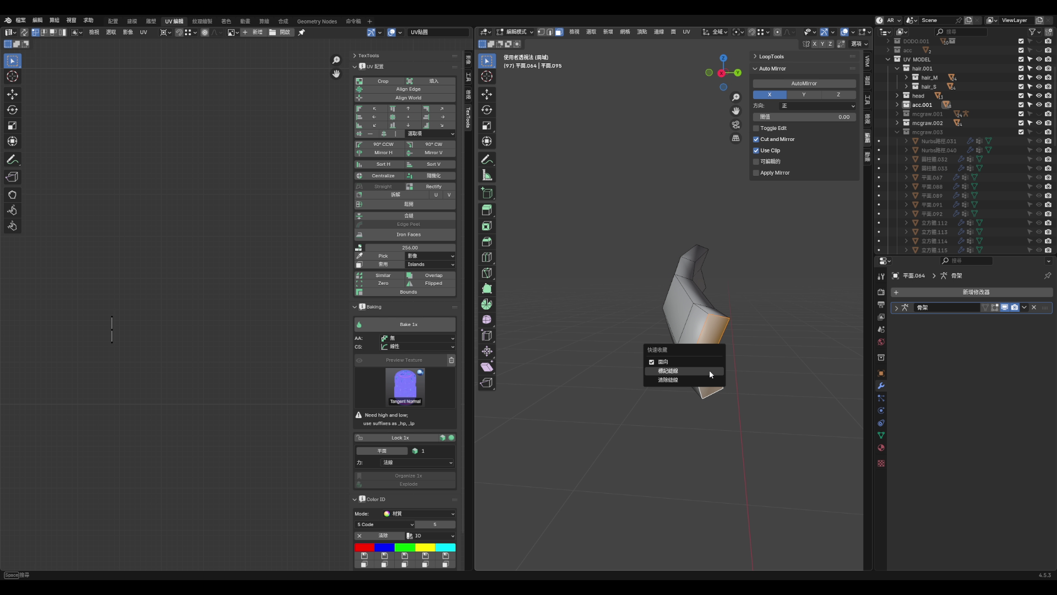
{"action": "key", "text": "x"}
{"action": "left_click", "coordinate": [710, 376]}
- Select the lengthwise edge loop of the strip and mark it as a seam
{"action": "middle_click_drag", "start_coordinate": [710, 376], "coordinate": [656, 365]}
{"action": "left_click", "coordinate": [625, 331], "text": "shift"}
{"action": "left_click", "coordinate": [625, 330], "text": "shift"}
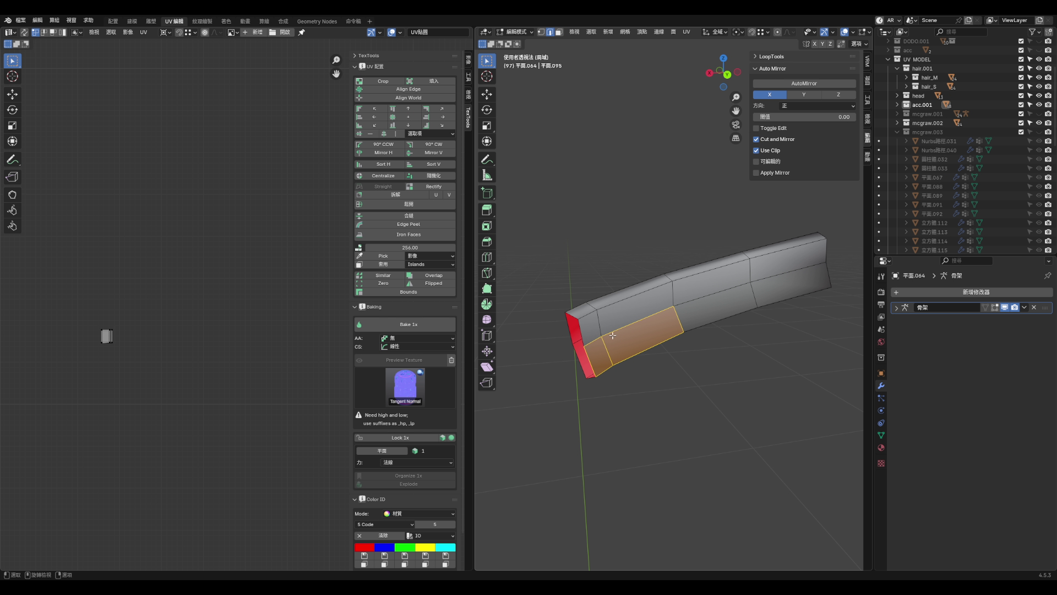
{"action": "key", "text": "ctrl+r"}
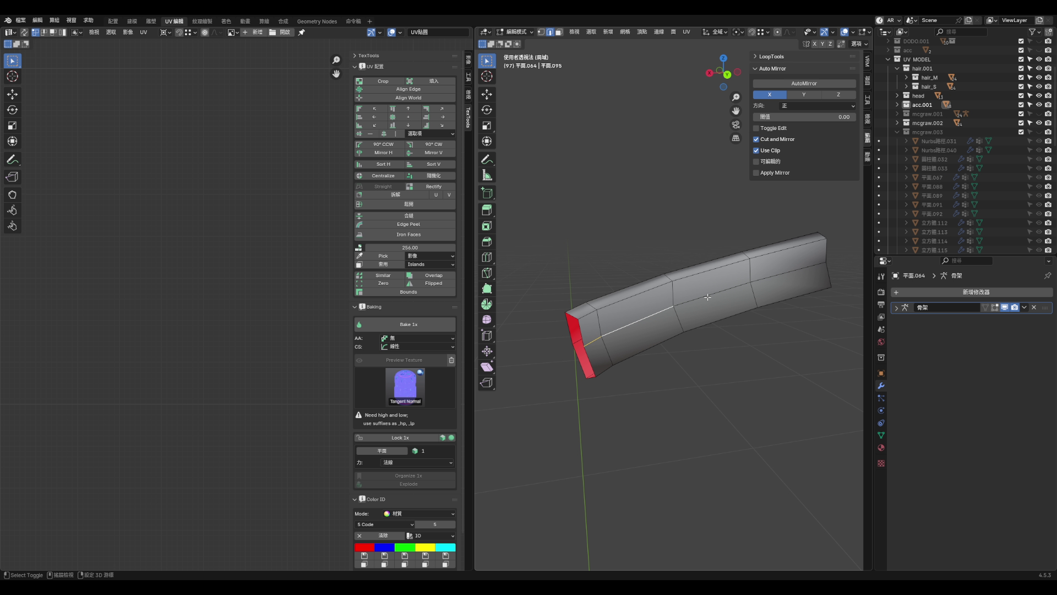
{"action": "mouse_move", "coordinate": [782, 278]}
{"action": "middle_mouse_down"}
{"action": "mouse_move", "coordinate": [830, 314]}
{"action": "mouse_move", "coordinate": [807, 277]}
{"action": "mouse_move", "coordinate": [776, 280]}
{"action": "mouse_move", "coordinate": [820, 280]}
{"action": "mouse_move", "coordinate": [817, 262]}
{"action": "middle_mouse_up"}
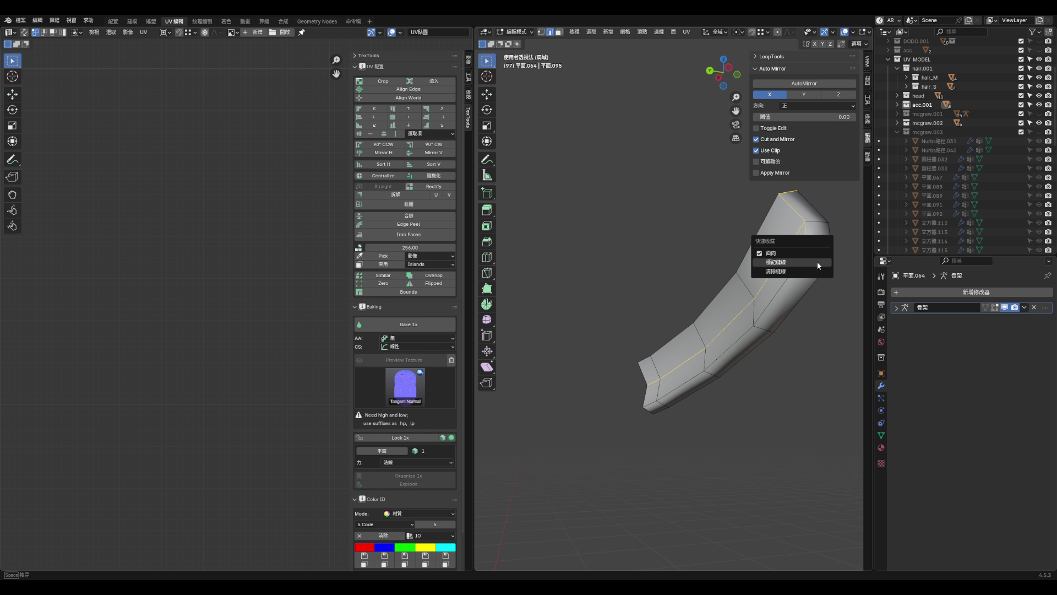
{"action": "left_click", "coordinate": [817, 262]}
- Unwrap the strip with Lightmap Pack, then re-unwrap with Follow Active Quads into a straight grid
{"action": "key", "text": "a"}
{"action": "key", "text": "u"}
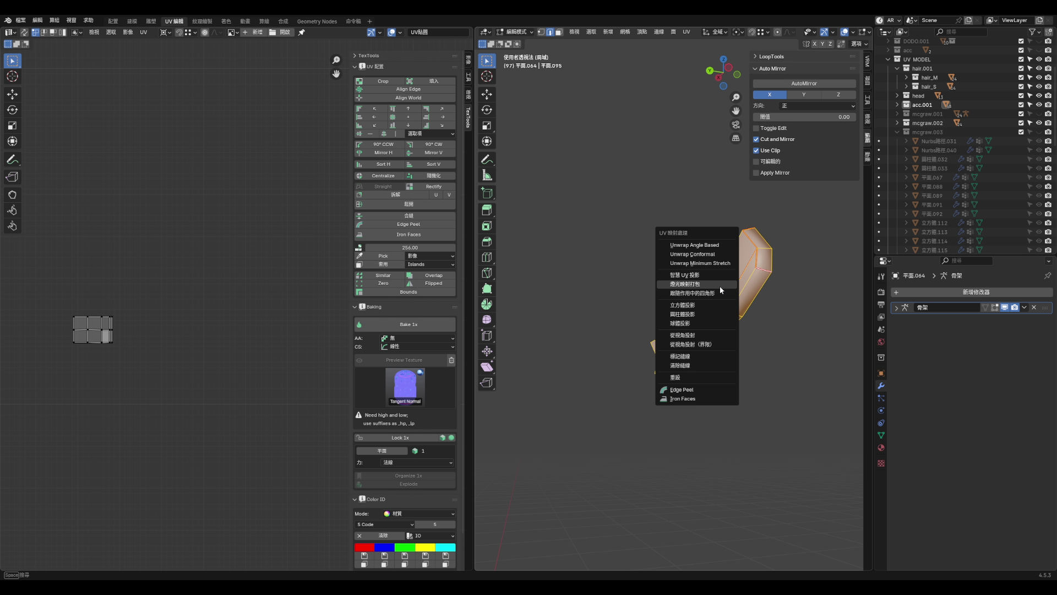
{"action": "left_click", "coordinate": [719, 286]}
{"action": "left_click", "coordinate": [710, 348]}
{"action": "middle_click_drag", "start_coordinate": [771, 313], "coordinate": [661, 308]}
{"action": "key", "text": "3"}
{"action": "left_click", "coordinate": [638, 306], "text": "shift"}
{"action": "key", "text": "u"}
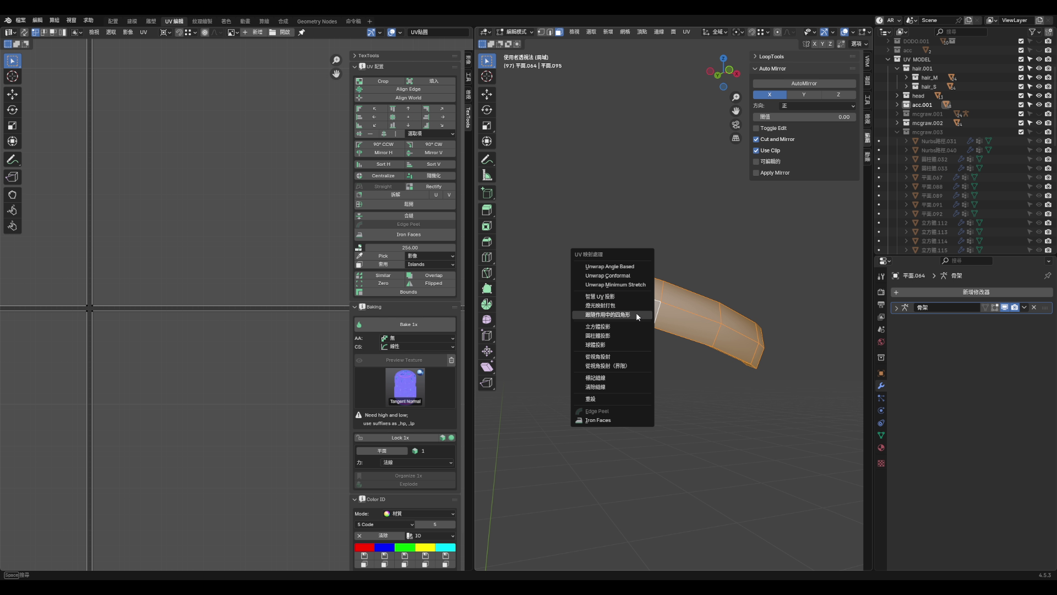
{"action": "left_click", "coordinate": [636, 312]}
{"action": "left_click", "coordinate": [613, 333]}
{"action": "scroll", "coordinate": [232, 338], "scroll_direction": "down", "scroll_amount": 7}
{"action": "scroll", "coordinate": [192, 308], "scroll_direction": "up", "scroll_amount": 1}
- Rotate the UV island 90° and flip it vertically with a Y scale of -1
{"action": "left_click_drag", "start_coordinate": [129, 186], "coordinate": [313, 381]}
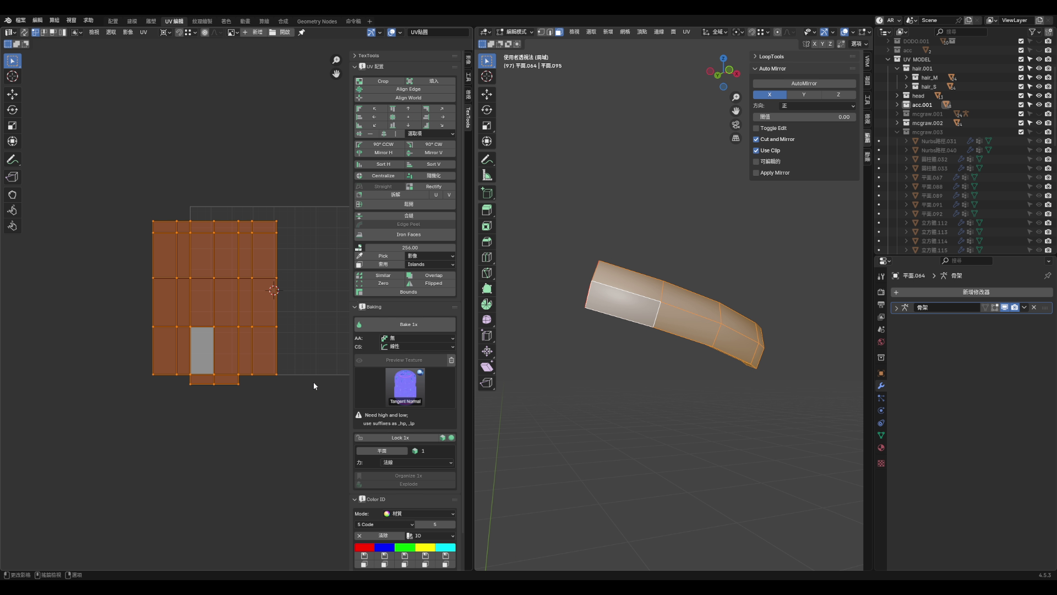
{"action": "type", "text": "r90"}
{"action": "key", "text": "Return"}
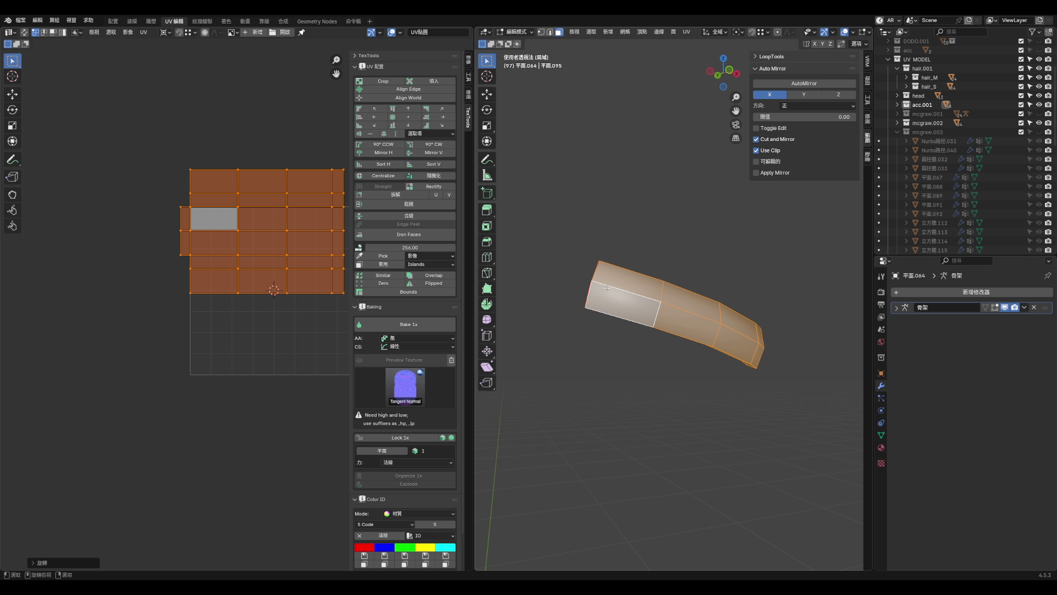
{"action": "left_click", "coordinate": [608, 288]}
{"action": "left_click", "coordinate": [441, 288]}
{"action": "key", "text": "s"}
{"action": "type", "text": "y"}
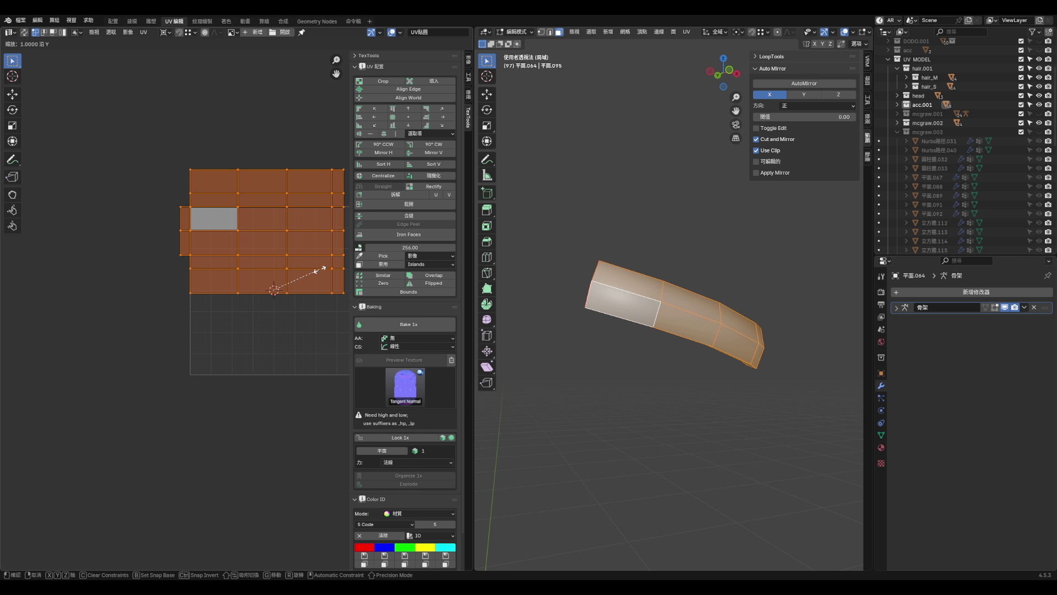
{"action": "type", "text": "-1"}
{"action": "key", "text": "Return"}
- Move the island up and to the left, then return to a front view of the whole character
{"action": "left_click", "coordinate": [213, 332]}
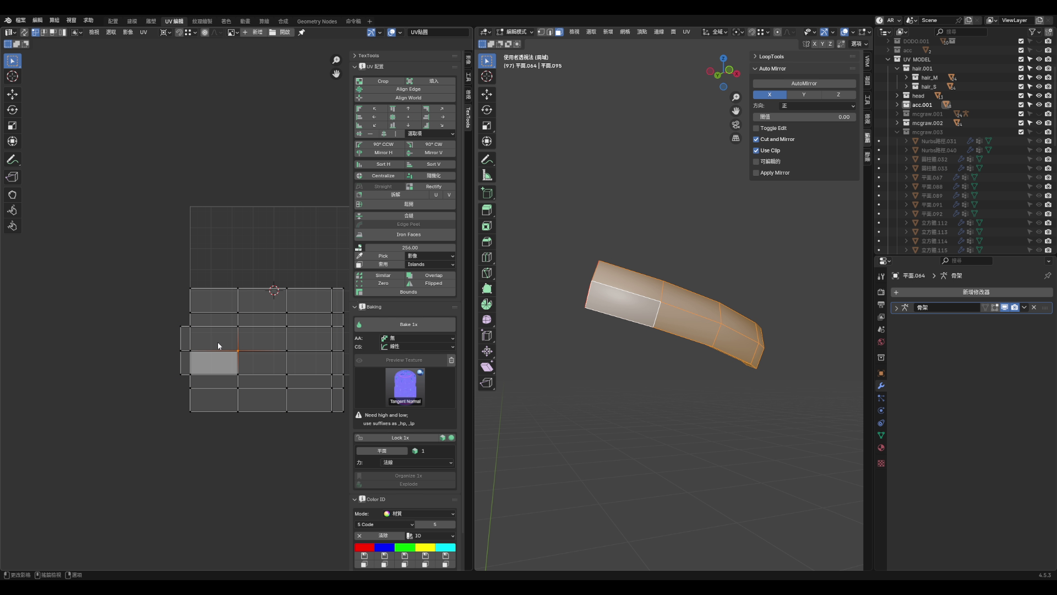
{"action": "key", "text": "3"}
{"action": "left_click", "coordinate": [262, 362]}
{"action": "left_click", "coordinate": [220, 362]}
{"action": "left_click_drag", "start_coordinate": [127, 259], "coordinate": [318, 450]}
{"action": "scroll", "coordinate": [271, 385], "scroll_direction": "down", "scroll_amount": 3}
{"action": "key", "text": "g"}
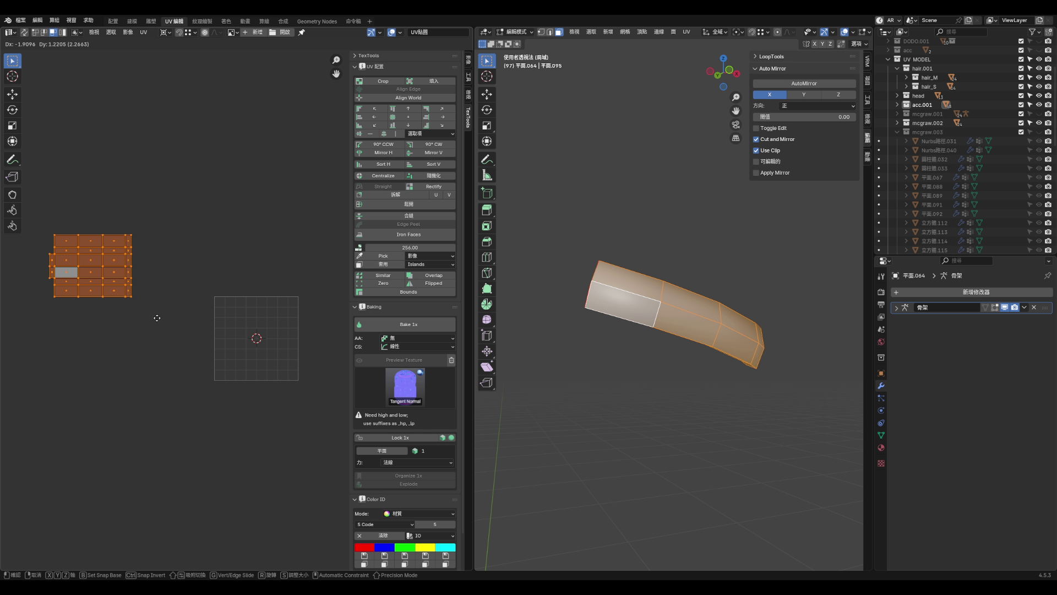
{"action": "left_click", "coordinate": [156, 314]}
{"action": "scroll", "coordinate": [269, 352], "scroll_direction": "down", "scroll_amount": 2}
{"action": "key", "text": "KP_Divide"}
{"action": "key", "text": "KP_1"}
{"action": "scroll", "coordinate": [618, 362], "scroll_direction": "up", "scroll_amount": 2}
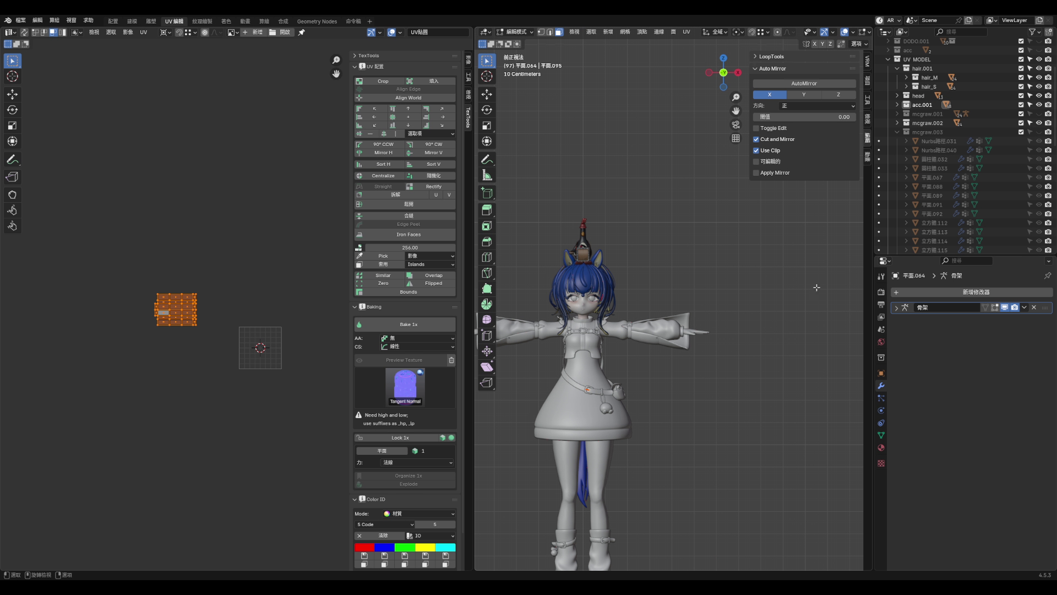
- Select all objects in acc.001 and enter Edit Mode to show their UVs
{"action": "key", "text": "Tab"}
{"action": "left_click", "coordinate": [923, 107]}
{"action": "right_click", "coordinate": [923, 106]}
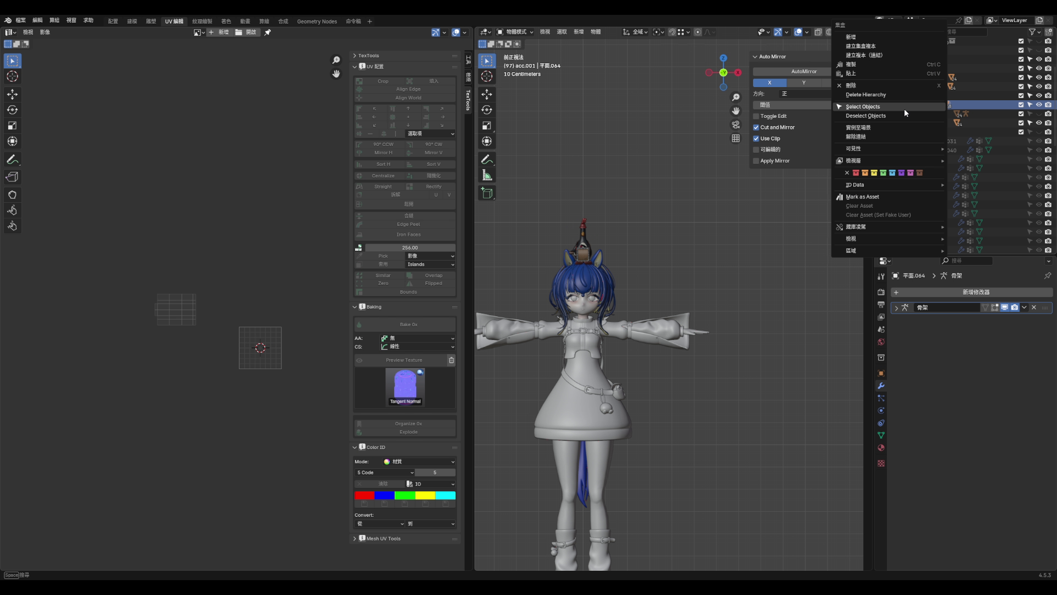
{"action": "left_click", "coordinate": [904, 107]}
{"action": "key", "text": "Tab"}
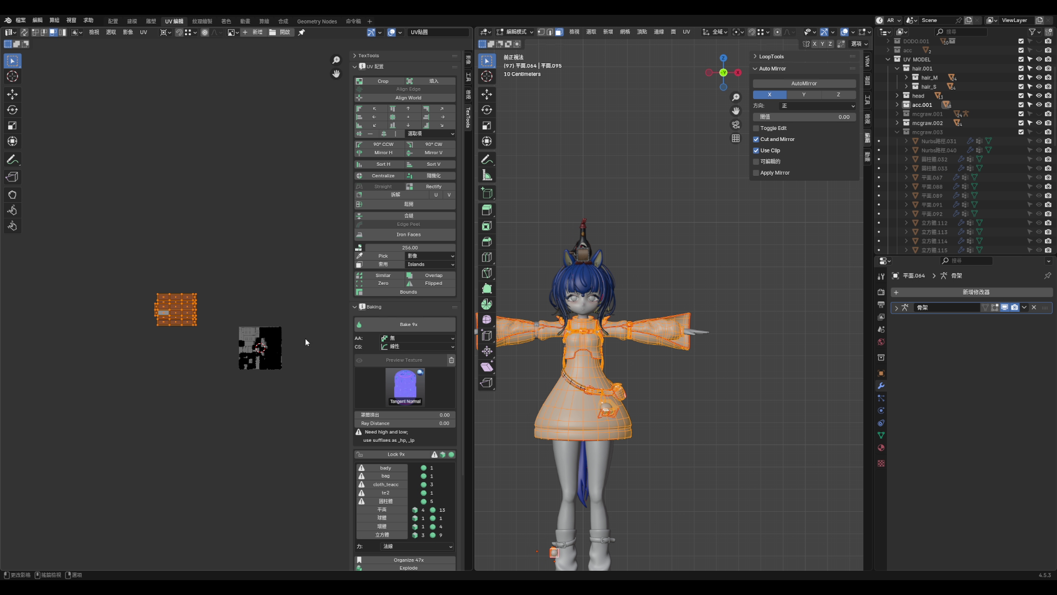
- Widen the UV editor, select the tongue's UV island and scale it down twice
{"action": "scroll", "coordinate": [199, 332], "scroll_direction": "up", "scroll_amount": 7}
{"action": "left_click_drag", "start_coordinate": [472, 342], "coordinate": [773, 343]}
{"action": "scroll", "coordinate": [146, 240], "scroll_direction": "down", "scroll_amount": 4}
{"action": "left_click_drag", "start_coordinate": [126, 169], "coordinate": [255, 276]}
{"action": "key", "text": "s"}
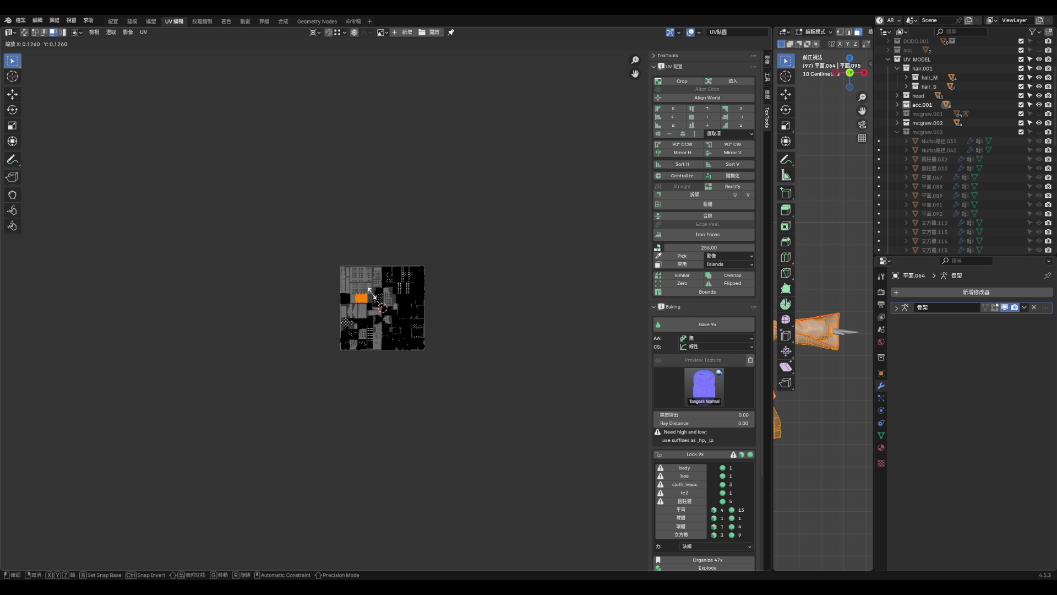
{"action": "left_click", "coordinate": [375, 297]}
{"action": "scroll", "coordinate": [380, 308], "scroll_direction": "up", "scroll_amount": 7}
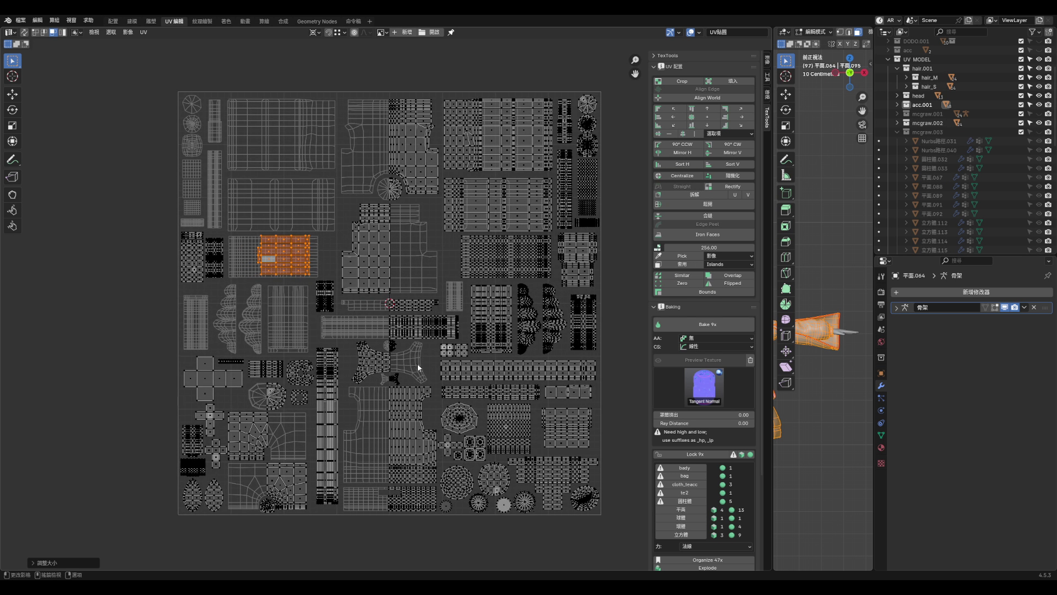
{"action": "key", "text": "s"}
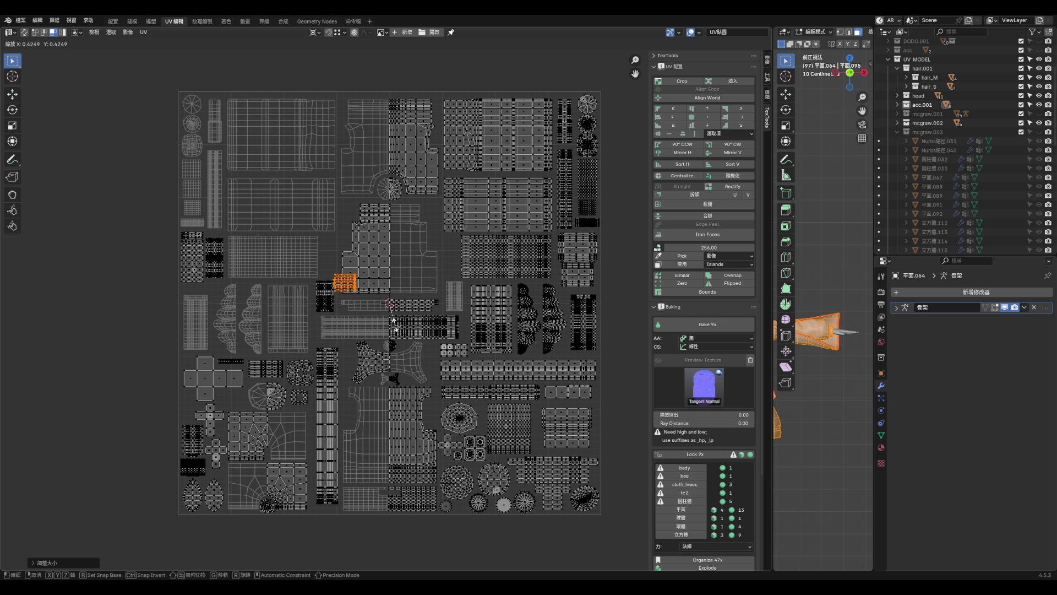
{"action": "left_click", "coordinate": [395, 325]}
- Move and resize the tongue island into the free gap of the cloth atlas
{"action": "key", "text": "g"}
{"action": "left_click", "coordinate": [293, 430]}
{"action": "scroll", "coordinate": [278, 430], "scroll_direction": "up", "scroll_amount": 3}
{"action": "key", "text": "g"}
{"action": "scroll", "coordinate": [236, 398], "scroll_direction": "up", "scroll_amount": 2}
{"action": "key", "text": "s"}
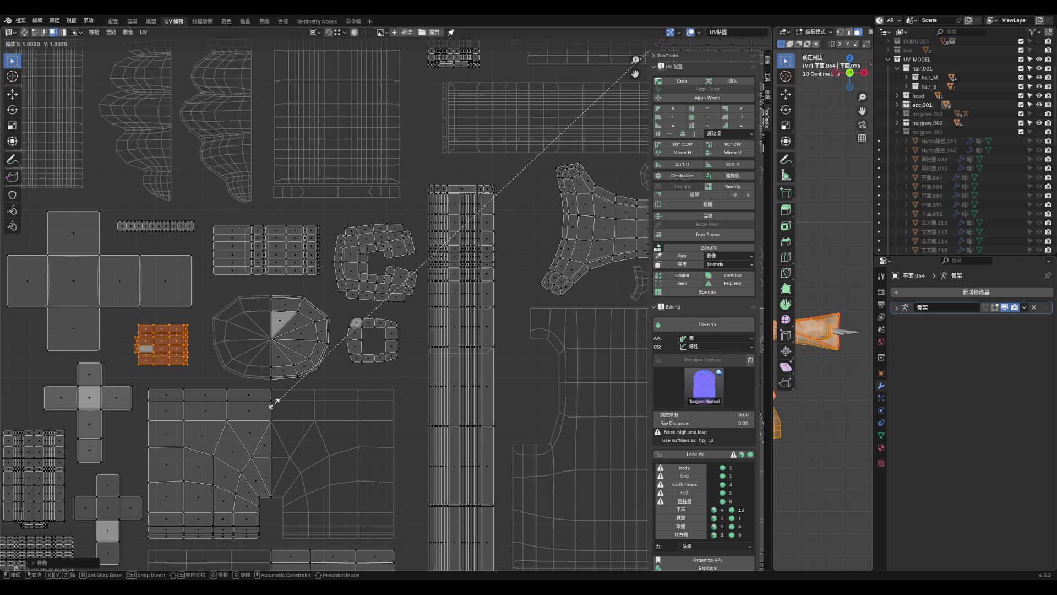
{"action": "left_click", "coordinate": [270, 396]}
{"action": "key", "text": "g"}
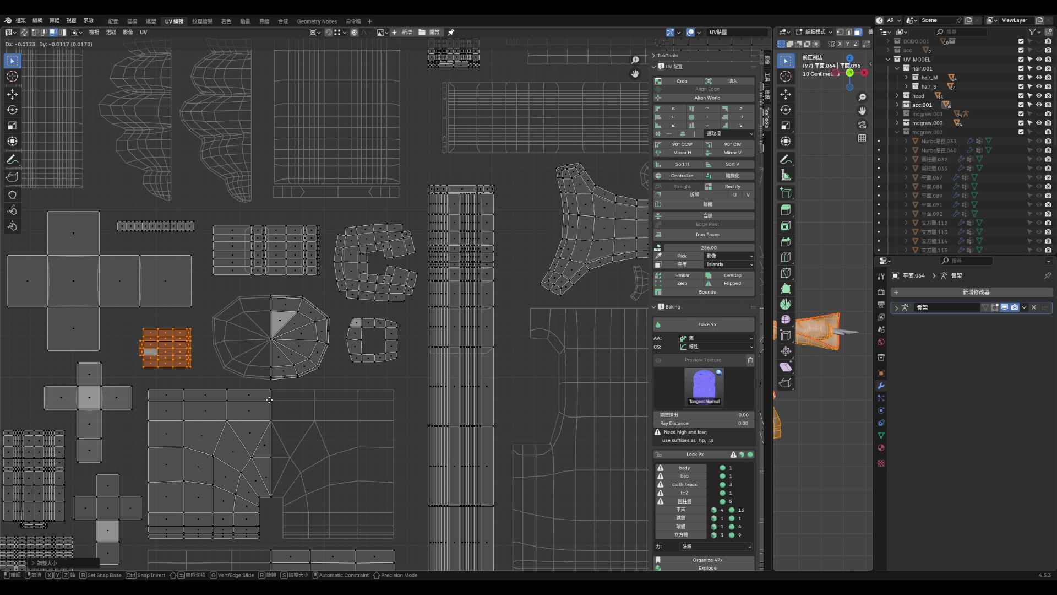
{"action": "left_click", "coordinate": [270, 399]}
{"action": "key", "text": "Home"}
{"action": "left_click", "coordinate": [68, 333]}
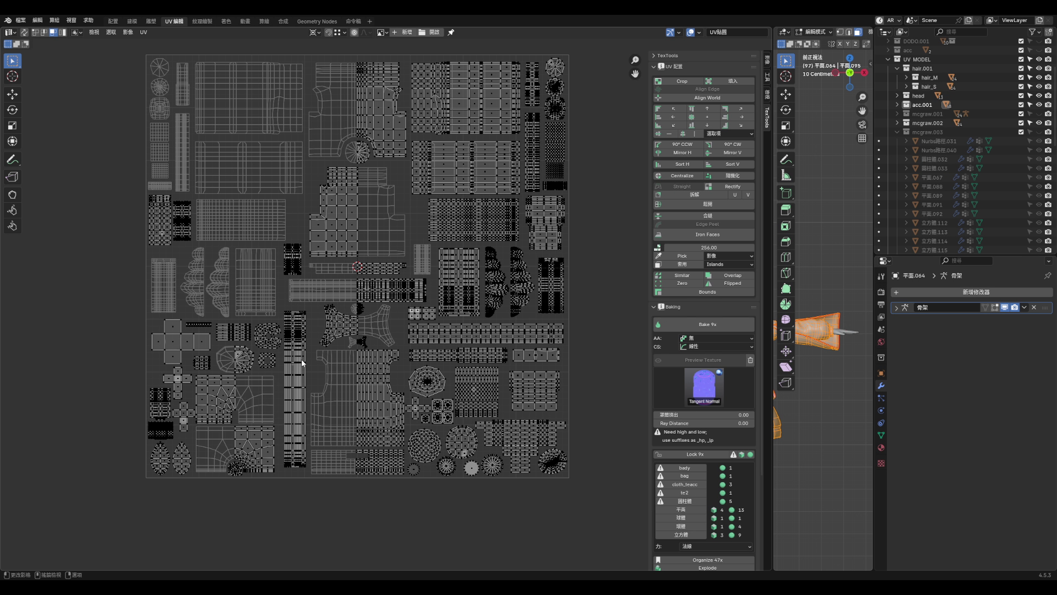
- Save aqua_hoof2.blend and recheck the tongue island's placement with UV sync selection on
{"action": "key", "text": "ctrl+s"}
{"action": "scroll", "coordinate": [256, 261], "scroll_direction": "up", "scroll_amount": 4}
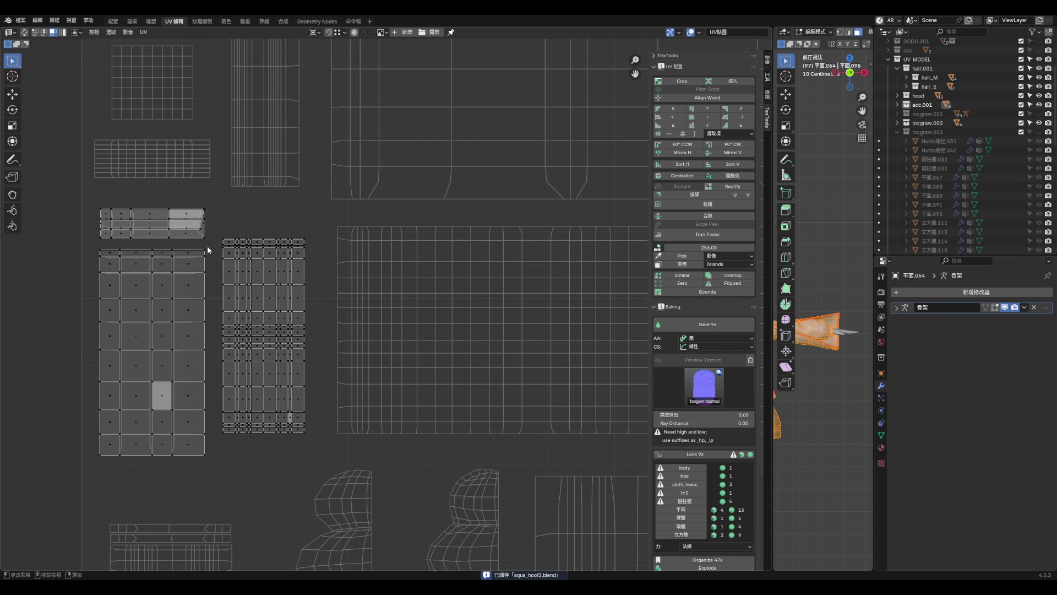
{"action": "scroll", "coordinate": [161, 231], "scroll_direction": "up", "scroll_amount": 4}
{"action": "left_click", "coordinate": [24, 32]}
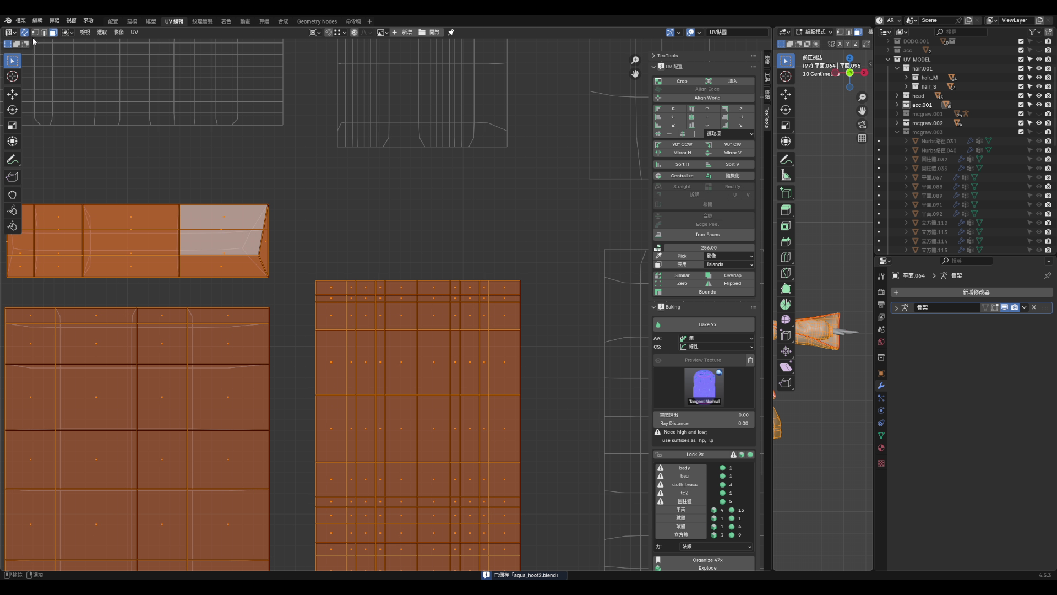
{"action": "scroll", "coordinate": [257, 178], "scroll_direction": "down", "scroll_amount": 3}
{"action": "mouse_move", "coordinate": [127, 177]}
{"action": "left_mouse_down"}
{"action": "mouse_move", "coordinate": [145, 198]}
{"action": "mouse_move", "coordinate": [265, 232]}
{"action": "left_mouse_up"}
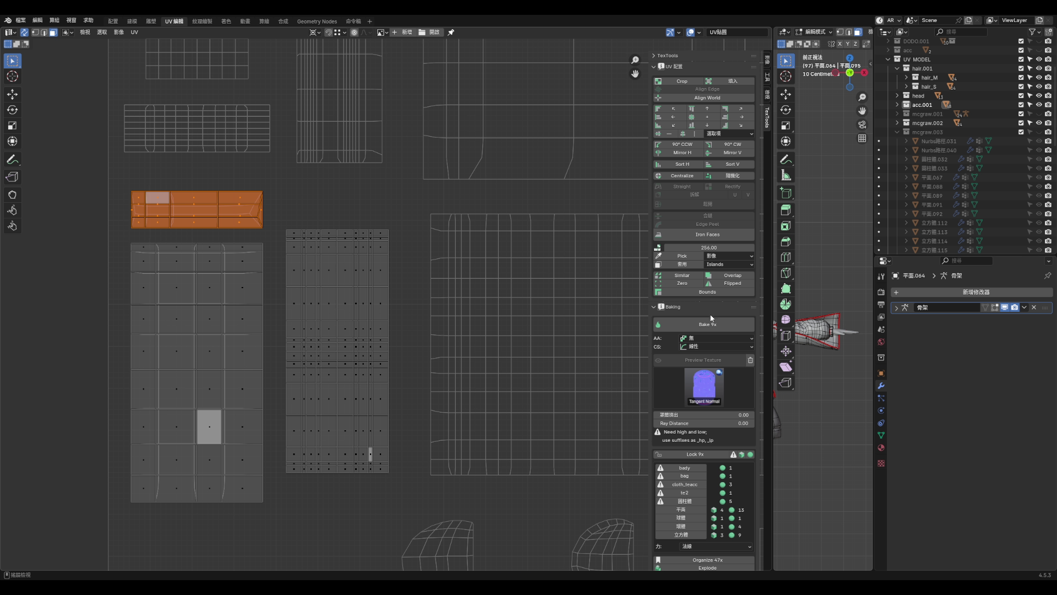
{"action": "scroll", "coordinate": [704, 330], "scroll_direction": "down", "scroll_amount": 3}
{"action": "left_click_drag", "start_coordinate": [774, 305], "coordinate": [395, 305]}
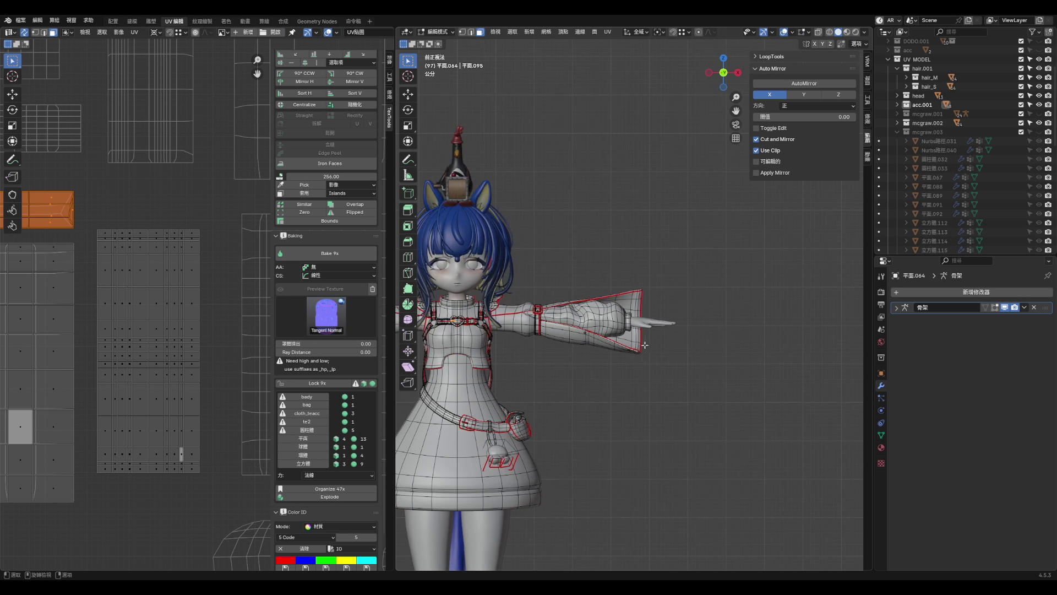
{"action": "scroll", "coordinate": [453, 296], "scroll_direction": "up", "scroll_amount": 8}
{"action": "scroll", "coordinate": [452, 295], "scroll_direction": "up", "scroll_amount": 2}
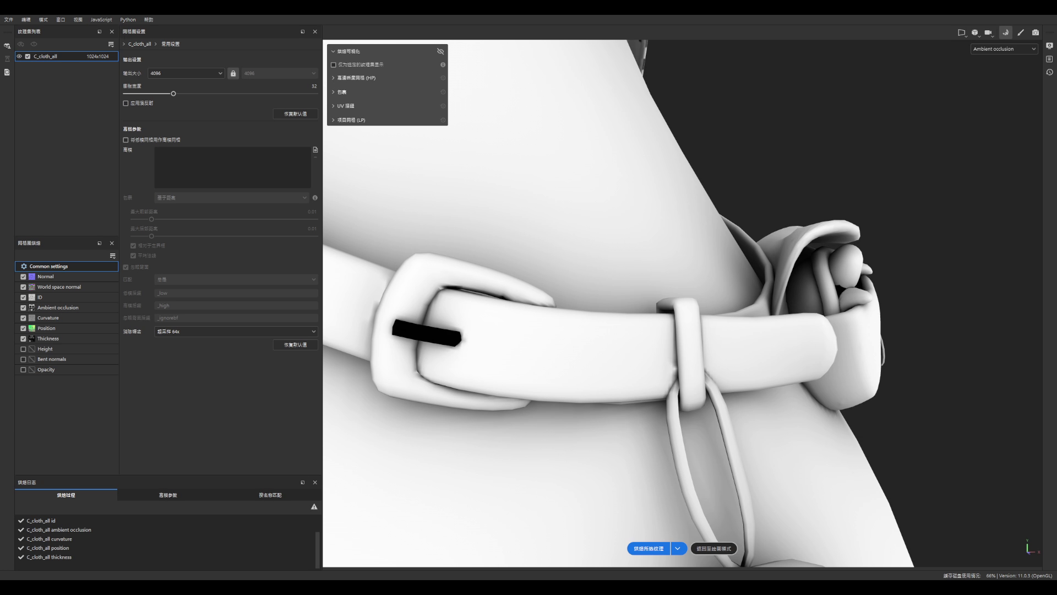
{"action": "scroll", "coordinate": [624, 405], "scroll_direction": "down", "scroll_amount": 5}
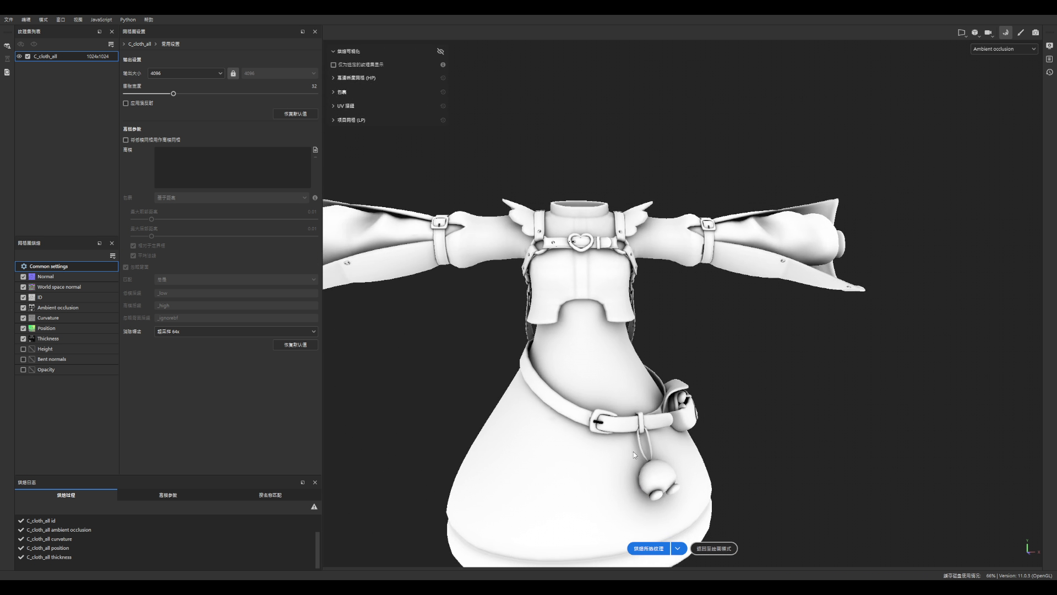
{"action": "scroll", "coordinate": [579, 284], "scroll_direction": "up", "scroll_amount": 10}
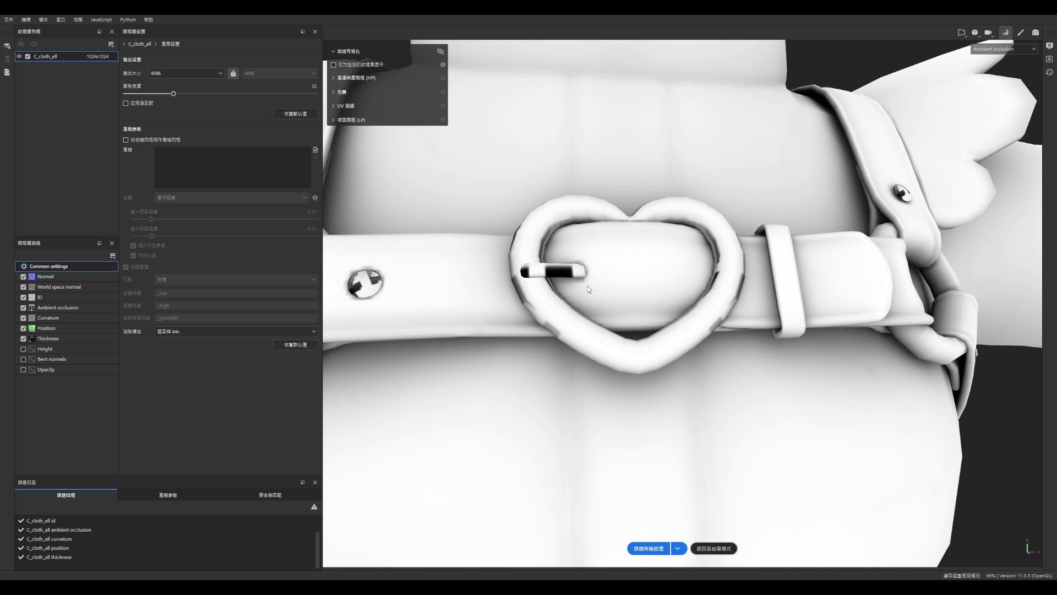
{"action": "scroll", "coordinate": [589, 289], "scroll_direction": "down", "scroll_amount": 3}
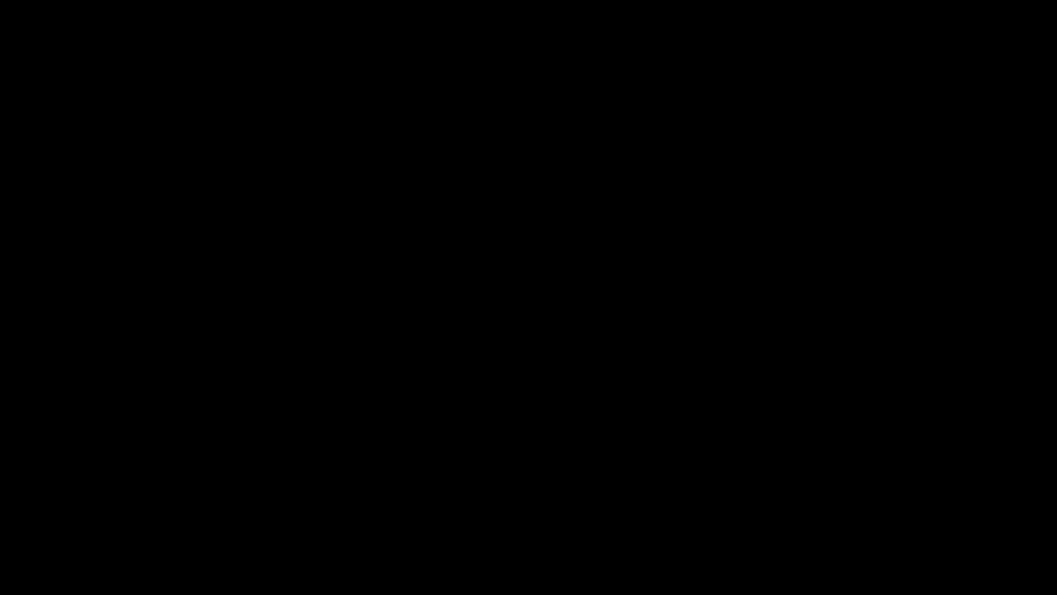
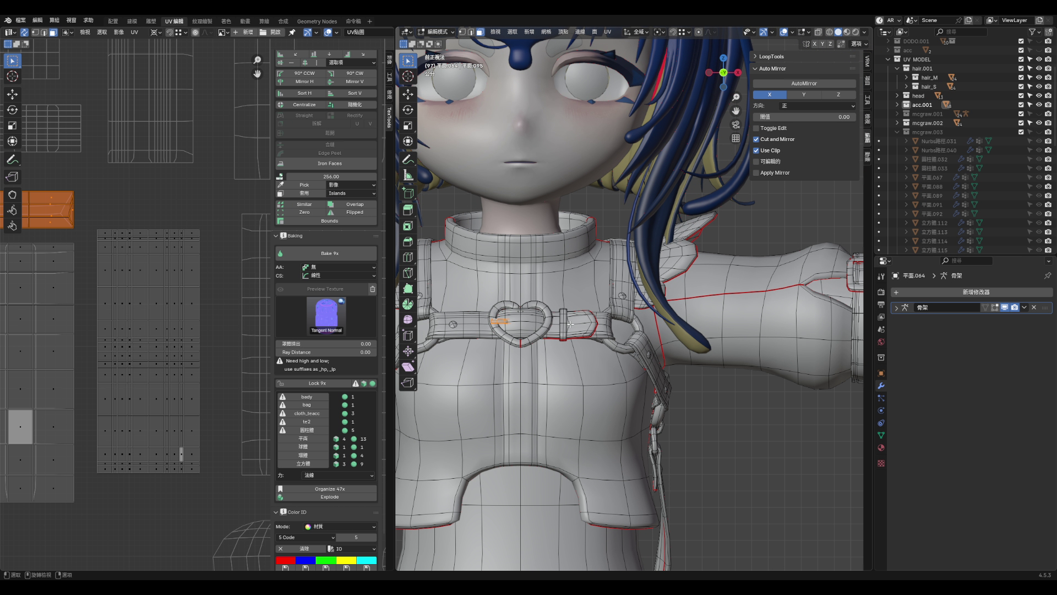
- Isolate the heart buckle's pin tube in local view, hide everything else, and edit the pin
{"action": "scroll", "coordinate": [571, 324], "scroll_direction": "up", "scroll_amount": 5}
{"action": "middle_click_drag", "start_coordinate": [570, 323], "coordinate": [633, 308]}
{"action": "key", "text": "KP_Divide"}
{"action": "key", "text": "KP_Divide"}
{"action": "key", "text": "KP_Divide"}
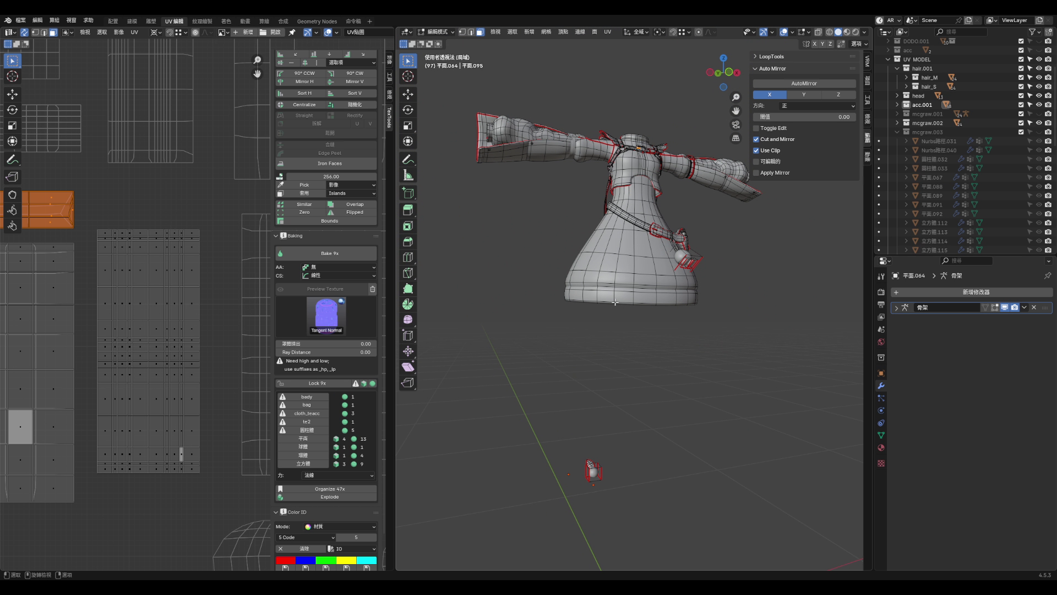
{"action": "middle_click_drag", "start_coordinate": [633, 235], "coordinate": [628, 196]}
{"action": "scroll", "coordinate": [628, 195], "scroll_direction": "up", "scroll_amount": 8}
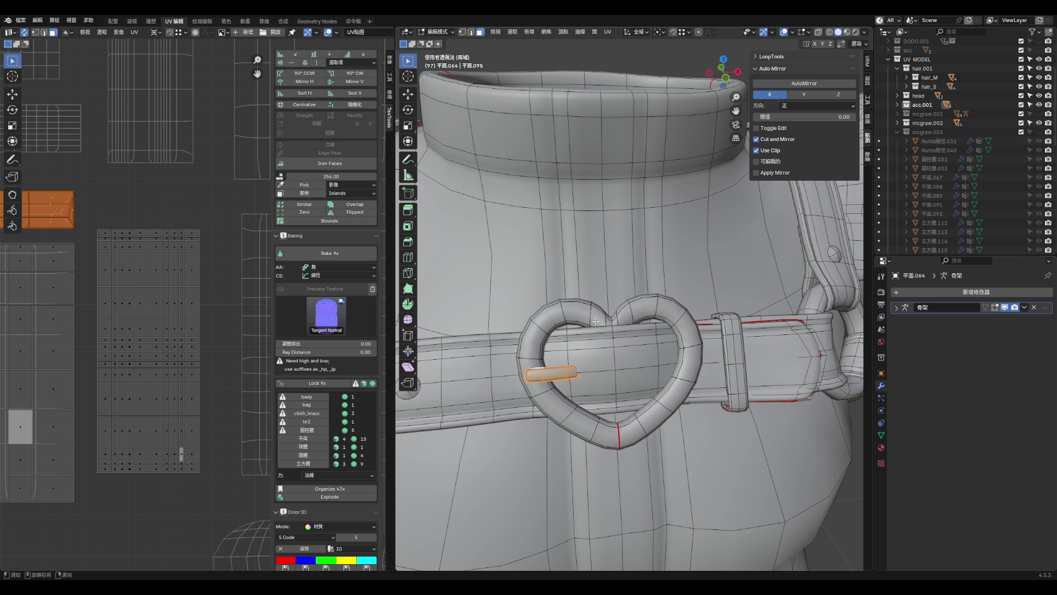
{"action": "key", "text": "shift+h"}
{"action": "mouse_move", "coordinate": [596, 321]}
{"action": "middle_mouse_down"}
{"action": "mouse_move", "coordinate": [633, 349]}
{"action": "mouse_move", "coordinate": [597, 376]}
{"action": "mouse_move", "coordinate": [666, 366]}
{"action": "mouse_move", "coordinate": [597, 385]}
{"action": "mouse_move", "coordinate": [574, 378]}
{"action": "mouse_move", "coordinate": [591, 365]}
{"action": "middle_mouse_up"}
{"action": "scroll", "coordinate": [633, 349], "scroll_direction": "up", "scroll_amount": 5}
{"action": "key", "text": "ctrl+z"}
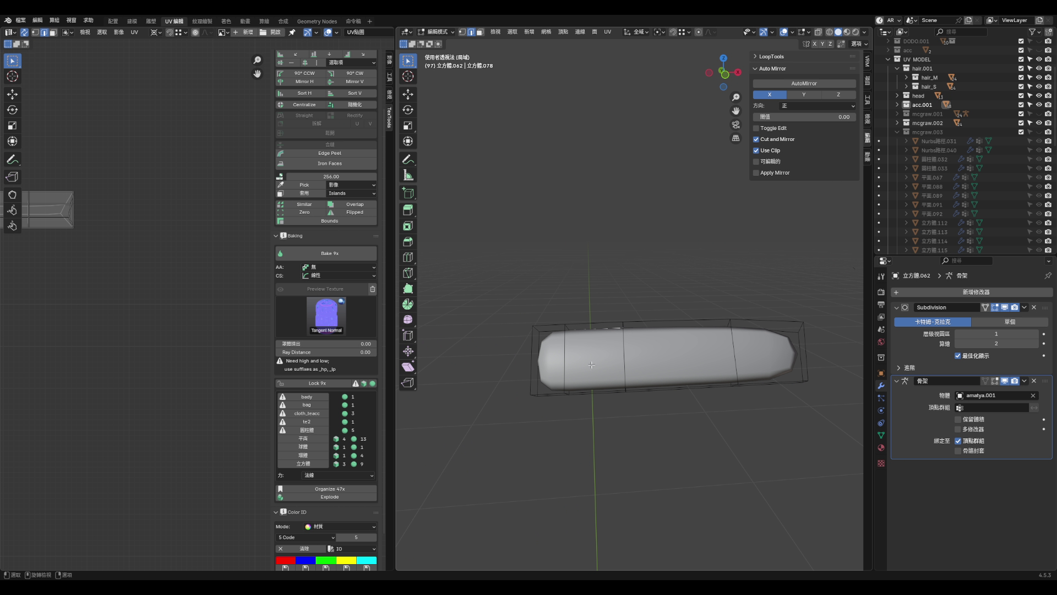
- Toggle the pin's Subdivision modifier preview off and on to compare its base shape
{"action": "middle_click_drag", "start_coordinate": [924, 349], "coordinate": [968, 321]}
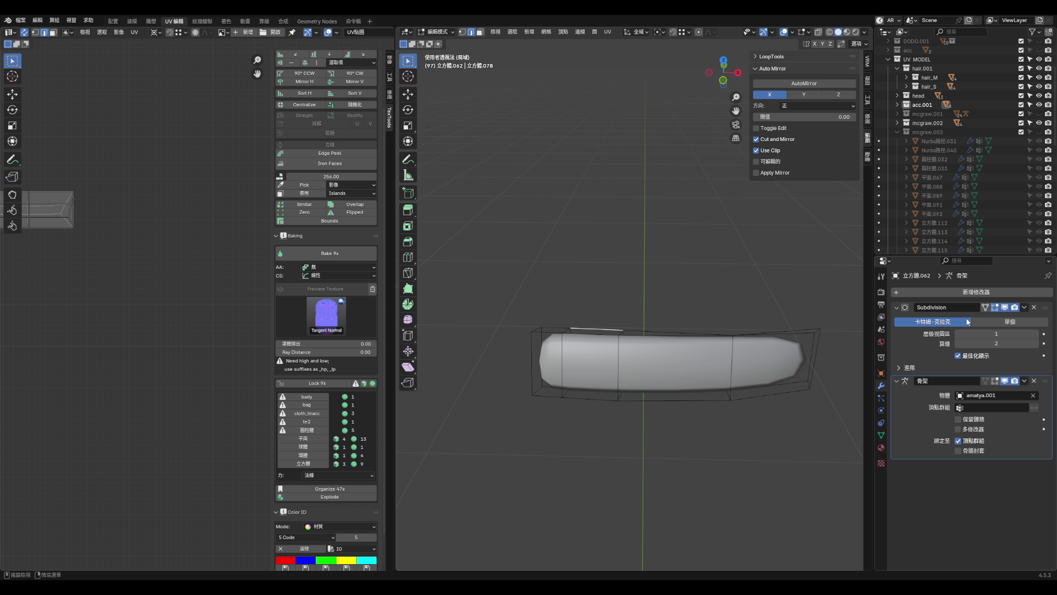
{"action": "left_click", "coordinate": [1004, 308]}
{"action": "left_click", "coordinate": [1005, 308]}
{"action": "left_click", "coordinate": [1025, 307]}
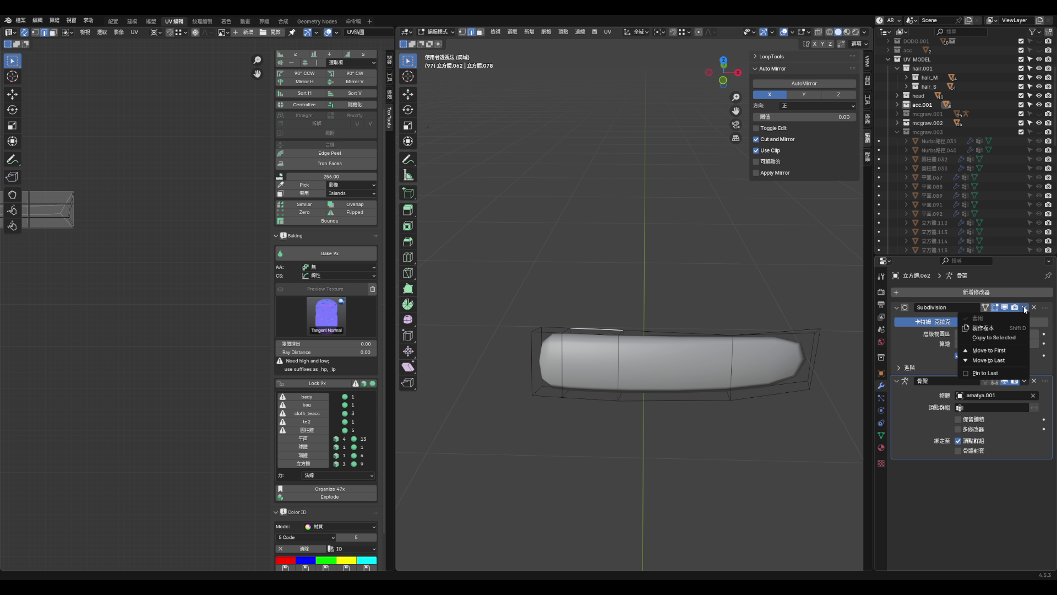
{"action": "key", "text": "Tab"}
{"action": "mouse_move", "coordinate": [788, 341]}
{"action": "middle_mouse_down"}
{"action": "mouse_move", "coordinate": [673, 354]}
{"action": "mouse_move", "coordinate": [668, 364]}
{"action": "middle_mouse_up"}
{"action": "key", "text": "Tab"}
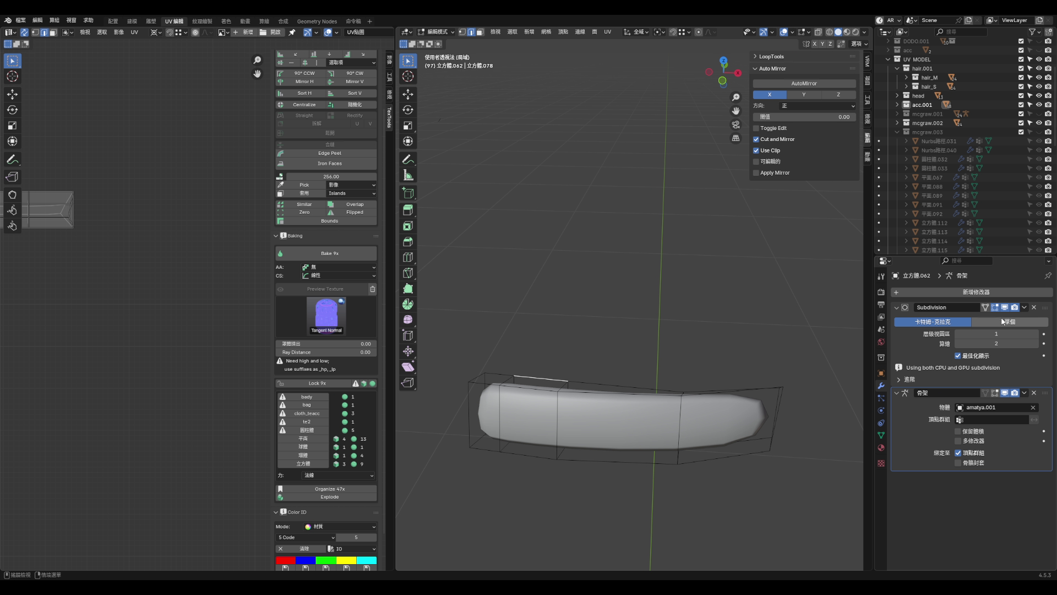
{"action": "mouse_move", "coordinate": [730, 383]}
{"action": "middle_mouse_down"}
{"action": "mouse_move", "coordinate": [778, 418]}
{"action": "mouse_move", "coordinate": [720, 378]}
{"action": "mouse_move", "coordinate": [734, 380]}
{"action": "mouse_move", "coordinate": [732, 431]}
{"action": "middle_mouse_up"}
{"action": "scroll", "coordinate": [739, 436], "scroll_direction": "up", "scroll_amount": 2}
- Slide a vertex at the pin's end and mark the end edge loop as a UV seam
{"action": "left_click", "coordinate": [743, 451]}
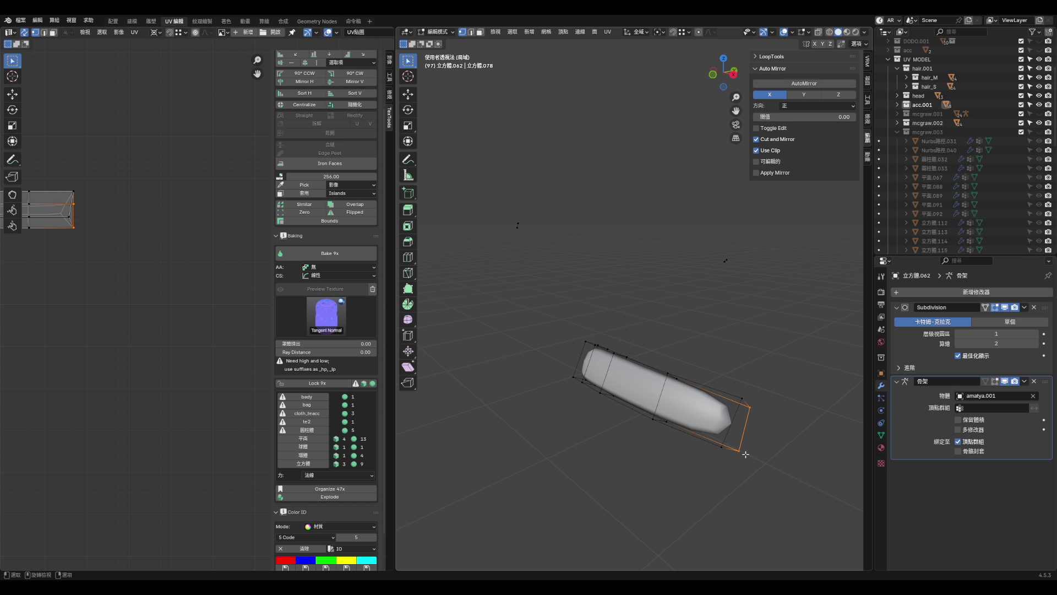
{"action": "key", "text": "shift+v"}
{"action": "left_click", "coordinate": [738, 428]}
{"action": "left_click", "coordinate": [738, 428], "text": "alt"}
{"action": "right_click", "coordinate": [737, 427]}
{"action": "left_click", "coordinate": [738, 428]}
- Apply the pin's Subdivision modifier in Object Mode, leaving only the Armature modifier
{"action": "left_click", "coordinate": [1025, 307]}
{"action": "key", "text": "Tab"}
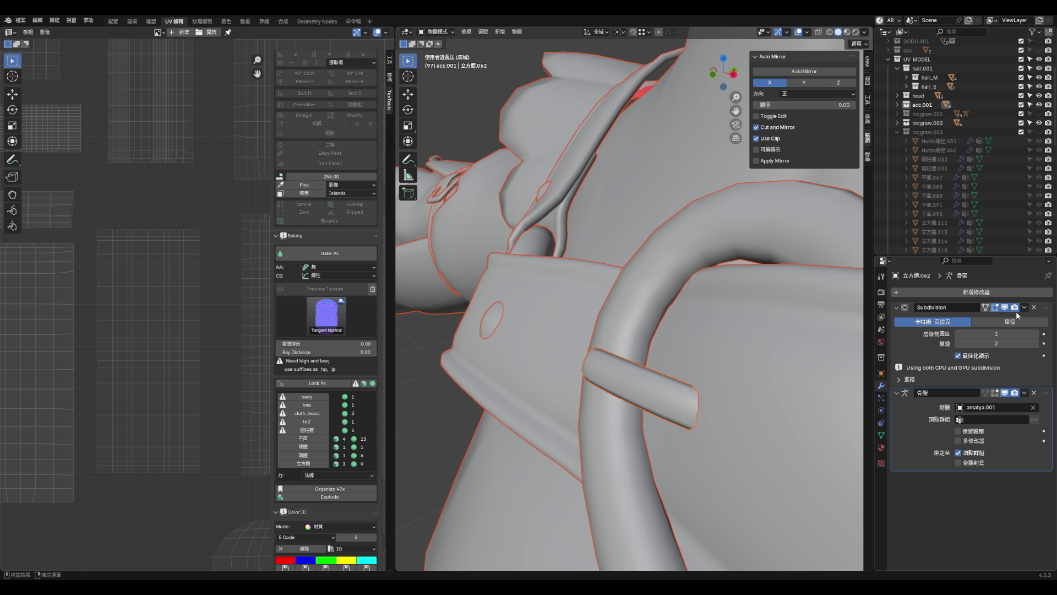
{"action": "left_click", "coordinate": [1025, 308]}
{"action": "left_click", "coordinate": [994, 316]}
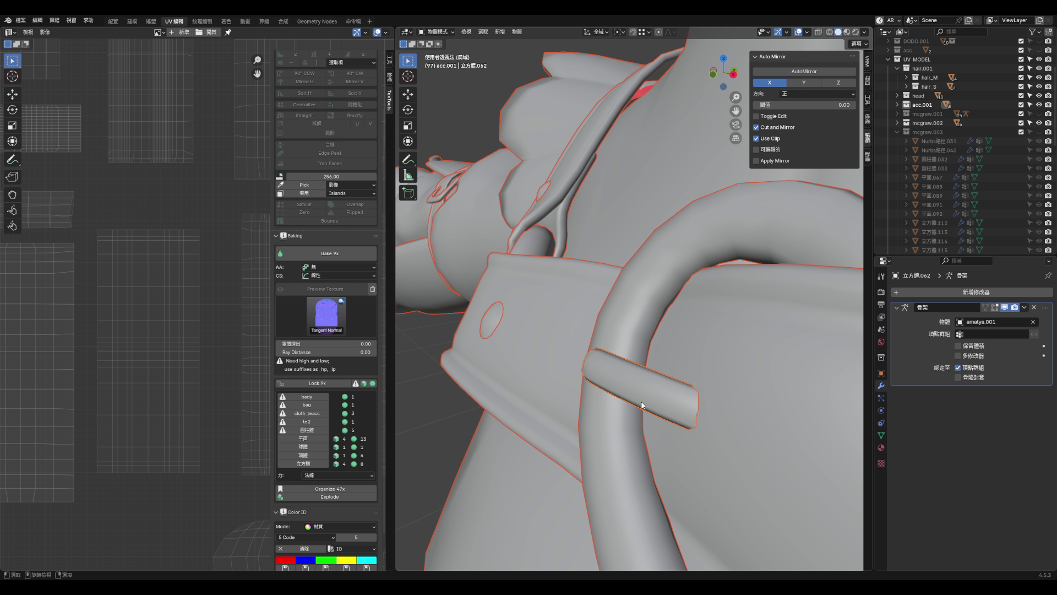
{"action": "key", "text": "Tab"}
{"action": "mouse_move", "coordinate": [658, 400]}
{"action": "middle_mouse_down"}
{"action": "mouse_move", "coordinate": [727, 408]}
{"action": "mouse_move", "coordinate": [672, 378]}
{"action": "mouse_move", "coordinate": [752, 358]}
{"action": "mouse_move", "coordinate": [580, 351]}
{"action": "mouse_move", "coordinate": [590, 363]}
{"action": "mouse_move", "coordinate": [634, 357]}
{"action": "mouse_move", "coordinate": [591, 366]}
{"action": "mouse_move", "coordinate": [537, 352]}
{"action": "mouse_move", "coordinate": [477, 397]}
{"action": "mouse_move", "coordinate": [696, 359]}
{"action": "mouse_move", "coordinate": [601, 351]}
{"action": "middle_mouse_up"}
{"action": "key", "text": "2"}
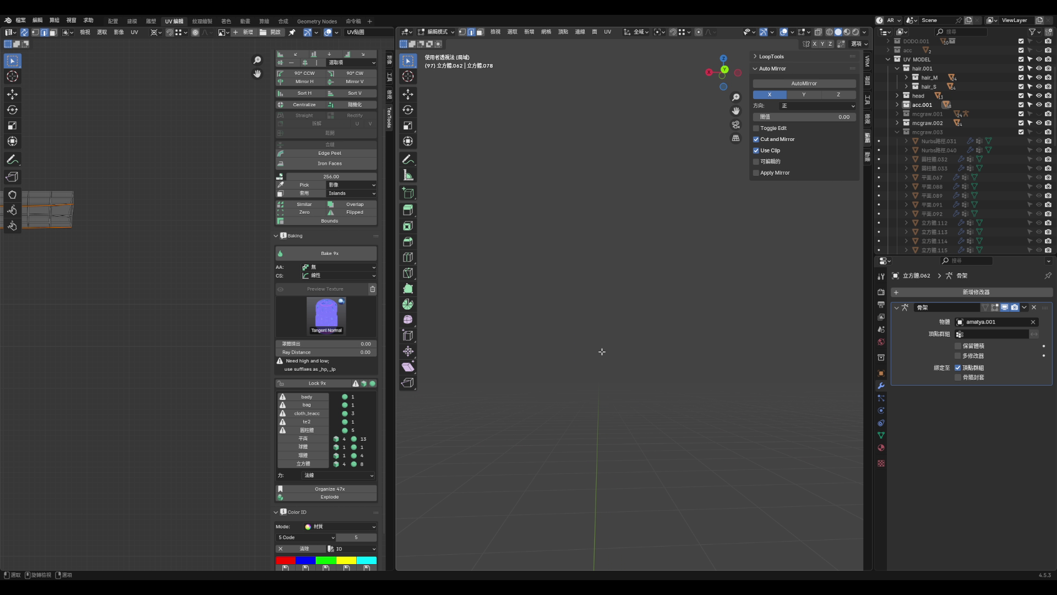
- Dissolve the selected edges and another redundant edge loop along the pin tube
{"action": "key", "text": "x"}
{"action": "left_click", "coordinate": [602, 388]}
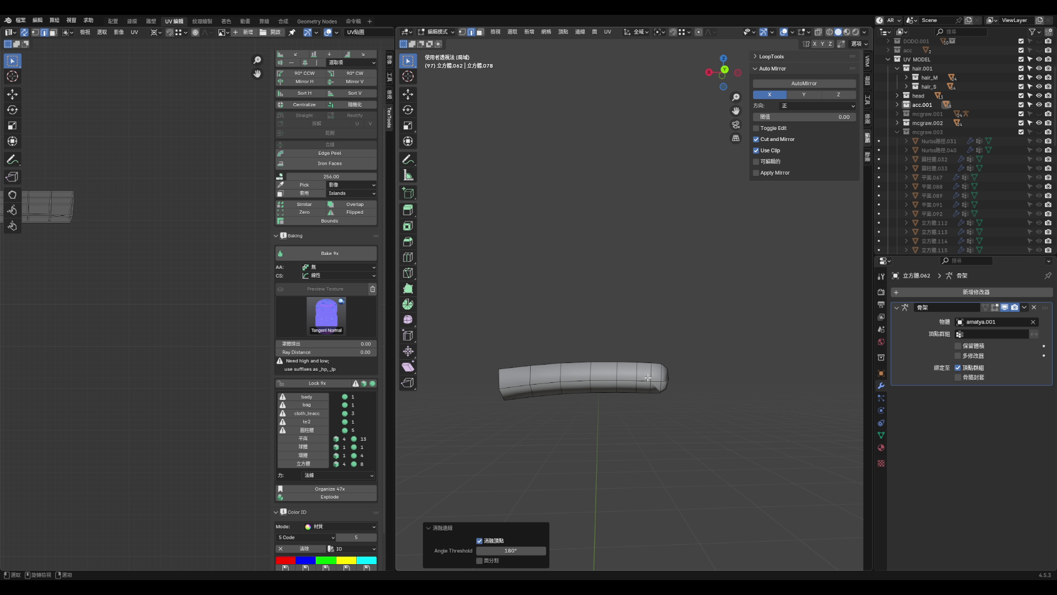
{"action": "mouse_move", "coordinate": [648, 378]}
{"action": "middle_mouse_down"}
{"action": "mouse_move", "coordinate": [683, 385]}
{"action": "mouse_move", "coordinate": [633, 363]}
{"action": "mouse_move", "coordinate": [596, 375]}
{"action": "mouse_move", "coordinate": [608, 384]}
{"action": "middle_mouse_up"}
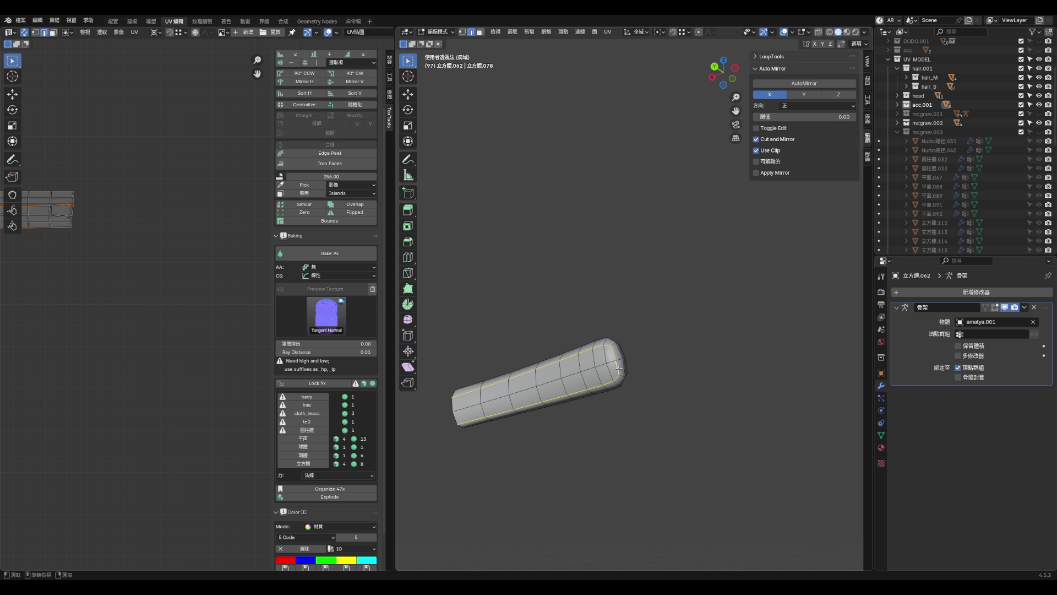
{"action": "key", "text": "ctrl+Tab"}
{"action": "left_click", "coordinate": [617, 378]}
{"action": "left_click", "coordinate": [614, 357], "text": "alt"}
{"action": "key", "text": "x"}
{"action": "left_click", "coordinate": [616, 358]}
- Dissolve the edge loop along the tube's top, then toggle local view to check the full character
{"action": "mouse_move", "coordinate": [616, 358]}
{"action": "middle_mouse_down"}
{"action": "mouse_move", "coordinate": [627, 365]}
{"action": "mouse_move", "coordinate": [583, 402]}
{"action": "mouse_move", "coordinate": [642, 382]}
{"action": "mouse_move", "coordinate": [613, 411]}
{"action": "mouse_move", "coordinate": [615, 346]}
{"action": "middle_mouse_up"}
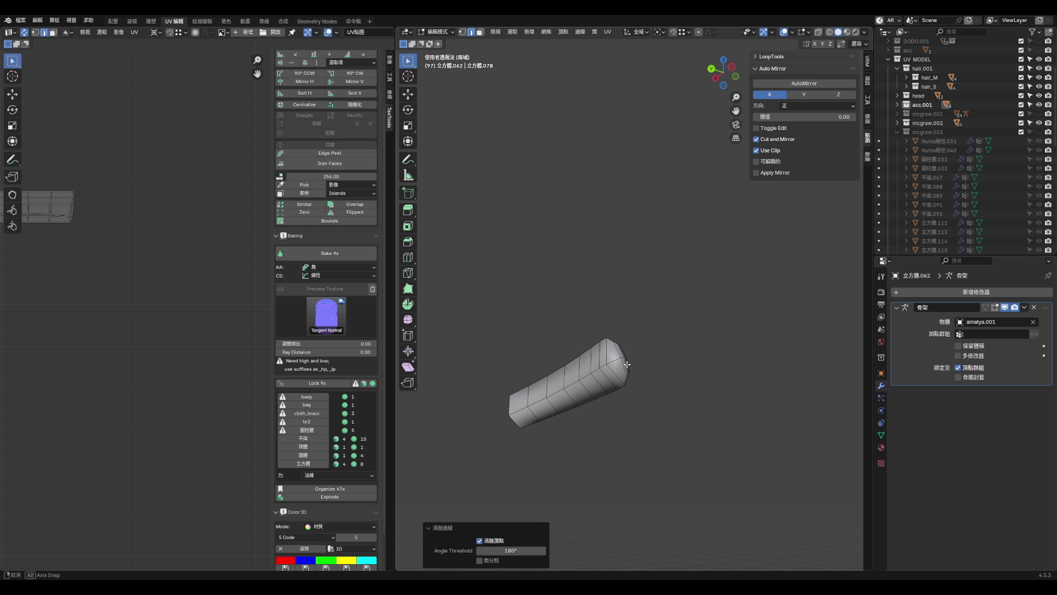
{"action": "left_click", "coordinate": [622, 347]}
{"action": "left_click", "coordinate": [626, 340], "text": "alt"}
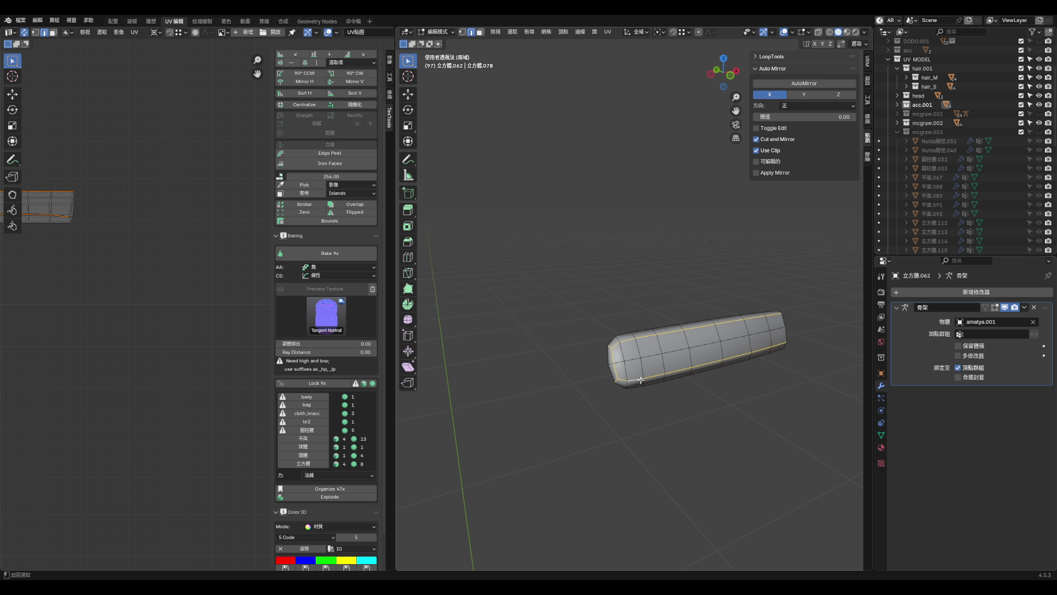
{"action": "key", "text": "ctrl+Tab"}
{"action": "key", "text": "x"}
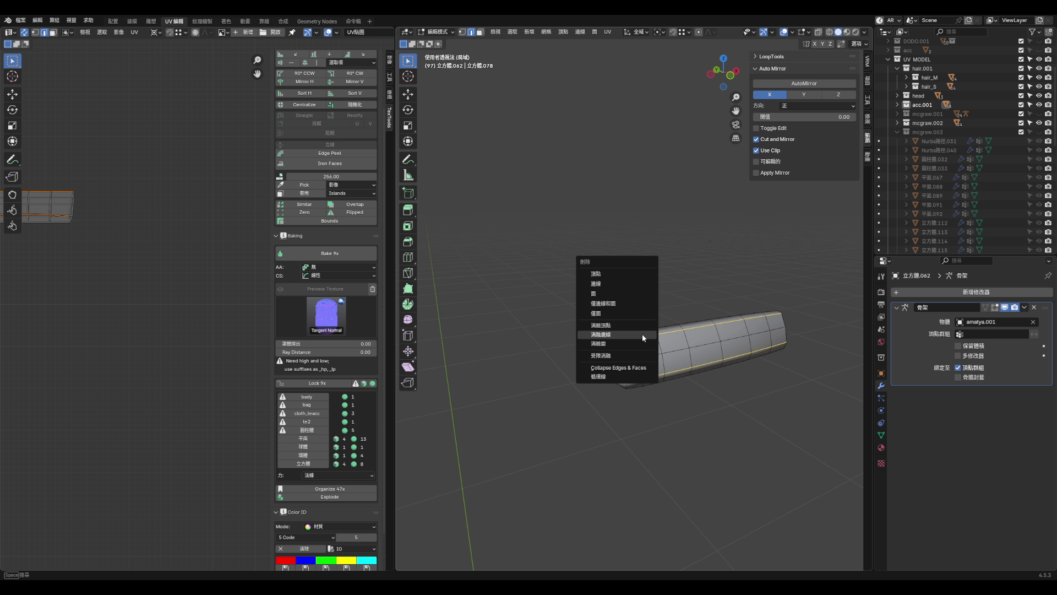
{"action": "left_click", "coordinate": [642, 334]}
{"action": "mouse_move", "coordinate": [642, 333]}
{"action": "middle_mouse_down"}
{"action": "mouse_move", "coordinate": [637, 350]}
{"action": "mouse_move", "coordinate": [665, 333]}
{"action": "mouse_move", "coordinate": [673, 344]}
{"action": "middle_mouse_up"}
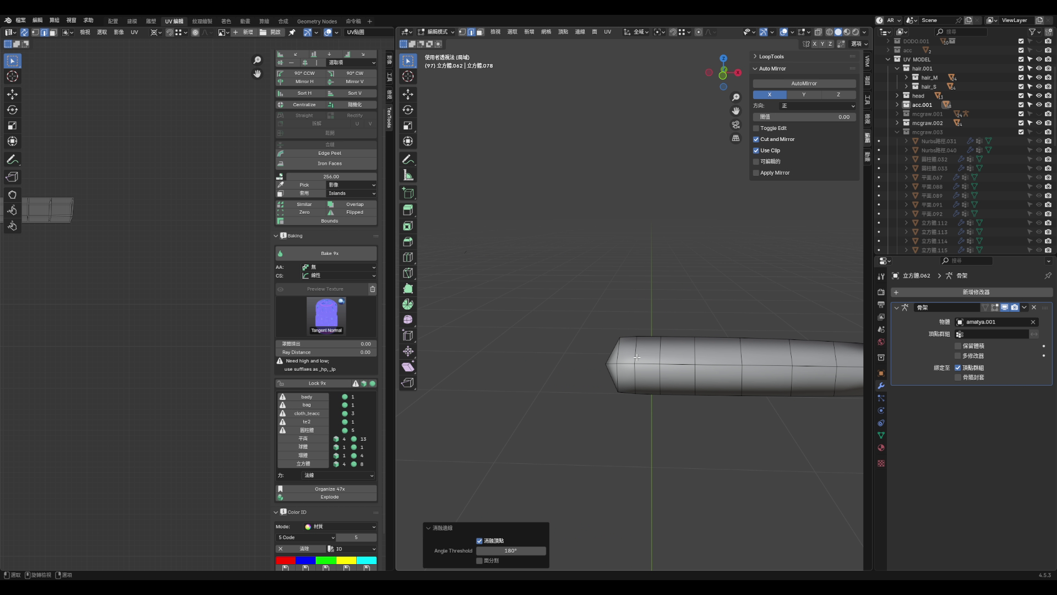
{"action": "key", "text": "KP_Divide"}
{"action": "key", "text": "KP_Divide"}
{"action": "middle_click_drag", "start_coordinate": [599, 341], "coordinate": [664, 354]}
{"action": "key", "text": "KP_Divide"}
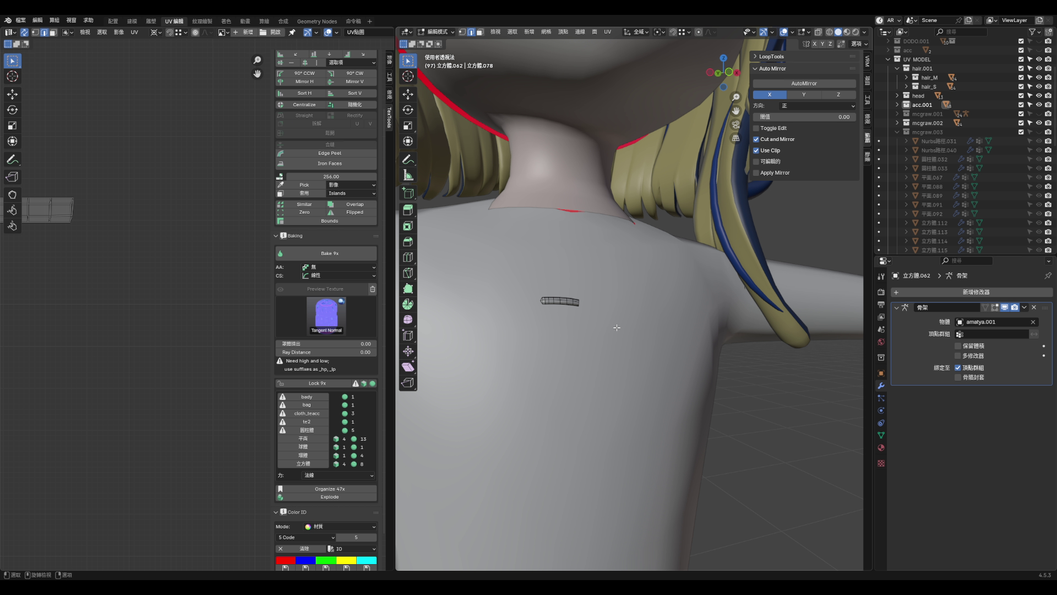
- Isolate the pin tube on its own again, with the rest hidden and nothing selected
{"action": "key", "text": "ctrl+z"}
{"action": "key", "text": "ctrl+z"}
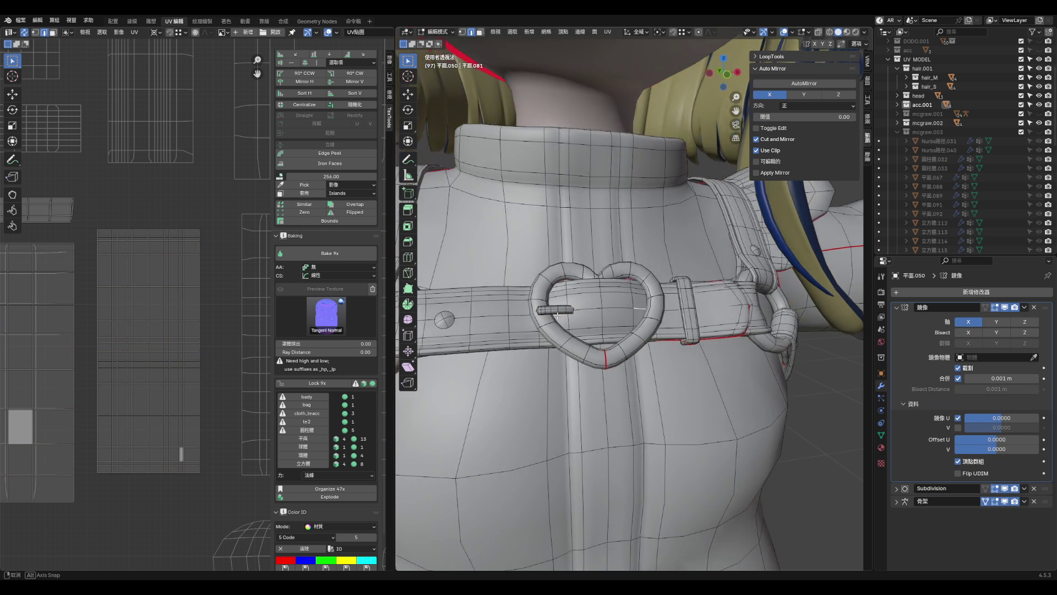
{"action": "key", "text": "ctrl+shift+z"}
{"action": "mouse_move", "coordinate": [542, 312]}
{"action": "middle_mouse_down"}
{"action": "mouse_move", "coordinate": [572, 304]}
{"action": "mouse_move", "coordinate": [562, 312]}
{"action": "middle_mouse_up"}
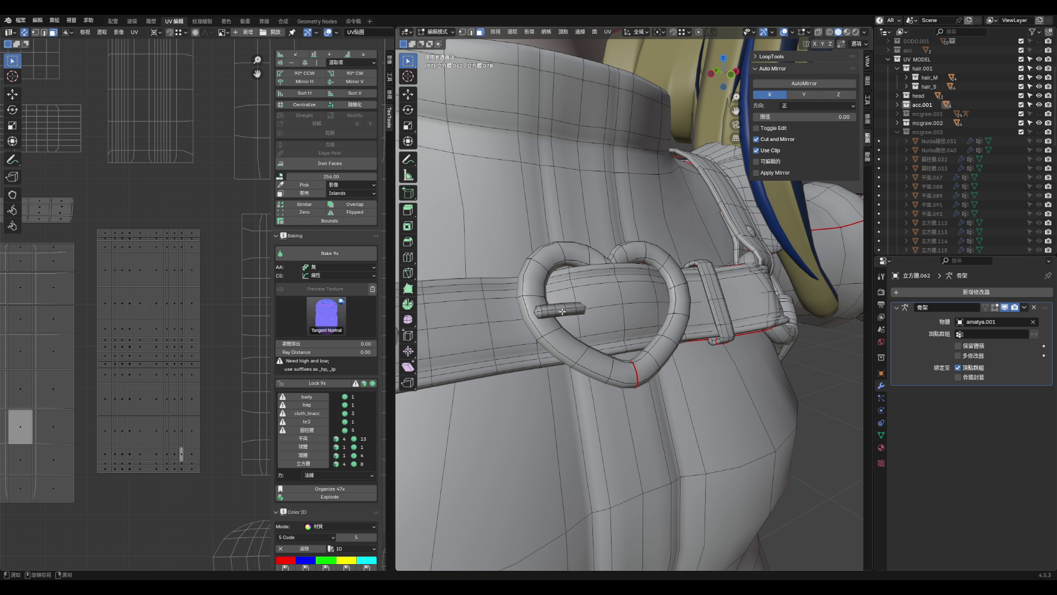
{"action": "key", "text": "l"}
{"action": "key", "text": "shift+h"}
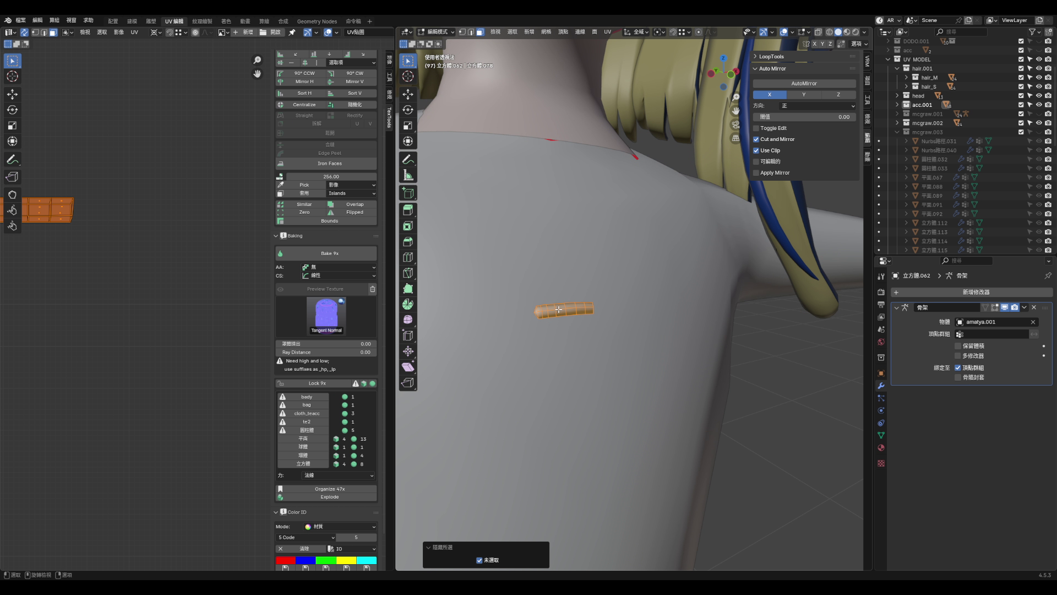
{"action": "key", "text": "ctrl+z"}
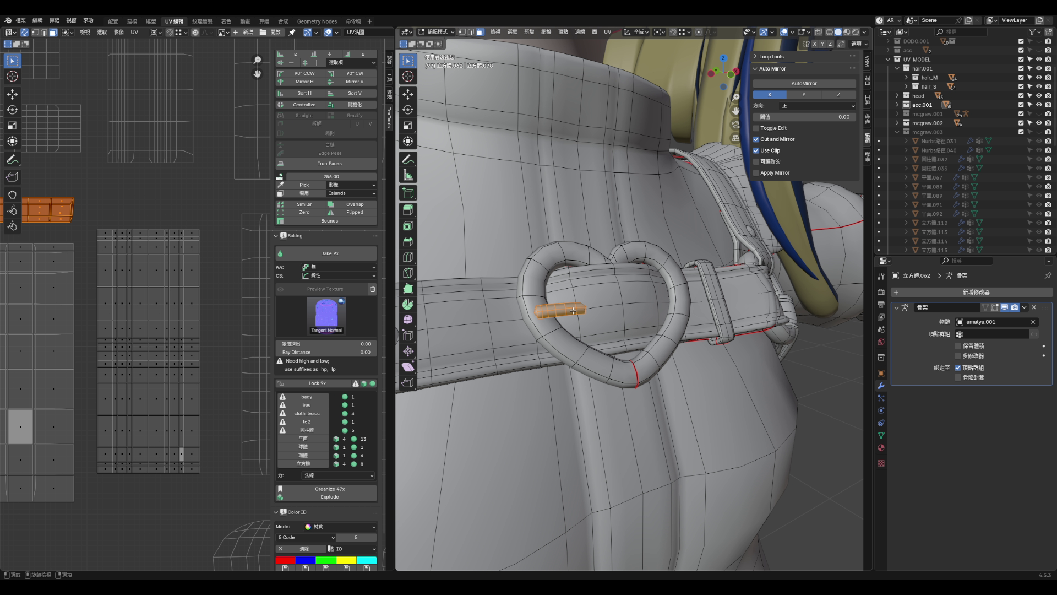
{"action": "key", "text": "KP_Divide"}
{"action": "key", "text": "shift+h"}
{"action": "scroll", "coordinate": [607, 266], "scroll_direction": "up", "scroll_amount": 5}
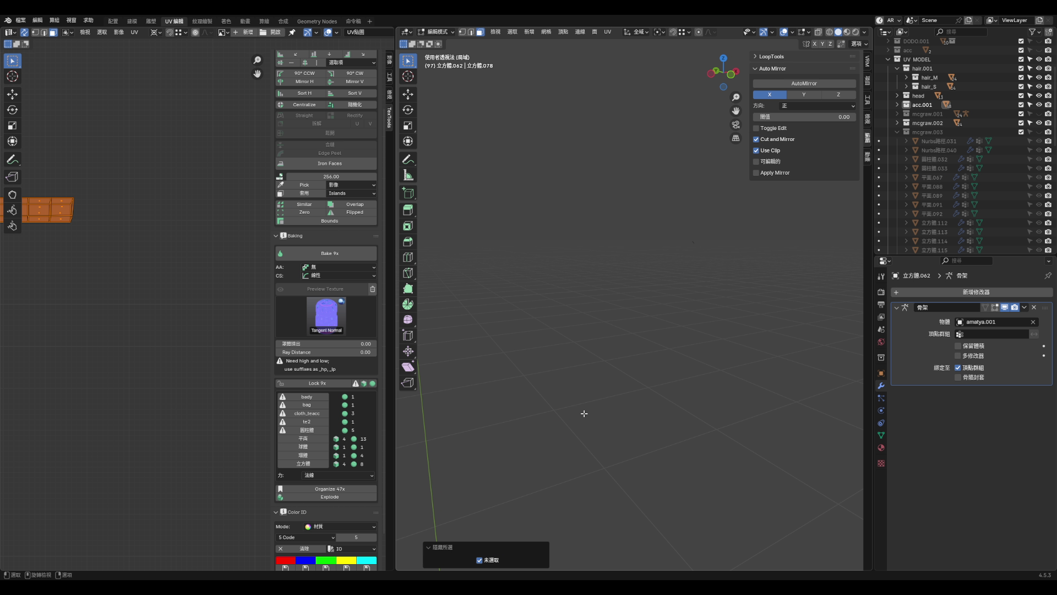
{"action": "scroll", "coordinate": [584, 413], "scroll_direction": "down", "scroll_amount": 3}
{"action": "key", "text": "1"}
{"action": "key", "text": "alt+a"}
{"action": "mouse_move", "coordinate": [584, 385]}
{"action": "middle_mouse_down"}
{"action": "mouse_move", "coordinate": [644, 354]}
{"action": "mouse_move", "coordinate": [525, 373]}
{"action": "mouse_move", "coordinate": [517, 394]}
{"action": "mouse_move", "coordinate": [512, 387]}
{"action": "mouse_move", "coordinate": [573, 405]}
{"action": "middle_mouse_up"}
- Slide the tube's end vertex and nudge it twice to tidy the shape
{"action": "left_click", "coordinate": [522, 386]}
{"action": "key", "text": "shift+v"}
{"action": "left_click", "coordinate": [523, 400]}
{"action": "mouse_move", "coordinate": [516, 428]}
{"action": "middle_mouse_down"}
{"action": "mouse_move", "coordinate": [462, 427]}
{"action": "mouse_move", "coordinate": [595, 398]}
{"action": "mouse_move", "coordinate": [478, 417]}
{"action": "middle_mouse_up"}
{"action": "key", "text": "g"}
{"action": "left_click", "coordinate": [569, 406]}
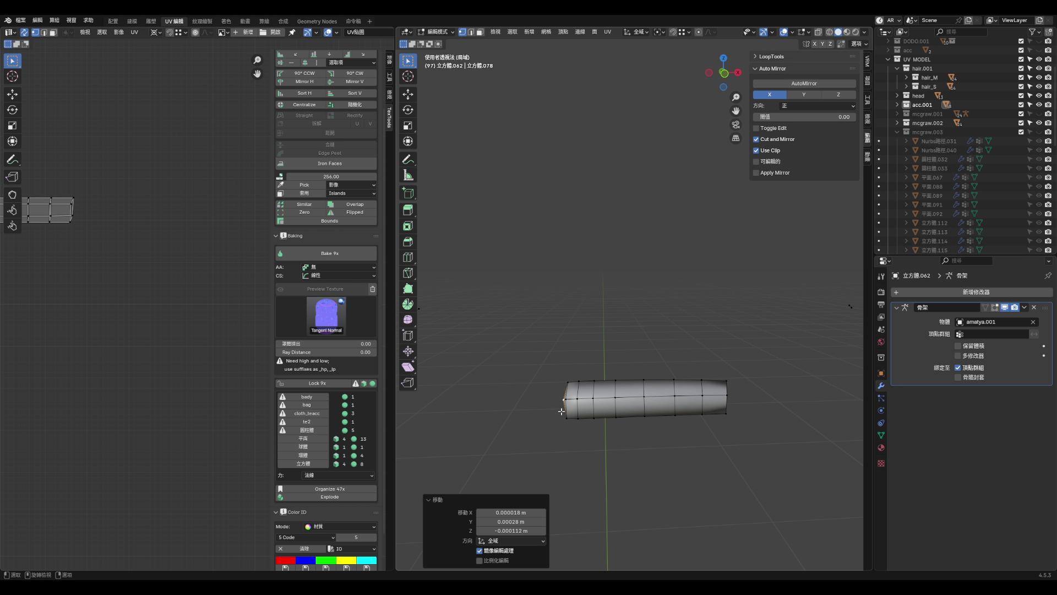
{"action": "key", "text": "g"}
{"action": "left_click", "coordinate": [580, 423]}
{"action": "mouse_move", "coordinate": [580, 422]}
{"action": "middle_mouse_down"}
{"action": "mouse_move", "coordinate": [692, 405]}
{"action": "mouse_move", "coordinate": [606, 404]}
{"action": "mouse_move", "coordinate": [550, 427]}
{"action": "mouse_move", "coordinate": [679, 407]}
{"action": "mouse_move", "coordinate": [472, 420]}
{"action": "middle_mouse_up"}
- Dissolve the extra edge loops along the tube
{"action": "left_click", "coordinate": [647, 395]}
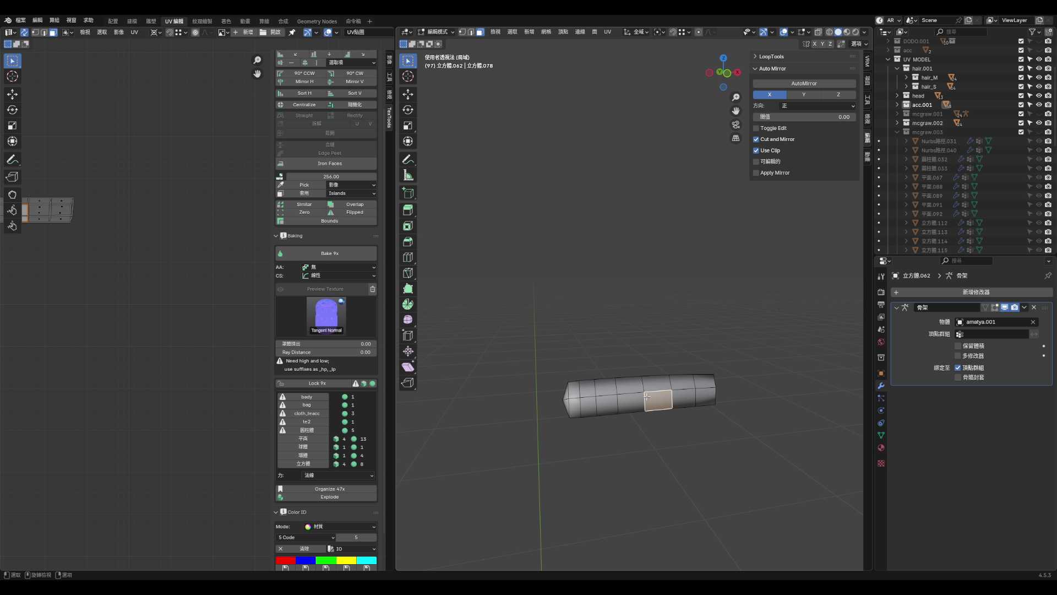
{"action": "key", "text": "2"}
{"action": "left_click", "coordinate": [595, 392]}
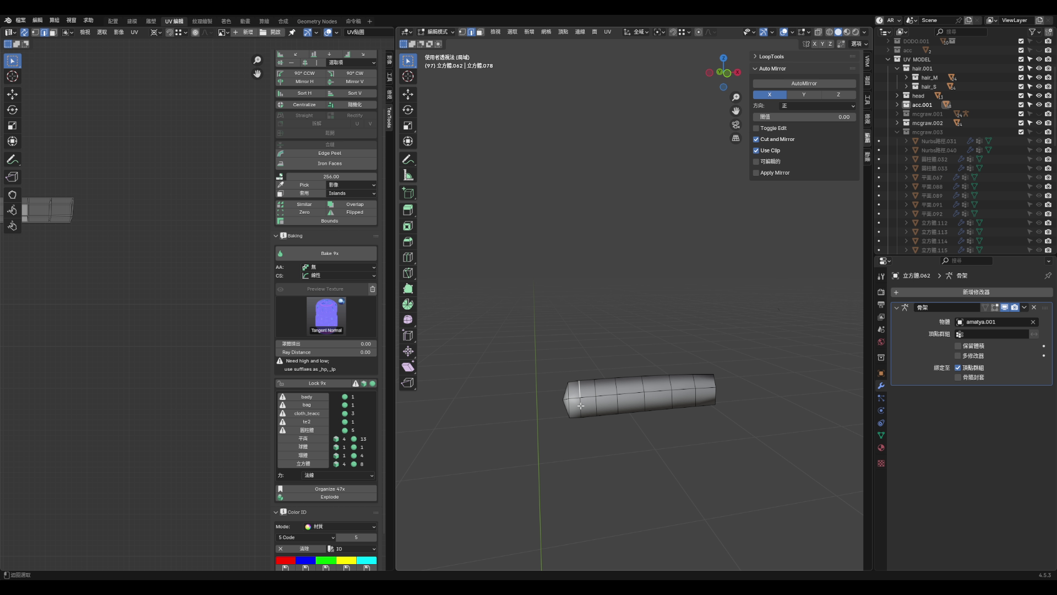
{"action": "key", "text": "x"}
{"action": "left_click", "coordinate": [672, 382]}
{"action": "mouse_move", "coordinate": [673, 383]}
{"action": "middle_mouse_down"}
{"action": "mouse_move", "coordinate": [653, 378]}
{"action": "mouse_move", "coordinate": [585, 481]}
{"action": "mouse_move", "coordinate": [588, 546]}
{"action": "mouse_move", "coordinate": [637, 489]}
{"action": "mouse_move", "coordinate": [607, 446]}
{"action": "middle_mouse_up"}
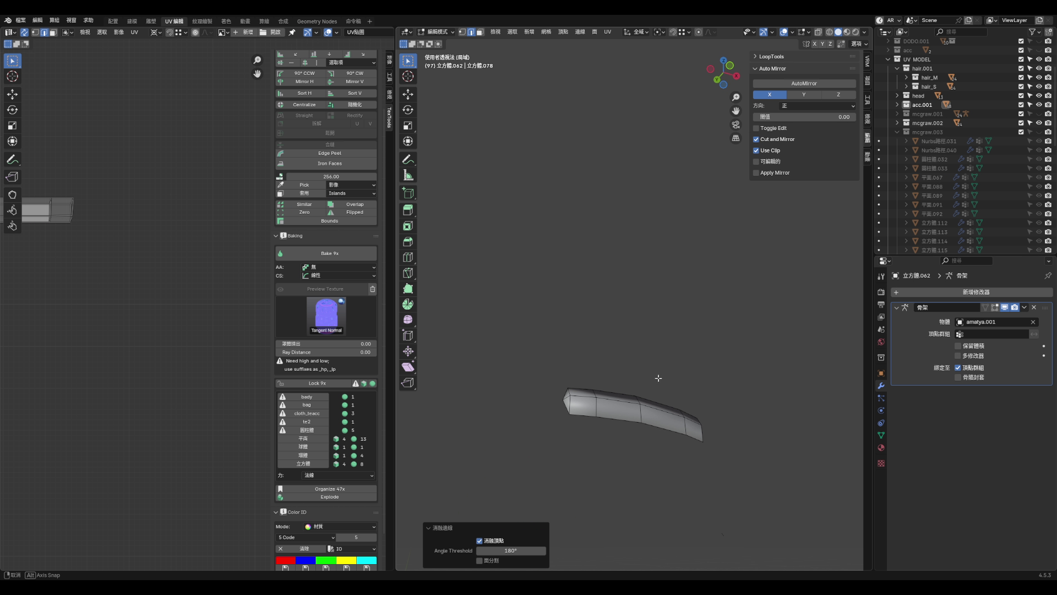
- Delete the end cap face of the tube, leaving it open
{"action": "left_click", "coordinate": [606, 425]}
{"action": "mouse_move", "coordinate": [633, 405]}
{"action": "middle_mouse_down"}
{"action": "mouse_move", "coordinate": [701, 396]}
{"action": "mouse_move", "coordinate": [647, 394]}
{"action": "mouse_move", "coordinate": [503, 424]}
{"action": "mouse_move", "coordinate": [599, 403]}
{"action": "mouse_move", "coordinate": [534, 406]}
{"action": "mouse_move", "coordinate": [640, 401]}
{"action": "mouse_move", "coordinate": [544, 406]}
{"action": "middle_mouse_up"}
{"action": "key", "text": "2"}
{"action": "left_click", "coordinate": [534, 402], "text": "shift"}
{"action": "left_click", "coordinate": [538, 409]}
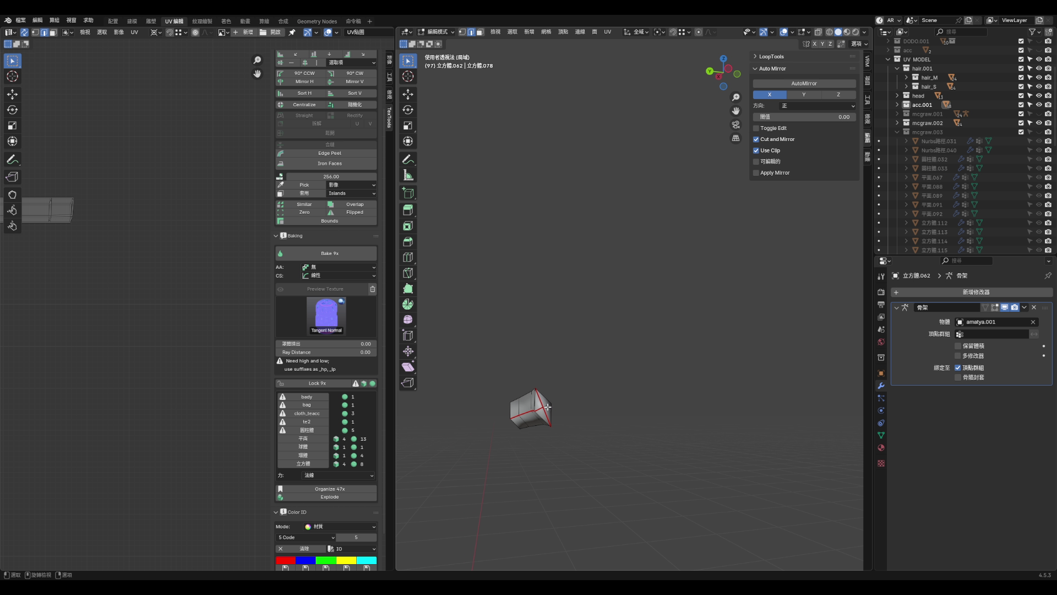
{"action": "key", "text": "3"}
{"action": "left_click", "coordinate": [545, 412], "text": "shift"}
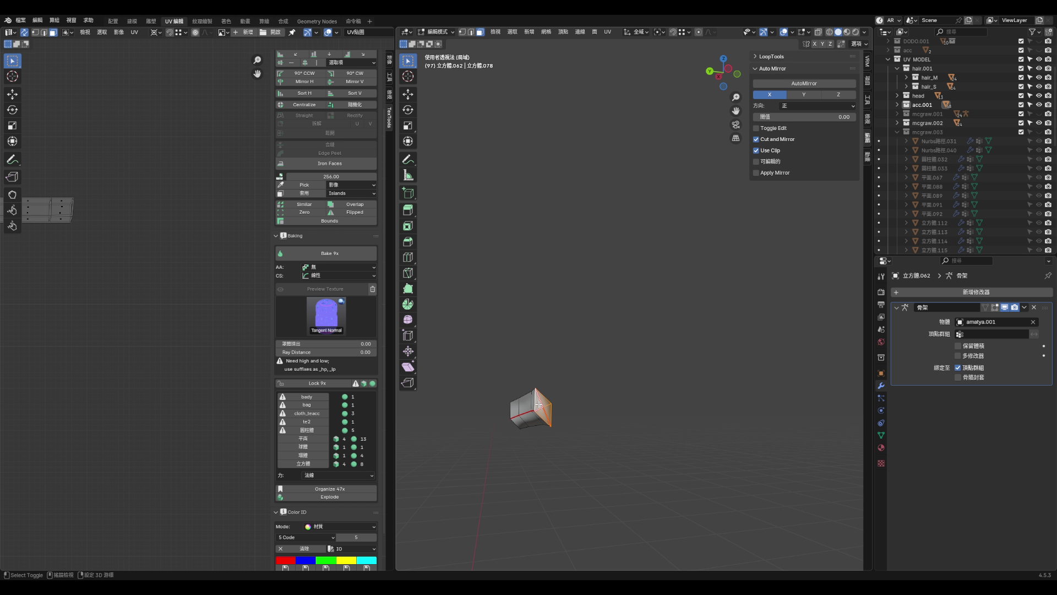
{"action": "key", "text": "x"}
{"action": "left_click", "coordinate": [493, 364]}
{"action": "mouse_move", "coordinate": [528, 408]}
{"action": "middle_mouse_down"}
{"action": "mouse_move", "coordinate": [508, 410]}
{"action": "mouse_move", "coordinate": [520, 402]}
{"action": "mouse_move", "coordinate": [535, 429]}
{"action": "mouse_move", "coordinate": [591, 429]}
{"action": "mouse_move", "coordinate": [548, 439]}
{"action": "mouse_move", "coordinate": [673, 420]}
{"action": "middle_mouse_up"}
- Select the whole tube, frame it, and unwrap it into one UV island
{"action": "key", "text": "1"}
{"action": "mouse_move", "coordinate": [590, 410]}
{"action": "middle_mouse_down"}
{"action": "mouse_move", "coordinate": [554, 401]}
{"action": "mouse_move", "coordinate": [526, 428]}
{"action": "mouse_move", "coordinate": [615, 417]}
{"action": "middle_mouse_up"}
{"action": "key", "text": "2"}
{"action": "key", "text": "ctrl+Tab"}
{"action": "key", "text": "Escape"}
{"action": "key", "text": "a"}
{"action": "key", "text": "KP_Decimal"}
{"action": "middle_click_drag", "start_coordinate": [684, 378], "coordinate": [651, 401]}
{"action": "key", "text": "alt+a"}
{"action": "key", "text": "a"}
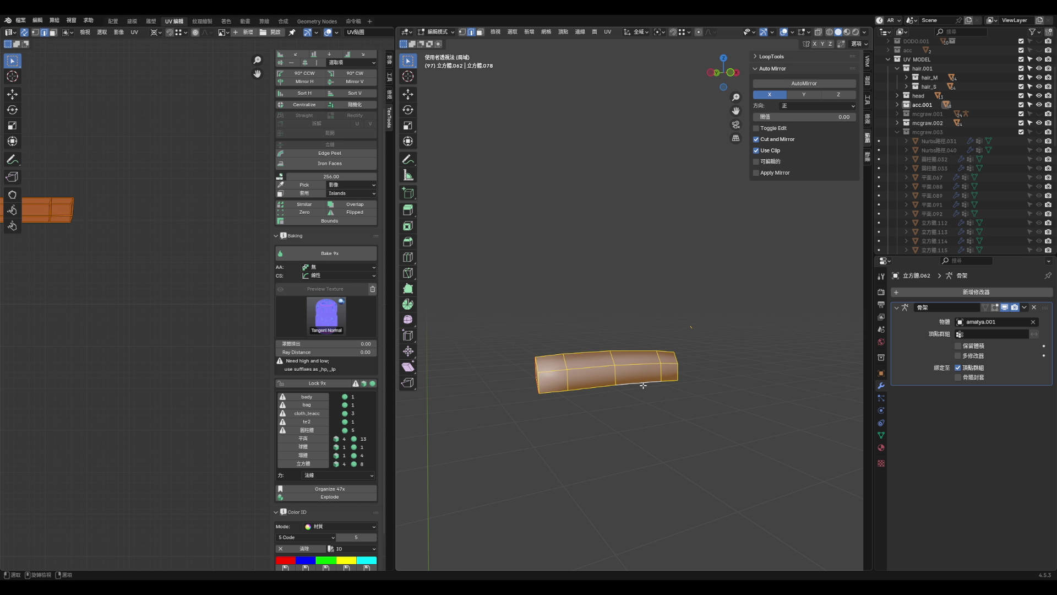
{"action": "key", "text": "u"}
{"action": "left_click", "coordinate": [642, 379]}
{"action": "left_click", "coordinate": [614, 434]}
{"action": "key", "text": "alt+a"}
- Re-unwrap the tube with Follow Active Quads to get a straight strip of quads
{"action": "key", "text": "a"}
{"action": "key", "text": "u"}
{"action": "left_click", "coordinate": [560, 369]}
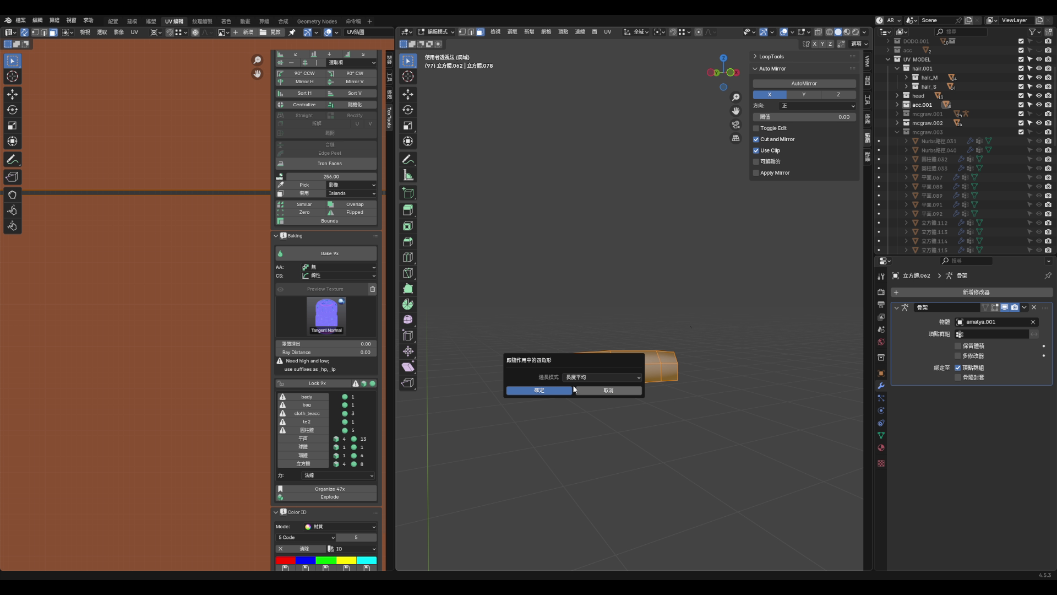
{"action": "left_click", "coordinate": [540, 390]}
{"action": "scroll", "coordinate": [144, 351], "scroll_direction": "down", "scroll_amount": 5}
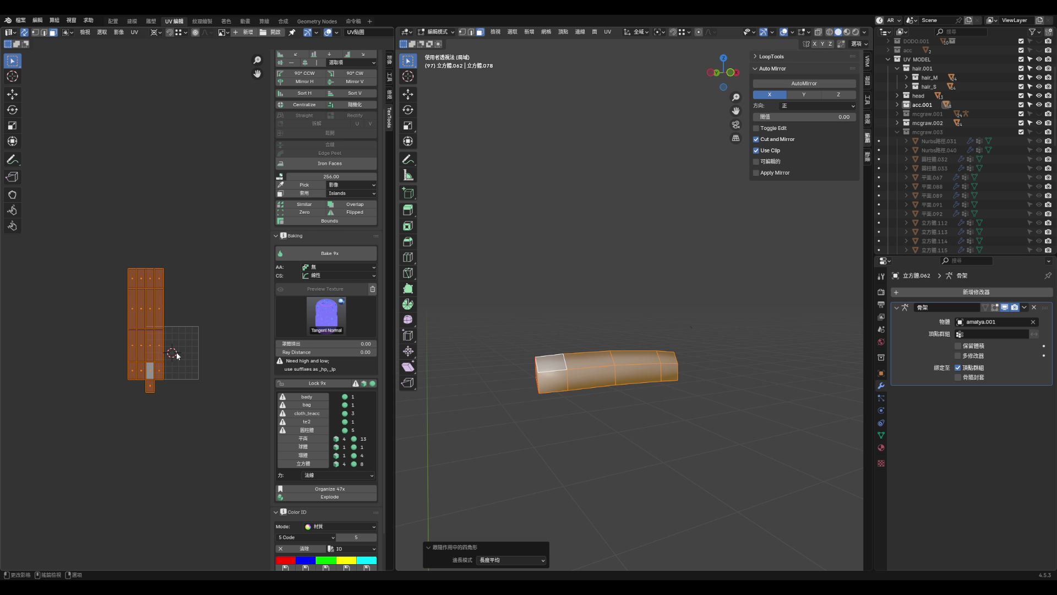
{"action": "left_click", "coordinate": [147, 390]}
{"action": "key", "text": "g"}
{"action": "key", "text": "Escape"}
- Rotate the UV strip -90° so it lies horizontally
{"action": "left_click_drag", "start_coordinate": [71, 151], "coordinate": [210, 474]}
{"action": "left_click", "coordinate": [88, 202]}
{"action": "left_click_drag", "start_coordinate": [97, 182], "coordinate": [234, 464]}
{"action": "type", "text": "r-90"}
{"action": "key", "text": "Return"}
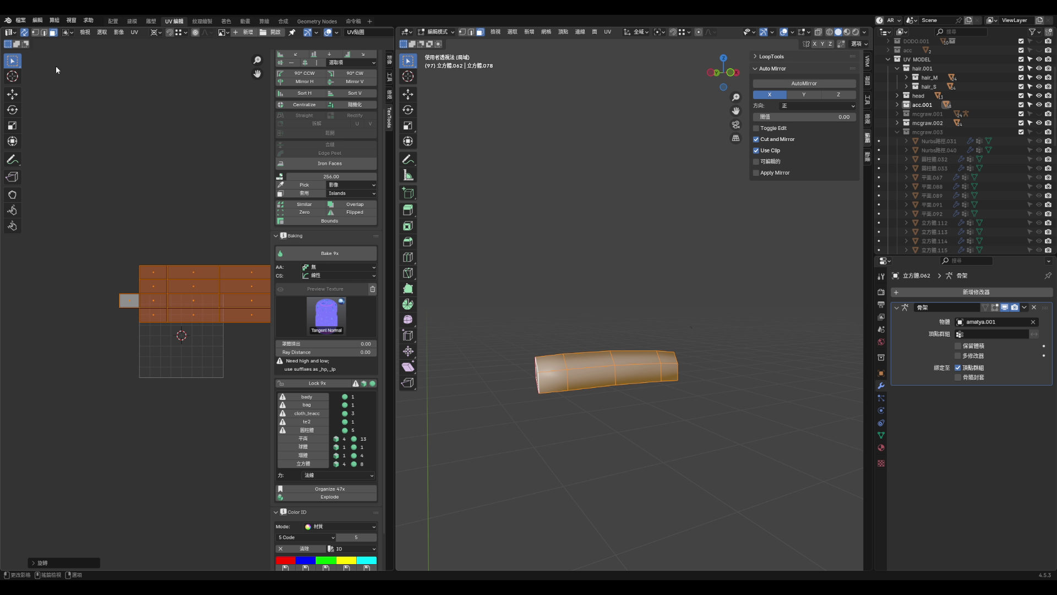
- Shrink the strip and move it into a small area of UV space, then exit local view
{"action": "left_click", "coordinate": [133, 210]}
{"action": "left_click", "coordinate": [196, 293]}
{"action": "left_click_drag", "start_coordinate": [118, 255], "coordinate": [262, 351]}
{"action": "key", "text": "s"}
{"action": "key", "text": "y"}
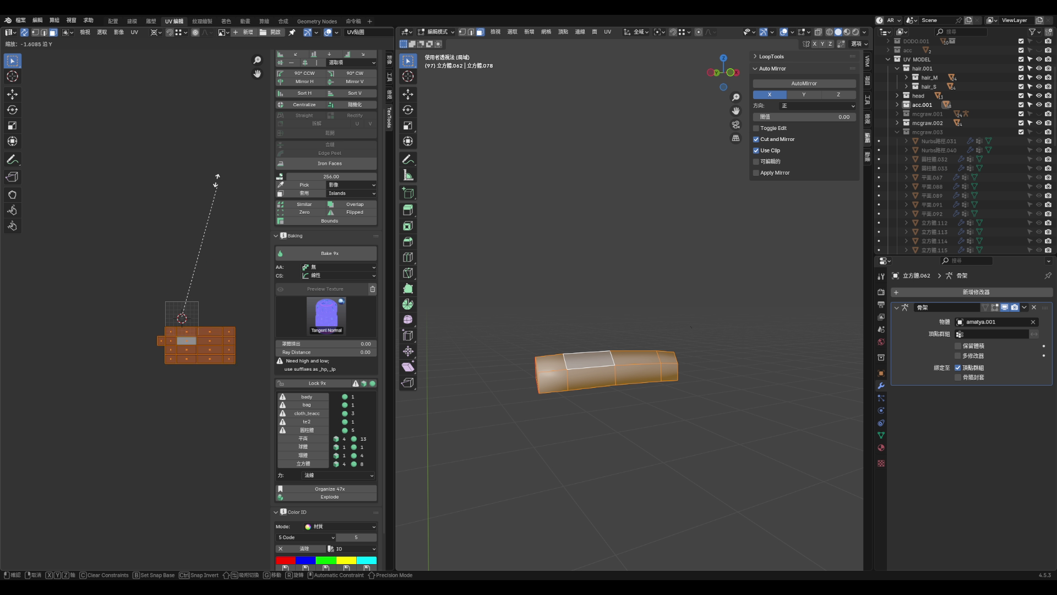
{"action": "key", "text": "Escape"}
{"action": "left_click", "coordinate": [223, 193]}
{"action": "left_click_drag", "start_coordinate": [166, 296], "coordinate": [245, 405]}
{"action": "key", "text": "g"}
{"action": "left_click", "coordinate": [190, 249]}
{"action": "key", "text": "alt+a"}
{"action": "key", "text": "KP_Divide"}
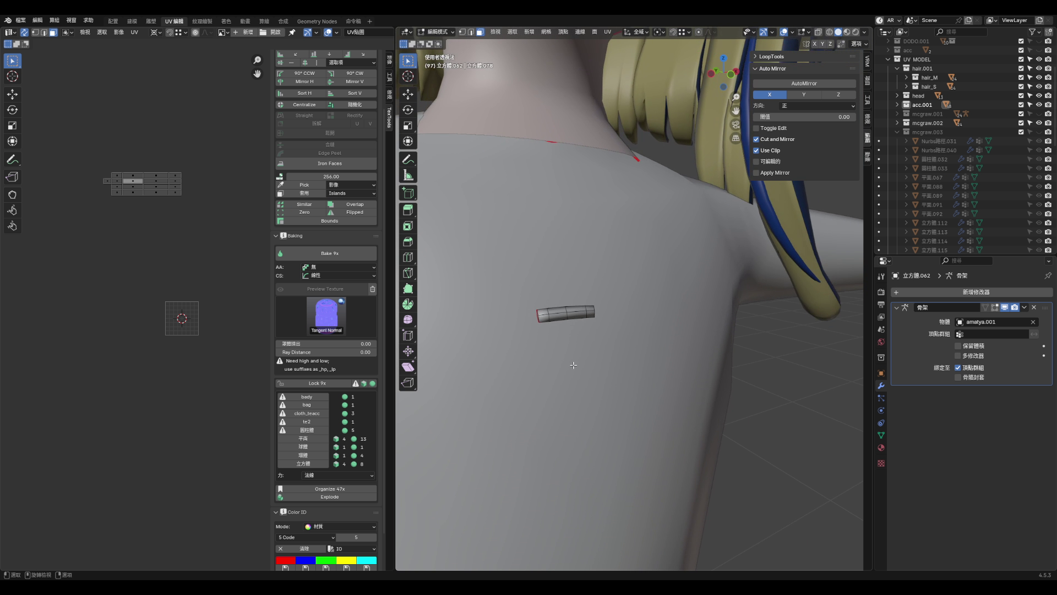
- Reveal the hidden geometry, isolate the small strap piece and shrink its UV islands twice
{"action": "key", "text": "alt+h"}
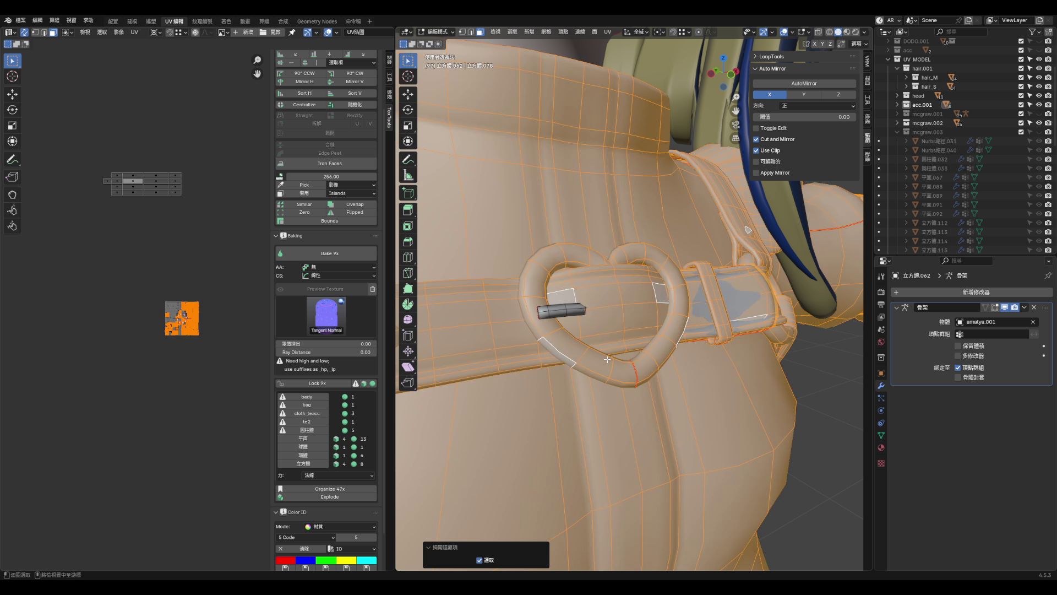
{"action": "key", "text": "KP_Divide"}
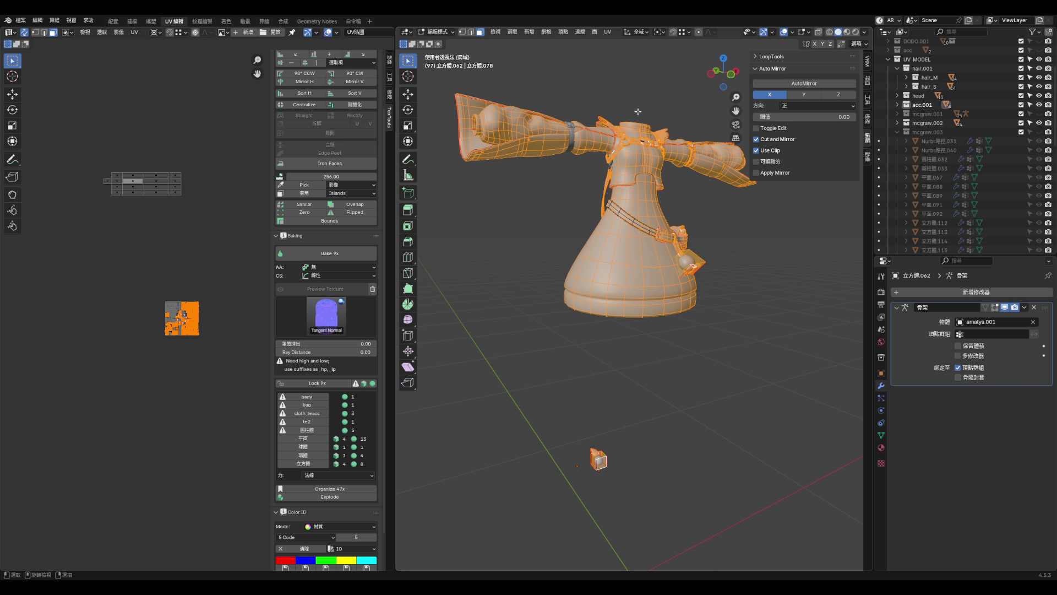
{"action": "key", "text": "ctrl+i"}
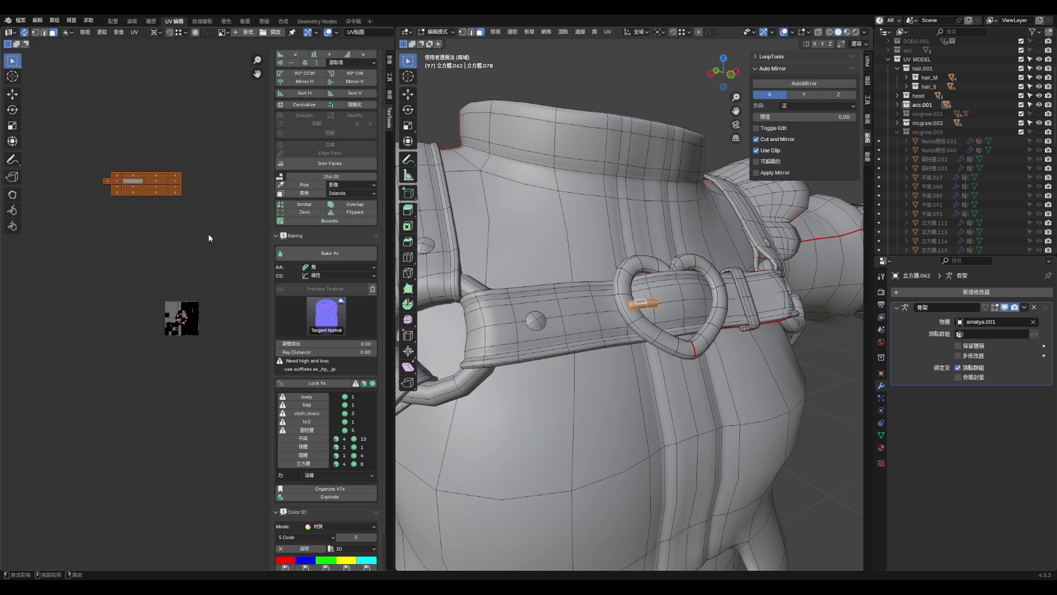
{"action": "key", "text": "s"}
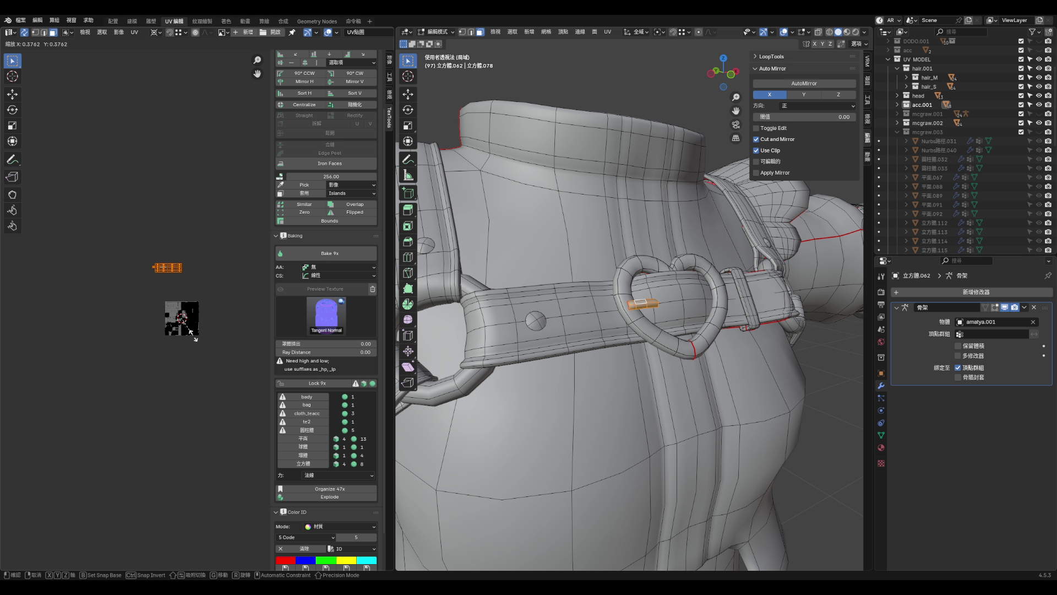
{"action": "left_click", "coordinate": [189, 331]}
{"action": "scroll", "coordinate": [188, 333], "scroll_direction": "up", "scroll_amount": 4}
{"action": "scroll", "coordinate": [175, 176], "scroll_direction": "up", "scroll_amount": 3}
{"action": "key", "text": "s"}
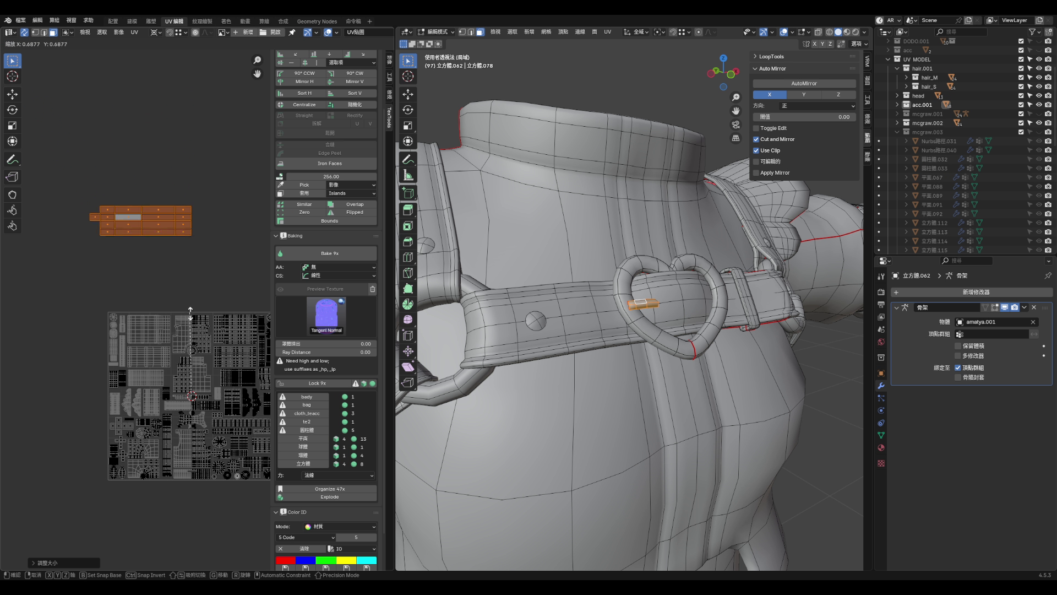
{"action": "left_click", "coordinate": [192, 344]}
{"action": "scroll", "coordinate": [207, 381], "scroll_direction": "up", "scroll_amount": 2}
{"action": "scroll", "coordinate": [153, 283], "scroll_direction": "down", "scroll_amount": 3}
{"action": "scroll", "coordinate": [186, 339], "scroll_direction": "up", "scroll_amount": 4}
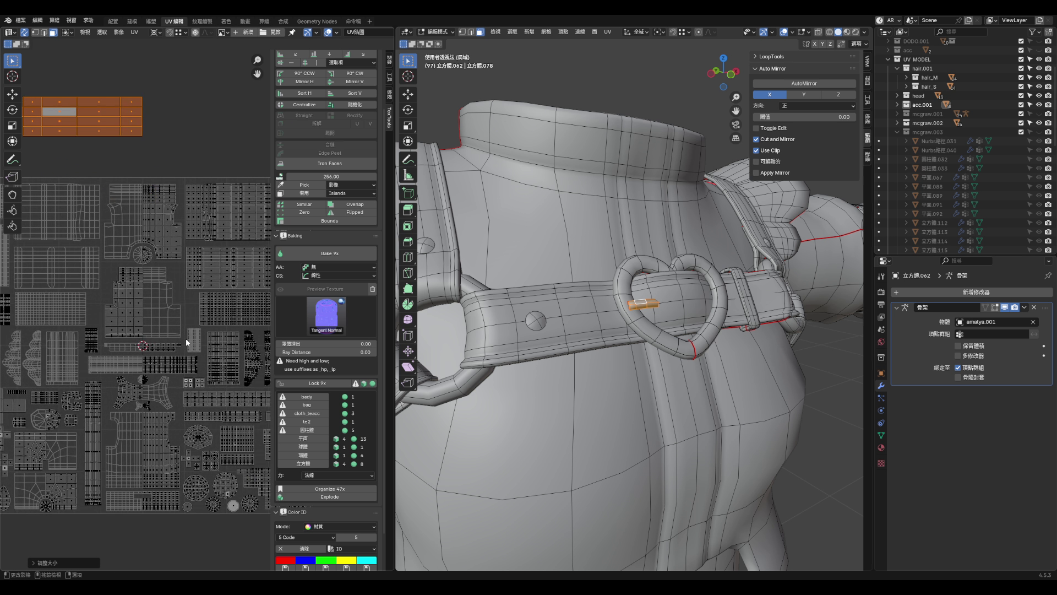
{"action": "scroll", "coordinate": [221, 333], "scroll_direction": "down", "scroll_amount": 2}
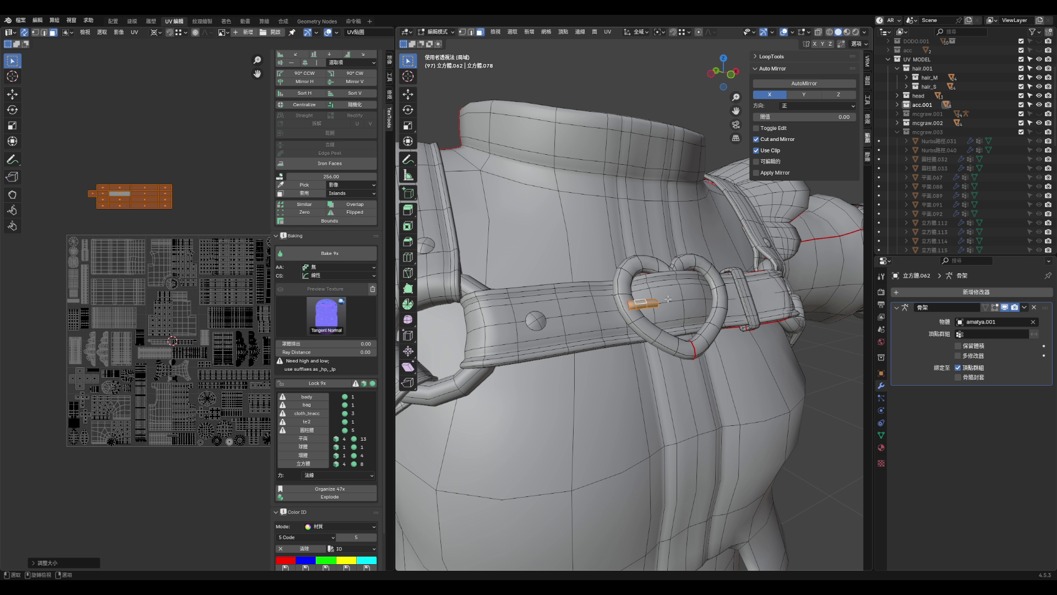
- Select the heart buckle, then shrink the small bar's UV island and move it into a free atlas gap
{"action": "left_click", "coordinate": [662, 335]}
{"action": "key", "text": "ctrl+l"}
{"action": "scroll", "coordinate": [80, 338], "scroll_direction": "up", "scroll_amount": 10}
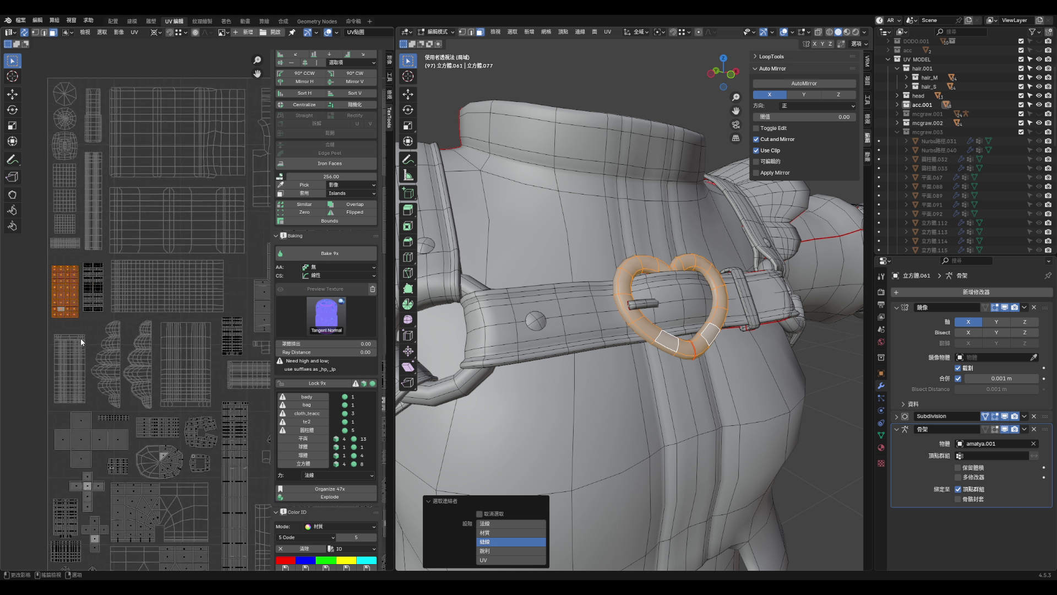
{"action": "scroll", "coordinate": [113, 311], "scroll_direction": "down", "scroll_amount": 10}
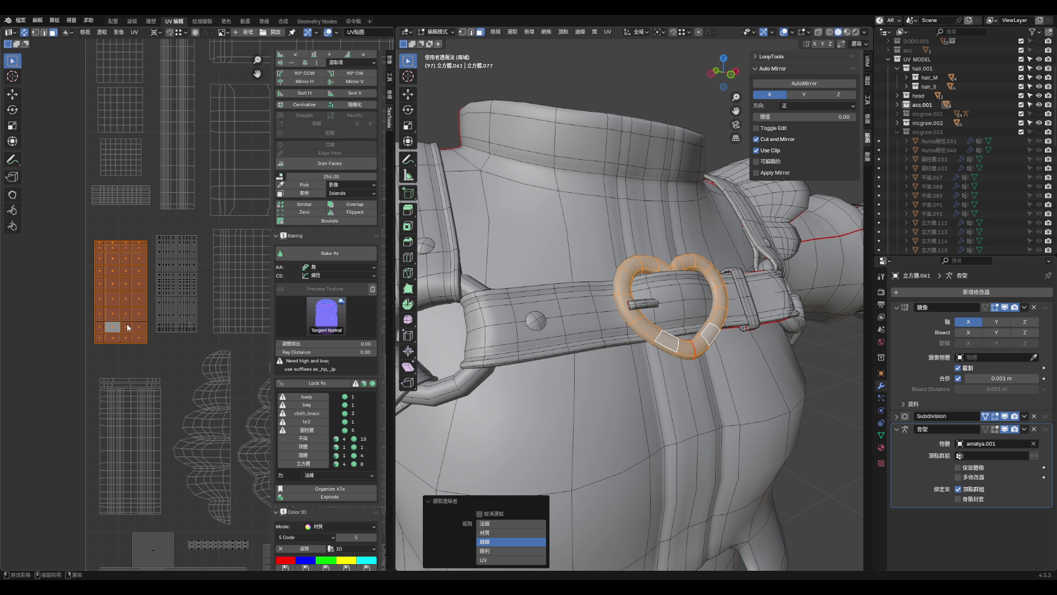
{"action": "left_click_drag", "start_coordinate": [142, 138], "coordinate": [264, 172]}
{"action": "key", "text": "s"}
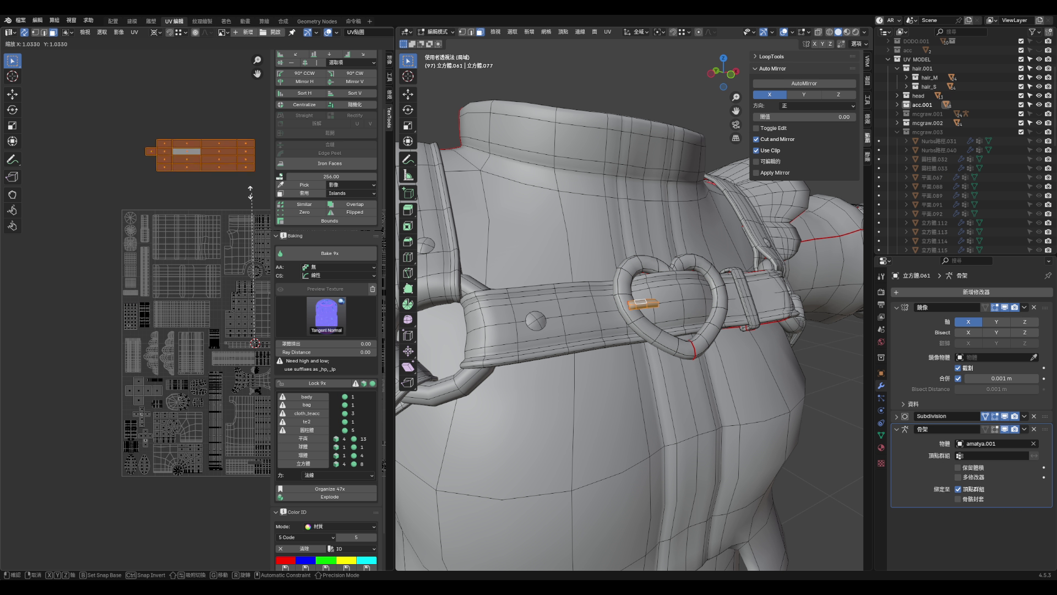
{"action": "left_click", "coordinate": [258, 315]}
{"action": "scroll", "coordinate": [132, 301], "scroll_direction": "up", "scroll_amount": 6}
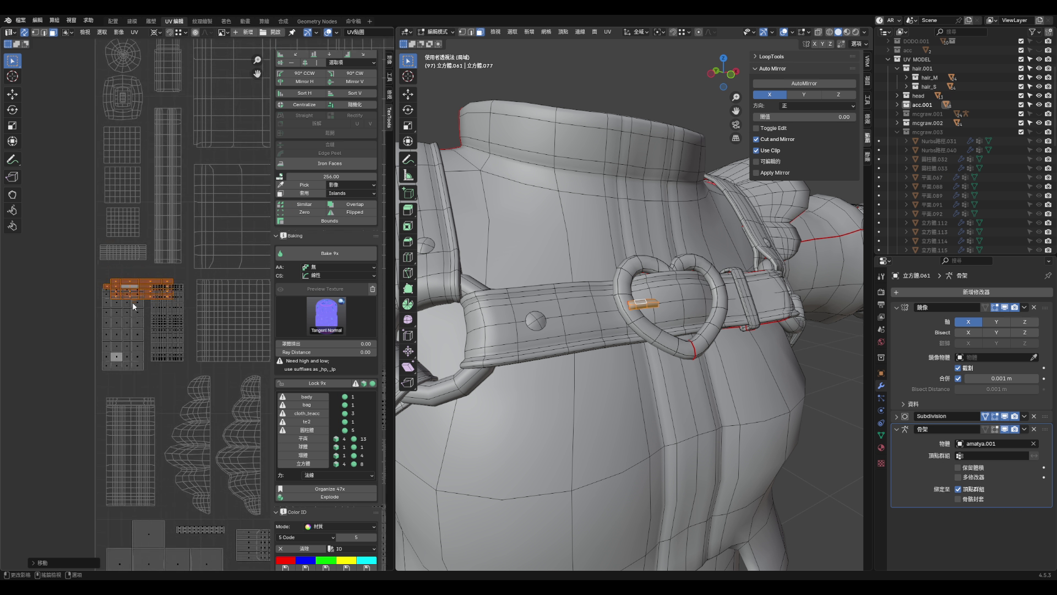
{"action": "key", "text": "g"}
{"action": "left_click", "coordinate": [199, 303]}
{"action": "key", "text": "s"}
{"action": "left_click", "coordinate": [179, 311]}
{"action": "scroll", "coordinate": [179, 311], "scroll_direction": "down", "scroll_amount": 8}
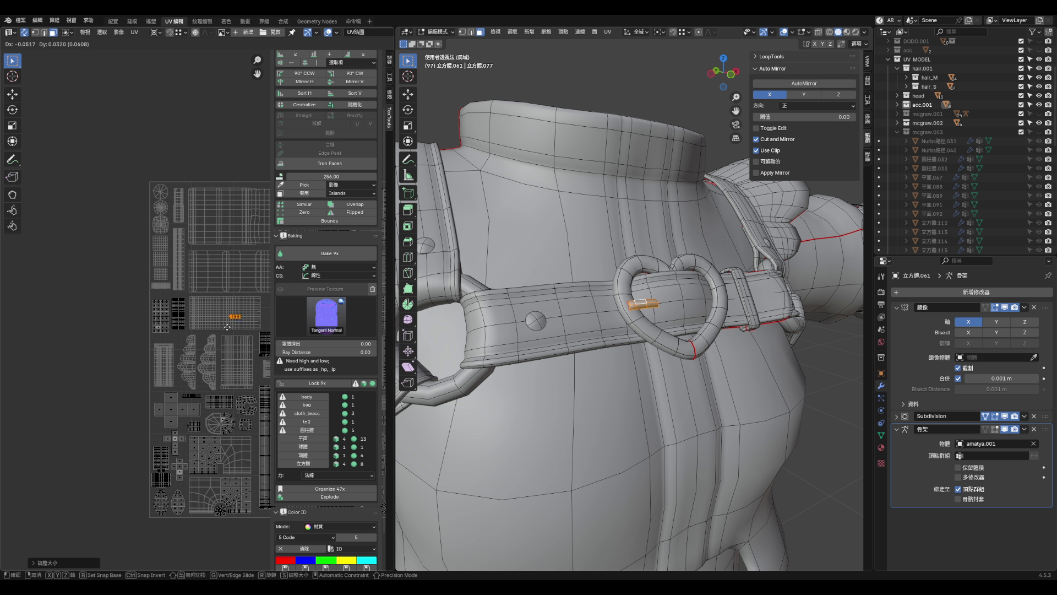
{"action": "scroll", "coordinate": [190, 328], "scroll_direction": "down", "scroll_amount": 6}
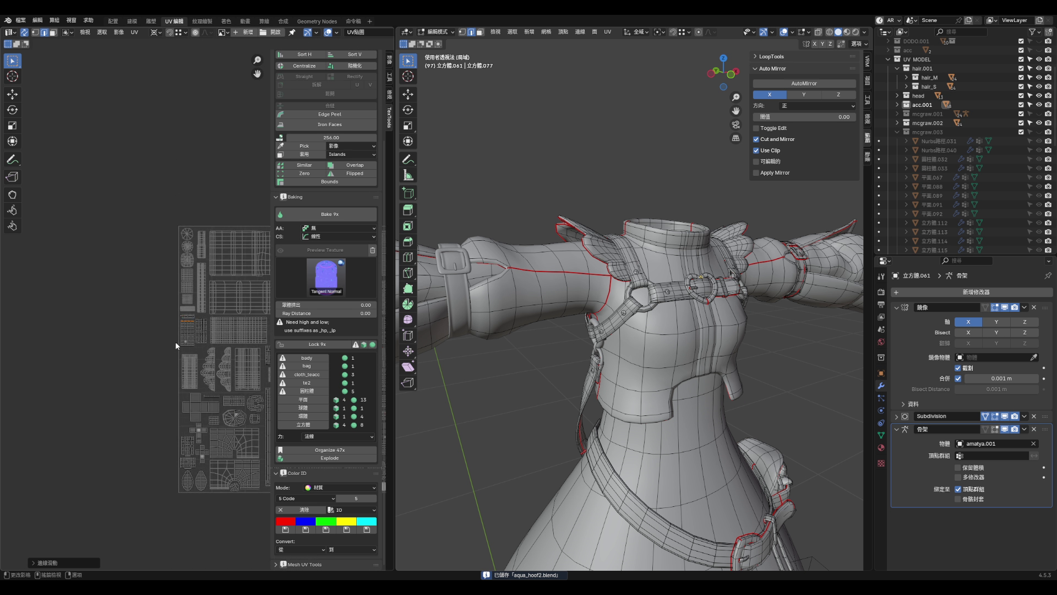
- Orbit the model higher and clear the mesh selection
{"action": "middle_click_drag", "start_coordinate": [578, 330], "coordinate": [604, 348]}
{"action": "scroll", "coordinate": [633, 330], "scroll_direction": "down", "scroll_amount": 4}
{"action": "scroll", "coordinate": [639, 325], "scroll_direction": "up", "scroll_amount": 8}
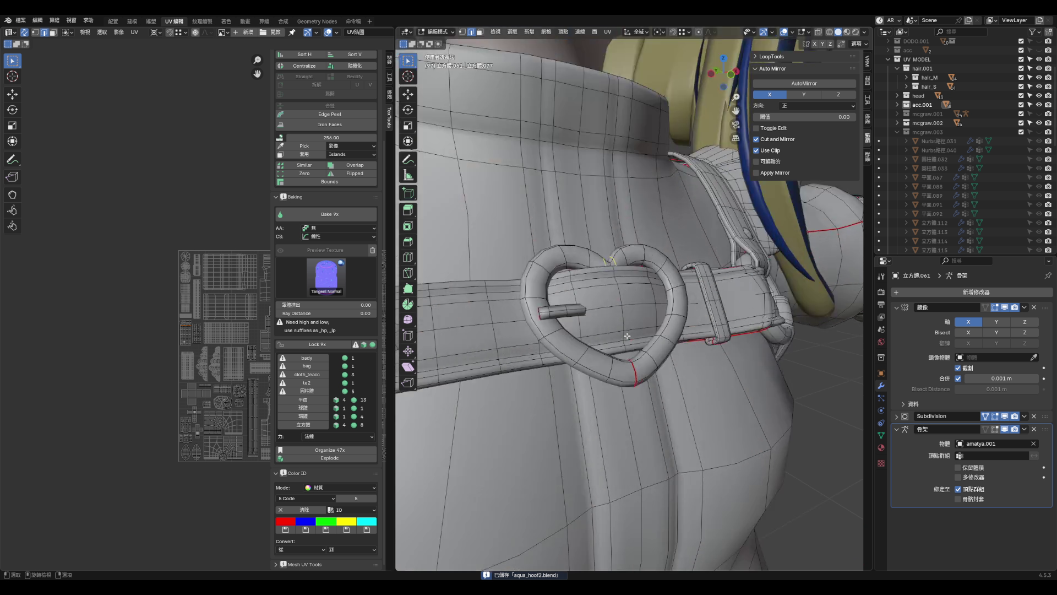
{"action": "scroll", "coordinate": [646, 319], "scroll_direction": "down", "scroll_amount": 9}
{"action": "key", "text": "a"}
{"action": "key", "text": "alt+a"}
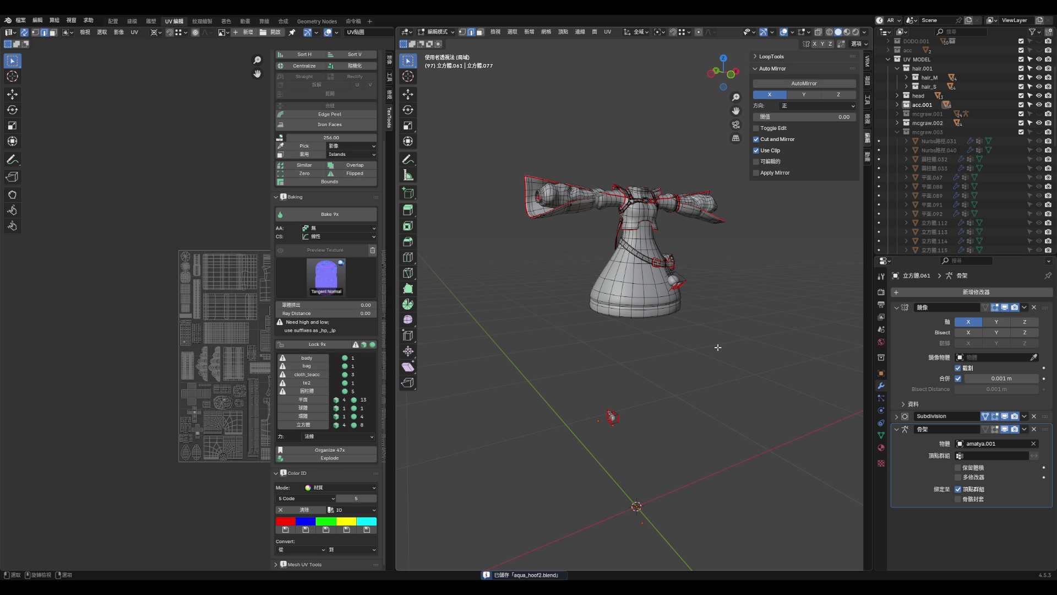
{"action": "key", "text": "a"}
{"action": "right_click", "coordinate": [718, 347]}
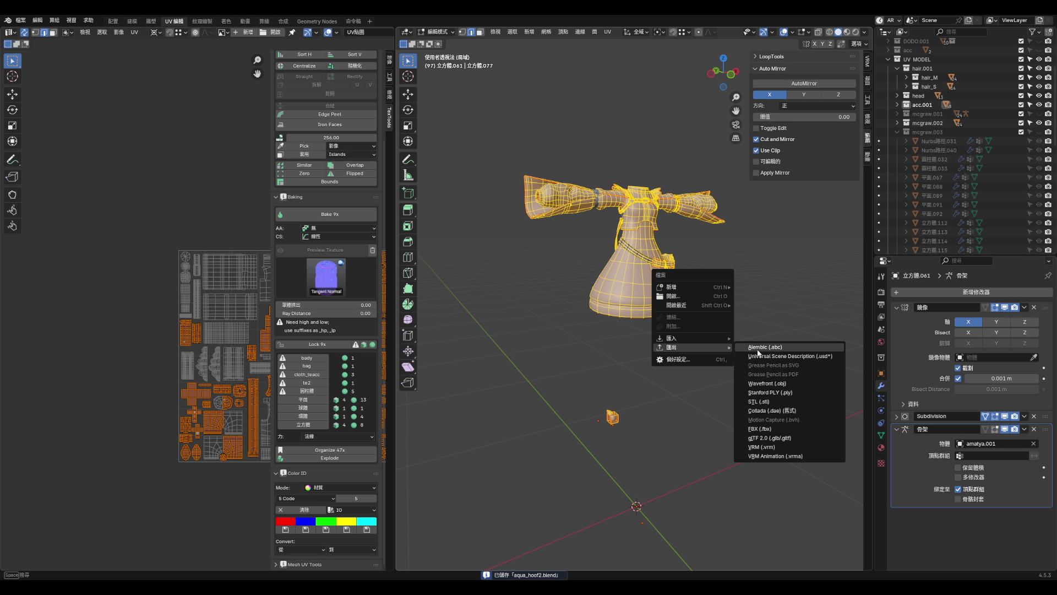
{"action": "left_click", "coordinate": [774, 427]}
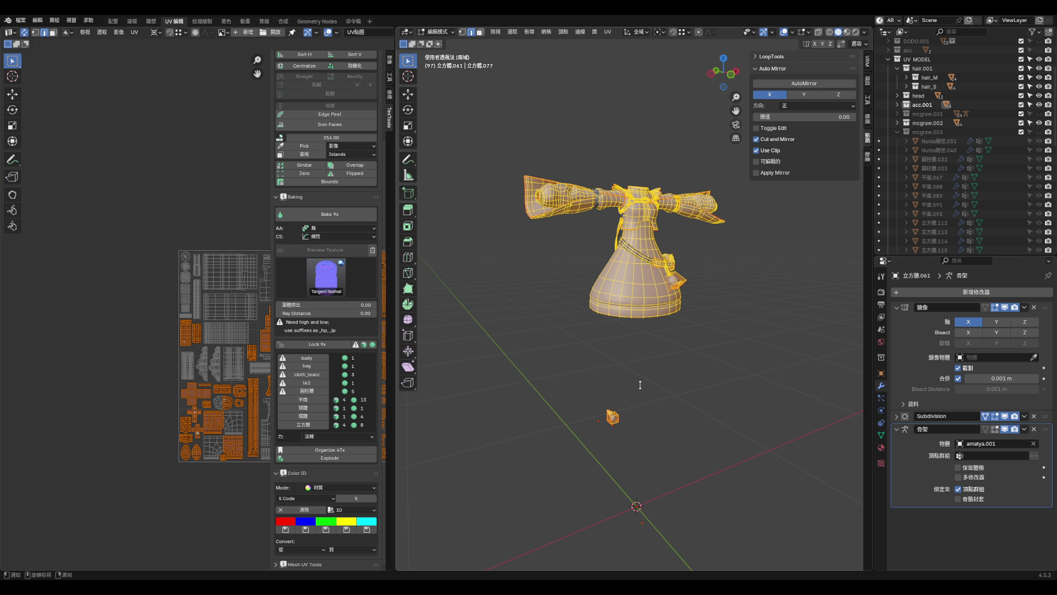
{"action": "key", "text": "alt+a"}
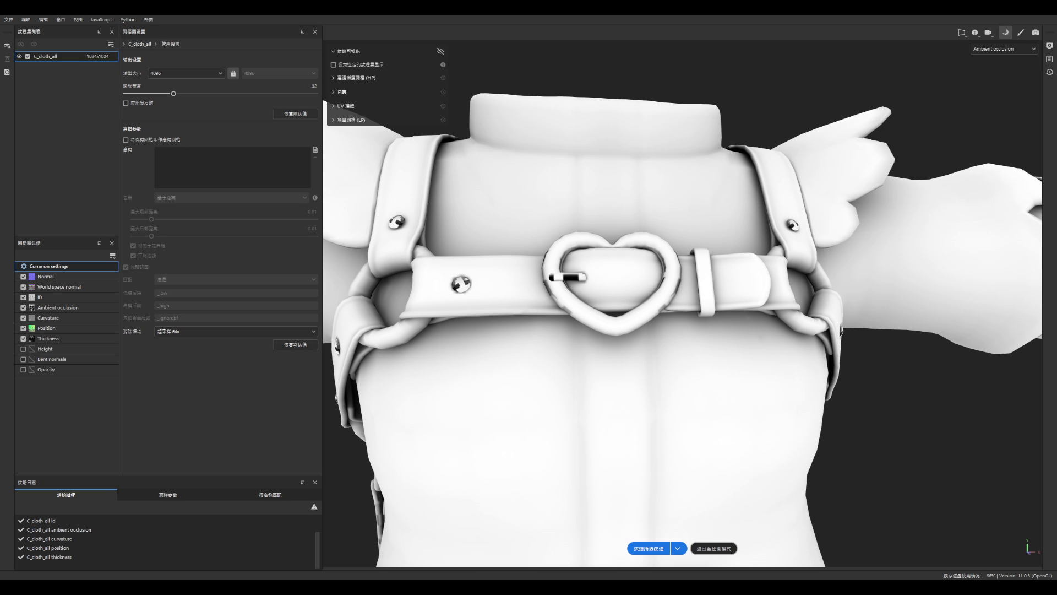
- Leave Bake mode to check the AO maps on the framed garment, then re-bake all C_cloth_all mesh maps
{"action": "left_click", "coordinate": [700, 549]}
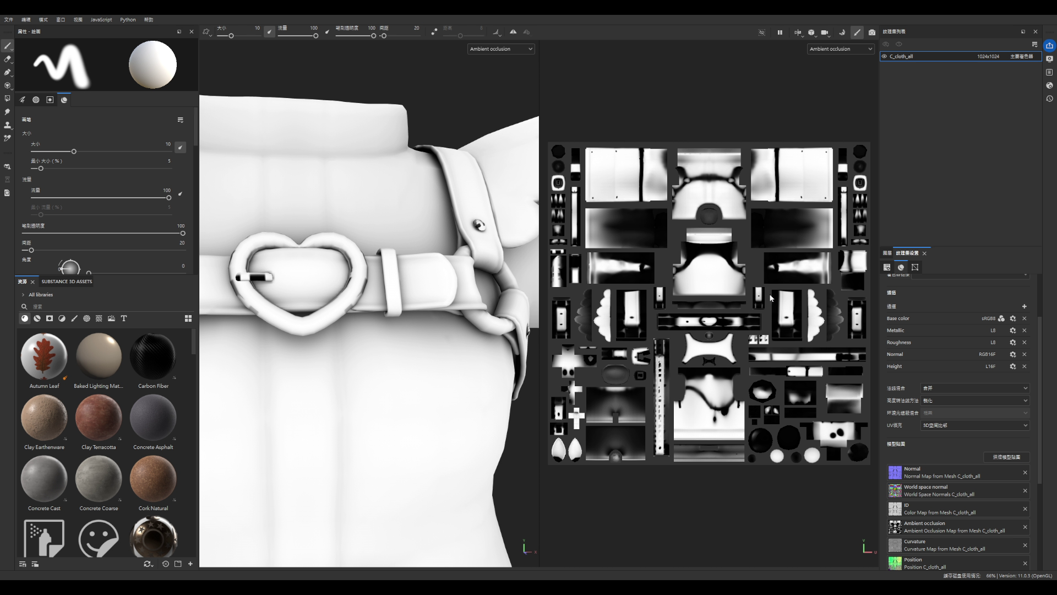
{"action": "key", "text": "f"}
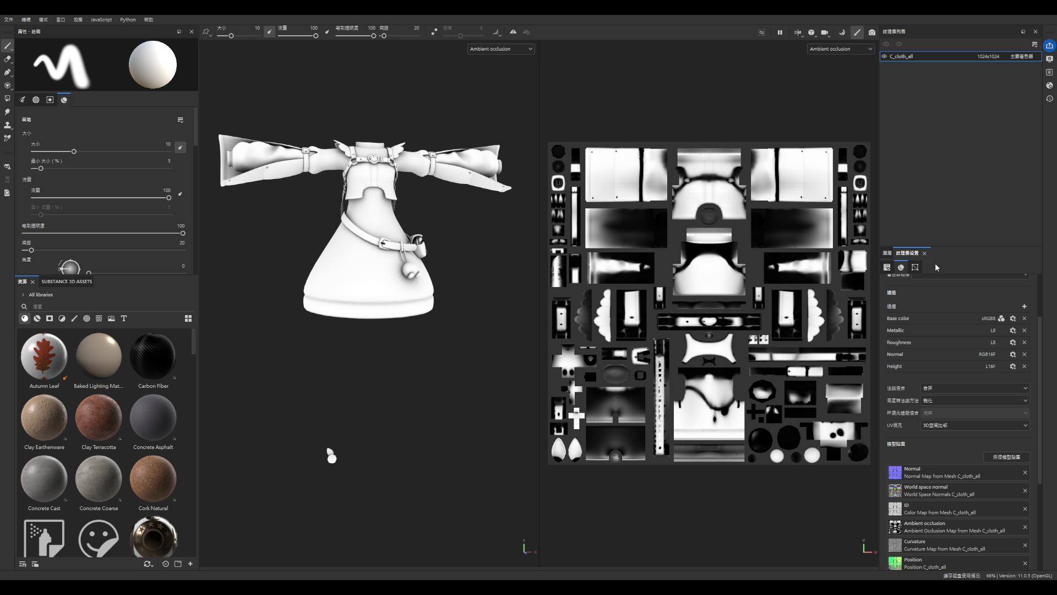
{"action": "left_click", "coordinate": [1009, 459]}
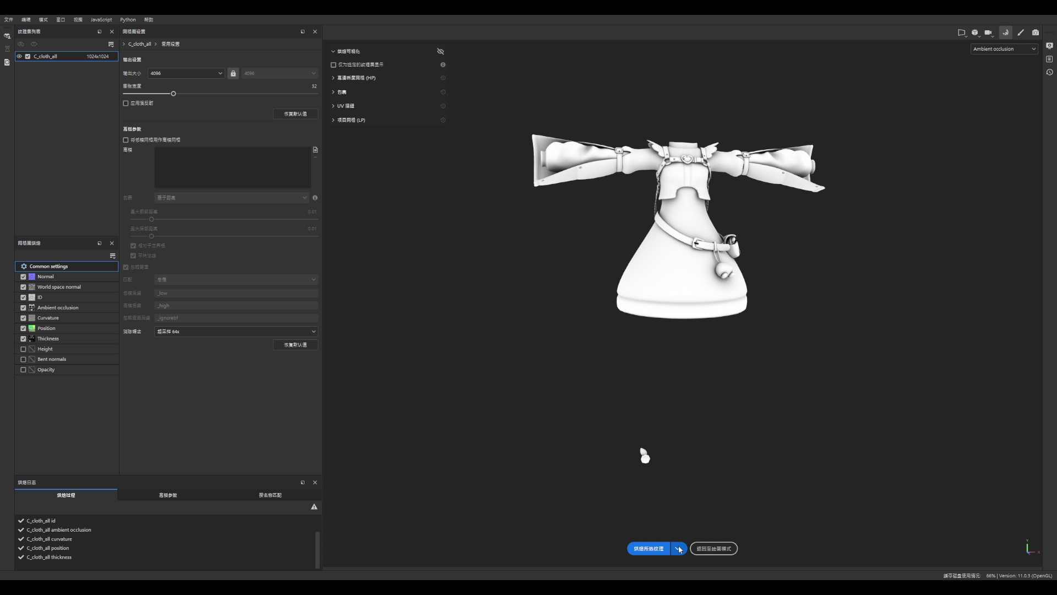
{"action": "left_click", "coordinate": [642, 546]}
- Orbit and zoom to inspect the baked AO on the belt, pouch, heart buckle and sleeve buckle
{"action": "scroll", "coordinate": [668, 112], "scroll_direction": "up", "scroll_amount": 5}
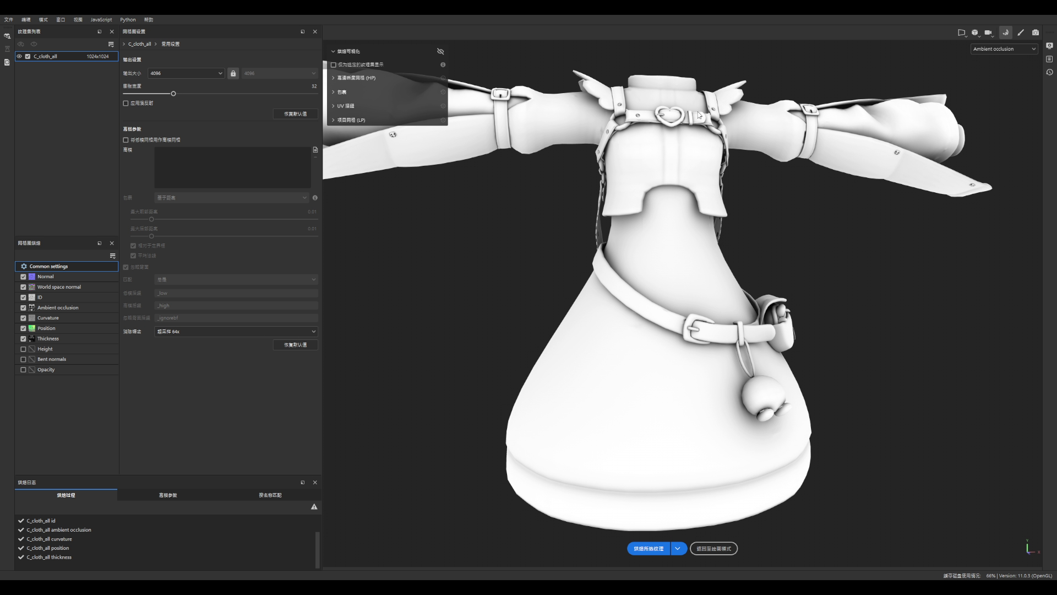
{"action": "scroll", "coordinate": [723, 299], "scroll_direction": "up", "scroll_amount": 6}
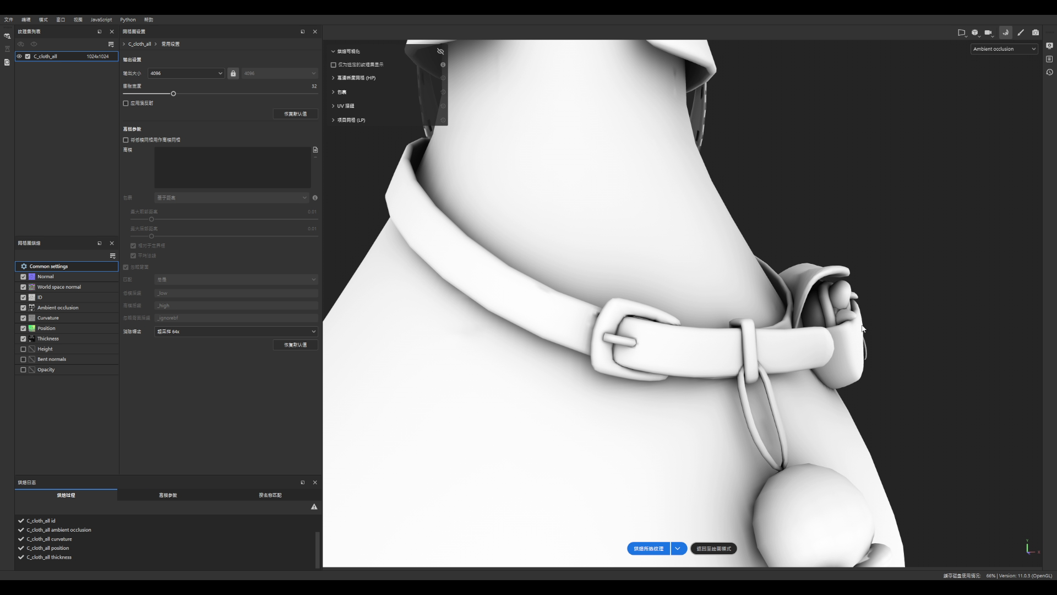
{"action": "mouse_move", "coordinate": [916, 310]}
{"action": "left_mouse_down", "text": "alt"}
{"action": "mouse_move", "coordinate": [684, 349]}
{"action": "mouse_move", "coordinate": [597, 337]}
{"action": "mouse_move", "coordinate": [774, 302]}
{"action": "mouse_move", "coordinate": [753, 217]}
{"action": "mouse_move", "coordinate": [703, 272]}
{"action": "mouse_move", "coordinate": [586, 209]}
{"action": "mouse_move", "coordinate": [911, 398]}
{"action": "mouse_move", "coordinate": [781, 336]}
{"action": "mouse_move", "coordinate": [701, 203]}
{"action": "mouse_move", "coordinate": [619, 152]}
{"action": "mouse_move", "coordinate": [804, 120]}
{"action": "left_mouse_up", "text": "alt"}
{"action": "scroll", "coordinate": [703, 272], "scroll_direction": "up", "scroll_amount": 5}
{"action": "scroll", "coordinate": [619, 151], "scroll_direction": "down", "scroll_amount": 5}
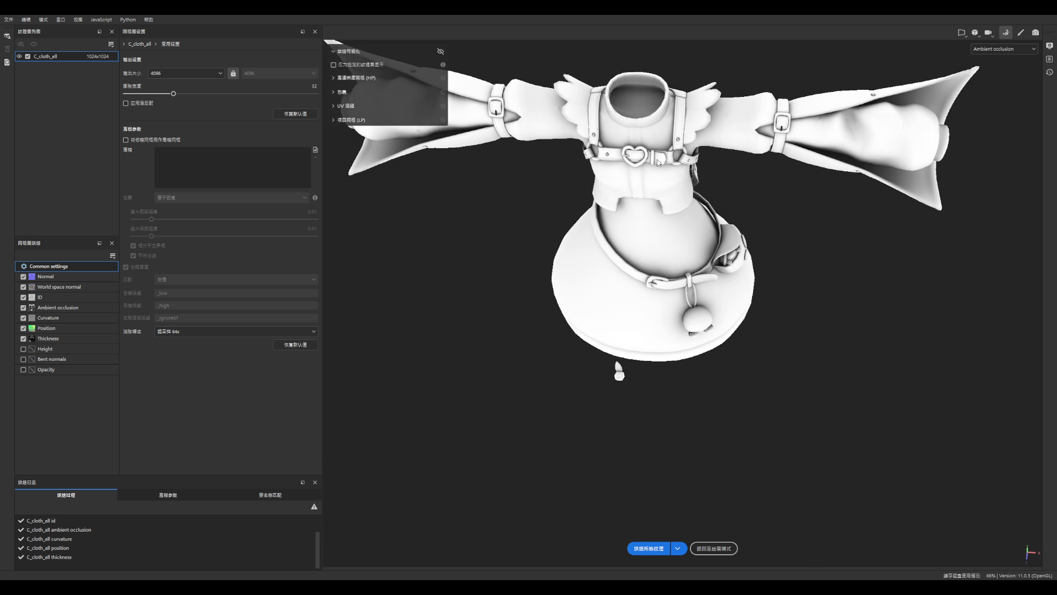
{"action": "scroll", "coordinate": [804, 119], "scroll_direction": "up", "scroll_amount": 6}
{"action": "mouse_move", "coordinate": [757, 168]}
{"action": "left_mouse_down", "text": "alt"}
{"action": "mouse_move", "coordinate": [751, 146]}
{"action": "mouse_move", "coordinate": [679, 64]}
{"action": "mouse_move", "coordinate": [571, 90]}
{"action": "mouse_move", "coordinate": [528, 38]}
{"action": "mouse_move", "coordinate": [777, 130]}
{"action": "left_mouse_up", "text": "alt"}
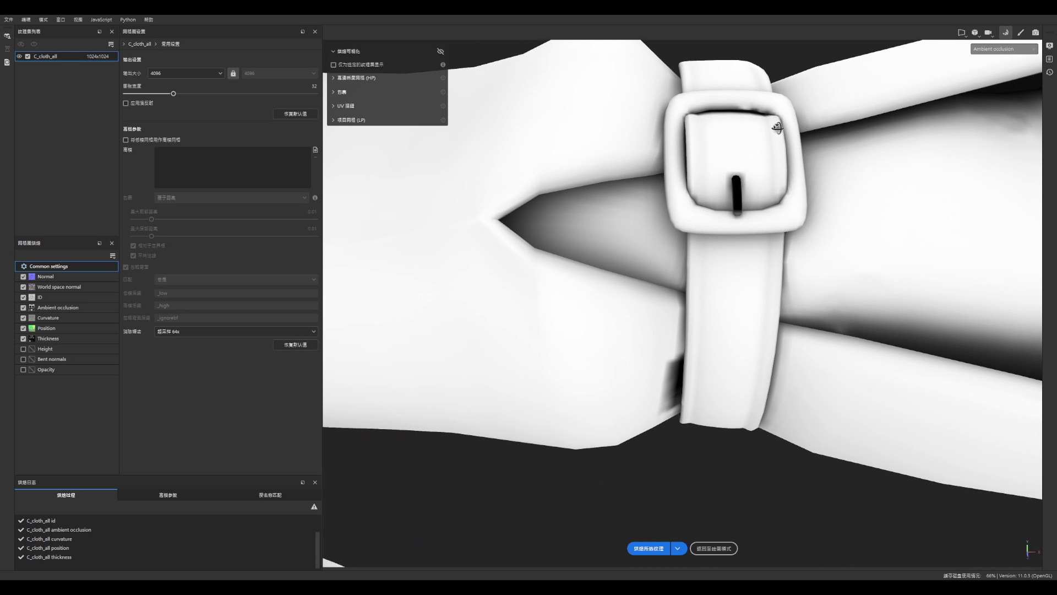
{"action": "scroll", "coordinate": [712, 148], "scroll_direction": "down", "scroll_amount": 3}
{"action": "scroll", "coordinate": [712, 148], "scroll_direction": "down", "scroll_amount": 4}
{"action": "scroll", "coordinate": [649, 199], "scroll_direction": "down", "scroll_amount": 8}
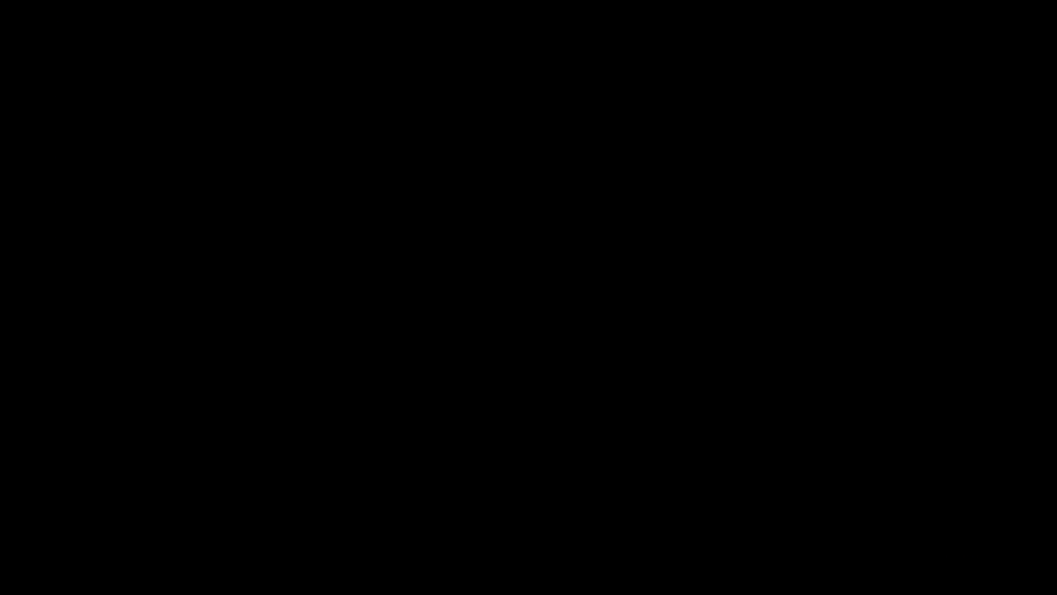
- Select the whole linked pin piece inside the arm buckle strap
{"action": "scroll", "coordinate": [701, 239], "scroll_direction": "up", "scroll_amount": 8}
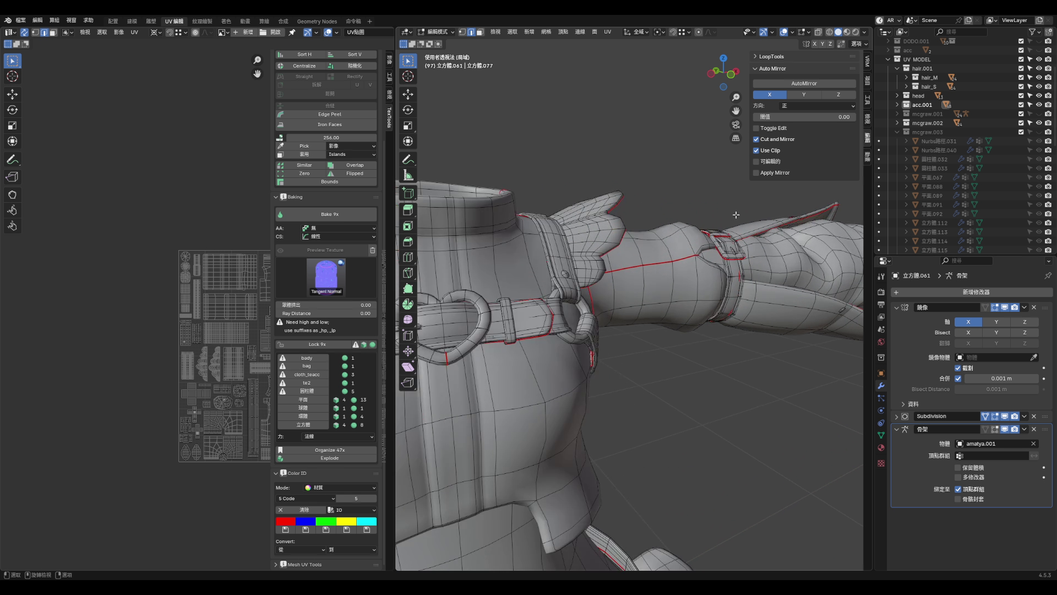
{"action": "scroll", "coordinate": [701, 239], "scroll_direction": "down", "scroll_amount": 5}
{"action": "scroll", "coordinate": [566, 324], "scroll_direction": "up", "scroll_amount": 10}
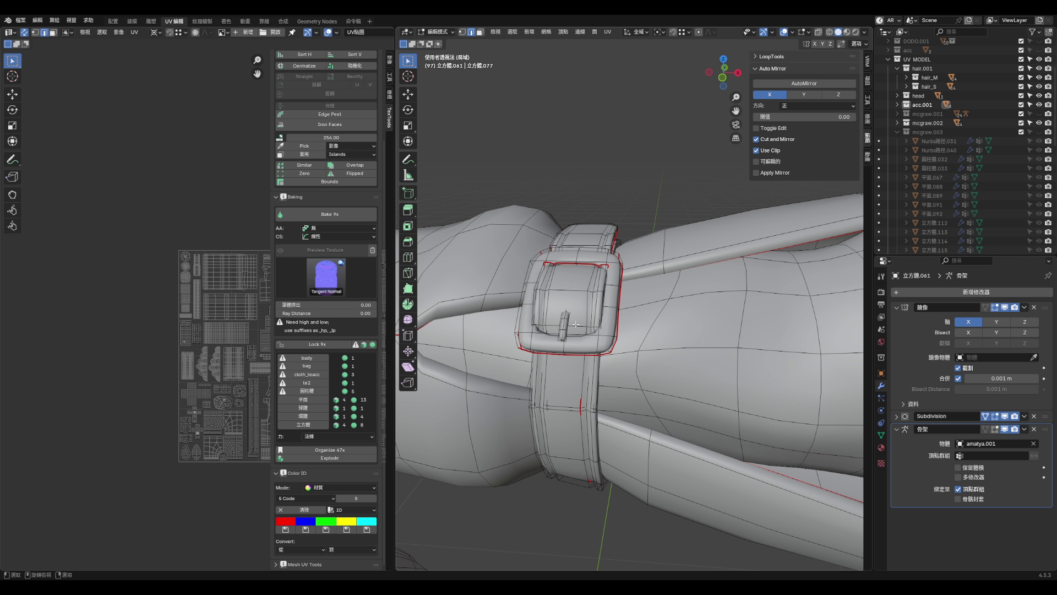
{"action": "left_click", "coordinate": [566, 325]}
{"action": "scroll", "coordinate": [566, 325], "scroll_direction": "up", "scroll_amount": 3}
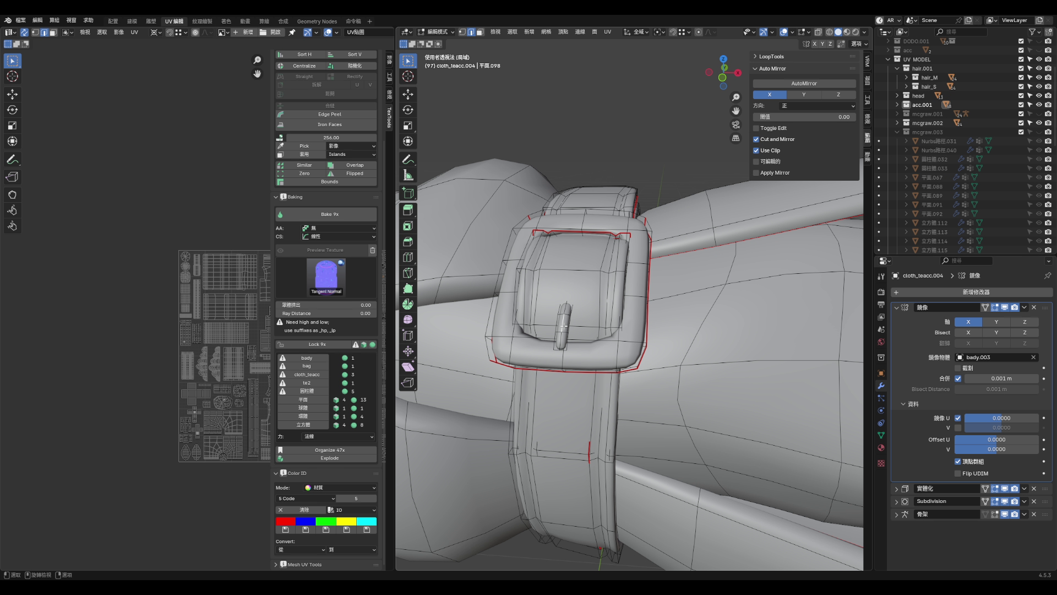
{"action": "key", "text": "l"}
{"action": "scroll", "coordinate": [231, 330], "scroll_direction": "down", "scroll_amount": 4}
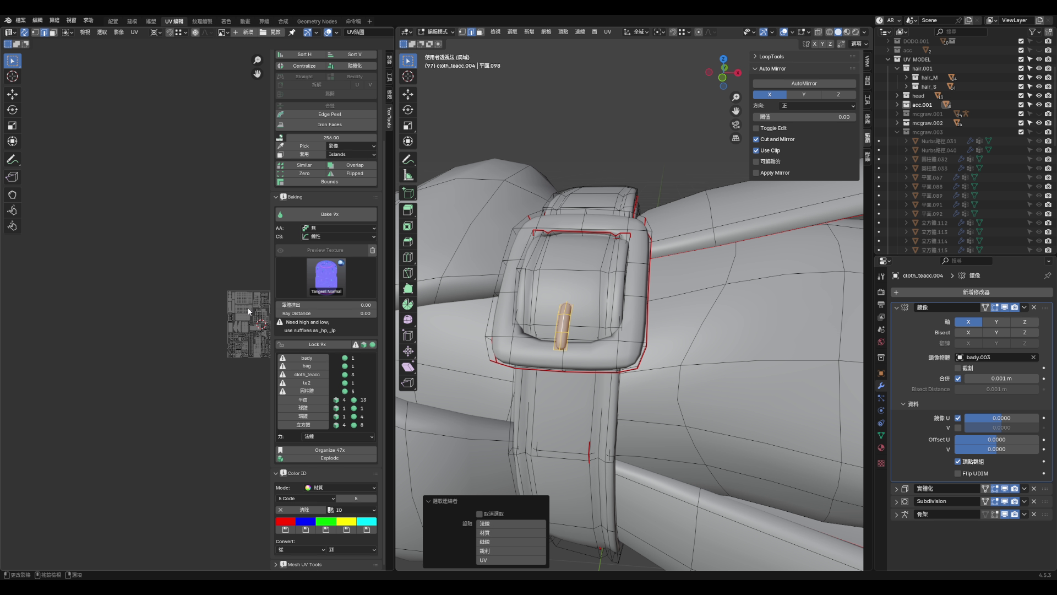
{"action": "scroll", "coordinate": [242, 321], "scroll_direction": "up", "scroll_amount": 2}
- Pan and zoom the UV Editor to the pin's island, then hide everything except the pin
{"action": "middle_click_drag", "start_coordinate": [243, 322], "coordinate": [189, 291]}
{"action": "scroll", "coordinate": [188, 291], "scroll_direction": "up", "scroll_amount": 8}
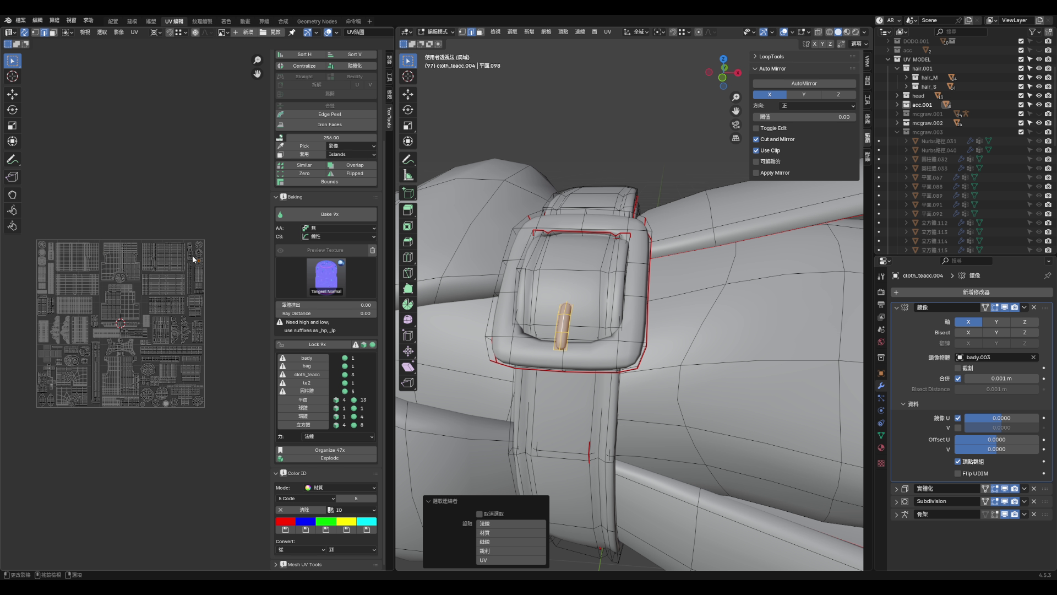
{"action": "scroll", "coordinate": [202, 268], "scroll_direction": "up", "scroll_amount": 6}
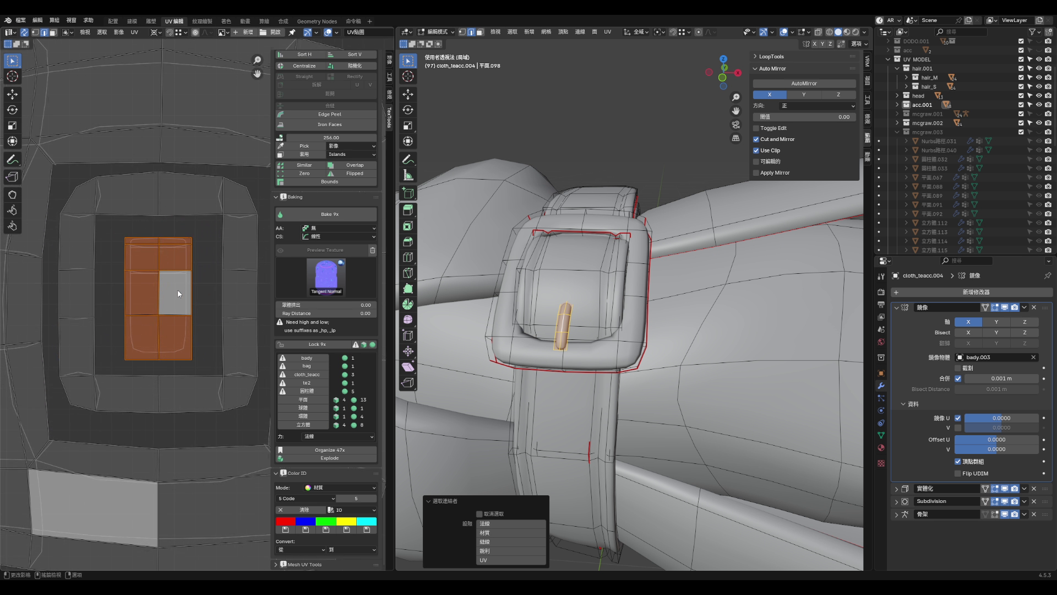
{"action": "scroll", "coordinate": [165, 281], "scroll_direction": "down", "scroll_amount": 7}
{"action": "scroll", "coordinate": [144, 268], "scroll_direction": "down", "scroll_amount": 2}
{"action": "scroll", "coordinate": [213, 263], "scroll_direction": "down", "scroll_amount": 3}
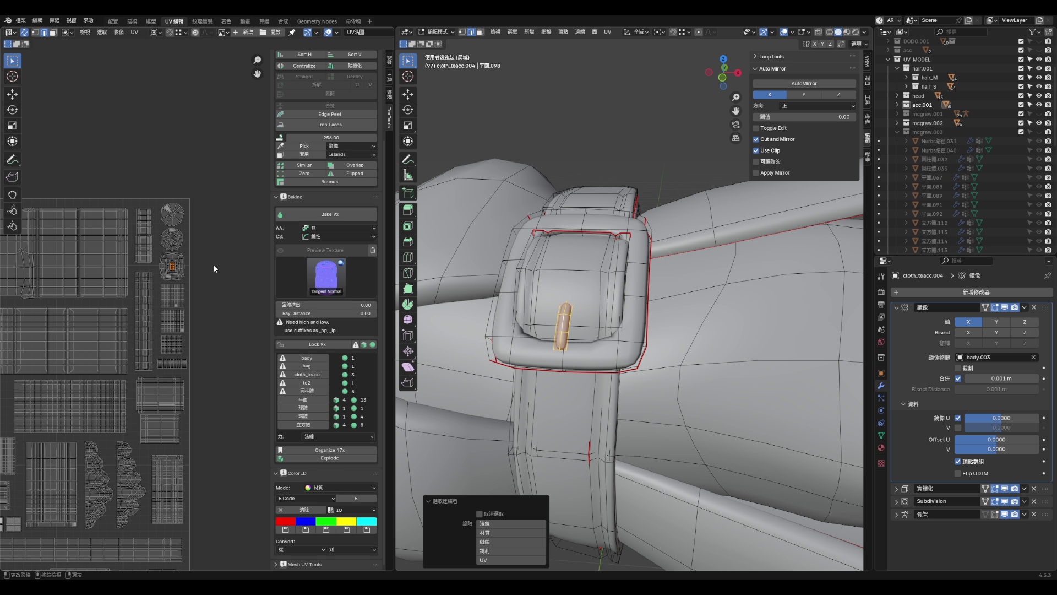
{"action": "scroll", "coordinate": [198, 274], "scroll_direction": "down", "scroll_amount": 1}
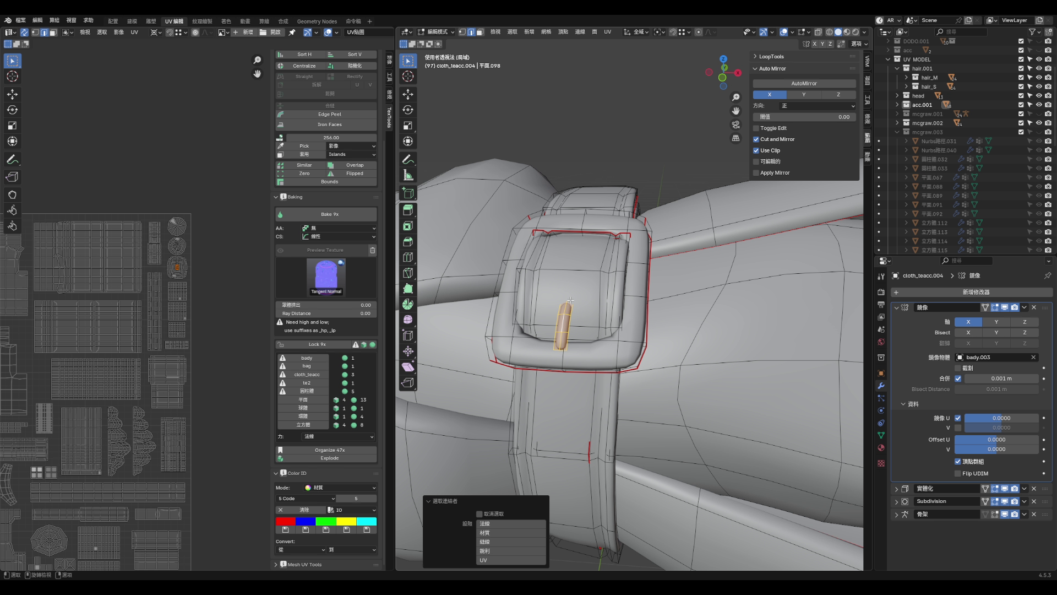
{"action": "key", "text": "shift+h"}
- Turn off the Subdivision modifier's viewport display and inspect the isolated pin
{"action": "middle_click_drag", "start_coordinate": [572, 301], "coordinate": [481, 278]}
{"action": "mouse_move", "coordinate": [556, 316]}
{"action": "middle_mouse_down"}
{"action": "mouse_move", "coordinate": [684, 325]}
{"action": "mouse_move", "coordinate": [616, 330]}
{"action": "mouse_move", "coordinate": [663, 339]}
{"action": "mouse_move", "coordinate": [808, 435]}
{"action": "middle_mouse_up"}
{"action": "left_click", "coordinate": [1005, 501]}
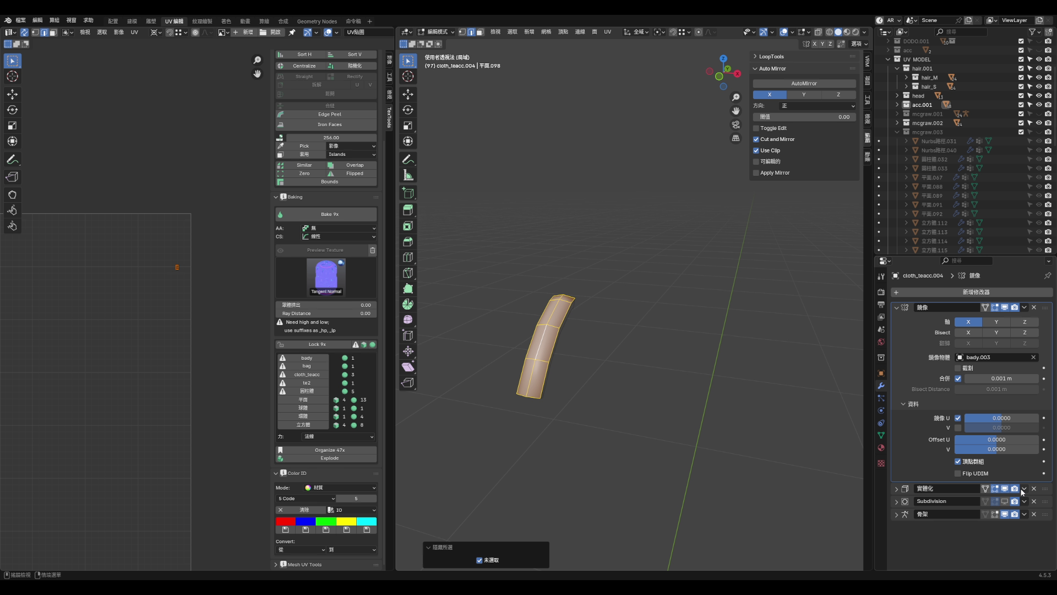
{"action": "left_click", "coordinate": [773, 462]}
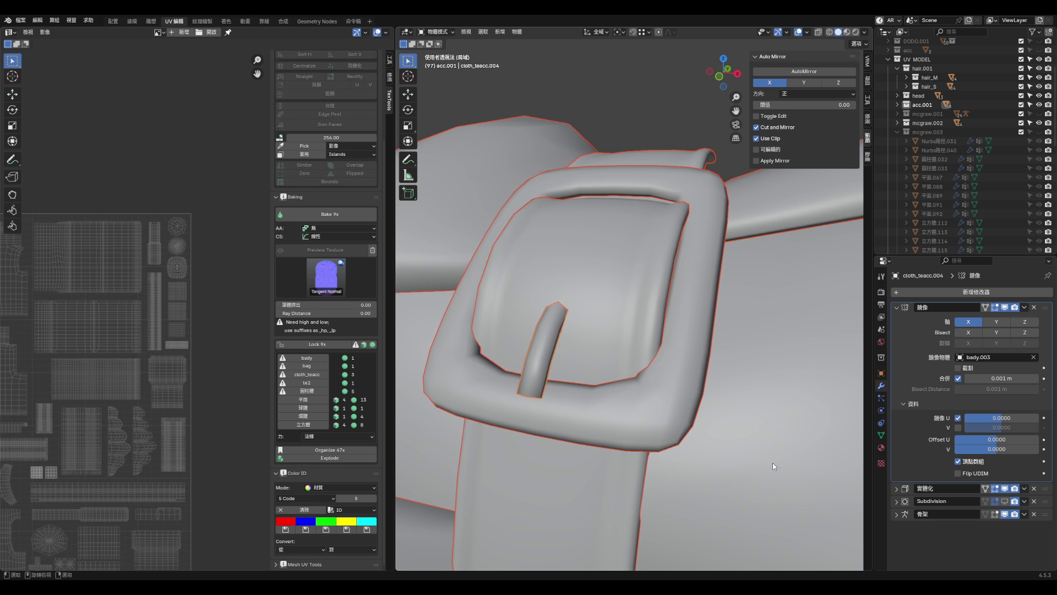
{"action": "key", "text": "Tab"}
{"action": "scroll", "coordinate": [579, 414], "scroll_direction": "down", "scroll_amount": 3}
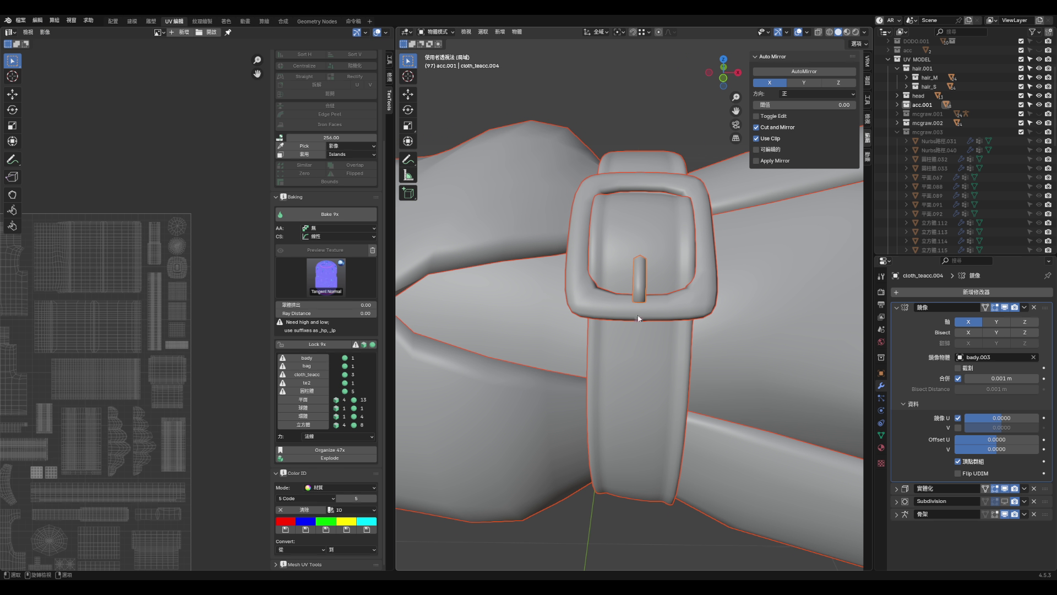
{"action": "scroll", "coordinate": [654, 271], "scroll_direction": "down", "scroll_amount": 3}
{"action": "key", "text": "Tab"}
- Slide both bottom vertices of the pin upward along their edges, to factor 0.123
{"action": "left_click", "coordinate": [563, 411]}
{"action": "key", "text": "shift+v"}
{"action": "left_click", "coordinate": [563, 408]}
{"action": "left_click", "coordinate": [616, 414]}
{"action": "key", "text": "shift+v"}
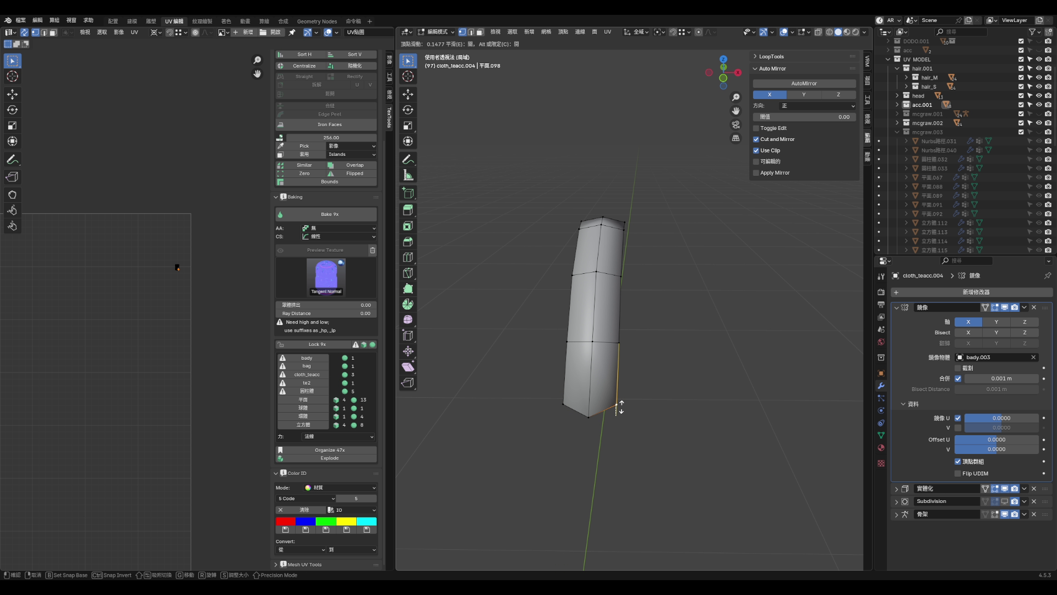
{"action": "left_click", "coordinate": [619, 406]}
{"action": "left_click", "coordinate": [661, 413]}
{"action": "middle_click_drag", "start_coordinate": [663, 412], "coordinate": [677, 381]}
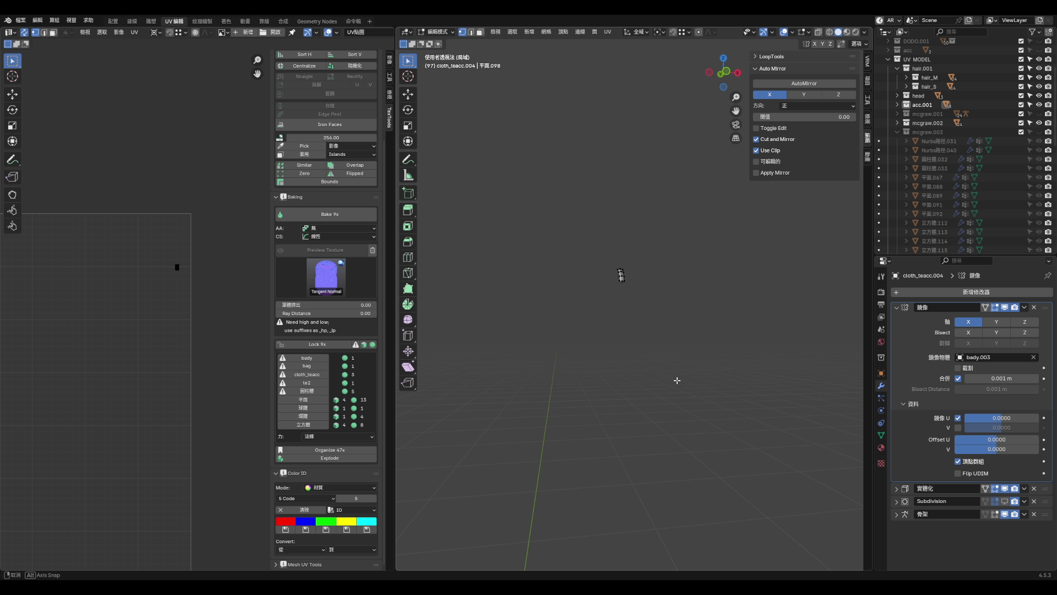
{"action": "mouse_move", "coordinate": [624, 280]}
{"action": "middle_mouse_down"}
{"action": "mouse_move", "coordinate": [640, 293]}
{"action": "mouse_move", "coordinate": [618, 276]}
{"action": "mouse_move", "coordinate": [568, 285]}
{"action": "mouse_move", "coordinate": [609, 361]}
{"action": "mouse_move", "coordinate": [628, 305]}
{"action": "mouse_move", "coordinate": [728, 375]}
{"action": "middle_mouse_up"}
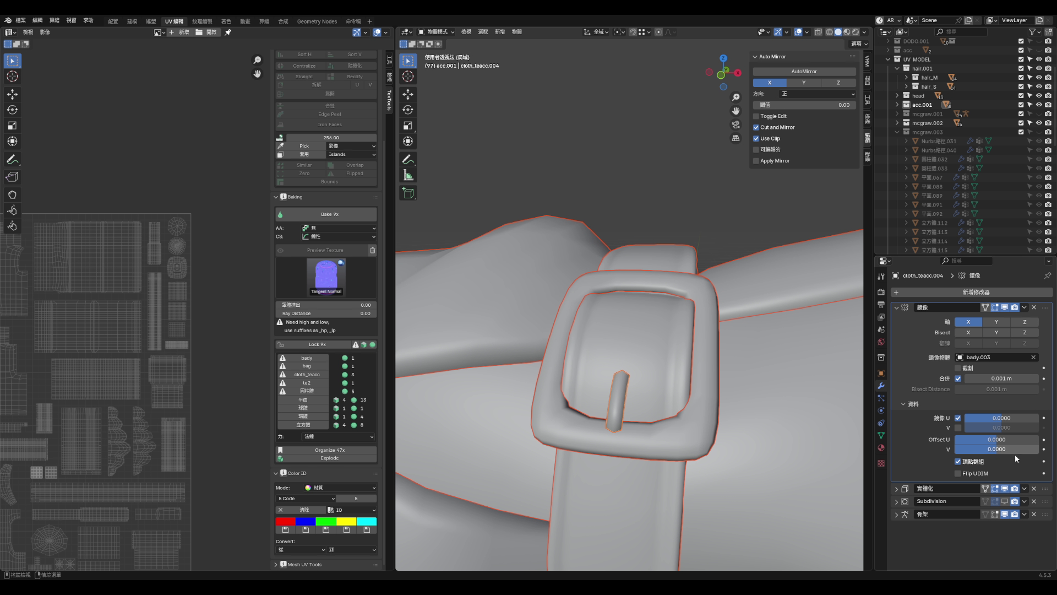
- Apply the Solidify and Subdivision modifiers to the pin mesh
{"action": "left_click", "coordinate": [1034, 501]}
{"action": "left_click", "coordinate": [1024, 488]}
{"action": "left_click", "coordinate": [991, 498]}
{"action": "scroll", "coordinate": [652, 411], "scroll_direction": "up", "scroll_amount": 2}
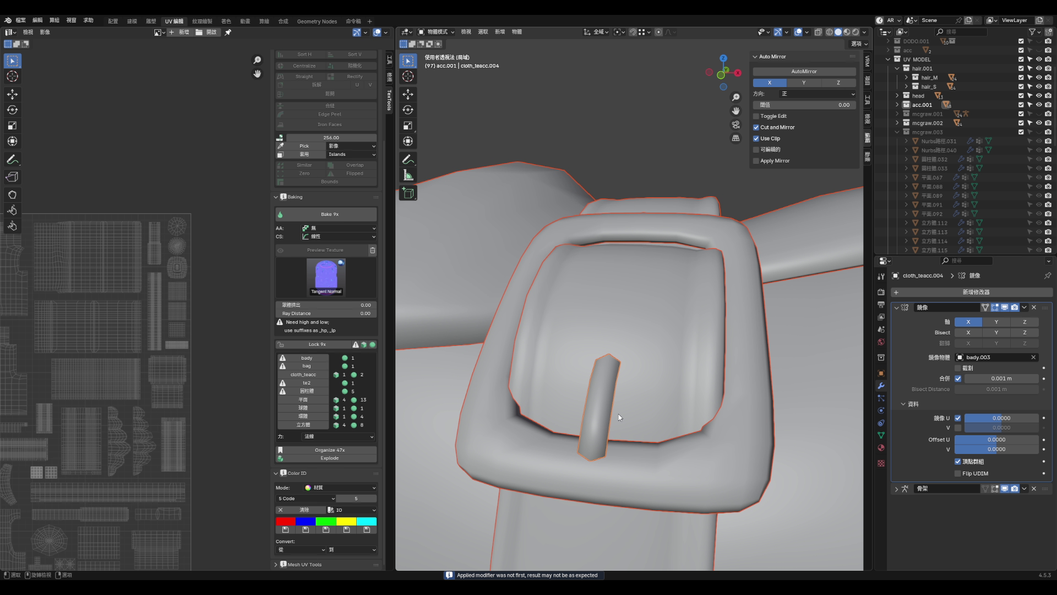
{"action": "key", "text": "Tab"}
- Frame the isolated pin and mark its top end face from the face context menu
{"action": "key", "text": "h"}
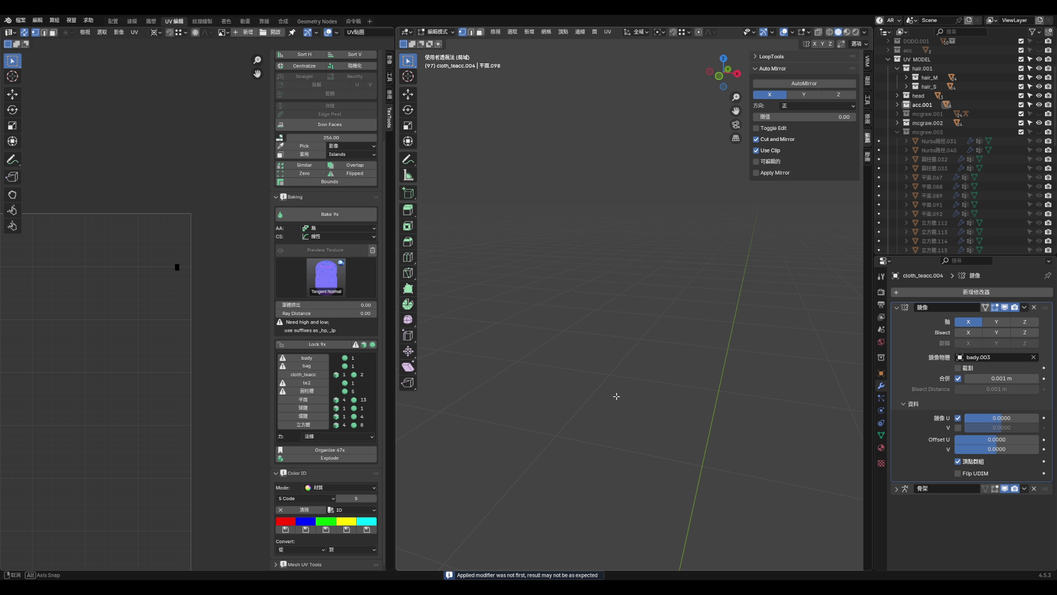
{"action": "middle_click_drag", "start_coordinate": [602, 410], "coordinate": [600, 351]}
{"action": "key", "text": "KP_Decimal"}
{"action": "key", "text": "2"}
{"action": "mouse_move", "coordinate": [602, 291]}
{"action": "middle_mouse_down"}
{"action": "mouse_move", "coordinate": [503, 269]}
{"action": "mouse_move", "coordinate": [573, 259]}
{"action": "mouse_move", "coordinate": [656, 328]}
{"action": "mouse_move", "coordinate": [750, 307]}
{"action": "mouse_move", "coordinate": [760, 319]}
{"action": "mouse_move", "coordinate": [605, 297]}
{"action": "middle_mouse_up"}
{"action": "key", "text": "3"}
{"action": "left_click", "coordinate": [577, 229]}
{"action": "right_click", "coordinate": [577, 229]}
{"action": "left_click", "coordinate": [590, 243]}
{"action": "mouse_move", "coordinate": [616, 255]}
{"action": "middle_mouse_down"}
{"action": "mouse_move", "coordinate": [606, 264]}
{"action": "mouse_move", "coordinate": [574, 211]}
{"action": "middle_mouse_up"}
- Mark seams on the pin's upper and lower vertical edges via Quick Favorites
{"action": "key", "text": "2"}
{"action": "left_click", "coordinate": [571, 218]}
{"action": "left_click", "coordinate": [564, 259], "text": "shift"}
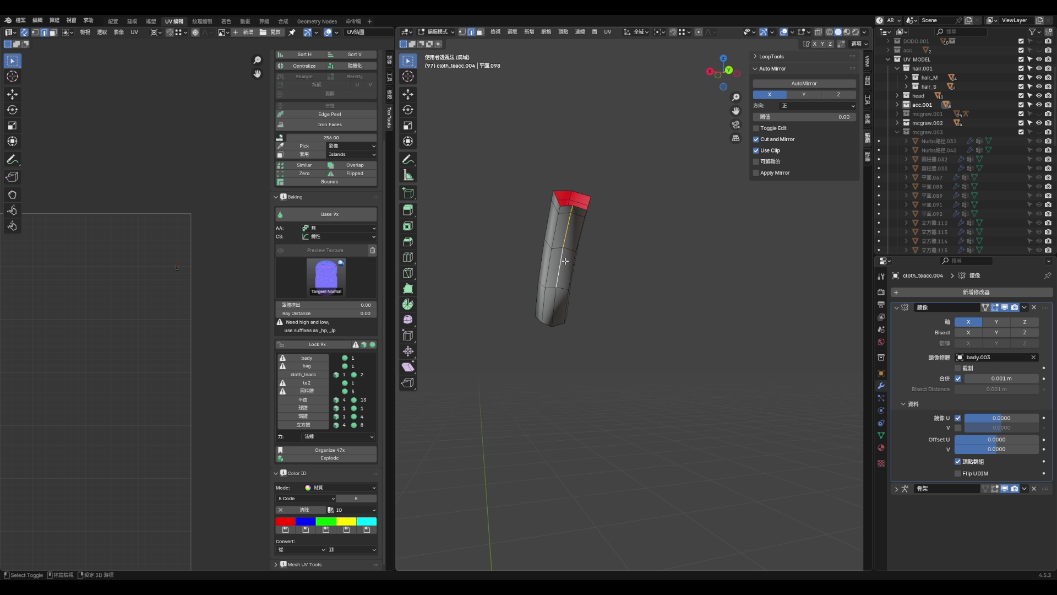
{"action": "middle_click_drag", "start_coordinate": [557, 303], "coordinate": [639, 273]}
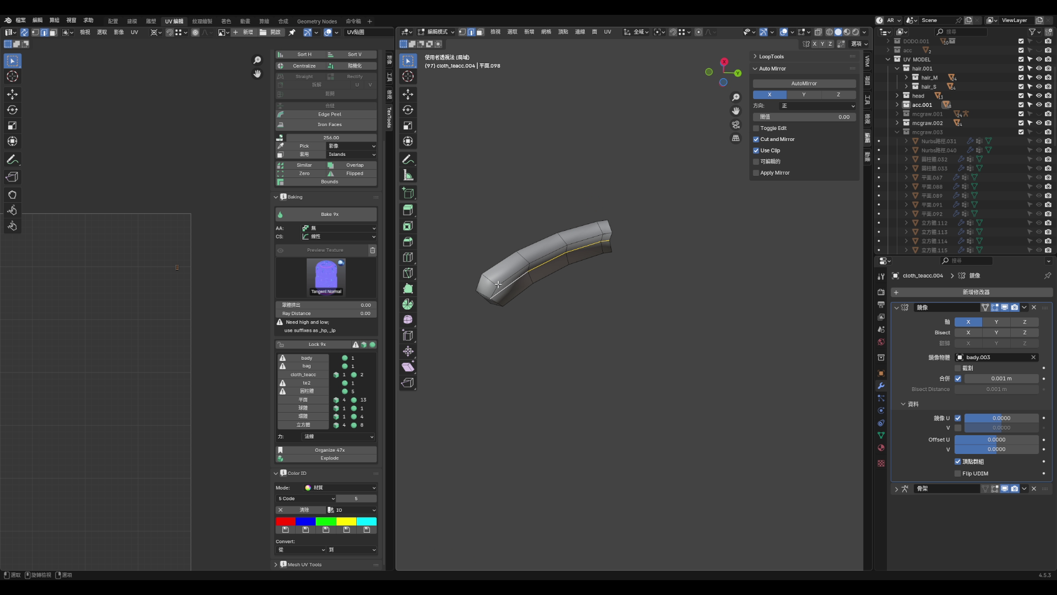
{"action": "mouse_move", "coordinate": [493, 283]}
{"action": "middle_mouse_down"}
{"action": "mouse_move", "coordinate": [562, 318]}
{"action": "mouse_move", "coordinate": [613, 314]}
{"action": "mouse_move", "coordinate": [630, 269]}
{"action": "mouse_move", "coordinate": [654, 273]}
{"action": "middle_mouse_up"}
{"action": "key", "text": "q"}
{"action": "left_click", "coordinate": [564, 318]}
{"action": "key", "text": "q"}
{"action": "left_click", "coordinate": [655, 274]}
- Unwrap the pin with Lightmap Pack, then Follow Active Quads from the side face
{"action": "key", "text": "a"}
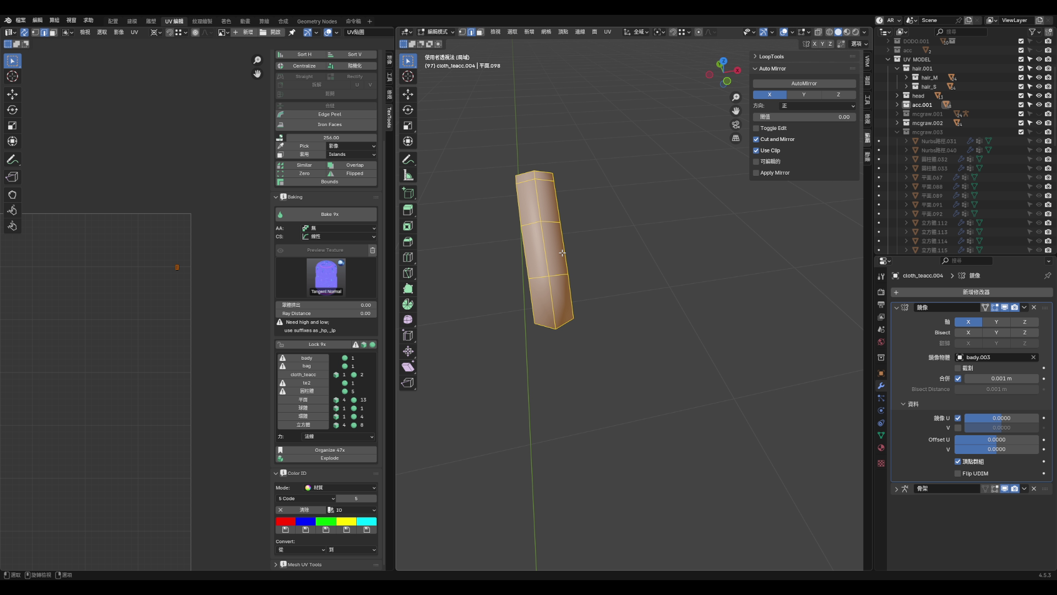
{"action": "key", "text": "3"}
{"action": "left_click", "coordinate": [559, 255], "text": "shift"}
{"action": "left_click", "coordinate": [560, 255], "text": "shift"}
{"action": "key", "text": "u"}
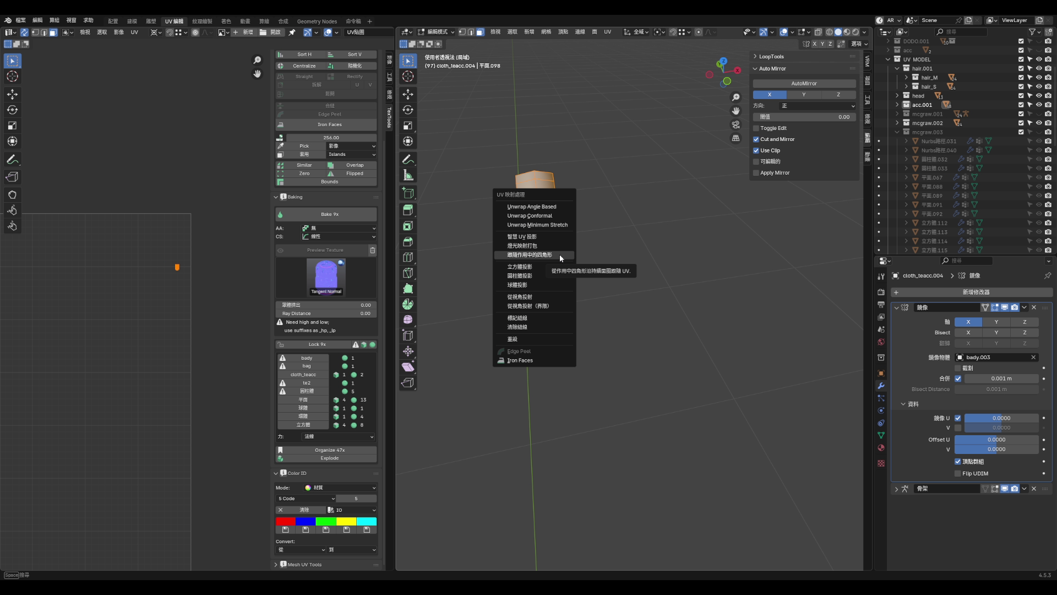
{"action": "left_click", "coordinate": [556, 247]}
{"action": "left_click", "coordinate": [537, 308]}
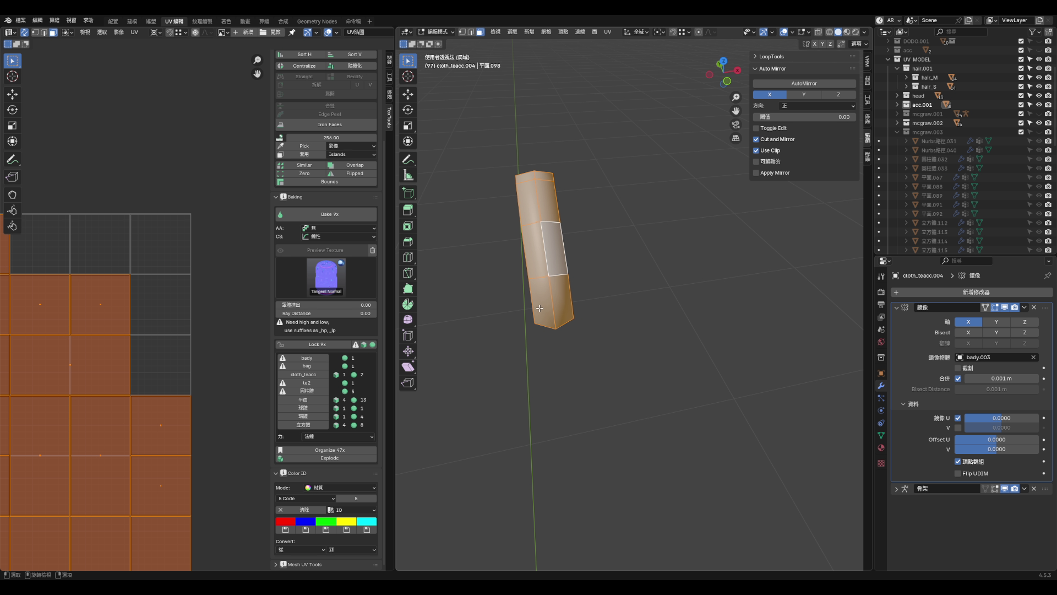
{"action": "key", "text": "u"}
{"action": "left_click", "coordinate": [554, 259]}
{"action": "left_click", "coordinate": [537, 271]}
- Rotate the pin's UV islands 90° and mirror them with X scale -1
{"action": "scroll", "coordinate": [196, 299], "scroll_direction": "down", "scroll_amount": 4}
{"action": "scroll", "coordinate": [150, 300], "scroll_direction": "up", "scroll_amount": 2}
{"action": "key", "text": "r"}
{"action": "right_click", "coordinate": [206, 350]}
{"action": "type", "text": "r"}
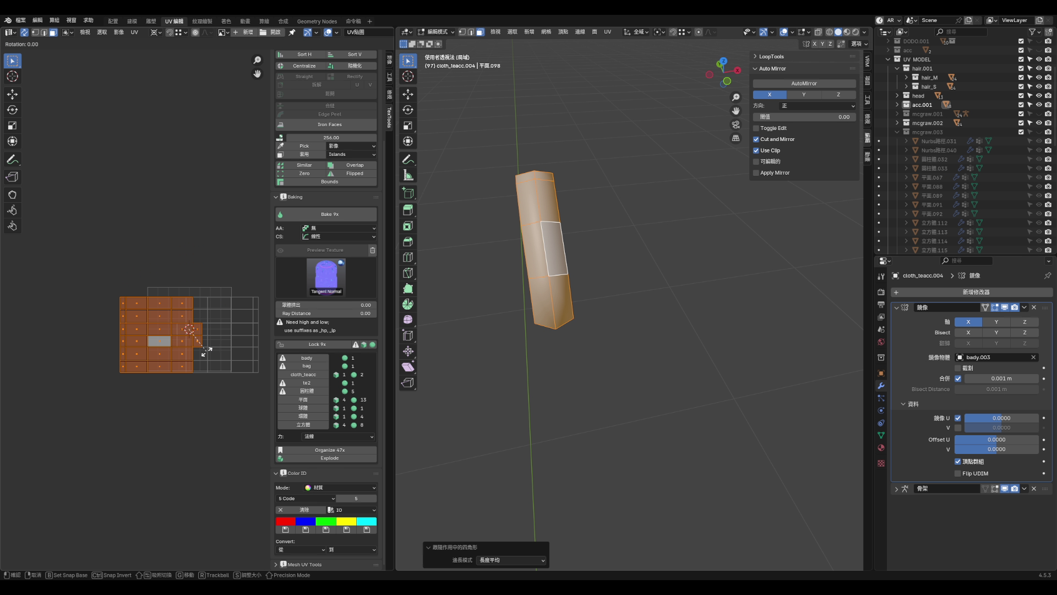
{"action": "type", "text": "90"}
{"action": "key", "text": "Return"}
{"action": "type", "text": "sx-1"}
{"action": "key", "text": "Return"}
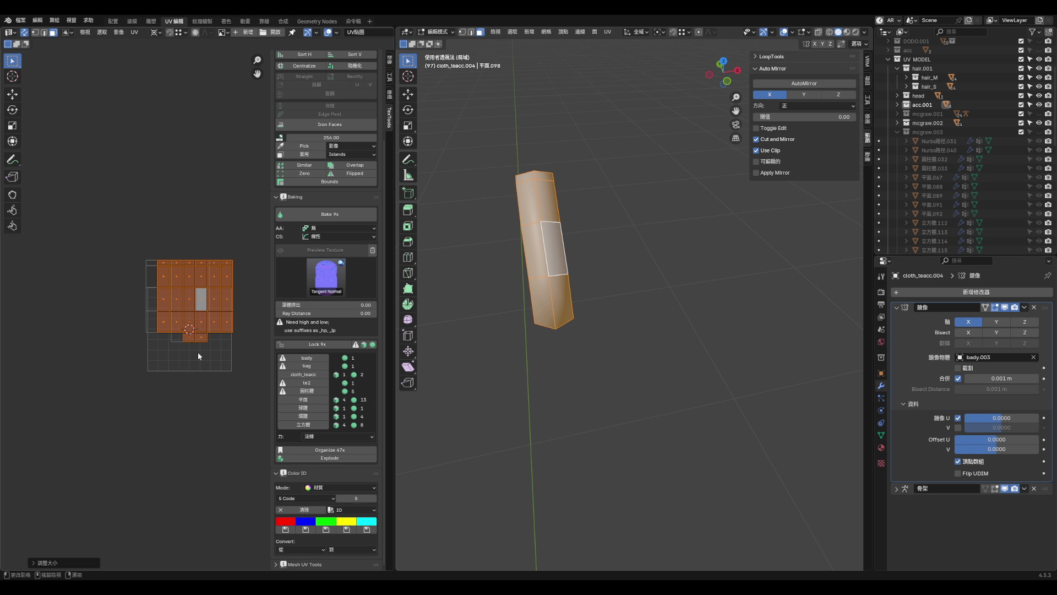
- Move the pin's UV islands and reveal the hidden costume parts
{"action": "key", "text": "g"}
{"action": "left_click", "coordinate": [108, 294]}
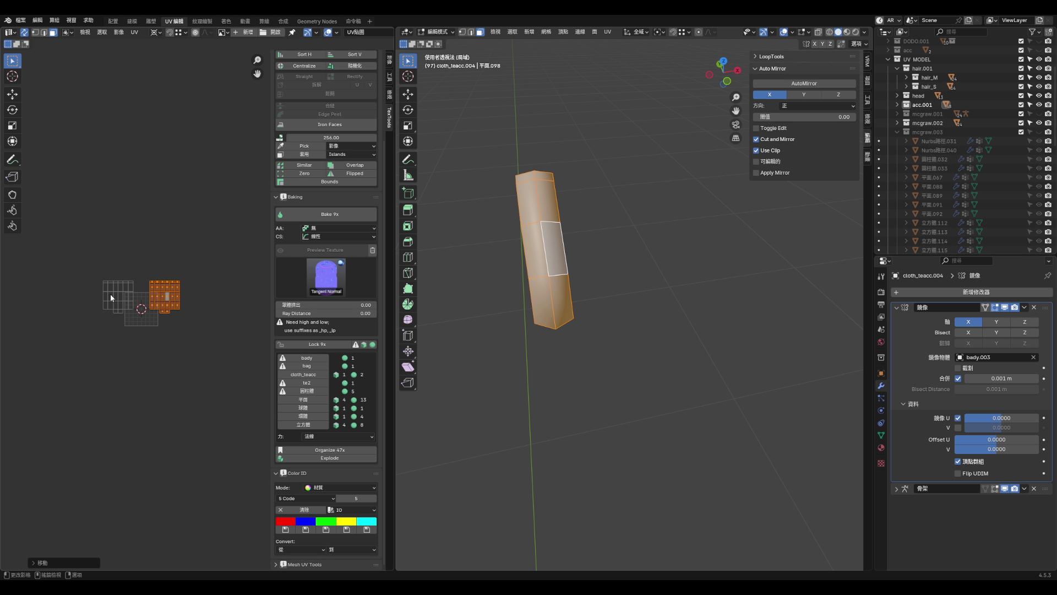
{"action": "scroll", "coordinate": [186, 329], "scroll_direction": "down", "scroll_amount": 2}
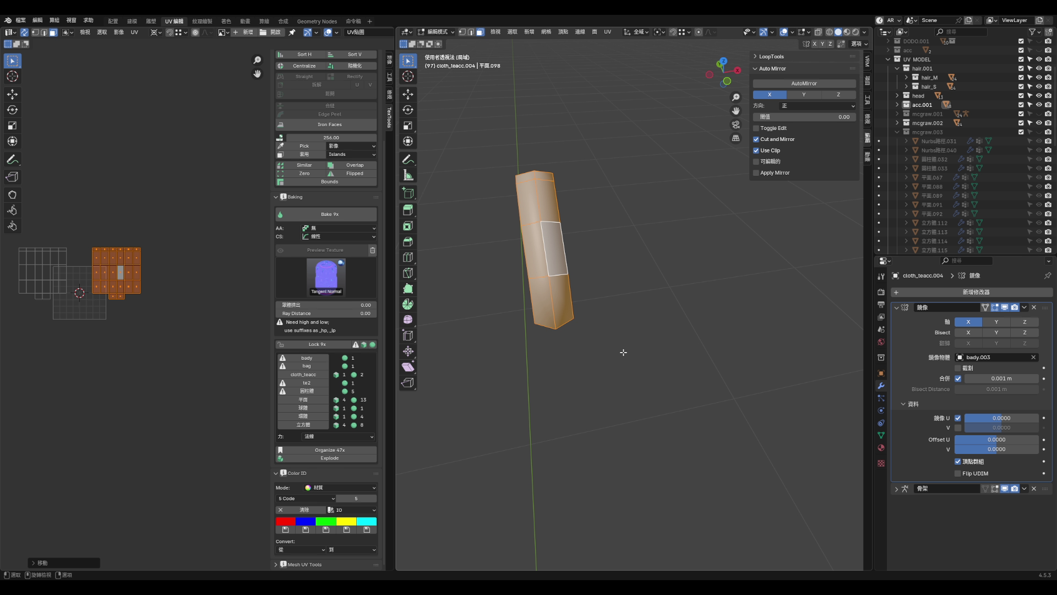
{"action": "key", "text": "alt+h"}
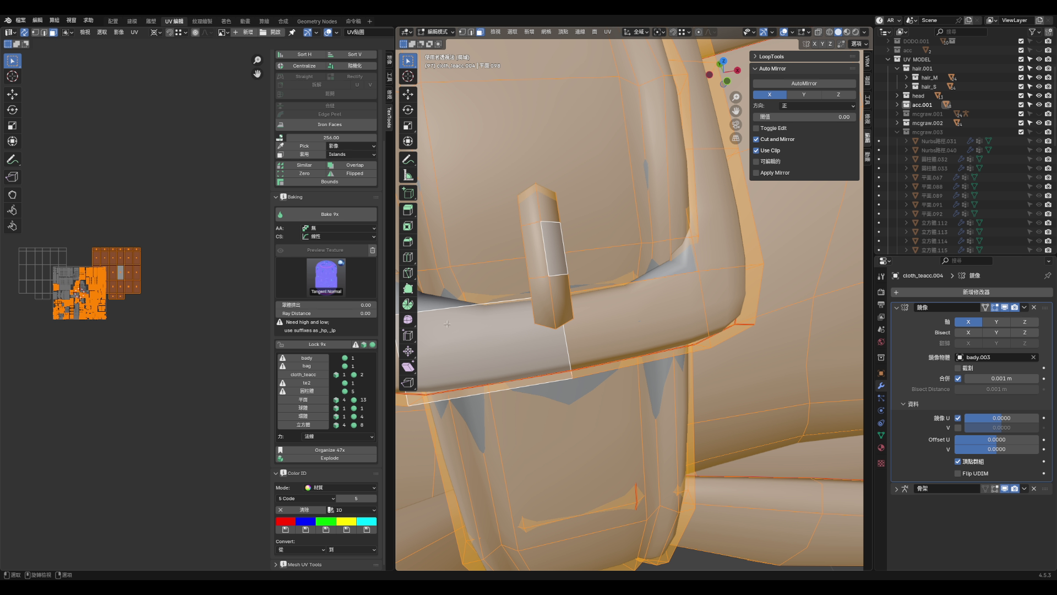
- Shrink the pin's linked UV island and place it right of the packed atlas
{"action": "left_click", "coordinate": [141, 273]}
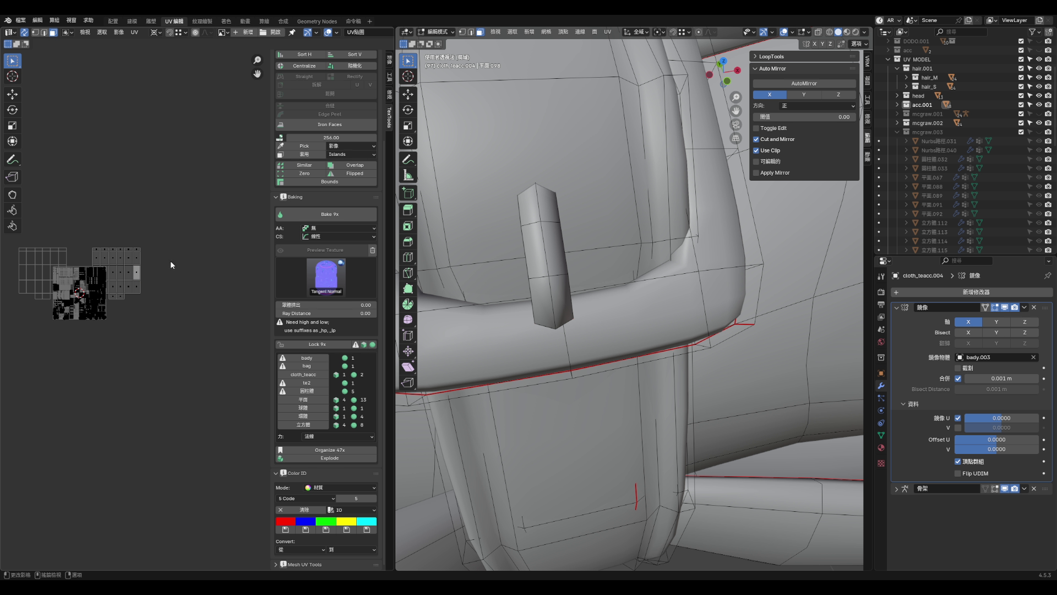
{"action": "key", "text": "l"}
{"action": "key", "text": "s"}
{"action": "left_click", "coordinate": [132, 339]}
{"action": "key", "text": "s"}
{"action": "left_click", "coordinate": [160, 340]}
{"action": "key", "text": "g"}
{"action": "left_click", "coordinate": [247, 370]}
{"action": "key", "text": "s"}
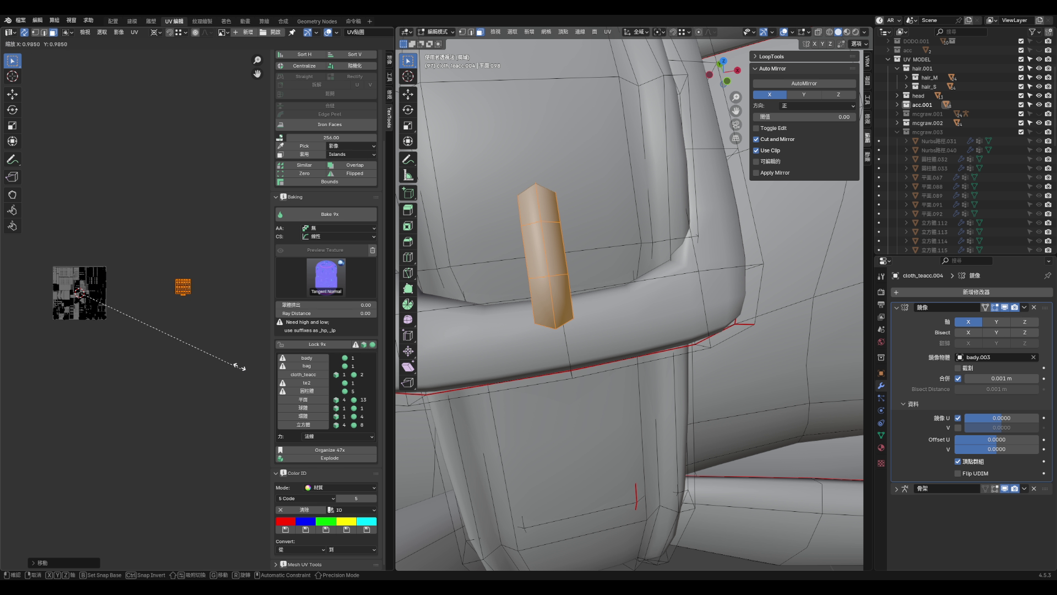
{"action": "left_click", "coordinate": [148, 317]}
- Move the buckle pin's UV island into the packed atlas and scale it down
{"action": "scroll", "coordinate": [238, 318], "scroll_direction": "up", "scroll_amount": 5}
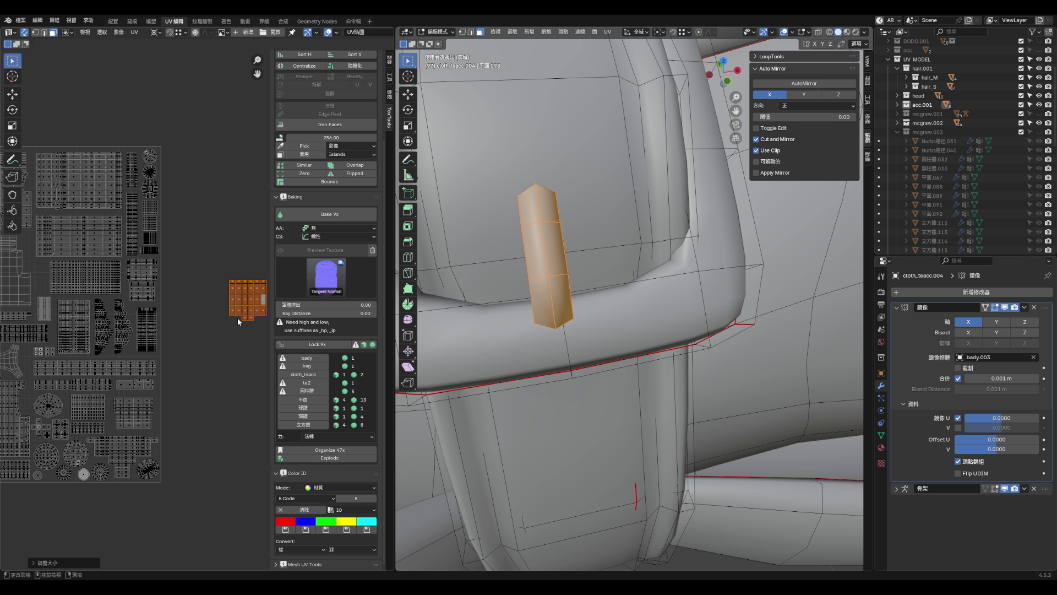
{"action": "scroll", "coordinate": [187, 229], "scroll_direction": "up", "scroll_amount": 4}
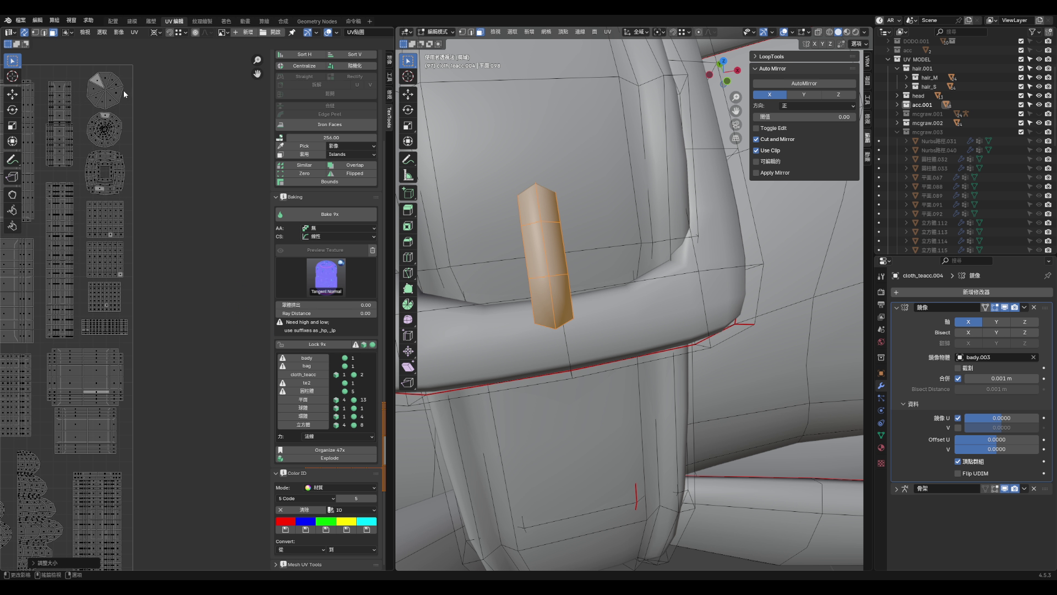
{"action": "scroll", "coordinate": [159, 202], "scroll_direction": "down", "scroll_amount": 5}
{"action": "key", "text": "g"}
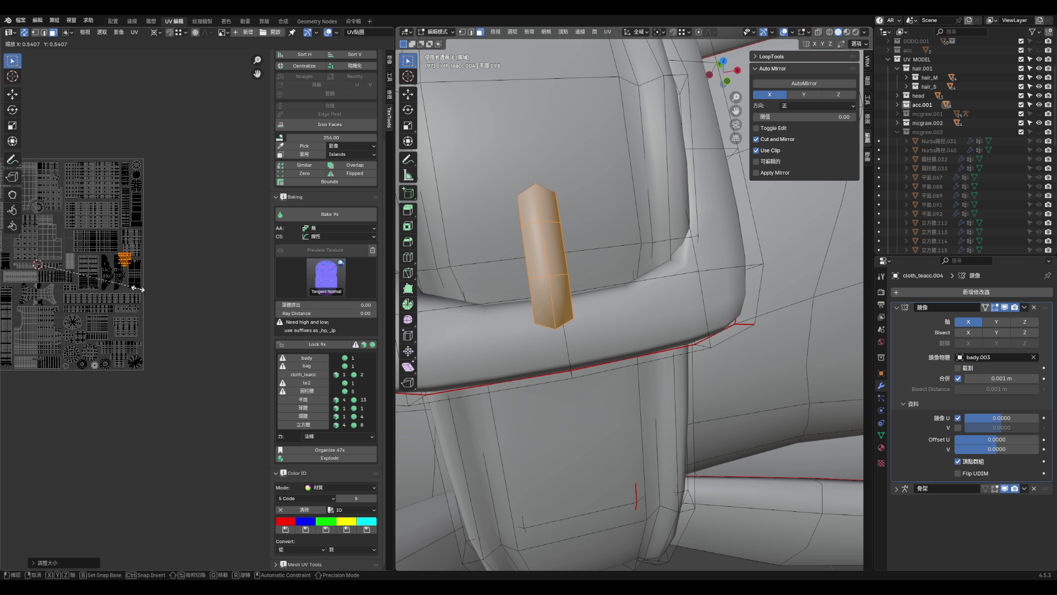
{"action": "left_click", "coordinate": [143, 266]}
{"action": "scroll", "coordinate": [220, 297], "scroll_direction": "up", "scroll_amount": 4}
{"action": "key", "text": "s"}
{"action": "left_click", "coordinate": [97, 354]}
- Reposition the pin's UV island higher into a free gap in the atlas
{"action": "key", "text": "g"}
{"action": "left_click", "coordinate": [201, 238]}
{"action": "key", "text": "g"}
{"action": "left_click", "coordinate": [214, 255]}
{"action": "scroll", "coordinate": [211, 252], "scroll_direction": "down", "scroll_amount": 4}
{"action": "scroll", "coordinate": [211, 252], "scroll_direction": "up", "scroll_amount": 3}
{"action": "scroll", "coordinate": [95, 121], "scroll_direction": "up", "scroll_amount": 2}
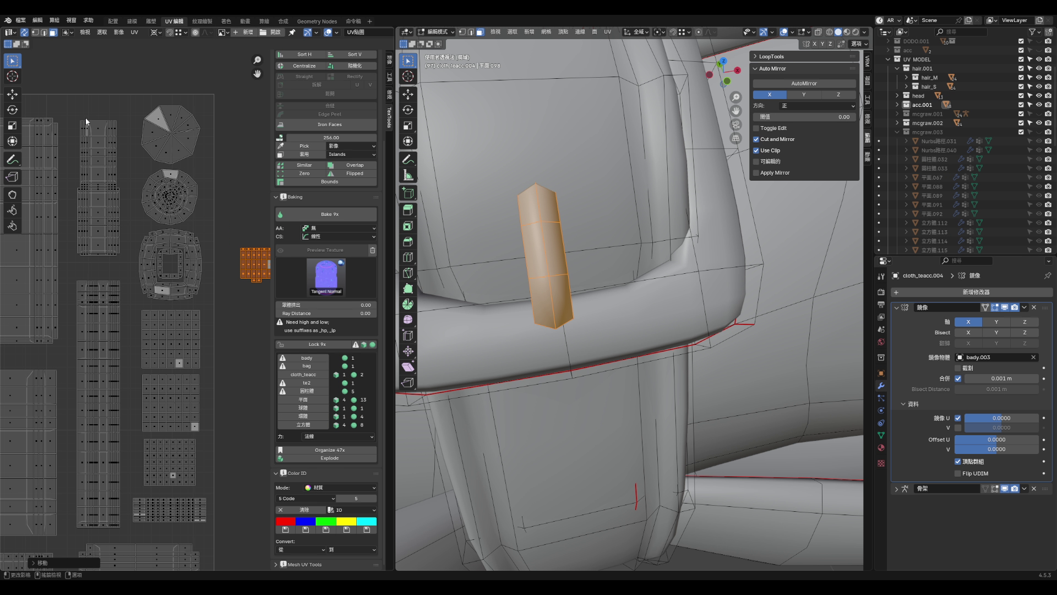
- Box-select the tall orange island on the left and move it straight up
{"action": "left_click_drag", "start_coordinate": [72, 108], "coordinate": [140, 291]}
{"action": "scroll", "coordinate": [137, 291], "scroll_direction": "down", "scroll_amount": 3}
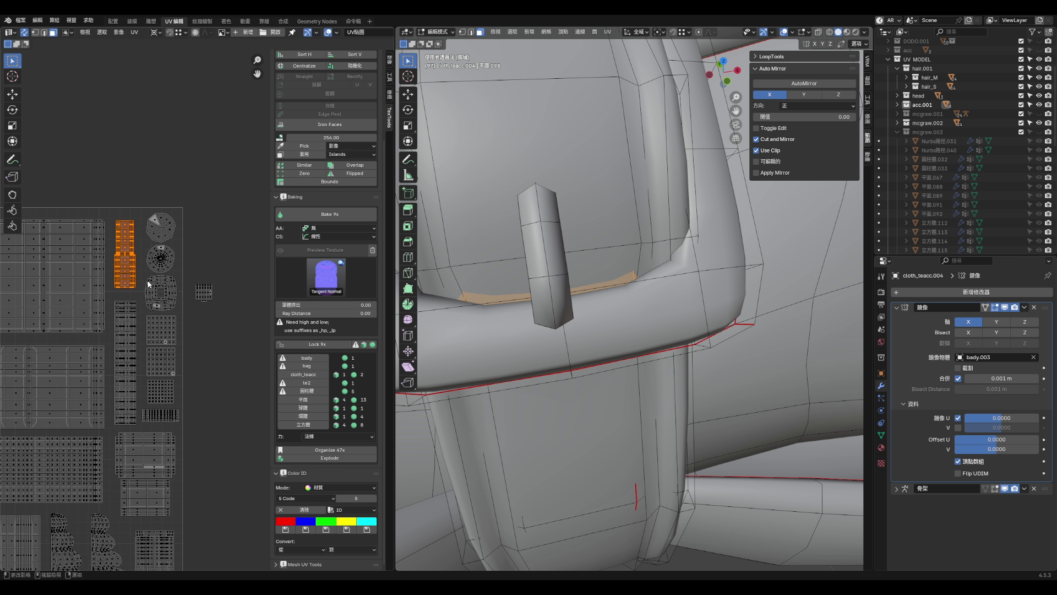
{"action": "scroll", "coordinate": [128, 284], "scroll_direction": "up", "scroll_amount": 2}
{"action": "key", "text": "g"}
{"action": "key", "text": "y"}
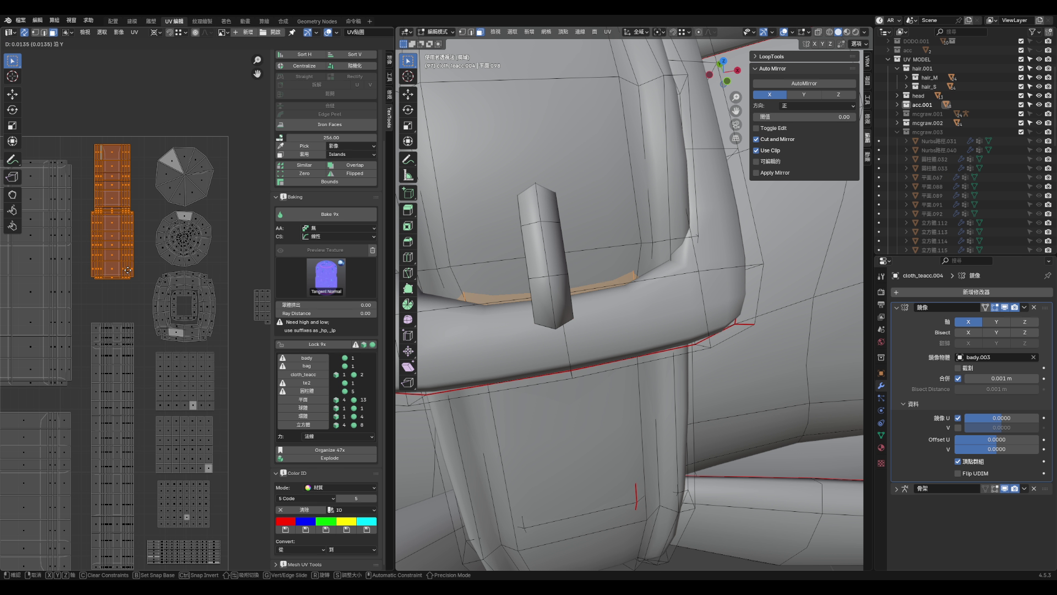
{"action": "left_click", "coordinate": [126, 269]}
{"action": "scroll", "coordinate": [138, 275], "scroll_direction": "down", "scroll_amount": 3}
{"action": "scroll", "coordinate": [187, 272], "scroll_direction": "up", "scroll_amount": 3}
- Resize the small strap UV island and place it into free atlas space
{"action": "left_click", "coordinate": [207, 297]}
{"action": "key", "text": "s"}
{"action": "key", "text": "Return"}
{"action": "key", "text": "g"}
{"action": "left_click", "coordinate": [54, 301]}
{"action": "scroll", "coordinate": [73, 289], "scroll_direction": "up", "scroll_amount": 2}
{"action": "left_click", "coordinate": [106, 259]}
{"action": "scroll", "coordinate": [119, 263], "scroll_direction": "down", "scroll_amount": 4}
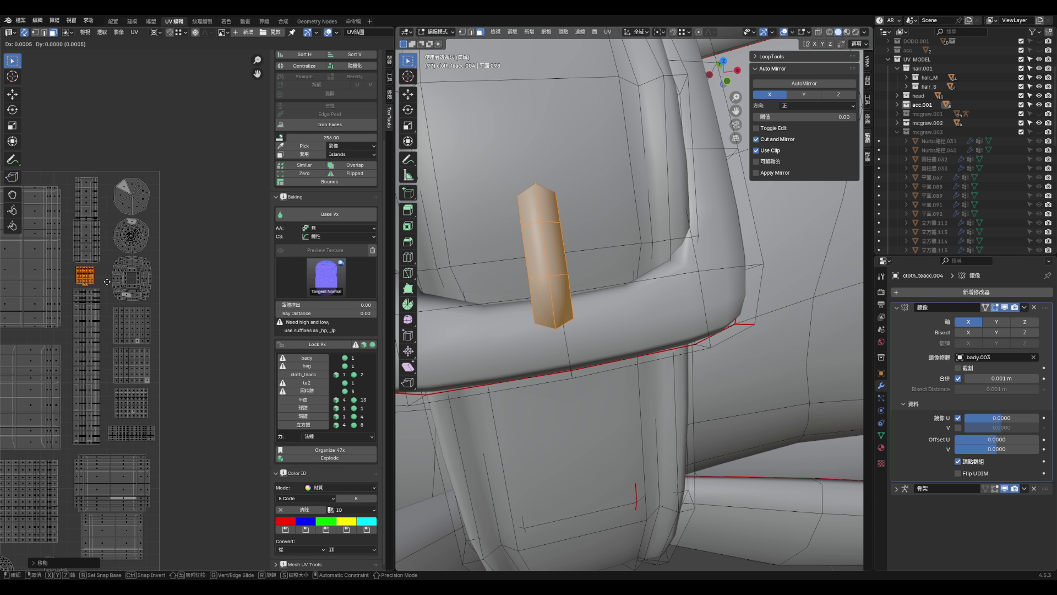
{"action": "left_click", "coordinate": [175, 265]}
- Save aqua_hoof2.blend
{"action": "key", "text": "ctrl+s"}
{"action": "scroll", "coordinate": [119, 270], "scroll_direction": "down", "scroll_amount": 3}
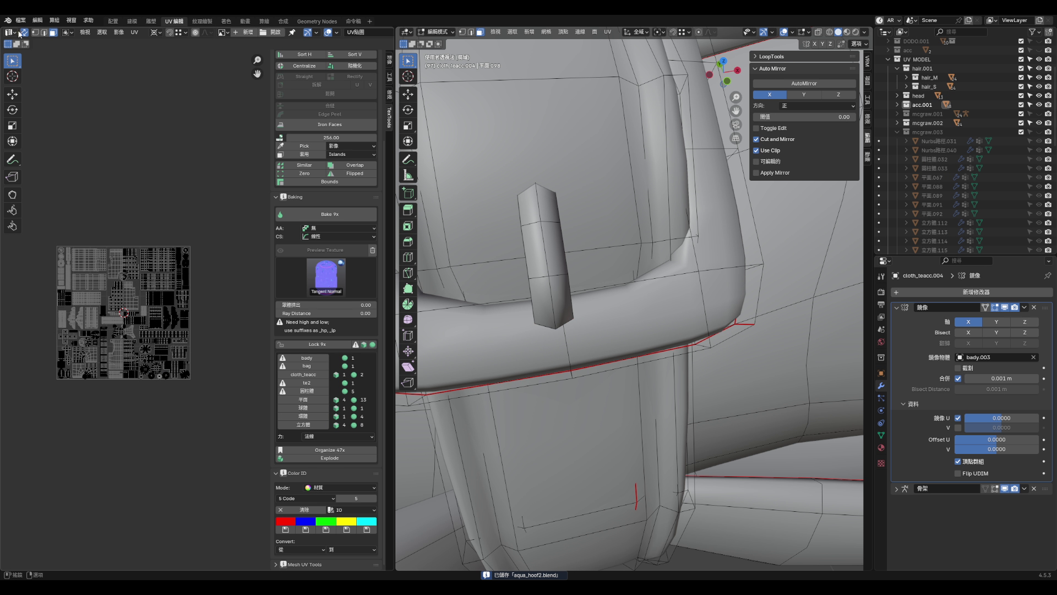
{"action": "scroll", "coordinate": [602, 290], "scroll_direction": "down", "scroll_amount": 5}
- Select the entire costume mesh, export it as FBX, and open Painter's mesh map baking setup
{"action": "key", "text": "a"}
{"action": "key", "text": "F4"}
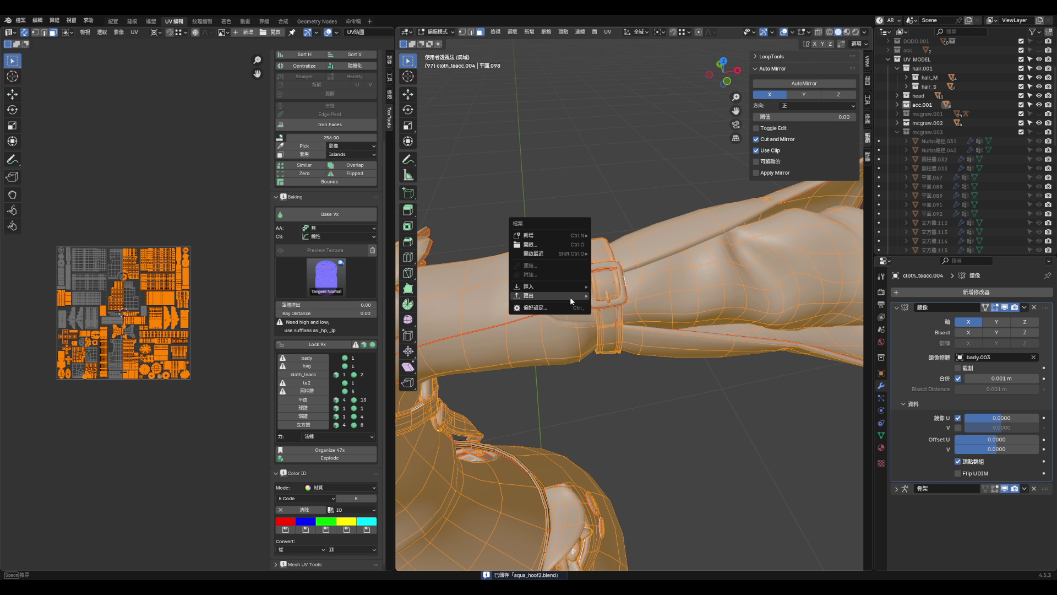
{"action": "mouse_move", "coordinate": [562, 298]}
{"action": "left_click", "coordinate": [635, 376]}
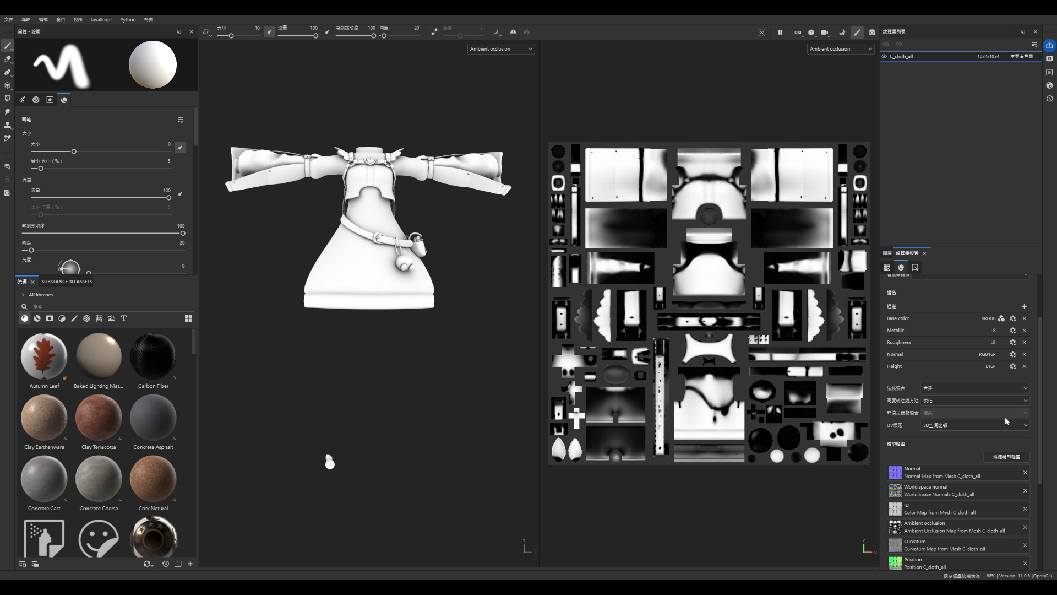
{"action": "left_click", "coordinate": [1006, 456]}
- Bake C_cloth_all's mesh maps at 4096 output size, starting with the normal map
{"action": "left_click", "coordinate": [652, 548]}
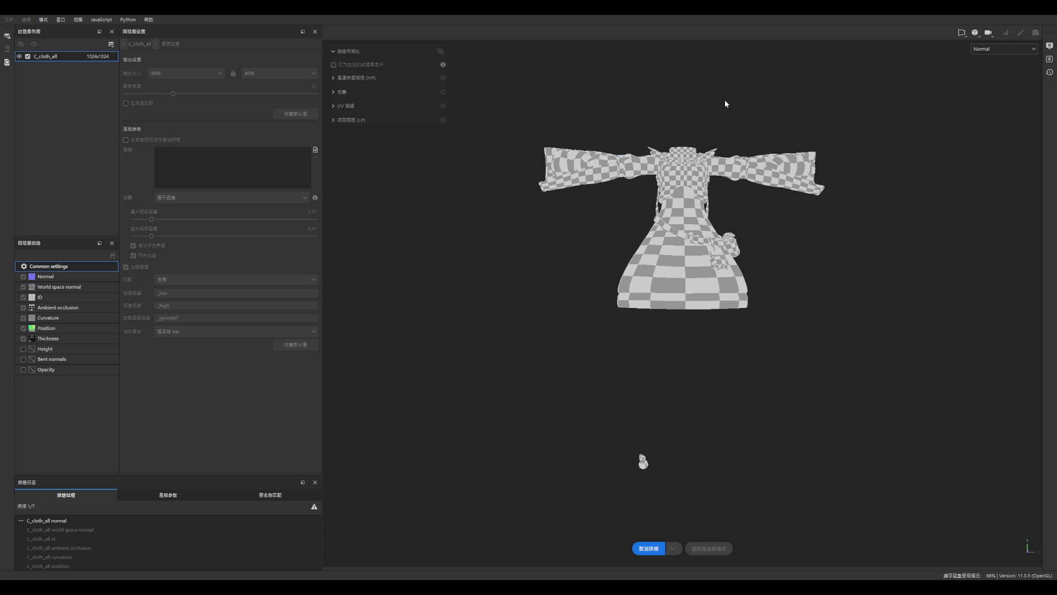
{"action": "scroll", "coordinate": [725, 126], "scroll_direction": "up", "scroll_amount": 3}
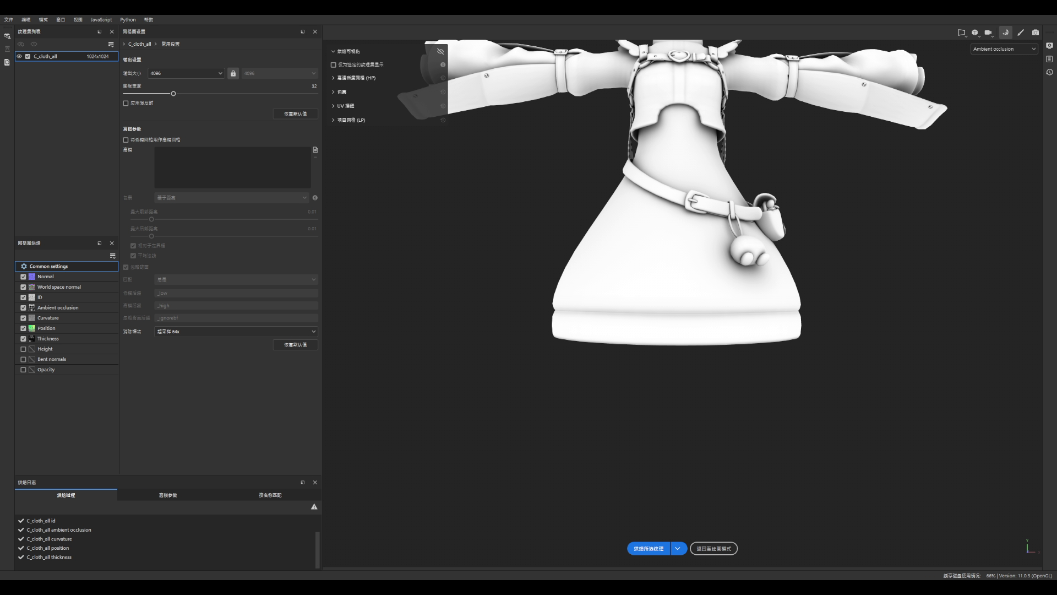
- Inspect the baked AO on the sleeve buckle and wrist strap, then return to painting
{"action": "scroll", "coordinate": [676, 389], "scroll_direction": "down", "scroll_amount": 3}
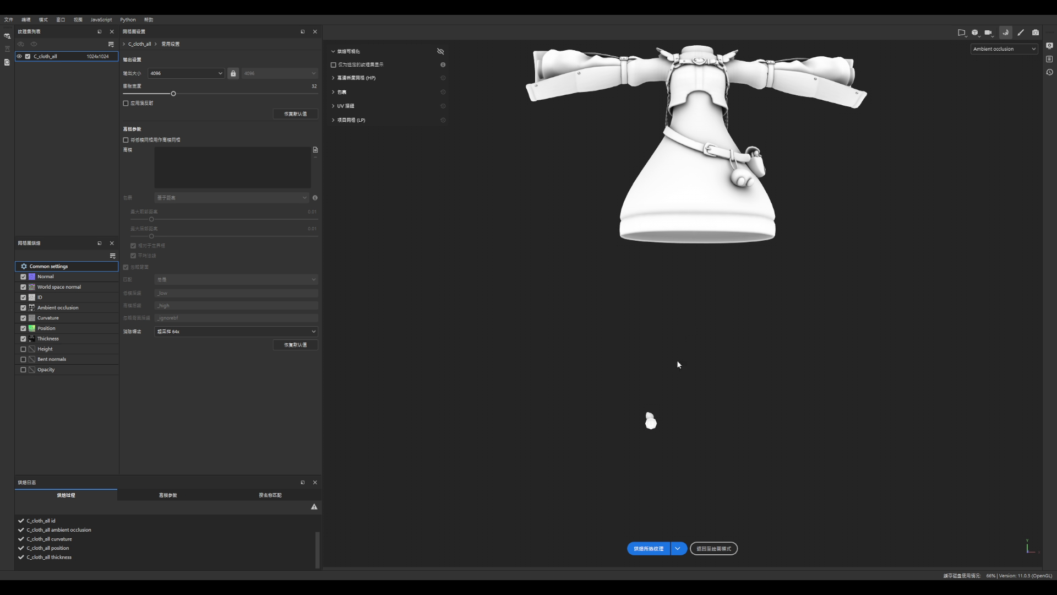
{"action": "scroll", "coordinate": [687, 381], "scroll_direction": "up", "scroll_amount": 2}
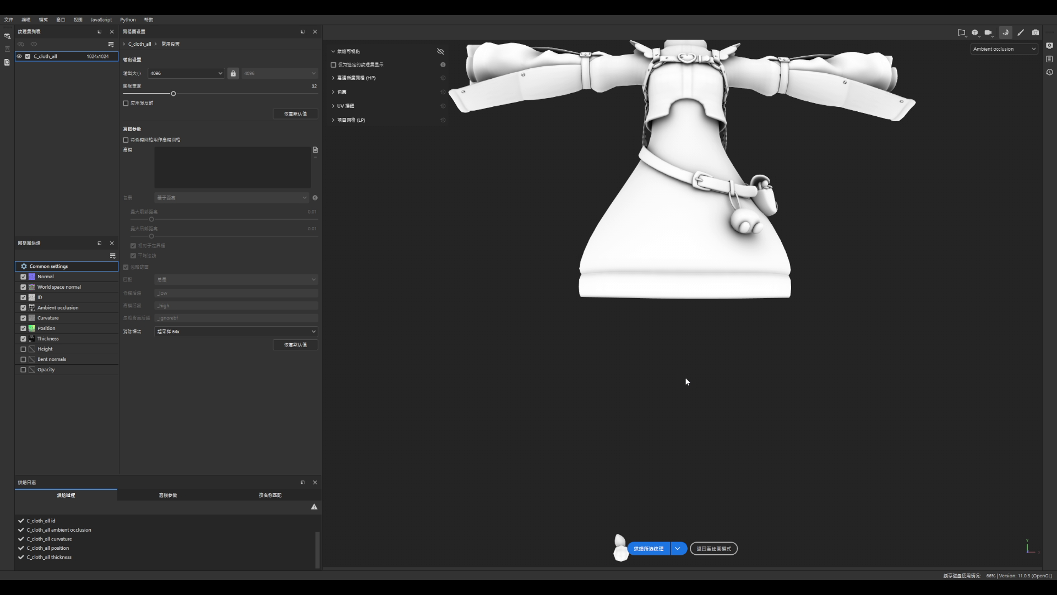
{"action": "left_click_drag", "start_coordinate": [695, 320], "coordinate": [720, 399], "text": "alt"}
{"action": "scroll", "coordinate": [742, 330], "scroll_direction": "up", "scroll_amount": 8}
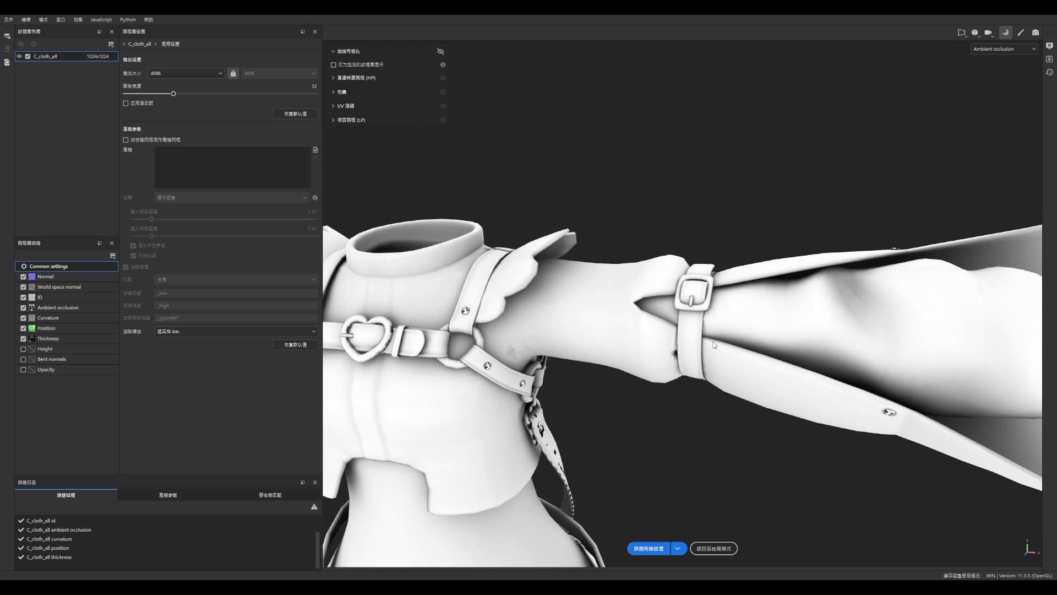
{"action": "mouse_move", "coordinate": [745, 334]}
{"action": "left_mouse_down", "text": "alt"}
{"action": "mouse_move", "coordinate": [557, 335]}
{"action": "mouse_move", "coordinate": [916, 399]}
{"action": "mouse_move", "coordinate": [647, 405]}
{"action": "mouse_move", "coordinate": [639, 384]}
{"action": "left_mouse_up", "text": "alt"}
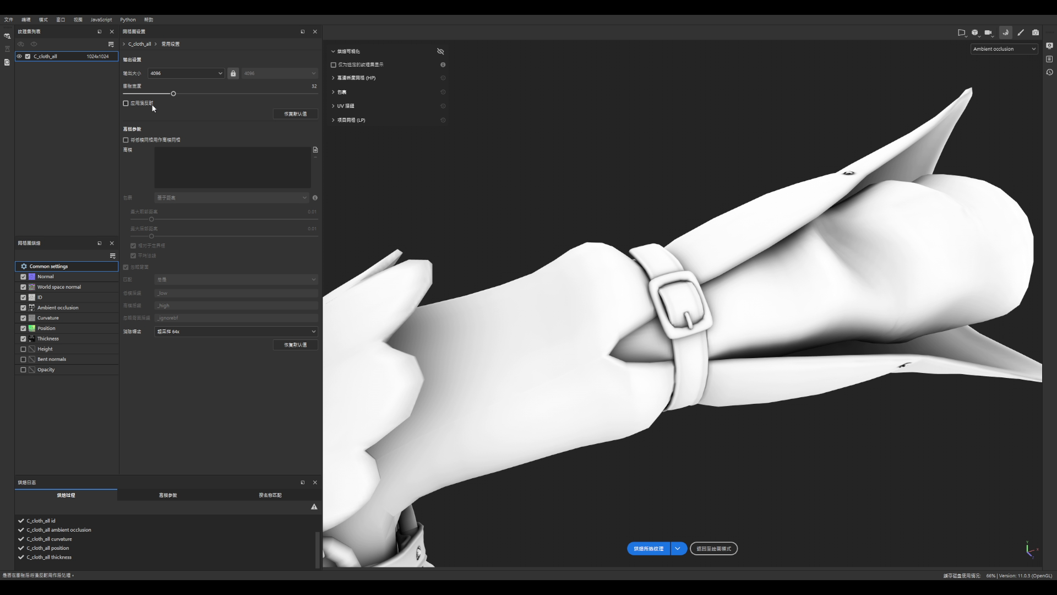
{"action": "scroll", "coordinate": [451, 324], "scroll_direction": "down", "scroll_amount": 5}
{"action": "left_click_drag", "start_coordinate": [521, 354], "coordinate": [479, 337], "text": "alt"}
{"action": "scroll", "coordinate": [570, 287], "scroll_direction": "up", "scroll_amount": 5}
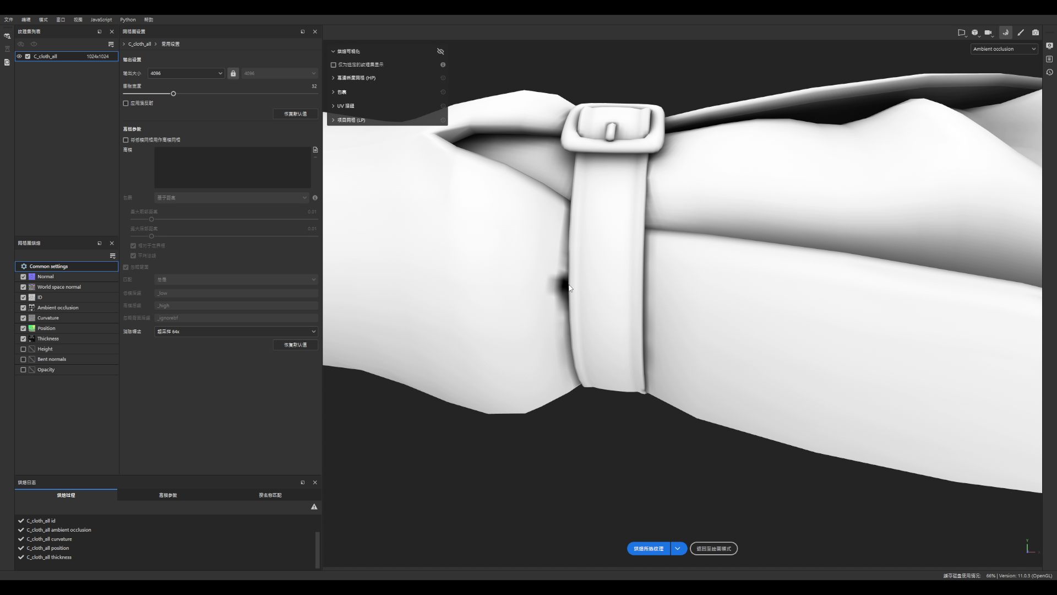
{"action": "scroll", "coordinate": [570, 287], "scroll_direction": "down", "scroll_amount": 5}
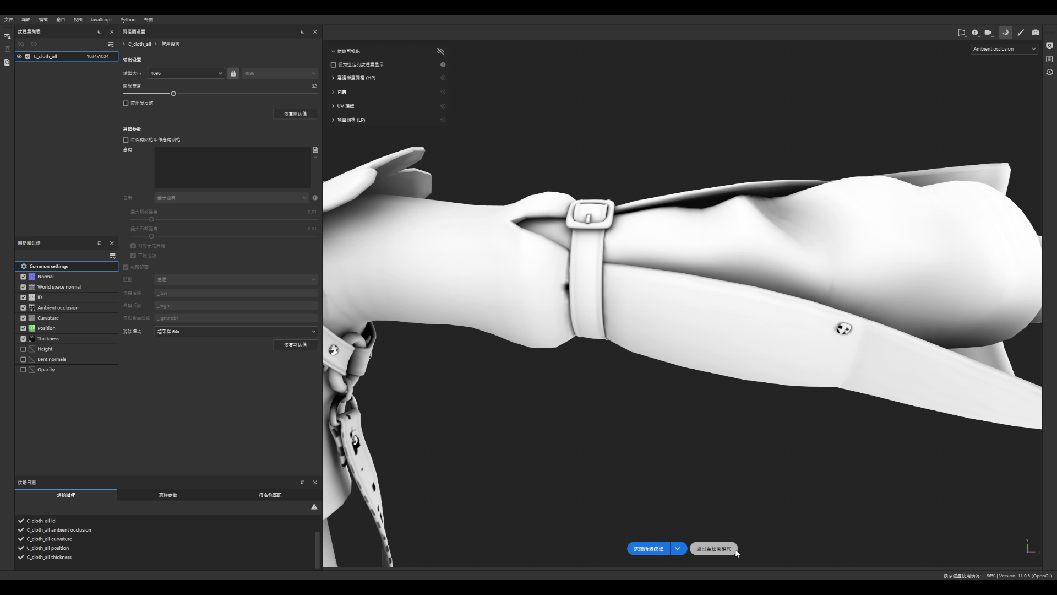
{"action": "left_click", "coordinate": [716, 548]}
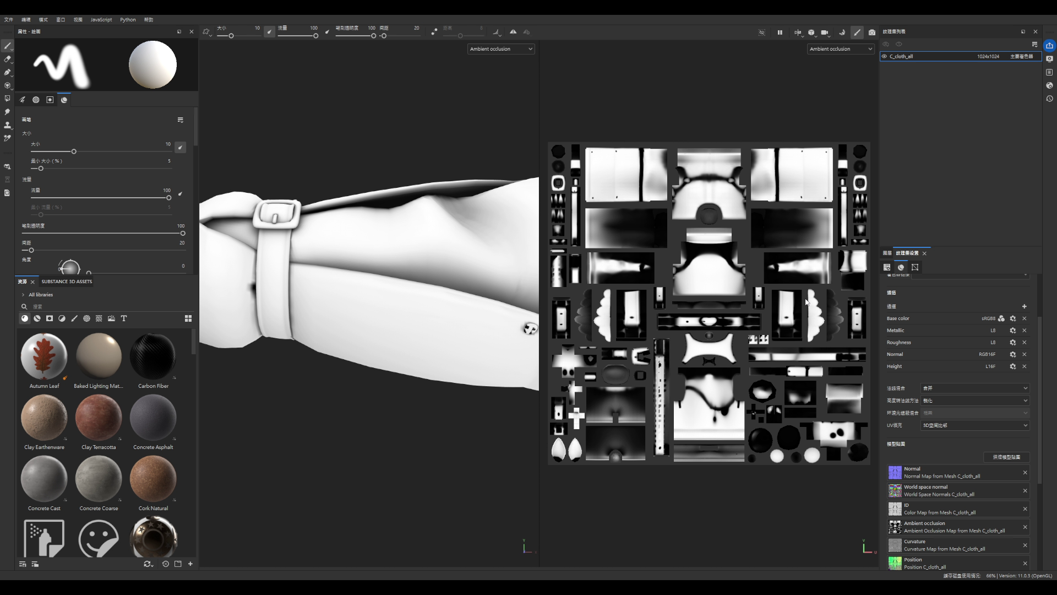
- Frame the whole model and rebake C_cloth_all's mesh maps
{"action": "key", "text": "f"}
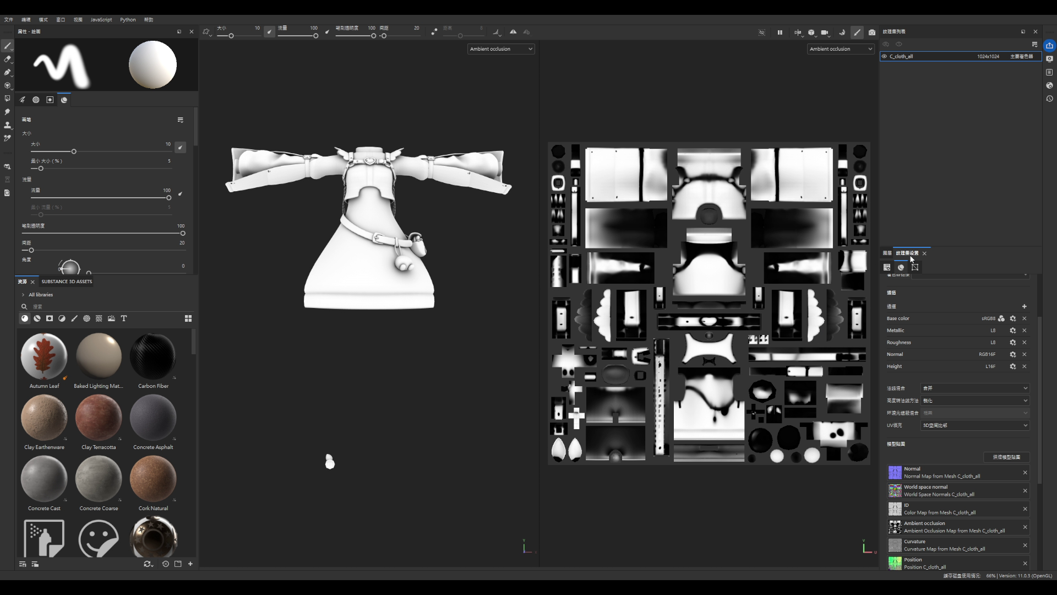
{"action": "left_click", "coordinate": [1006, 456]}
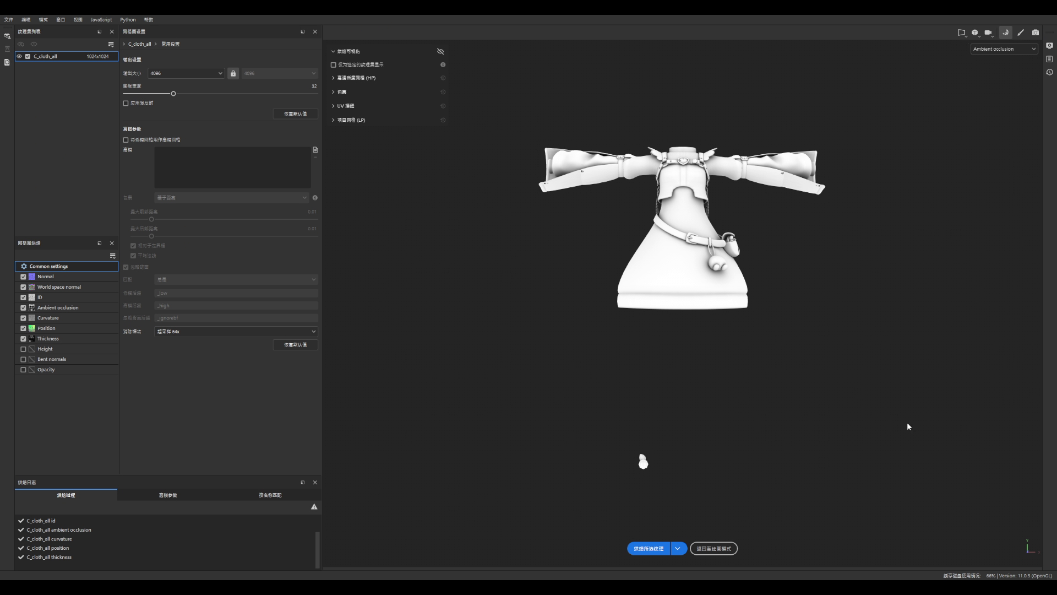
{"action": "left_click", "coordinate": [656, 549]}
- Orbit and zoom around the arm strap to check the rebaked ambient occlusion
{"action": "mouse_move", "coordinate": [573, 125]}
{"action": "left_mouse_down", "text": "alt"}
{"action": "mouse_move", "coordinate": [654, 413]}
{"action": "mouse_move", "coordinate": [663, 129]}
{"action": "left_mouse_up", "text": "alt"}
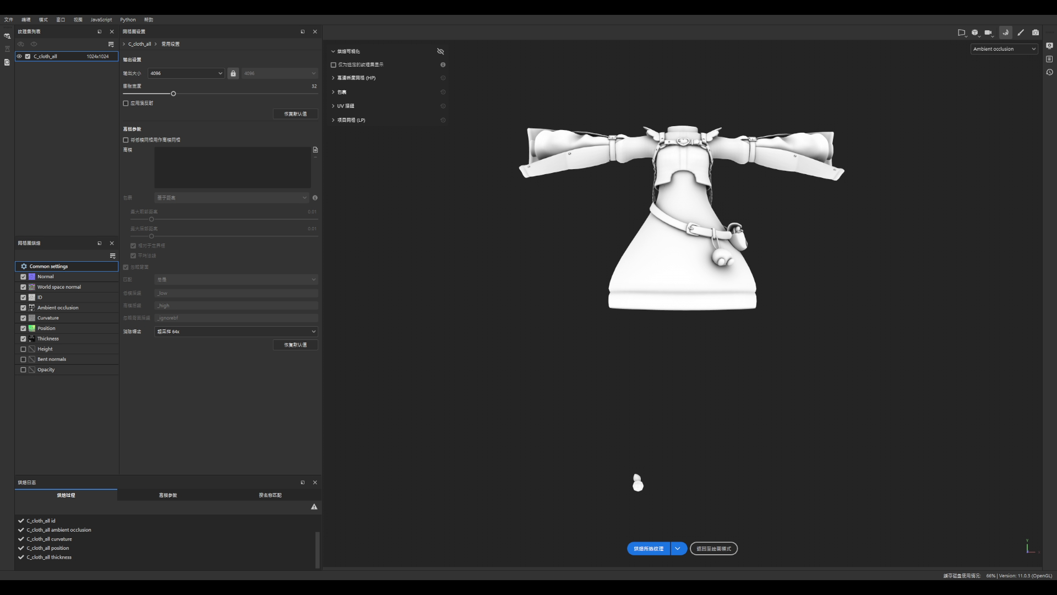
{"action": "scroll", "coordinate": [738, 147], "scroll_direction": "up", "scroll_amount": 5}
{"action": "mouse_move", "coordinate": [803, 255]}
{"action": "left_mouse_down", "text": "alt"}
{"action": "mouse_move", "coordinate": [686, 246]}
{"action": "mouse_move", "coordinate": [602, 144]}
{"action": "mouse_move", "coordinate": [524, 276]}
{"action": "mouse_move", "coordinate": [600, 245]}
{"action": "mouse_move", "coordinate": [745, 290]}
{"action": "mouse_move", "coordinate": [850, 293]}
{"action": "mouse_move", "coordinate": [782, 330]}
{"action": "mouse_move", "coordinate": [893, 393]}
{"action": "mouse_move", "coordinate": [717, 328]}
{"action": "mouse_move", "coordinate": [738, 303]}
{"action": "mouse_move", "coordinate": [708, 318]}
{"action": "mouse_move", "coordinate": [524, 319]}
{"action": "mouse_move", "coordinate": [611, 330]}
{"action": "mouse_move", "coordinate": [1023, 258]}
{"action": "mouse_move", "coordinate": [696, 314]}
{"action": "left_mouse_up", "text": "alt"}
{"action": "scroll", "coordinate": [686, 246], "scroll_direction": "up", "scroll_amount": 5}
{"action": "scroll", "coordinate": [633, 258], "scroll_direction": "down", "scroll_amount": 5}
{"action": "scroll", "coordinate": [903, 393], "scroll_direction": "up", "scroll_amount": 5}
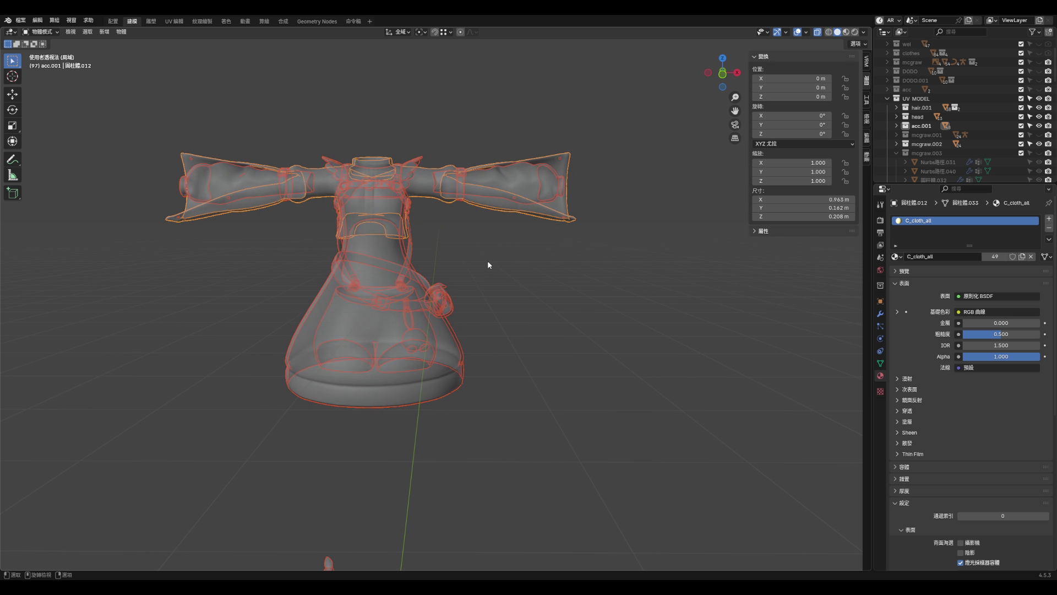
- Select the shoulder strap object 平面.055 and enter Edit Mode
{"action": "middle_click_drag", "start_coordinate": [487, 264], "coordinate": [415, 514]}
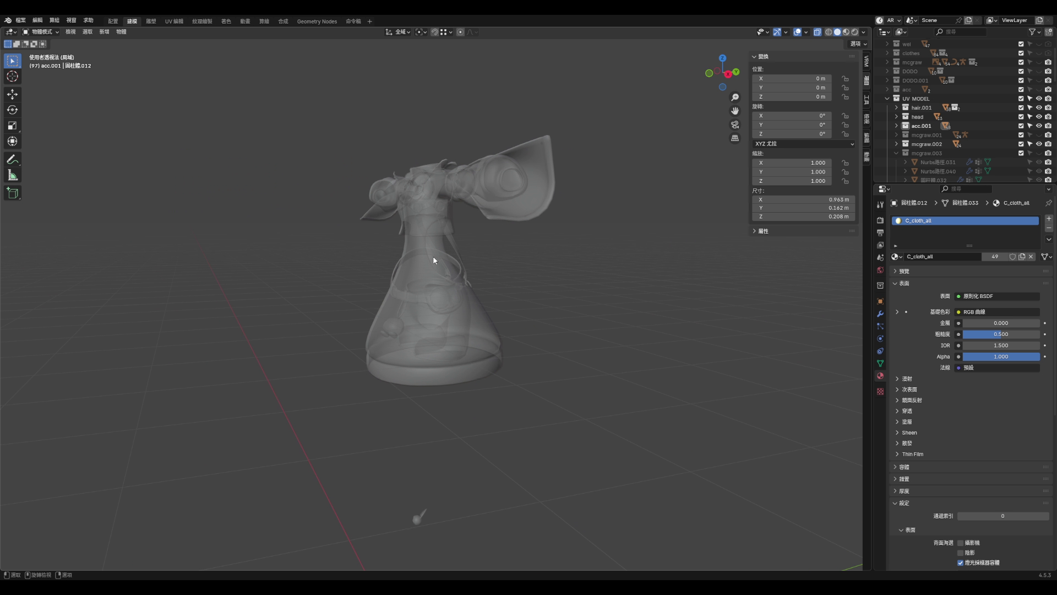
{"action": "scroll", "coordinate": [415, 515], "scroll_direction": "up", "scroll_amount": 5}
{"action": "left_click", "coordinate": [446, 203]}
{"action": "mouse_move", "coordinate": [446, 204]}
{"action": "middle_mouse_down"}
{"action": "mouse_move", "coordinate": [509, 269]}
{"action": "mouse_move", "coordinate": [461, 239]}
{"action": "mouse_move", "coordinate": [470, 251]}
{"action": "middle_mouse_up"}
{"action": "scroll", "coordinate": [461, 239], "scroll_direction": "up", "scroll_amount": 3}
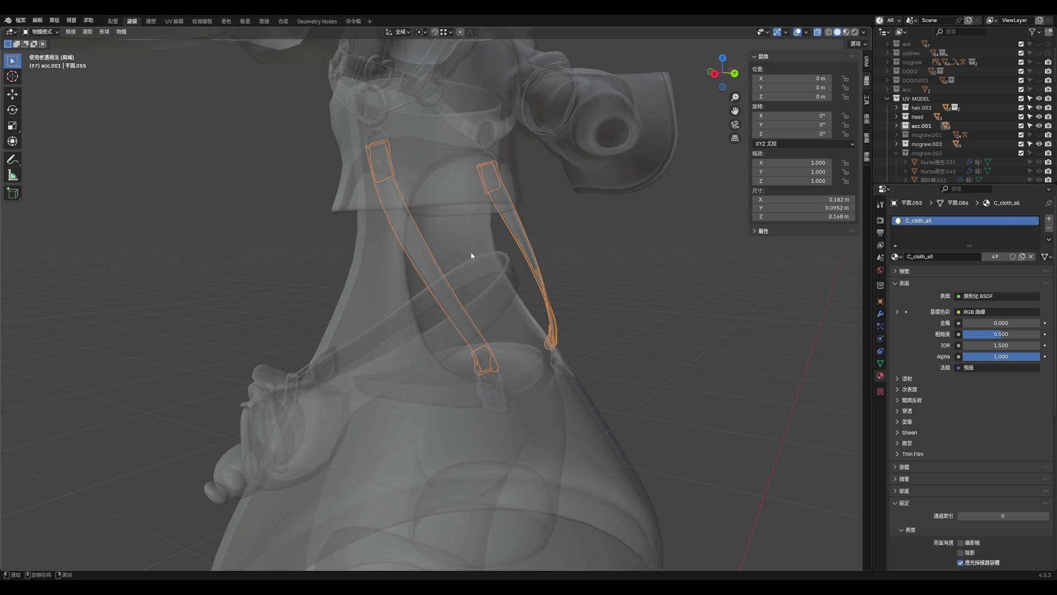
{"action": "key", "text": "Tab"}
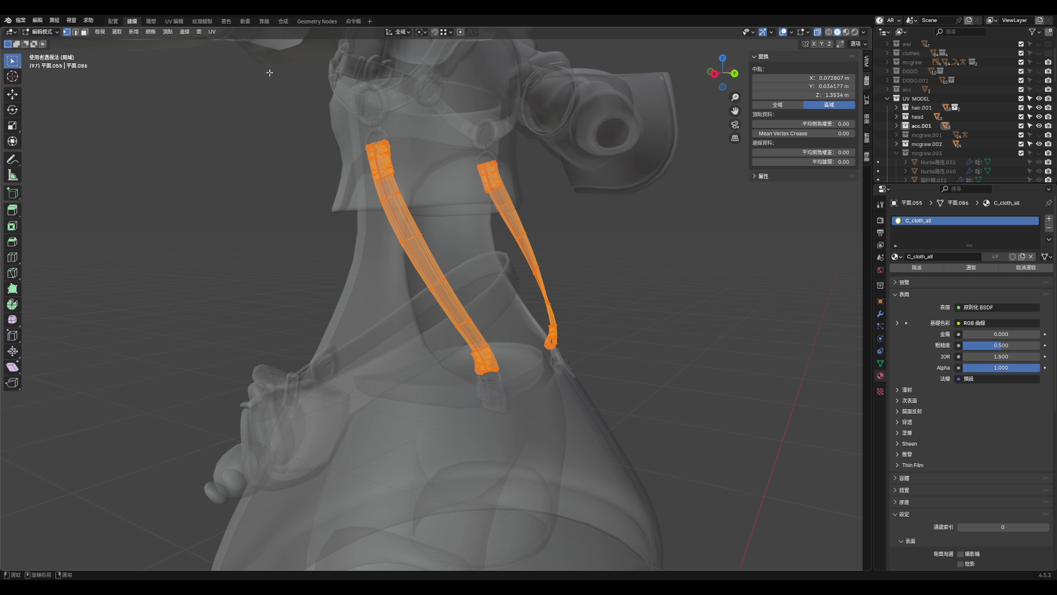
- View the strap in the UV Editing workspace, then return to Object Mode
{"action": "left_click", "coordinate": [174, 21]}
{"action": "scroll", "coordinate": [343, 253], "scroll_direction": "up", "scroll_amount": 10}
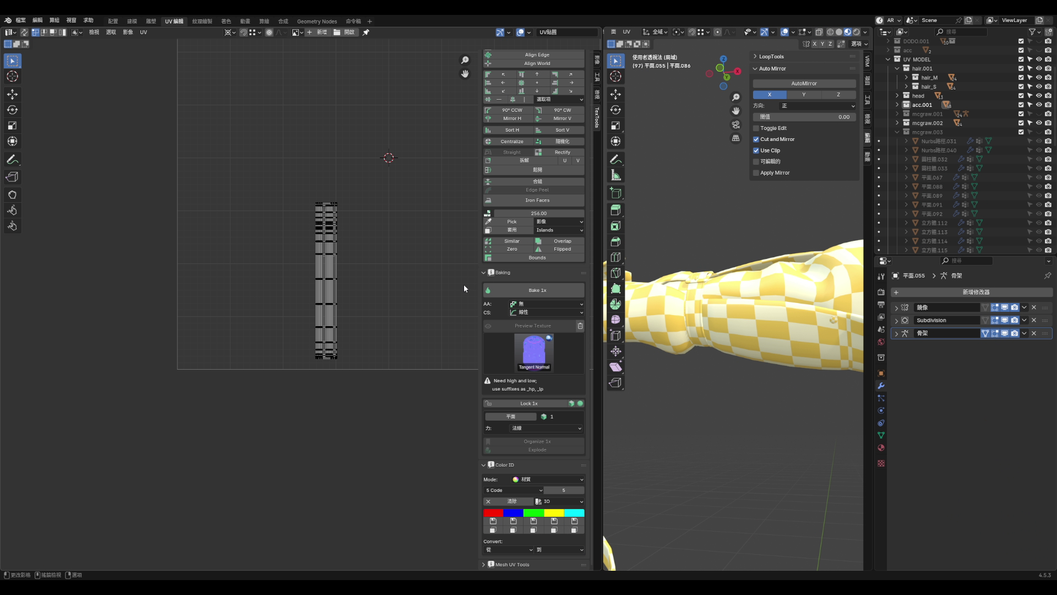
{"action": "mouse_move", "coordinate": [689, 331]}
{"action": "middle_mouse_down"}
{"action": "mouse_move", "coordinate": [750, 369]}
{"action": "mouse_move", "coordinate": [685, 364]}
{"action": "mouse_move", "coordinate": [714, 368]}
{"action": "mouse_move", "coordinate": [675, 379]}
{"action": "middle_mouse_up"}
{"action": "scroll", "coordinate": [750, 370], "scroll_direction": "up", "scroll_amount": 5}
{"action": "scroll", "coordinate": [684, 364], "scroll_direction": "up", "scroll_amount": 3}
{"action": "key", "text": "Tab"}
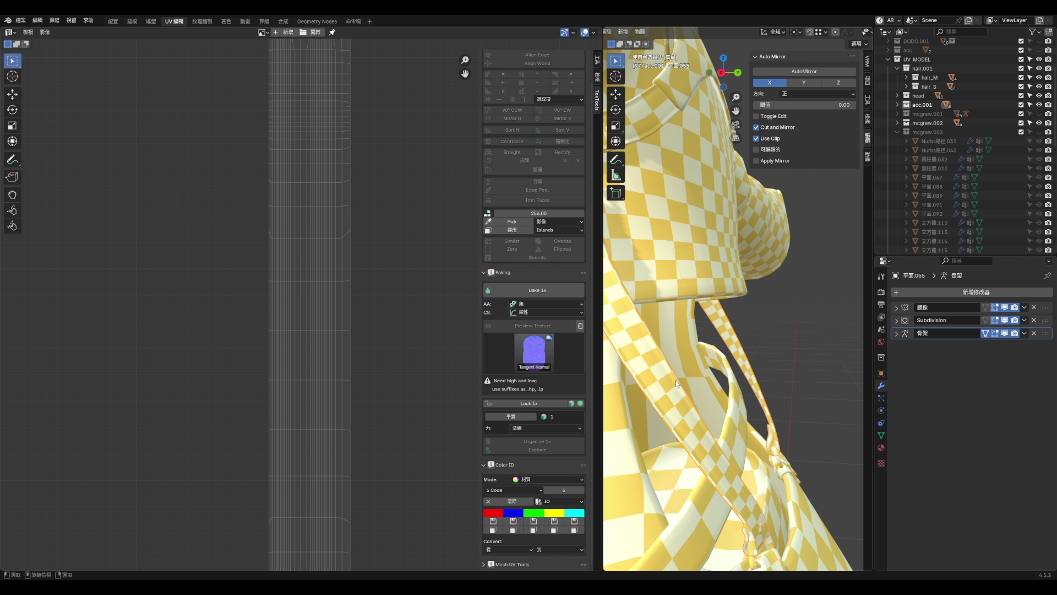
{"action": "scroll", "coordinate": [675, 378], "scroll_direction": "down", "scroll_amount": 4}
{"action": "scroll", "coordinate": [714, 375], "scroll_direction": "up", "scroll_amount": 2}
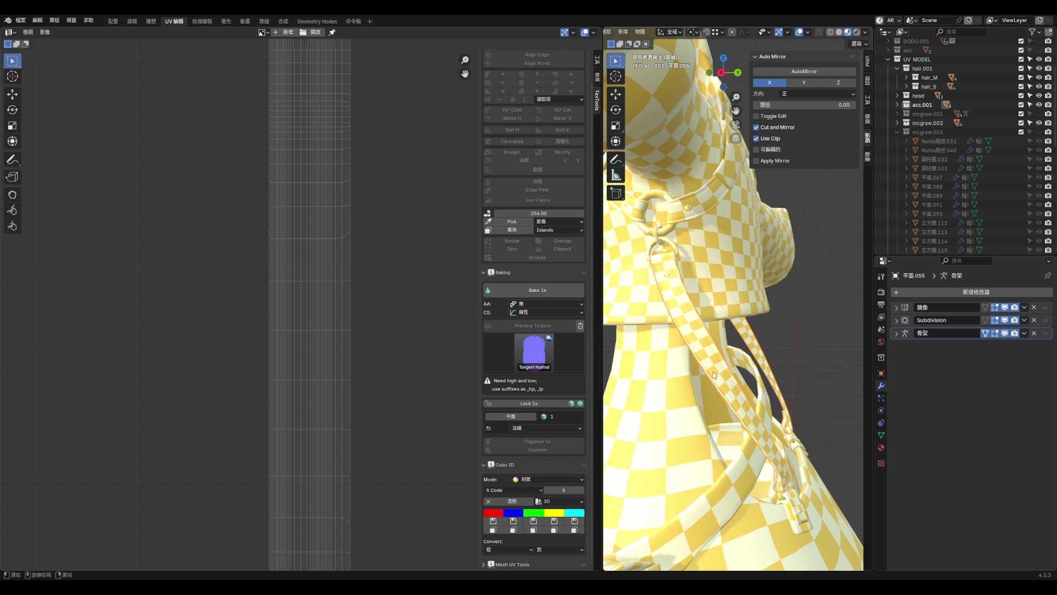
{"action": "scroll", "coordinate": [714, 375], "scroll_direction": "up", "scroll_amount": 2}
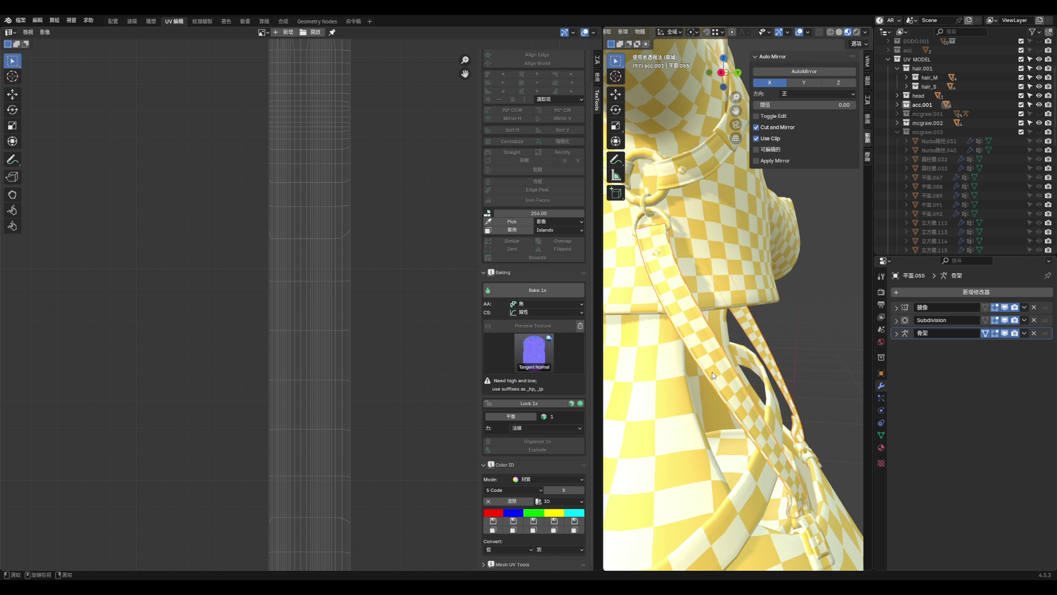
- Widen the 3D view and display the strap in plain grey solid shading
{"action": "key", "text": "Tab"}
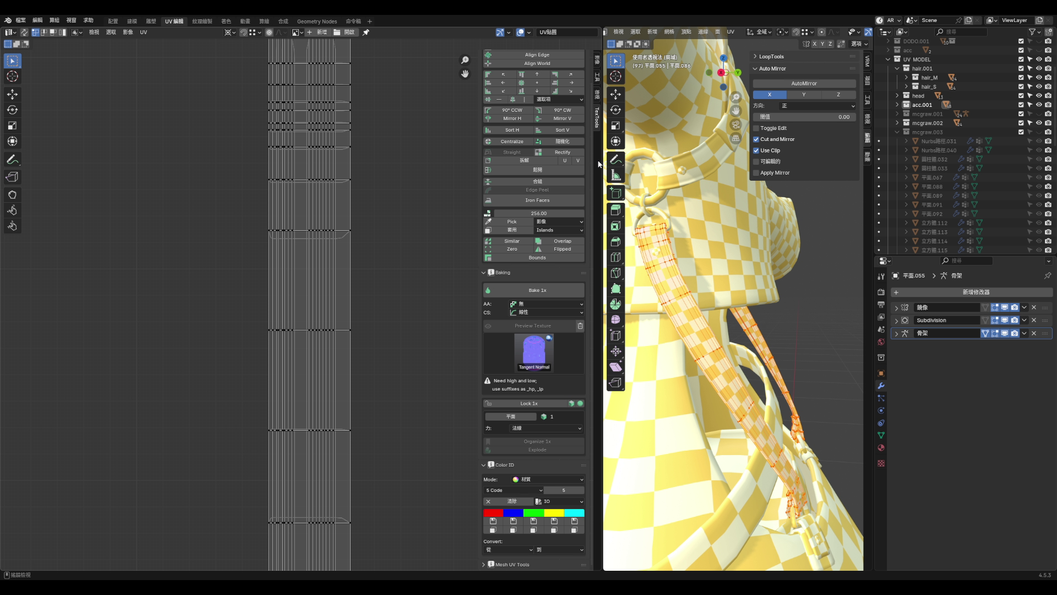
{"action": "left_click_drag", "start_coordinate": [602, 154], "coordinate": [422, 135]}
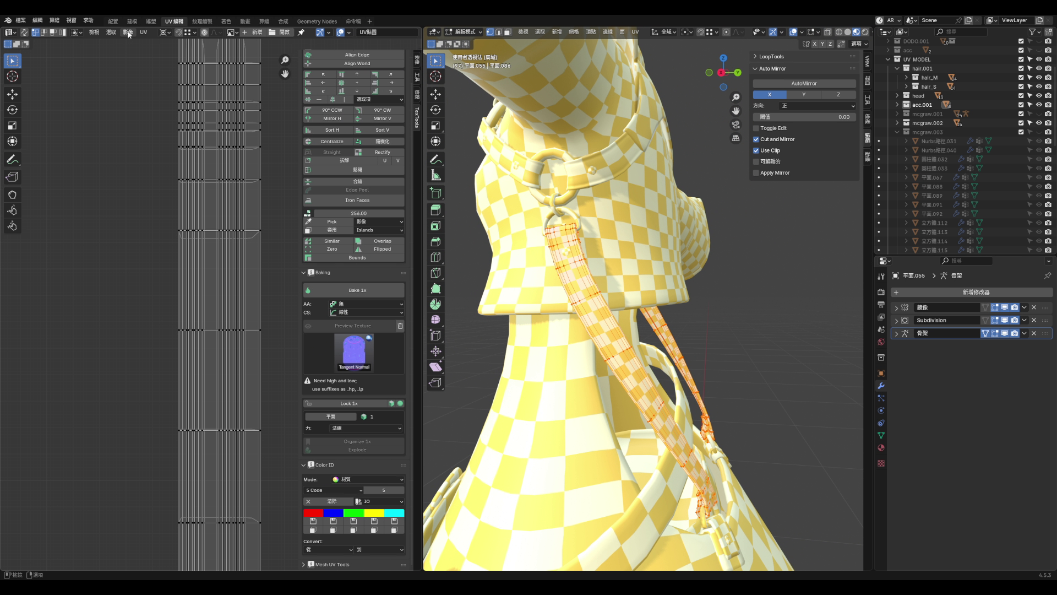
{"action": "left_click_drag", "start_coordinate": [422, 209], "coordinate": [358, 209]}
{"action": "scroll", "coordinate": [821, 51], "scroll_direction": "up", "scroll_amount": 2}
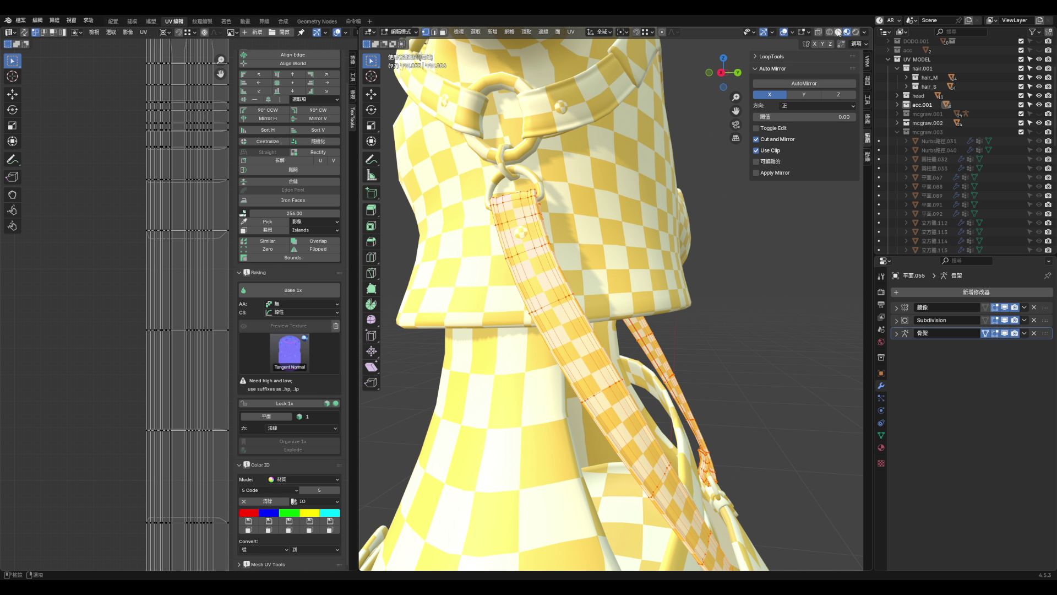
{"action": "left_click", "coordinate": [838, 32]}
{"action": "scroll", "coordinate": [574, 364], "scroll_direction": "up", "scroll_amount": 3}
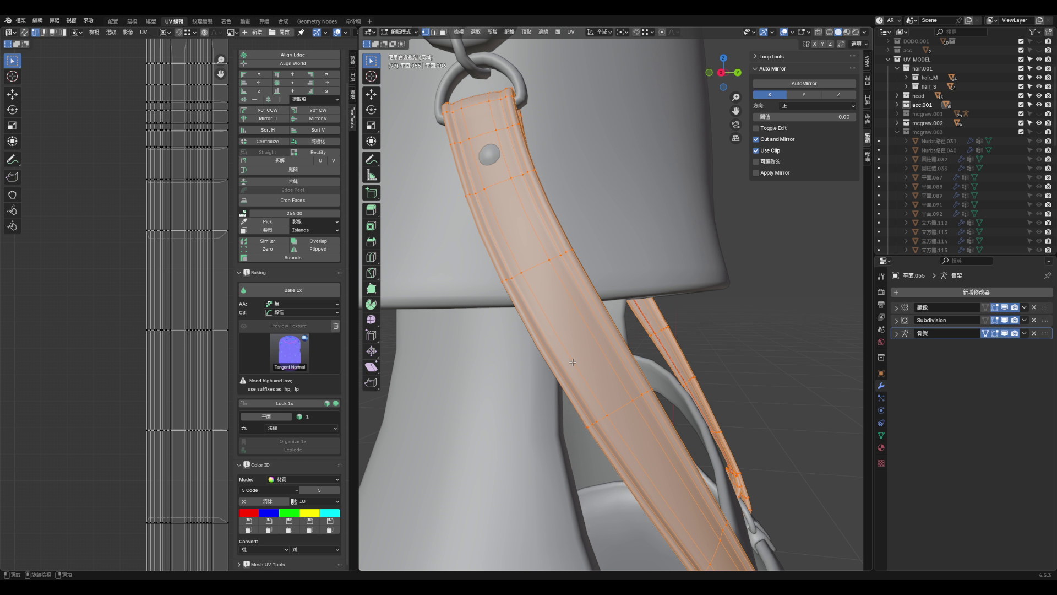
{"action": "left_click", "coordinate": [1023, 320]}
{"action": "key", "text": "Tab"}
- Duplicate the strap in place and move the copy to another collection
{"action": "key", "text": "shift+d"}
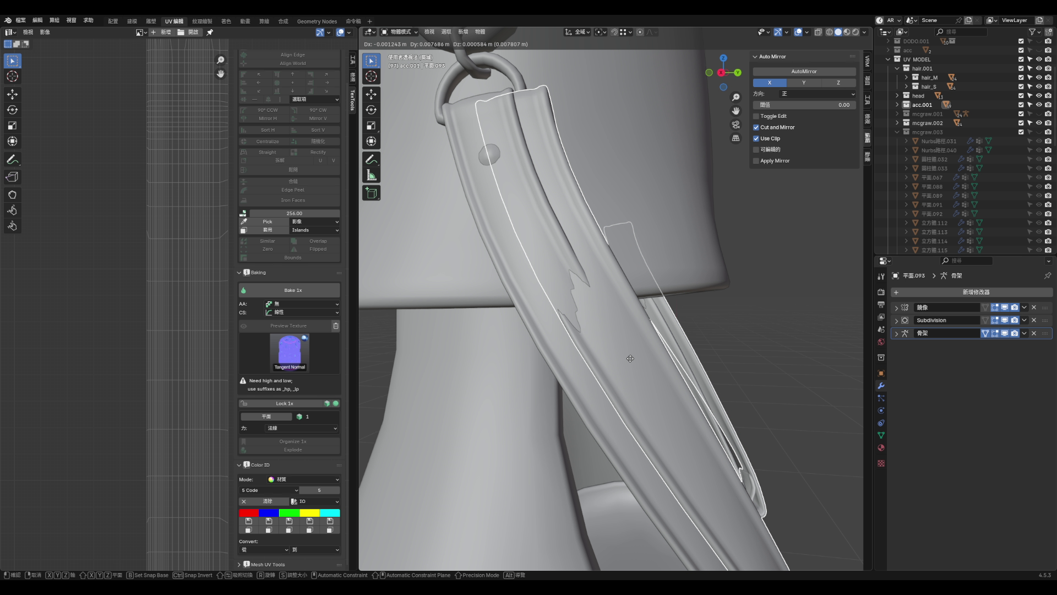
{"action": "key", "text": "Escape"}
{"action": "key", "text": "m"}
{"action": "left_click", "coordinate": [619, 368]}
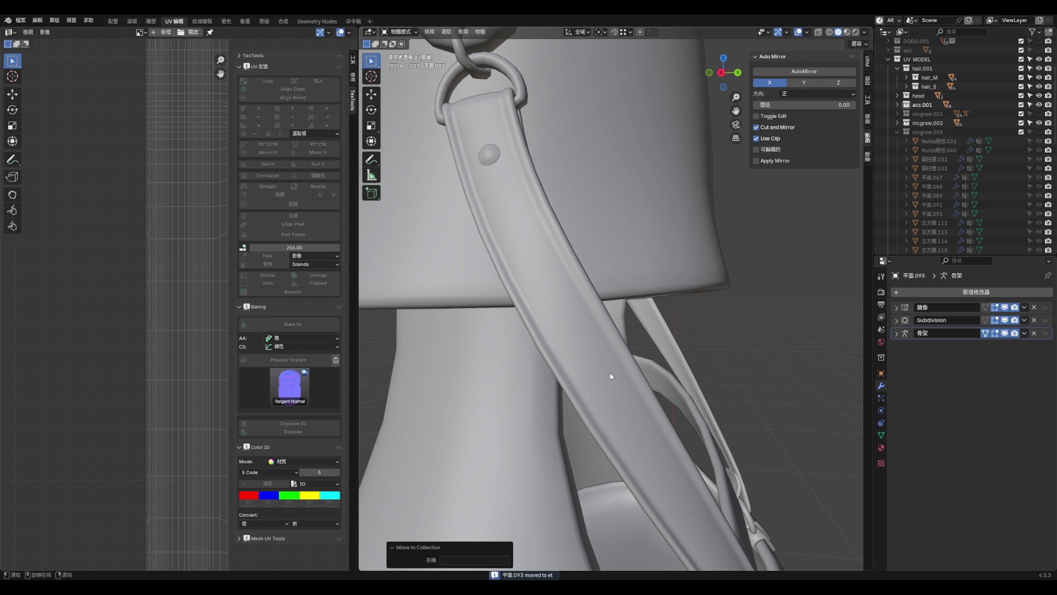
- Apply the copy's Subdivision modifier, then enter edge select with nothing selected
{"action": "left_click", "coordinate": [1024, 320]}
{"action": "left_click", "coordinate": [995, 331]}
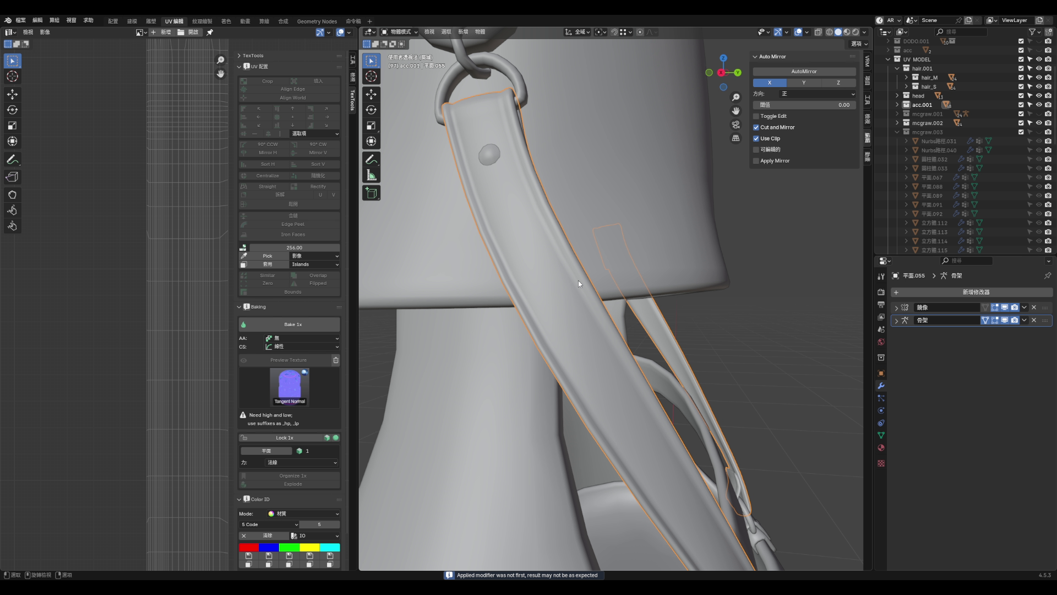
{"action": "key", "text": "Tab"}
{"action": "middle_click_drag", "start_coordinate": [578, 279], "coordinate": [527, 189]}
{"action": "key", "text": "2"}
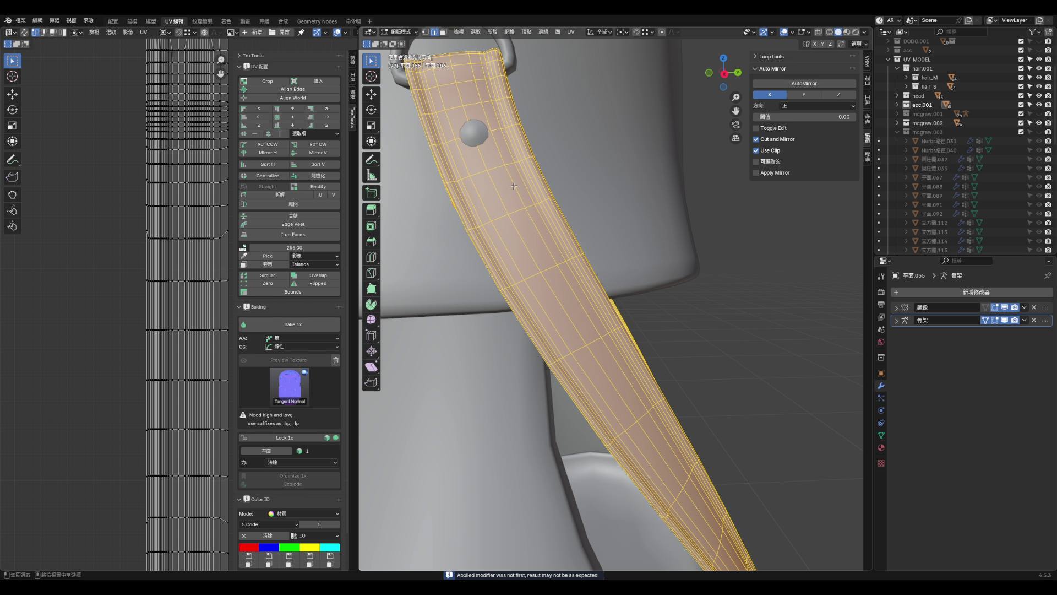
{"action": "key", "text": "alt+a"}
- Try out edge and loop selections along the strap, then clear them
{"action": "left_click", "coordinate": [526, 188], "text": "alt"}
{"action": "left_click", "coordinate": [520, 193]}
{"action": "left_click", "coordinate": [520, 193], "text": "alt"}
{"action": "left_click", "coordinate": [489, 204], "text": "alt"}
{"action": "left_click", "coordinate": [523, 187], "text": "alt+shift"}
{"action": "left_click", "coordinate": [523, 190]}
{"action": "left_click", "coordinate": [523, 192], "text": "alt+shift"}
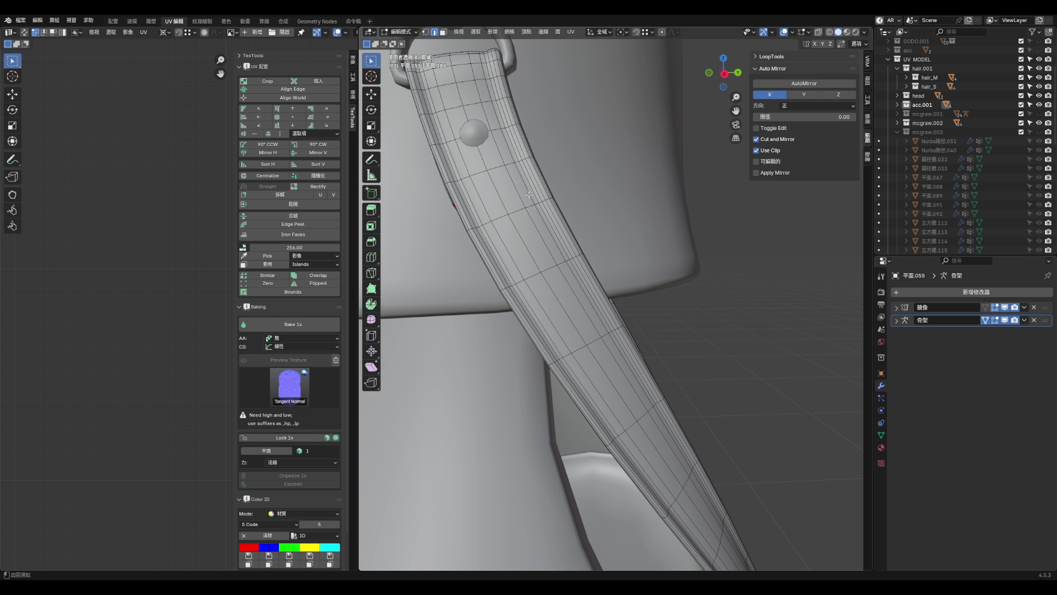
- Dissolve two lengthwise edge loops on the strap
{"action": "left_click", "coordinate": [520, 197], "text": "alt"}
{"action": "left_click", "coordinate": [488, 205], "text": "alt+shift"}
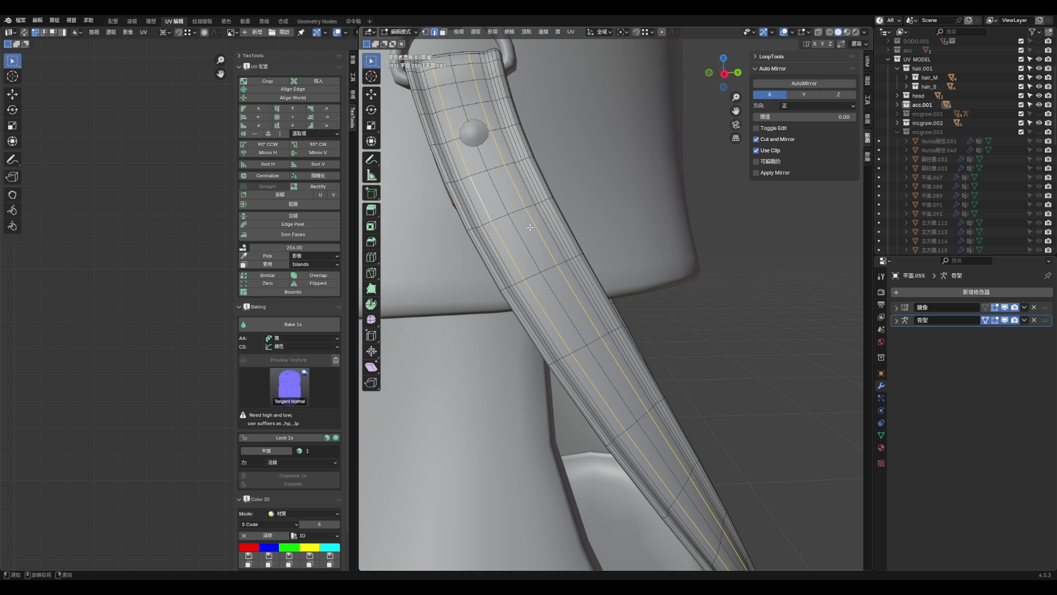
{"action": "scroll", "coordinate": [550, 264], "scroll_direction": "down", "scroll_amount": 3}
{"action": "key", "text": "q"}
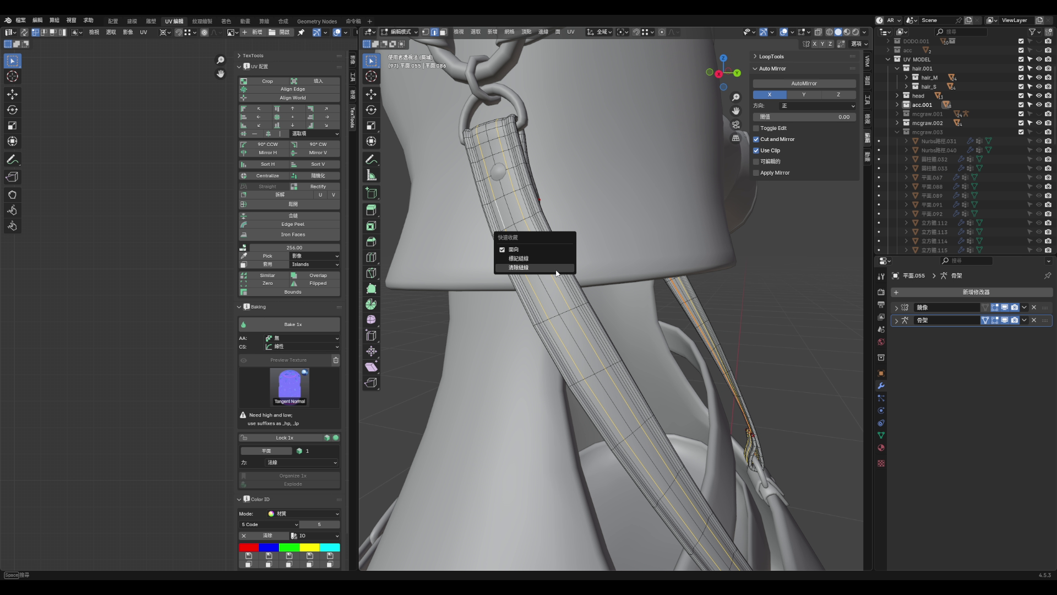
{"action": "key", "text": "Escape"}
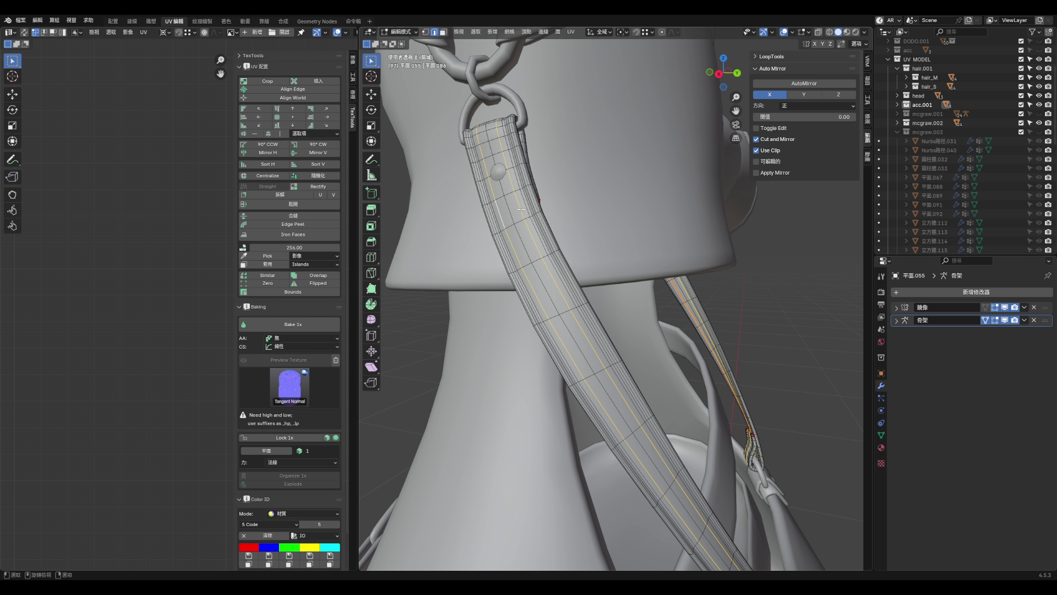
{"action": "key", "text": "x"}
{"action": "left_click", "coordinate": [509, 250]}
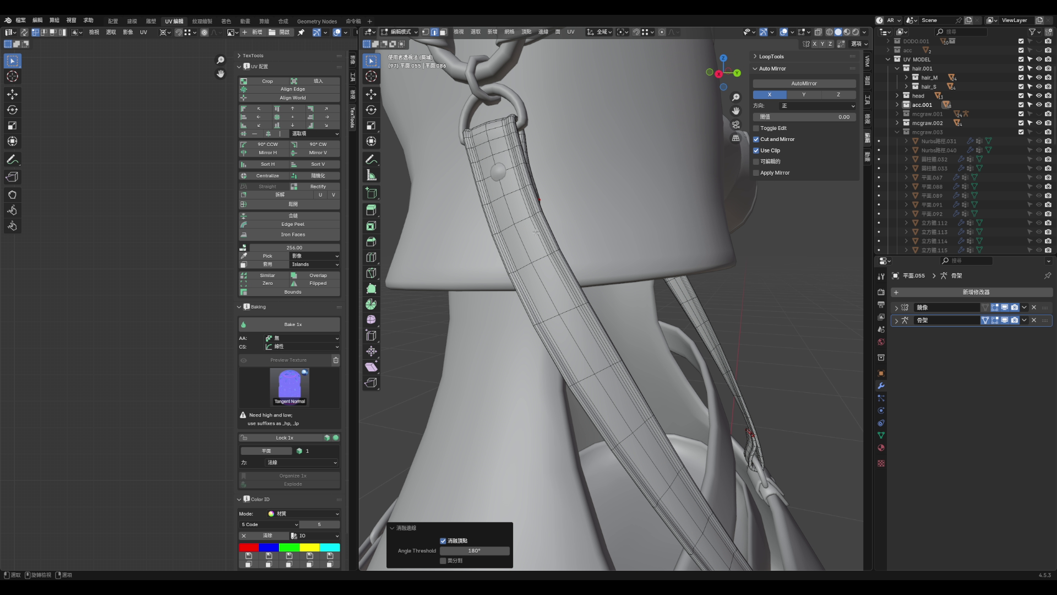
{"action": "scroll", "coordinate": [536, 233], "scroll_direction": "up", "scroll_amount": 5}
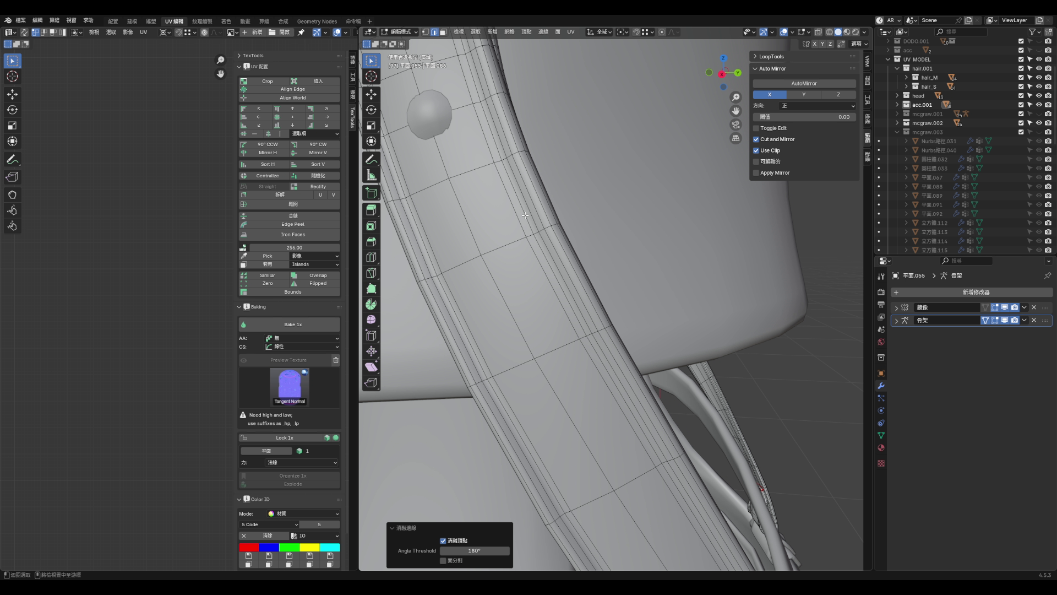
- Mark three parallel rim loops as seams via Quick Favorites
{"action": "left_click", "coordinate": [538, 203], "text": "alt"}
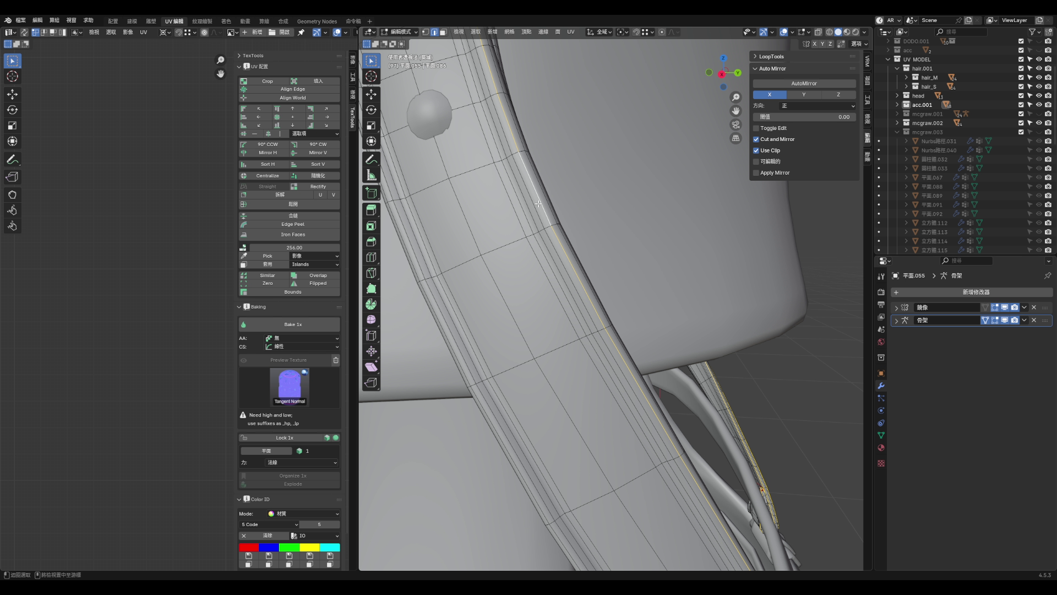
{"action": "left_click", "coordinate": [530, 209], "text": "alt+shift"}
{"action": "left_click", "coordinate": [526, 214], "text": "alt+shift"}
{"action": "key", "text": "q"}
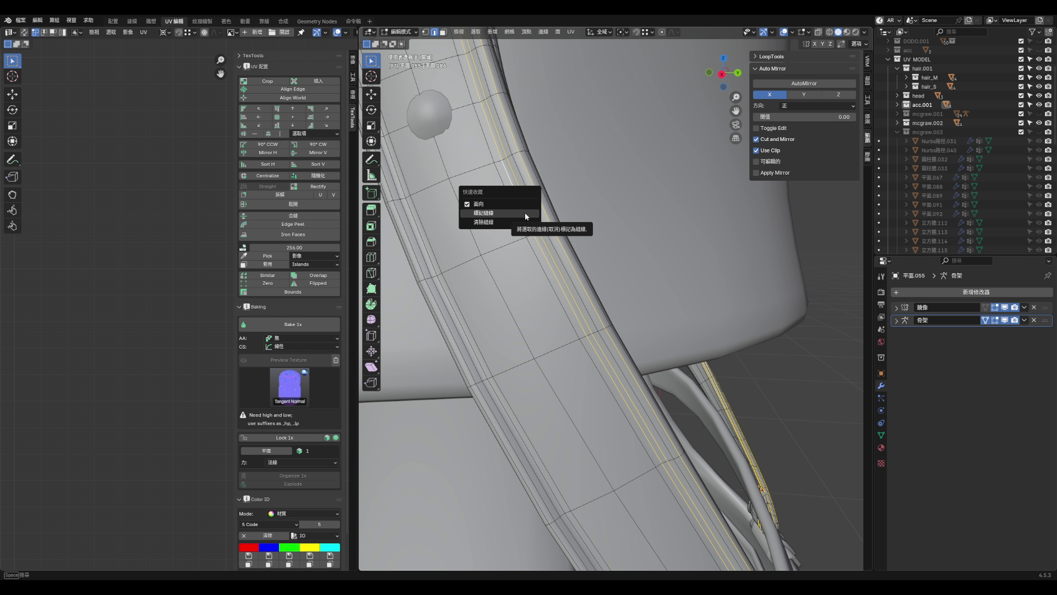
{"action": "left_click", "coordinate": [524, 213]}
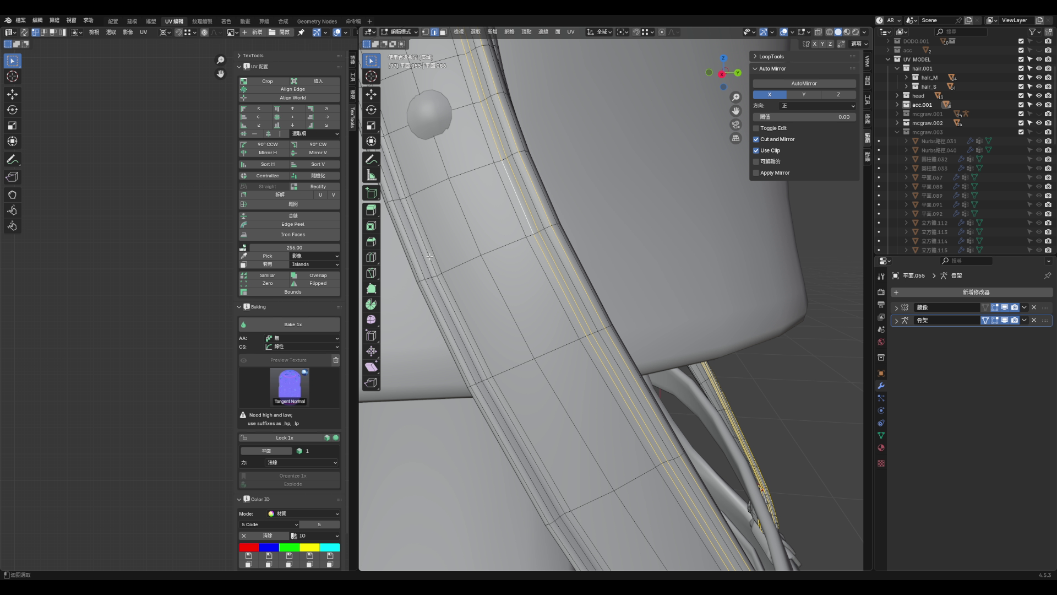
{"action": "left_click", "coordinate": [515, 264]}
{"action": "middle_click_drag", "start_coordinate": [531, 260], "coordinate": [521, 179]}
{"action": "middle_click_drag", "start_coordinate": [521, 183], "coordinate": [522, 195]}
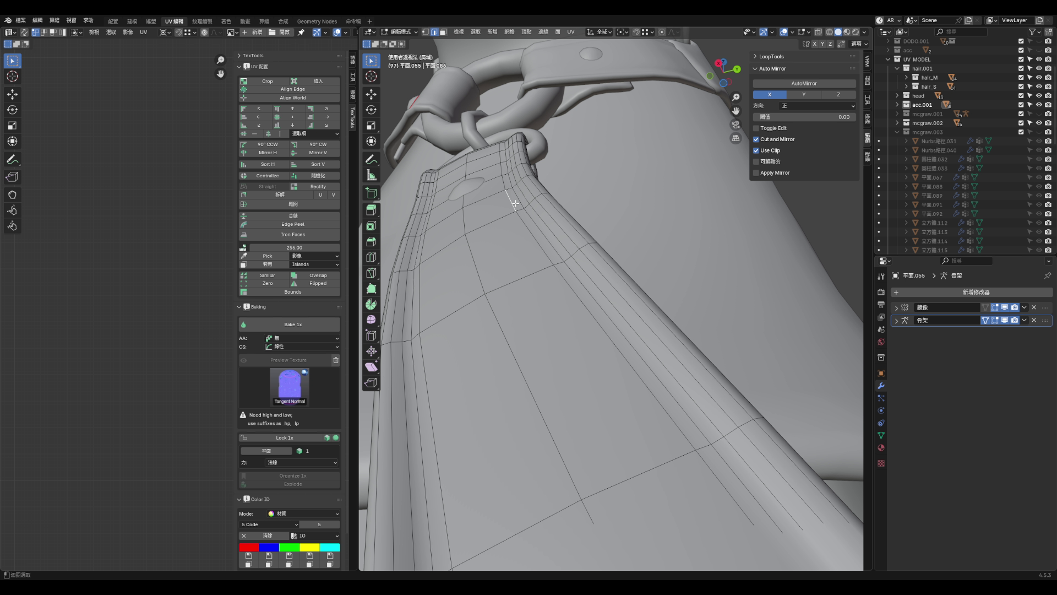
- Mark the selected lengthwise strap loops as seams and dissolve the surplus loops
{"action": "left_click", "coordinate": [522, 200], "text": "alt"}
{"action": "left_click", "coordinate": [420, 244], "text": "alt+shift"}
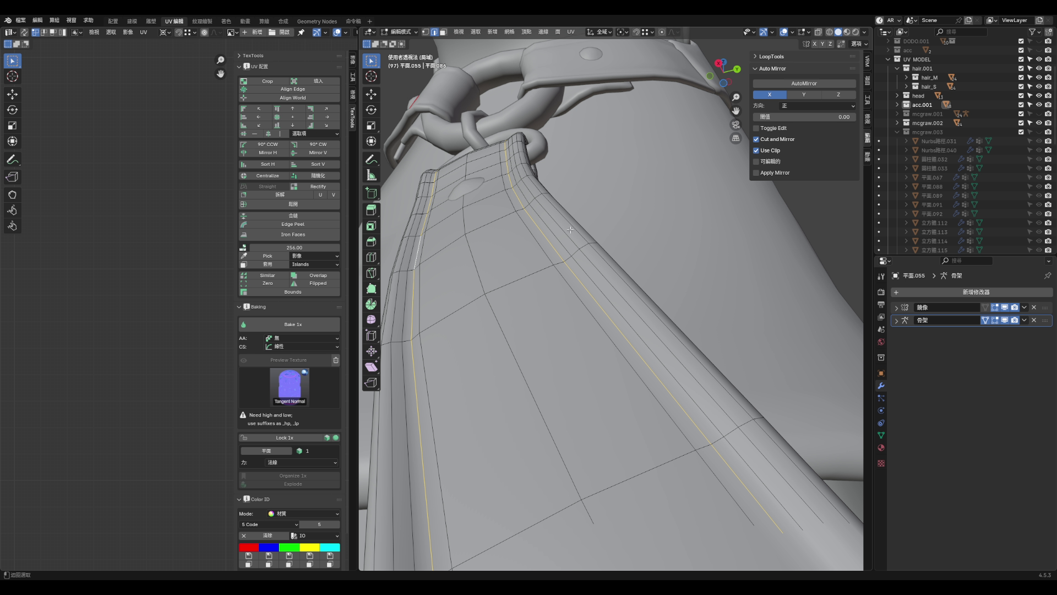
{"action": "left_click", "coordinate": [538, 193], "text": "alt+shift"}
{"action": "left_click", "coordinate": [536, 191], "text": "alt+shift"}
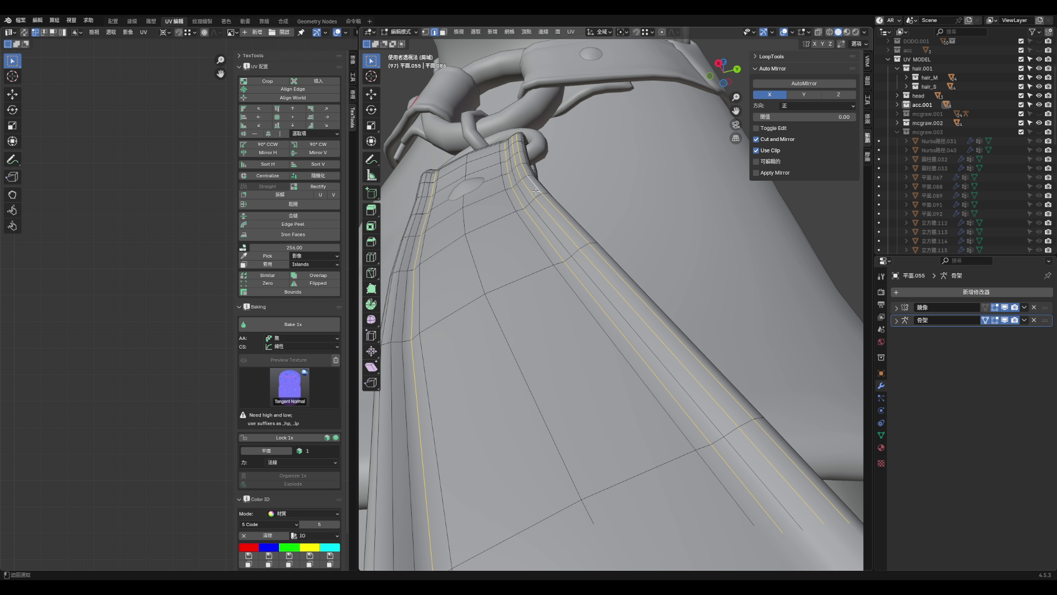
{"action": "left_click", "coordinate": [403, 264], "text": "alt+shift"}
{"action": "middle_click_drag", "start_coordinate": [403, 264], "coordinate": [531, 287]}
{"action": "left_click", "coordinate": [522, 273], "text": "alt"}
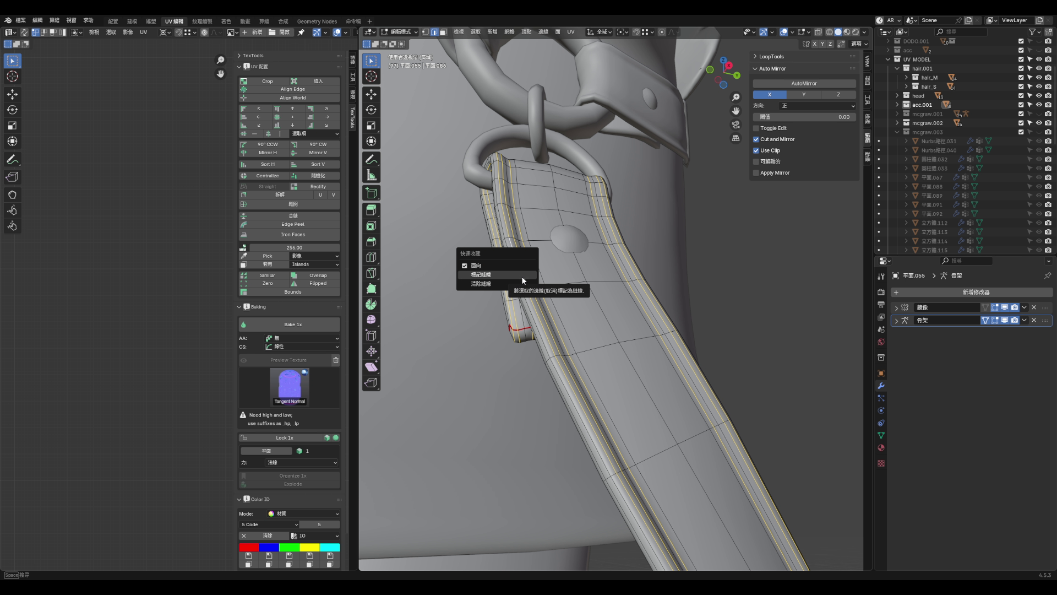
{"action": "left_click", "coordinate": [472, 262]}
{"action": "key", "text": "x"}
{"action": "left_click", "coordinate": [516, 234]}
- Select the lengthwise edge loops running along the strap below the collar ring
{"action": "middle_click_drag", "start_coordinate": [518, 240], "coordinate": [563, 291]}
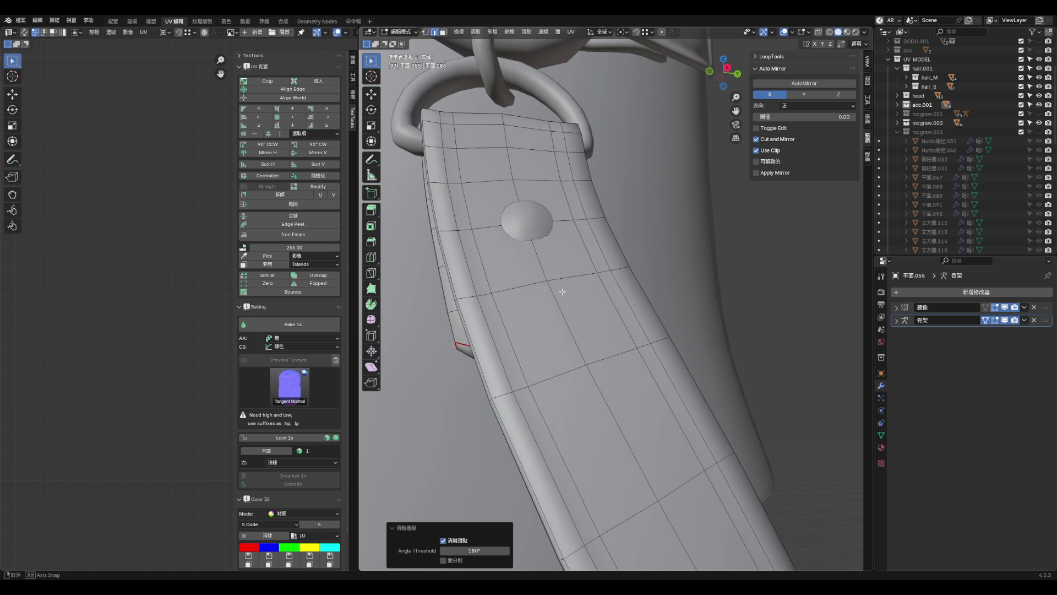
{"action": "scroll", "coordinate": [562, 291], "scroll_direction": "down", "scroll_amount": 10}
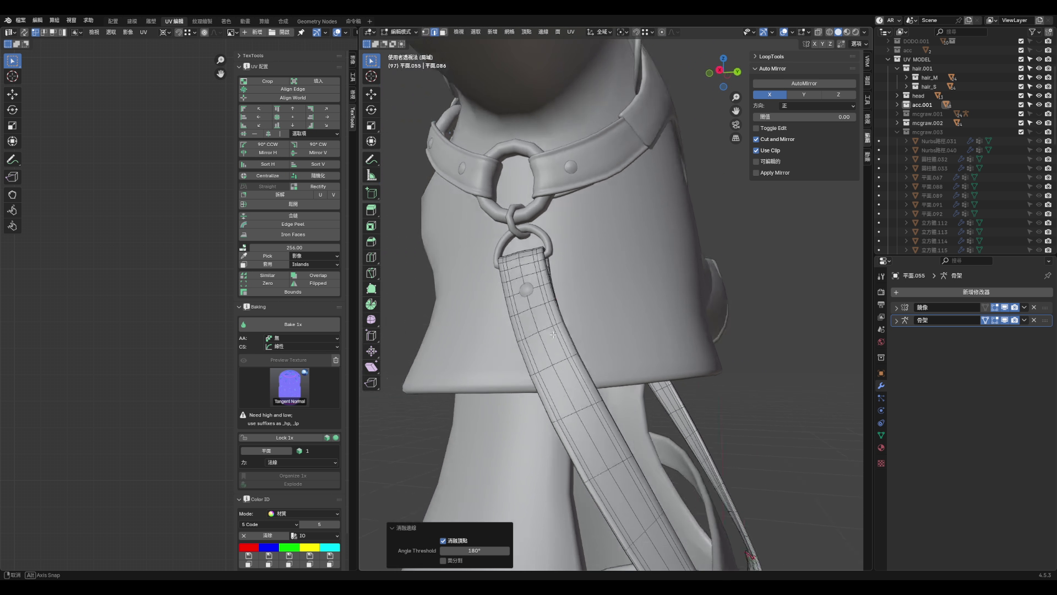
{"action": "middle_click_drag", "start_coordinate": [609, 379], "coordinate": [608, 440]}
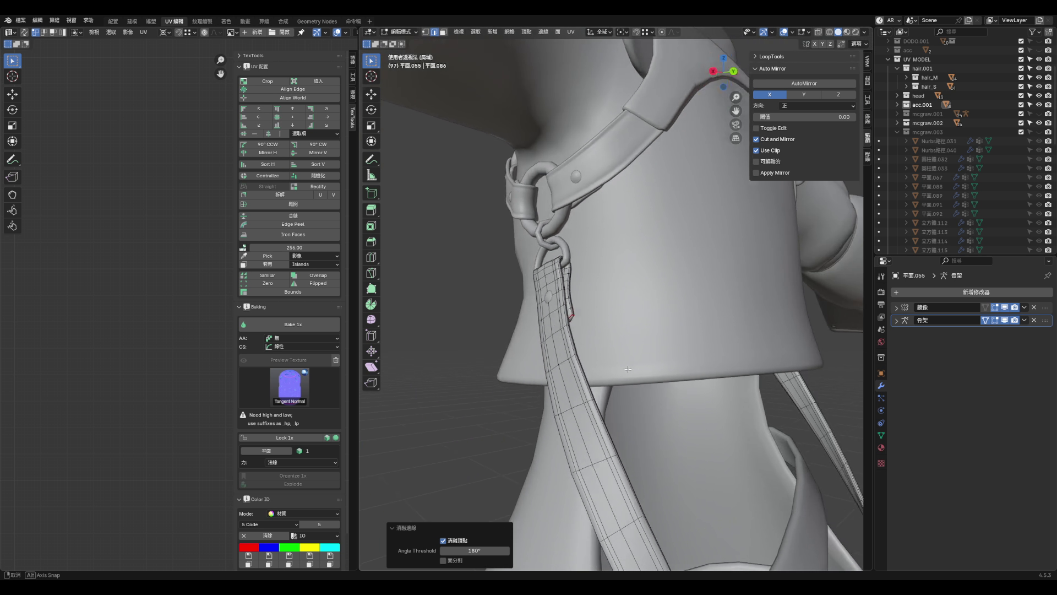
{"action": "scroll", "coordinate": [607, 450], "scroll_direction": "up", "scroll_amount": 5}
{"action": "scroll", "coordinate": [608, 450], "scroll_direction": "down", "scroll_amount": 3}
{"action": "middle_click_drag", "start_coordinate": [603, 380], "coordinate": [600, 333], "text": "shift"}
{"action": "left_click", "coordinate": [598, 327], "text": "alt"}
- Clear the strap edge selection and save the file as aqua_hoof2.blend
{"action": "key", "text": "alt+a"}
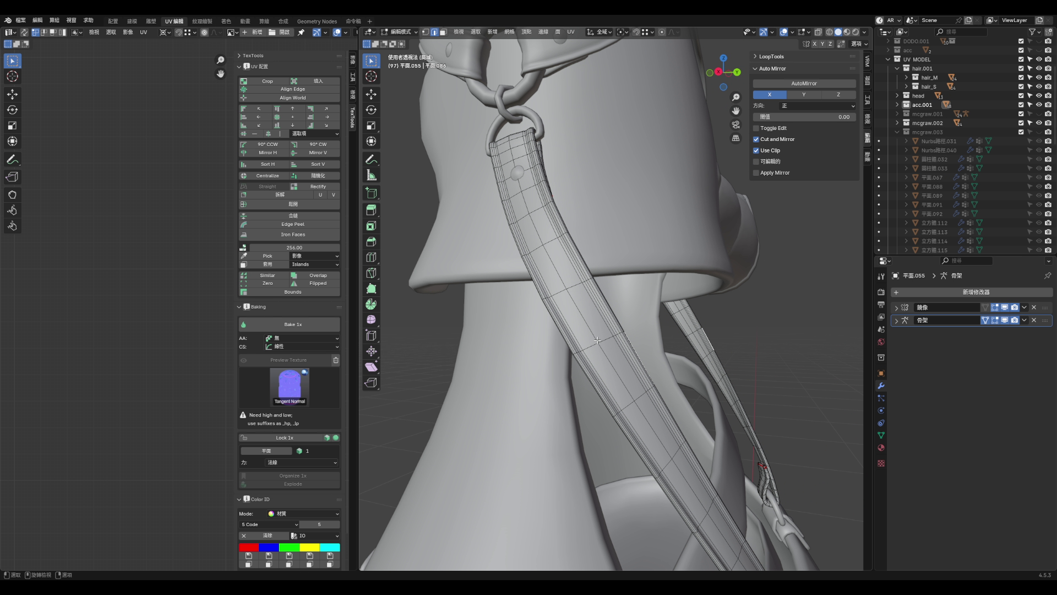
{"action": "key", "text": "3"}
{"action": "left_click", "coordinate": [601, 335]}
{"action": "scroll", "coordinate": [614, 335], "scroll_direction": "up", "scroll_amount": 1}
{"action": "key", "text": "ctrl+z"}
{"action": "key", "text": "ctrl+z"}
{"action": "key", "text": "ctrl+z"}
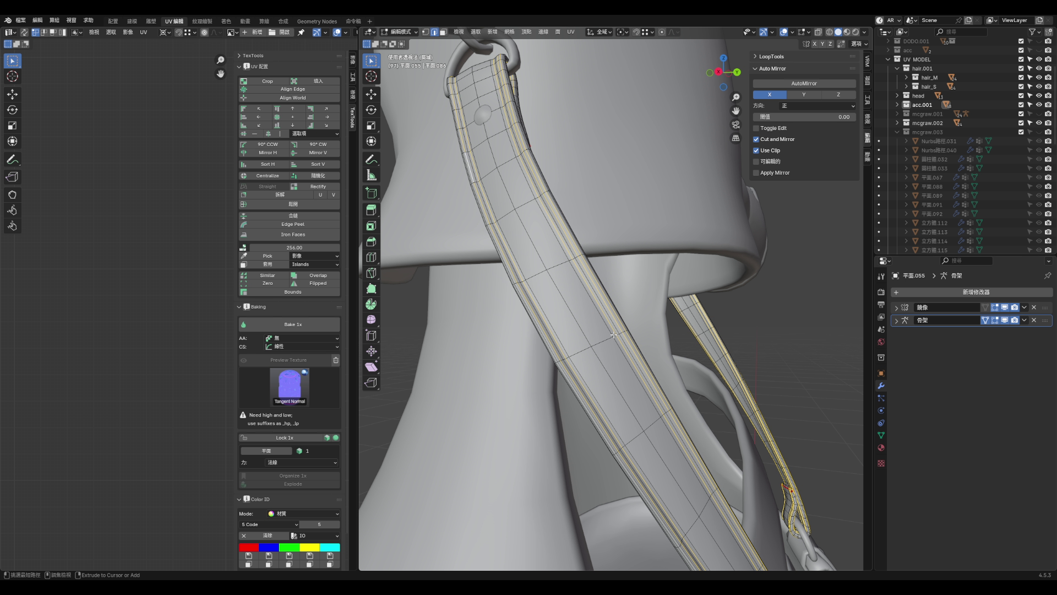
{"action": "key", "text": "alt+a"}
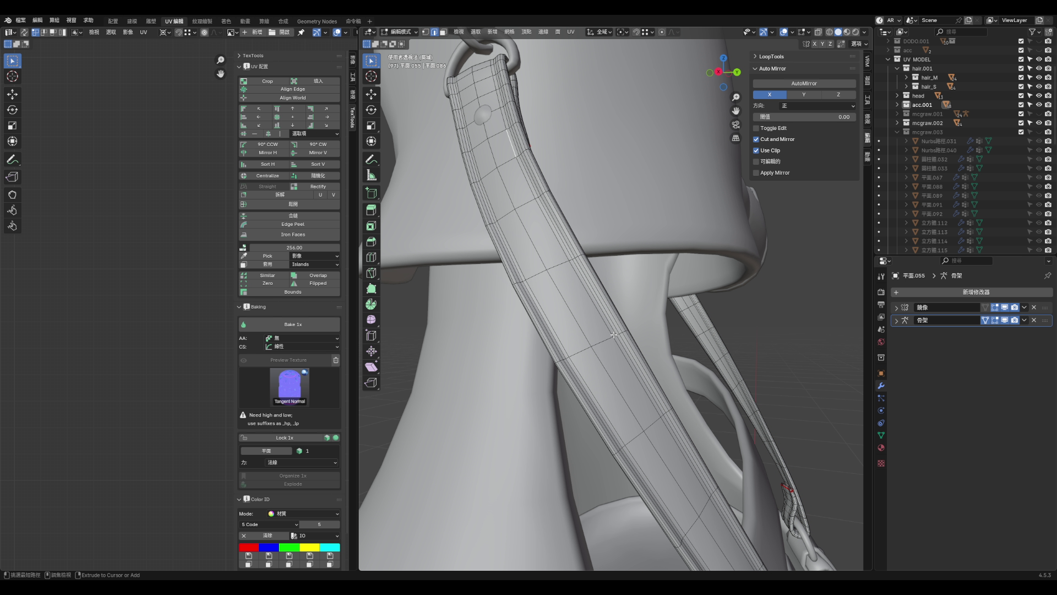
{"action": "key", "text": "ctrl+s"}
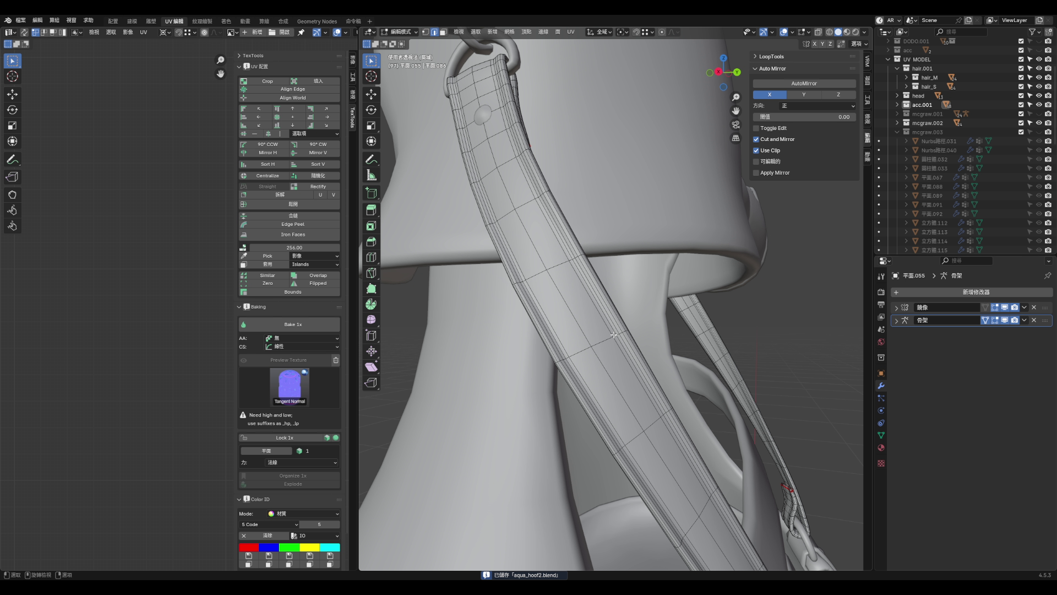
- Restore the selection, pick the strap's middle loop, then clear it and re-save
{"action": "key", "text": "ctrl+z"}
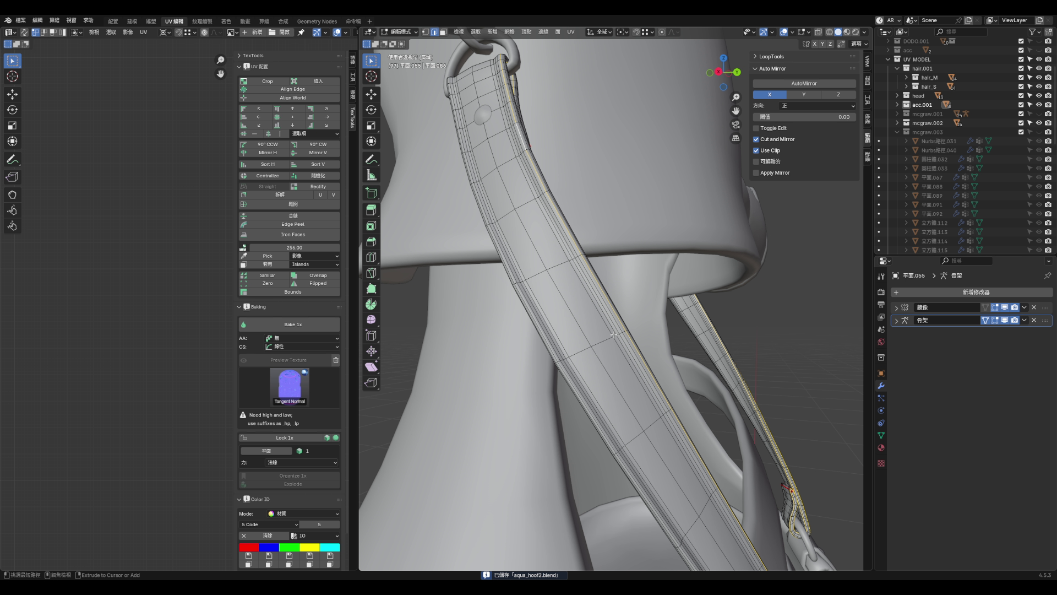
{"action": "left_click", "coordinate": [614, 334], "text": "alt"}
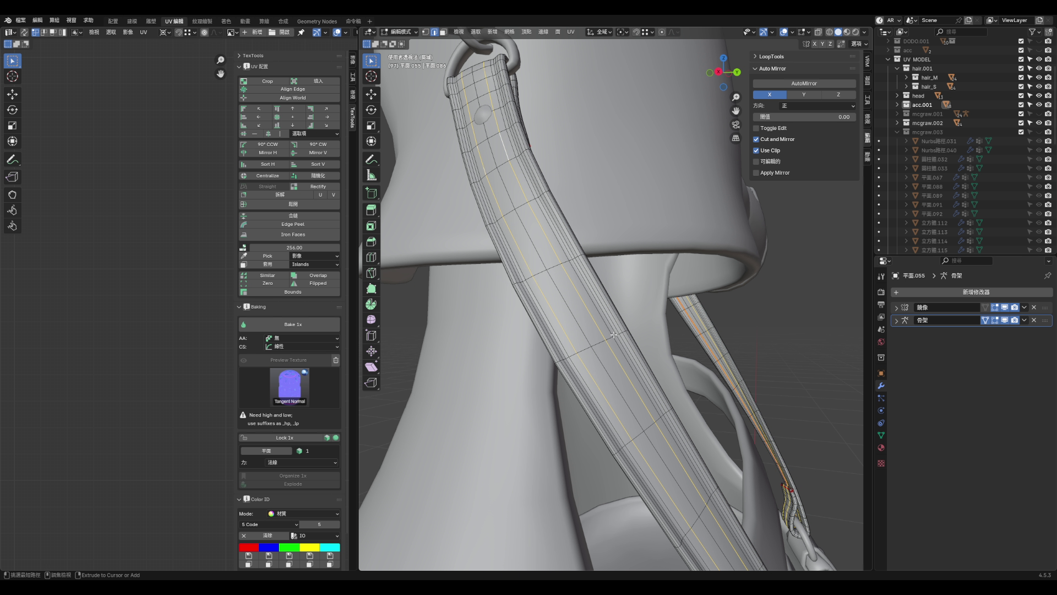
{"action": "key", "text": "alt+a"}
{"action": "key", "text": "ctrl+s"}
- Select the entire connected strap so its UVs are displayed
{"action": "key", "text": "3"}
{"action": "key", "text": "l"}
{"action": "mouse_move", "coordinate": [625, 321]}
{"action": "middle_mouse_down"}
{"action": "mouse_move", "coordinate": [585, 331]}
{"action": "mouse_move", "coordinate": [711, 325]}
{"action": "mouse_move", "coordinate": [683, 336]}
{"action": "mouse_move", "coordinate": [681, 322]}
{"action": "mouse_move", "coordinate": [554, 307]}
{"action": "mouse_move", "coordinate": [657, 308]}
{"action": "middle_mouse_up"}
{"action": "left_click", "coordinate": [682, 336]}
{"action": "key", "text": "2"}
{"action": "key", "text": "ctrl+l"}
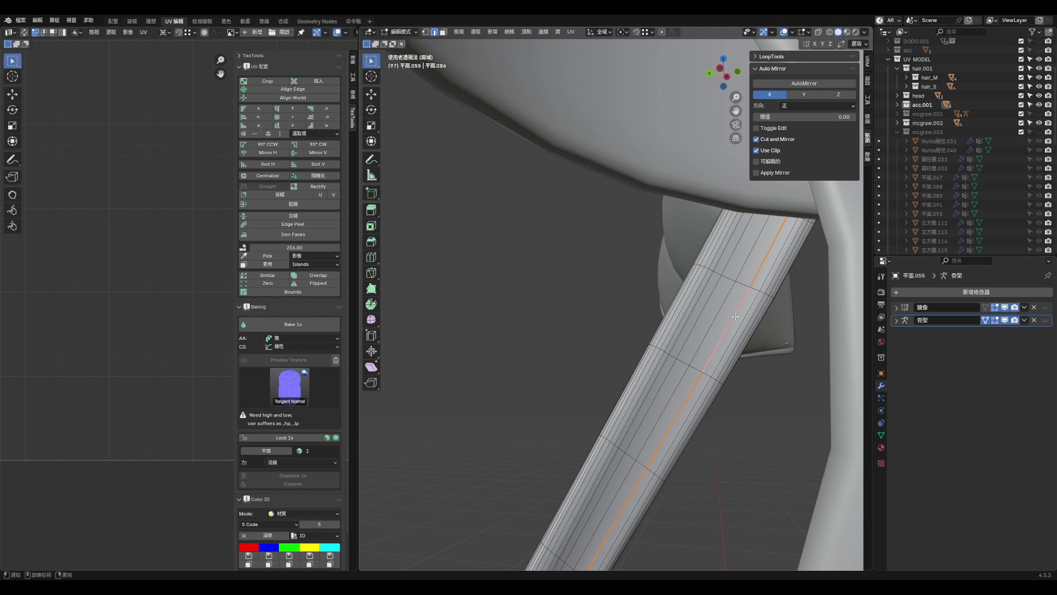
{"action": "middle_click_drag", "start_coordinate": [733, 316], "coordinate": [732, 341]}
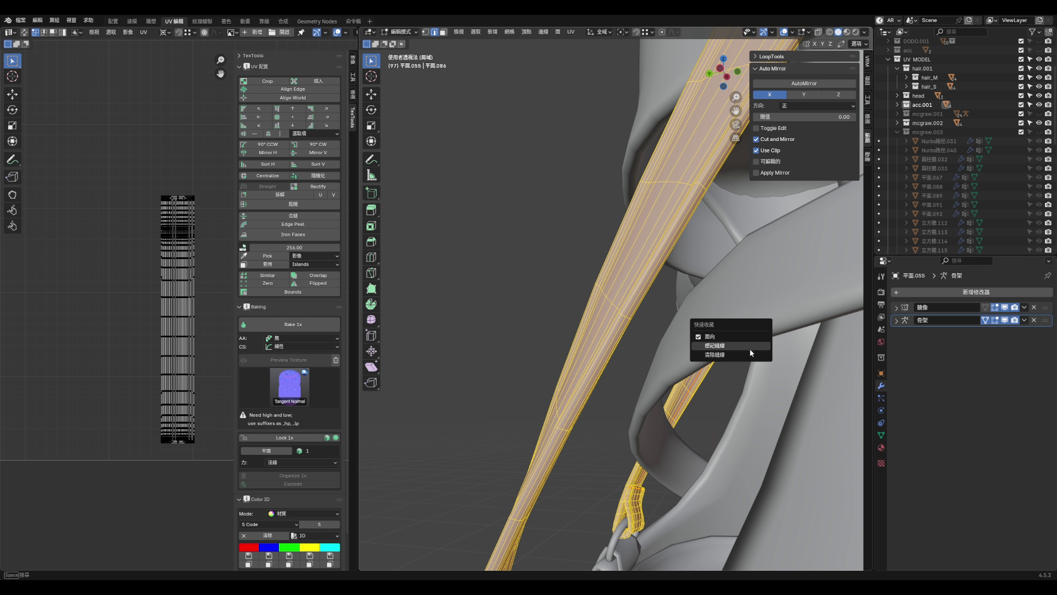
{"action": "key", "text": "alt+a"}
{"action": "scroll", "coordinate": [696, 365], "scroll_direction": "up", "scroll_amount": 5}
{"action": "left_click", "coordinate": [670, 312], "text": "alt"}
{"action": "mouse_move", "coordinate": [670, 312]}
{"action": "middle_mouse_down"}
{"action": "mouse_move", "coordinate": [650, 299]}
{"action": "mouse_move", "coordinate": [528, 299]}
{"action": "mouse_move", "coordinate": [606, 373]}
{"action": "mouse_move", "coordinate": [545, 396]}
{"action": "mouse_move", "coordinate": [487, 322]}
{"action": "mouse_move", "coordinate": [523, 325]}
{"action": "mouse_move", "coordinate": [538, 344]}
{"action": "mouse_move", "coordinate": [568, 308]}
{"action": "middle_mouse_up"}
{"action": "key", "text": "1"}
{"action": "key", "text": "alt+a"}
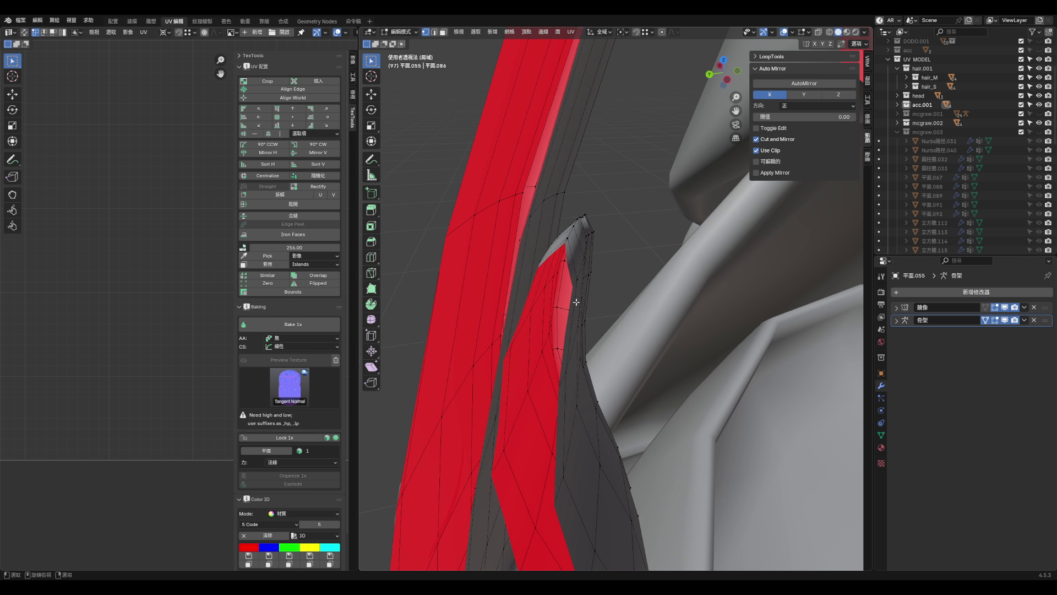
- Select the rim edge loop at the strap end, extending it along the rim
{"action": "scroll", "coordinate": [590, 287], "scroll_direction": "down", "scroll_amount": 3}
{"action": "left_click", "coordinate": [580, 295], "text": "alt"}
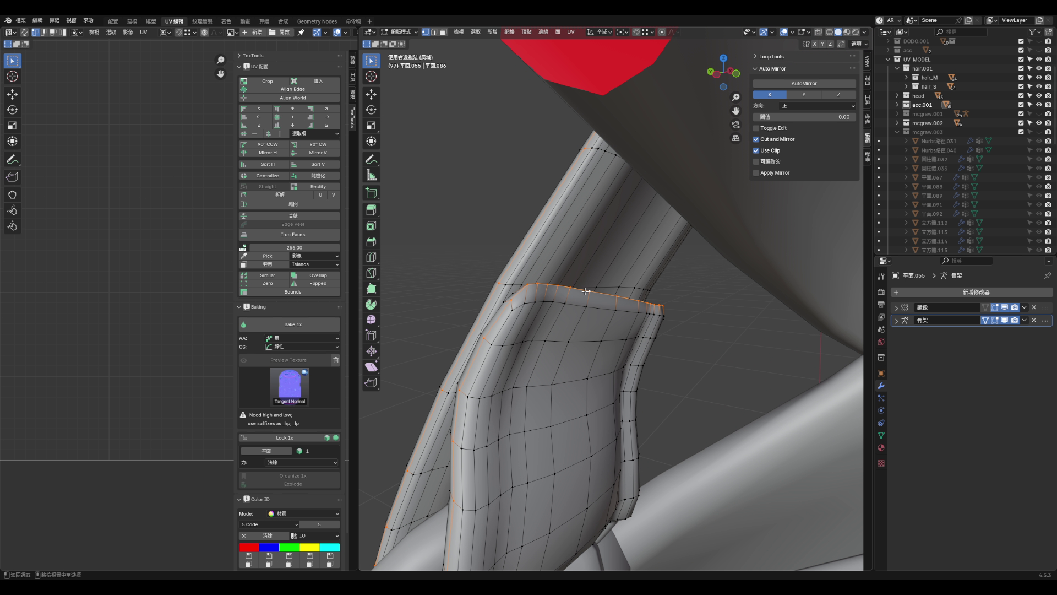
{"action": "scroll", "coordinate": [595, 300], "scroll_direction": "up", "scroll_amount": 3}
{"action": "scroll", "coordinate": [569, 330], "scroll_direction": "down", "scroll_amount": 1}
{"action": "scroll", "coordinate": [569, 330], "scroll_direction": "down", "scroll_amount": 1}
{"action": "scroll", "coordinate": [574, 323], "scroll_direction": "up", "scroll_amount": 3}
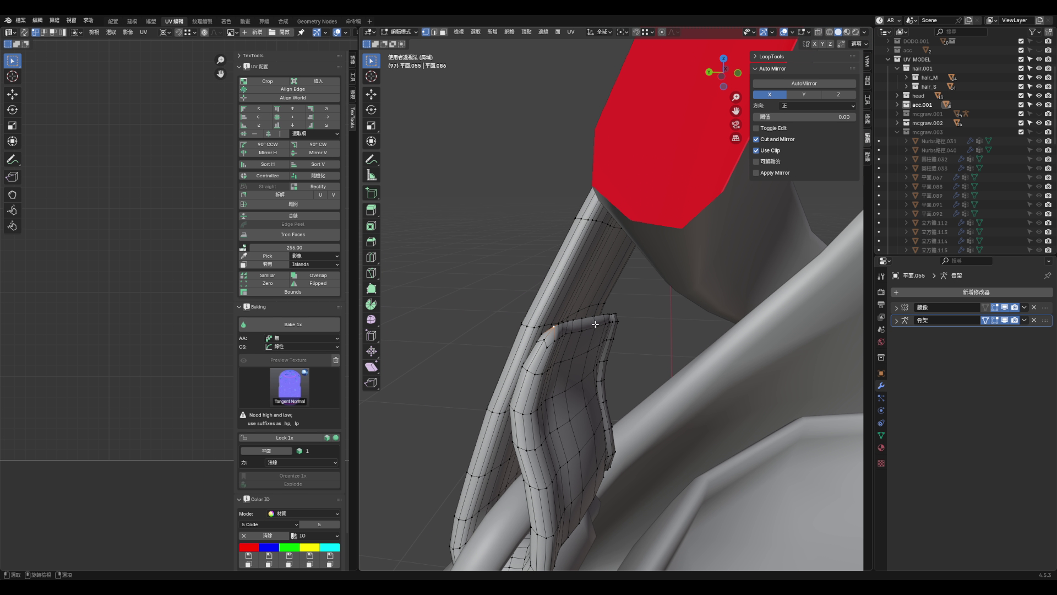
{"action": "left_click", "coordinate": [629, 306], "text": "ctrl"}
- Slide the rim loop down the strap and move it into place
{"action": "key", "text": "g"}
{"action": "key", "text": "g"}
{"action": "left_click", "coordinate": [579, 332]}
{"action": "scroll", "coordinate": [578, 332], "scroll_direction": "down", "scroll_amount": 3}
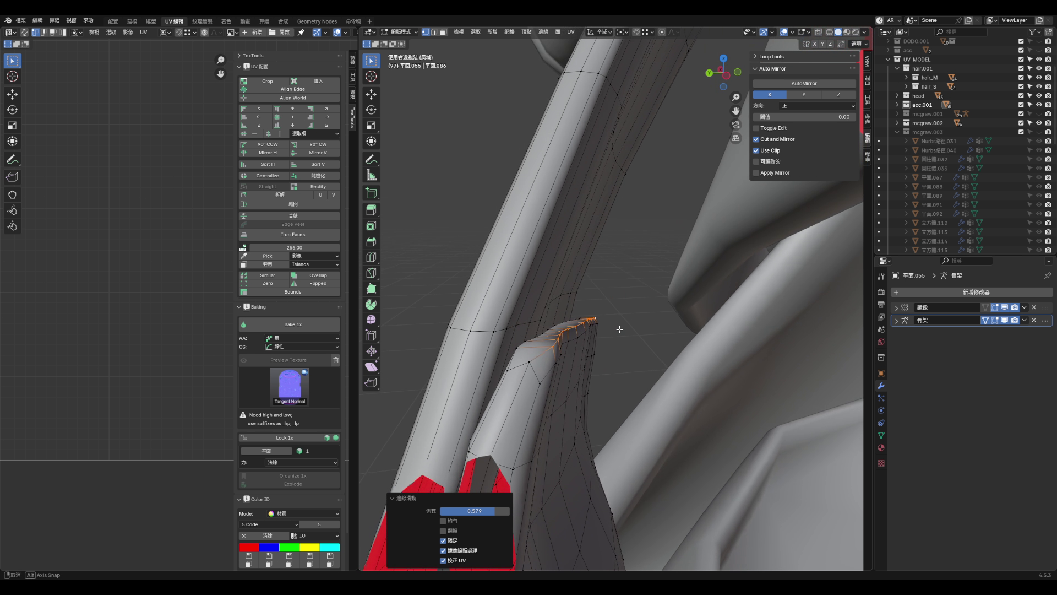
{"action": "key", "text": "g"}
{"action": "left_click", "coordinate": [623, 332]}
{"action": "mouse_move", "coordinate": [623, 332]}
{"action": "middle_mouse_down"}
{"action": "mouse_move", "coordinate": [581, 338]}
{"action": "mouse_move", "coordinate": [575, 364]}
{"action": "middle_mouse_up"}
- Browse the sidebar panels to locate the LoopTools options
{"action": "left_click", "coordinate": [864, 109]}
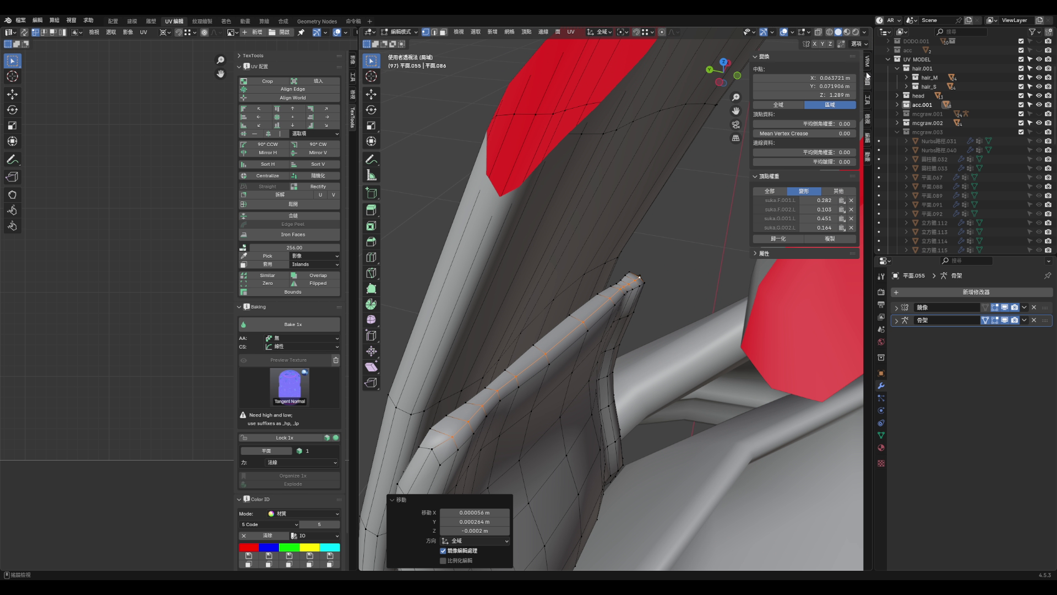
{"action": "left_click", "coordinate": [868, 141]}
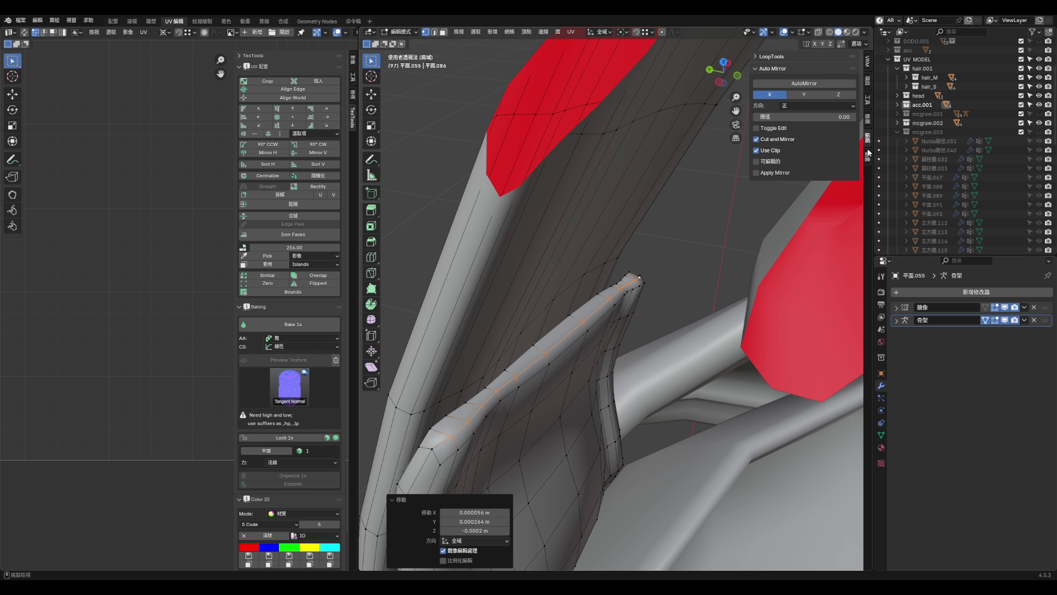
{"action": "left_click", "coordinate": [869, 153]}
{"action": "left_click", "coordinate": [870, 116]}
{"action": "left_click", "coordinate": [870, 100]}
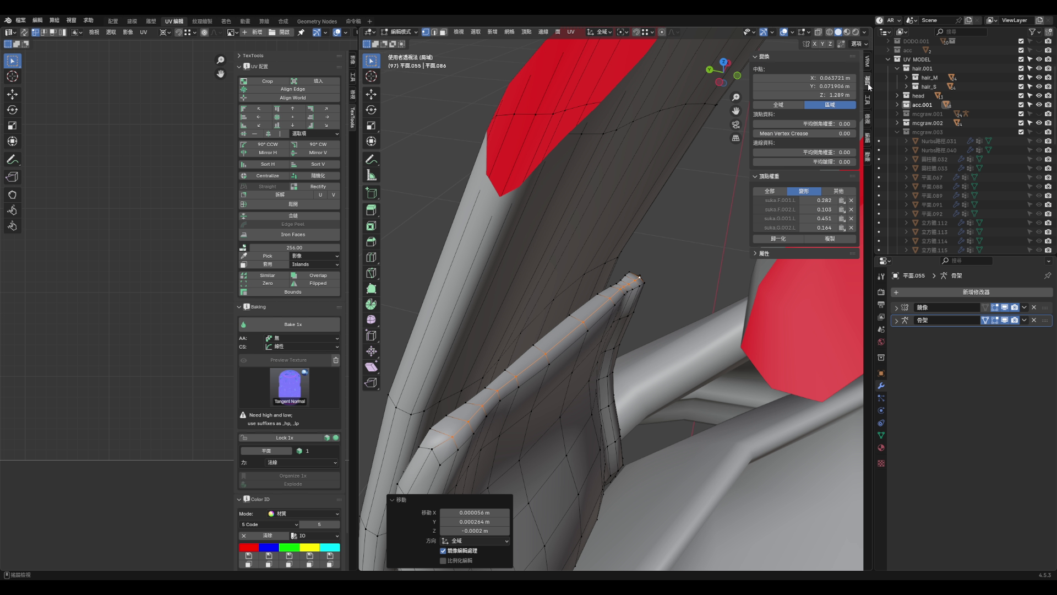
{"action": "left_click", "coordinate": [869, 66]}
{"action": "left_click", "coordinate": [865, 109]}
{"action": "left_click", "coordinate": [868, 116]}
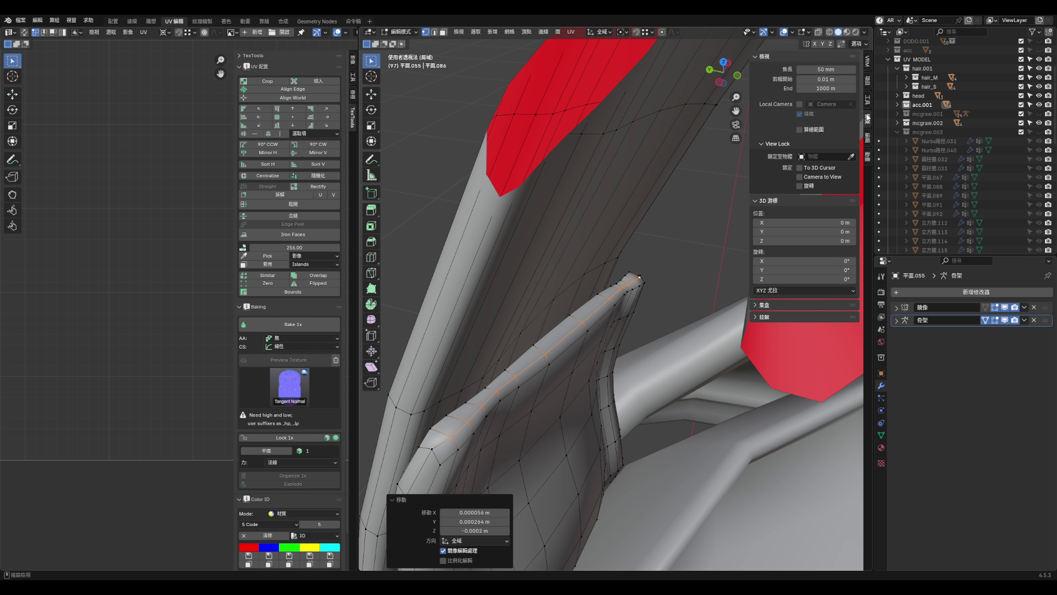
{"action": "left_click", "coordinate": [868, 135]}
- Relax the selected edge loop with LoopTools, then nudge it about 0.0005 m along X
{"action": "left_click", "coordinate": [773, 56]}
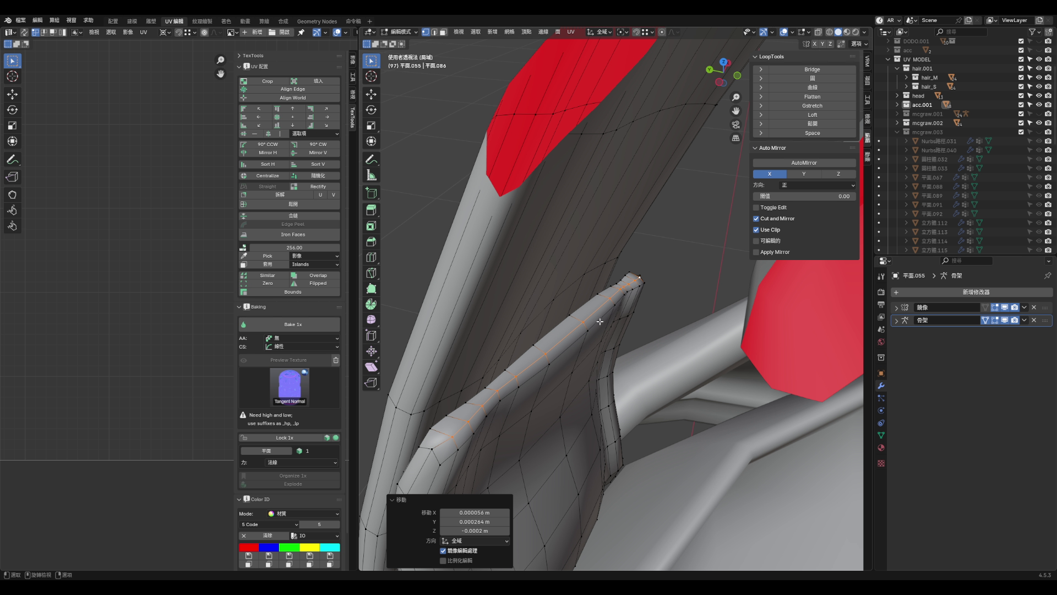
{"action": "left_click", "coordinate": [802, 124]}
{"action": "mouse_move", "coordinate": [595, 334]}
{"action": "middle_mouse_down"}
{"action": "mouse_move", "coordinate": [574, 338]}
{"action": "mouse_move", "coordinate": [556, 370]}
{"action": "mouse_move", "coordinate": [514, 366]}
{"action": "mouse_move", "coordinate": [533, 361]}
{"action": "middle_mouse_up"}
{"action": "key", "text": "g"}
{"action": "left_click", "coordinate": [530, 362]}
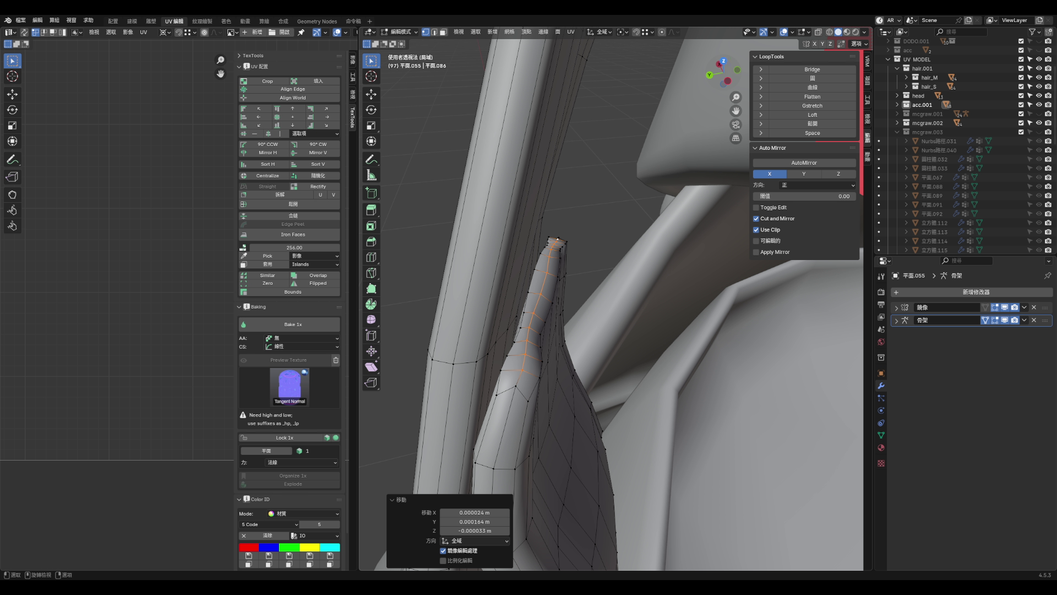
- Reposition the pointed tip vertex through a series of small moves
{"action": "mouse_move", "coordinate": [536, 390]}
{"action": "middle_mouse_down"}
{"action": "mouse_move", "coordinate": [550, 331]}
{"action": "mouse_move", "coordinate": [538, 357]}
{"action": "mouse_move", "coordinate": [540, 341]}
{"action": "middle_mouse_up"}
{"action": "mouse_move", "coordinate": [484, 357]}
{"action": "middle_mouse_down"}
{"action": "mouse_move", "coordinate": [511, 326]}
{"action": "mouse_move", "coordinate": [546, 338]}
{"action": "middle_mouse_up"}
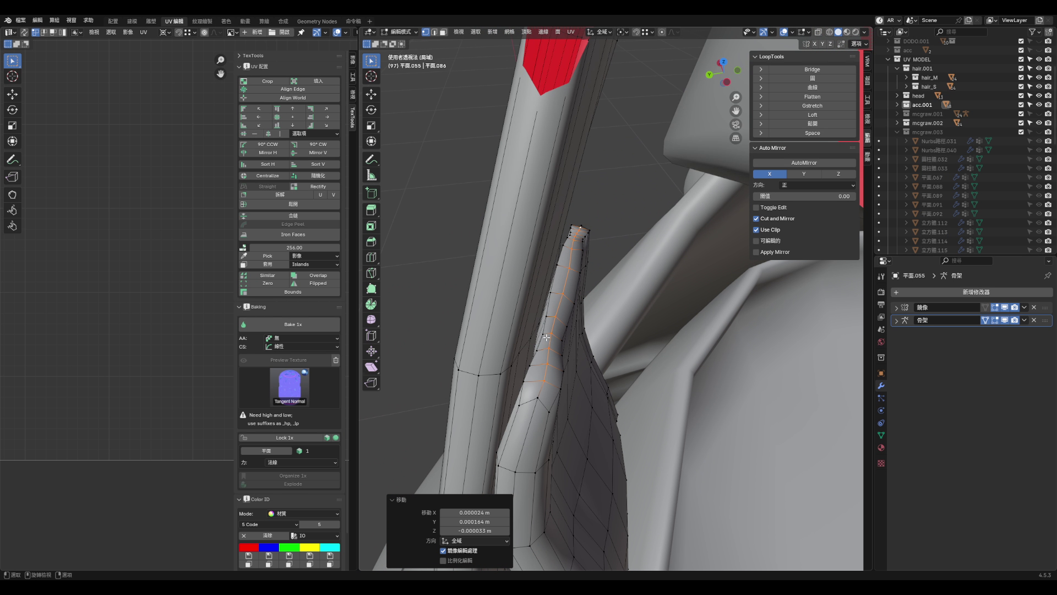
{"action": "key", "text": "g"}
{"action": "left_click", "coordinate": [575, 346]}
{"action": "key", "text": "g"}
{"action": "left_click", "coordinate": [571, 327]}
{"action": "key", "text": "g"}
{"action": "left_click", "coordinate": [573, 330]}
{"action": "key", "text": "g"}
{"action": "left_click", "coordinate": [540, 337]}
{"action": "key", "text": "g"}
{"action": "left_click", "coordinate": [568, 358]}
{"action": "key", "text": "g"}
{"action": "left_click", "coordinate": [568, 359]}
{"action": "key", "text": "g"}
{"action": "left_click", "coordinate": [566, 369]}
{"action": "key", "text": "g"}
{"action": "left_click", "coordinate": [566, 371]}
- Select a vertex on the top edge and slide it a short distance left
{"action": "mouse_move", "coordinate": [612, 257]}
{"action": "middle_mouse_down"}
{"action": "mouse_move", "coordinate": [589, 248]}
{"action": "mouse_move", "coordinate": [659, 314]}
{"action": "middle_mouse_up"}
{"action": "middle_click_drag", "start_coordinate": [703, 352], "coordinate": [672, 348]}
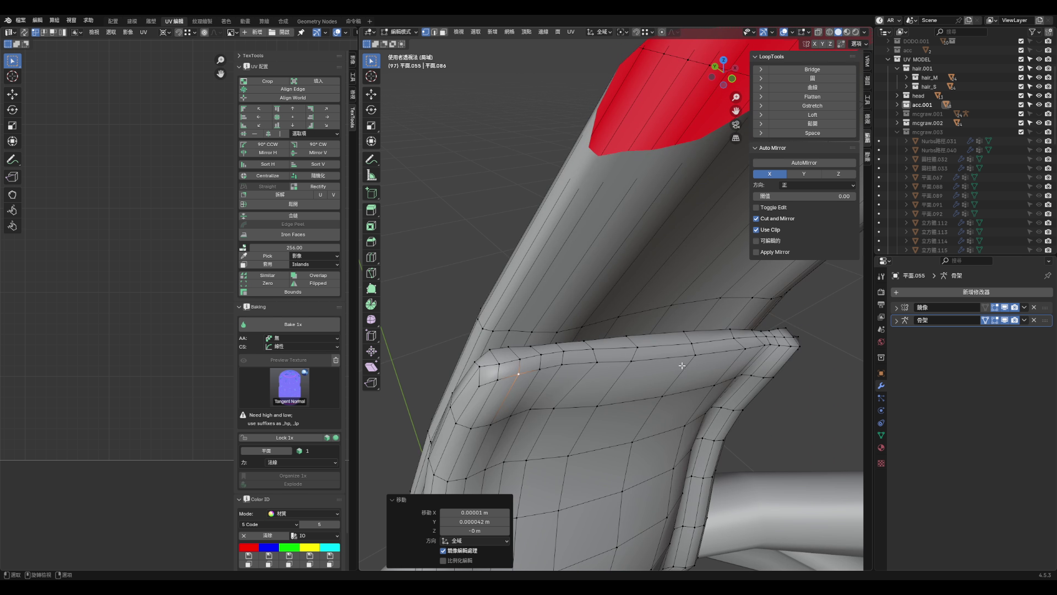
{"action": "left_click", "coordinate": [668, 347]}
{"action": "key", "text": "g"}
{"action": "key", "text": "g"}
{"action": "left_click", "coordinate": [644, 349]}
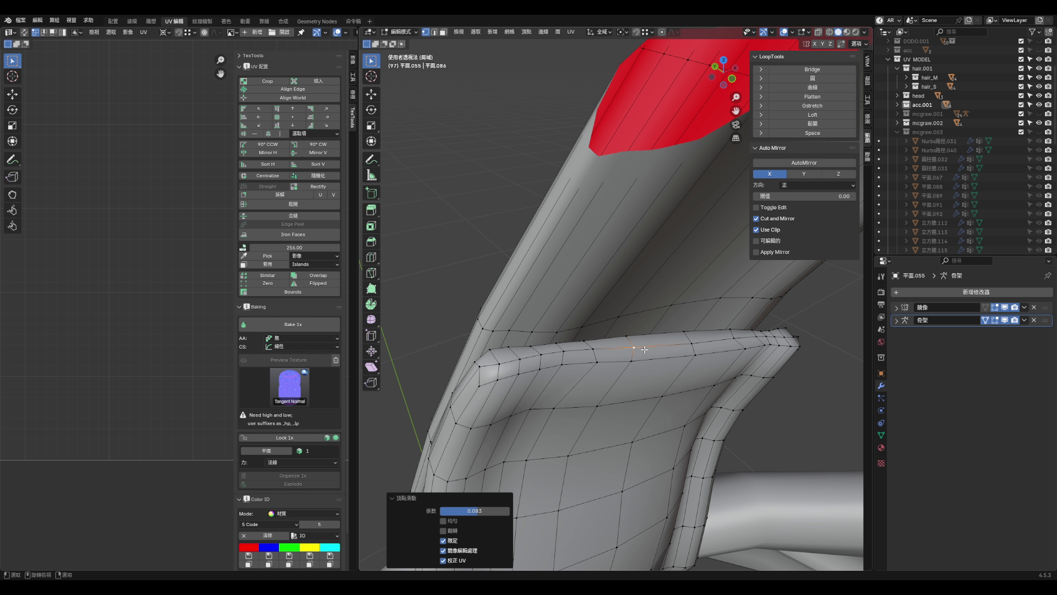
{"action": "key", "text": "g"}
{"action": "key", "text": "g"}
{"action": "left_click", "coordinate": [598, 364]}
{"action": "scroll", "coordinate": [753, 353], "scroll_direction": "up", "scroll_amount": 5}
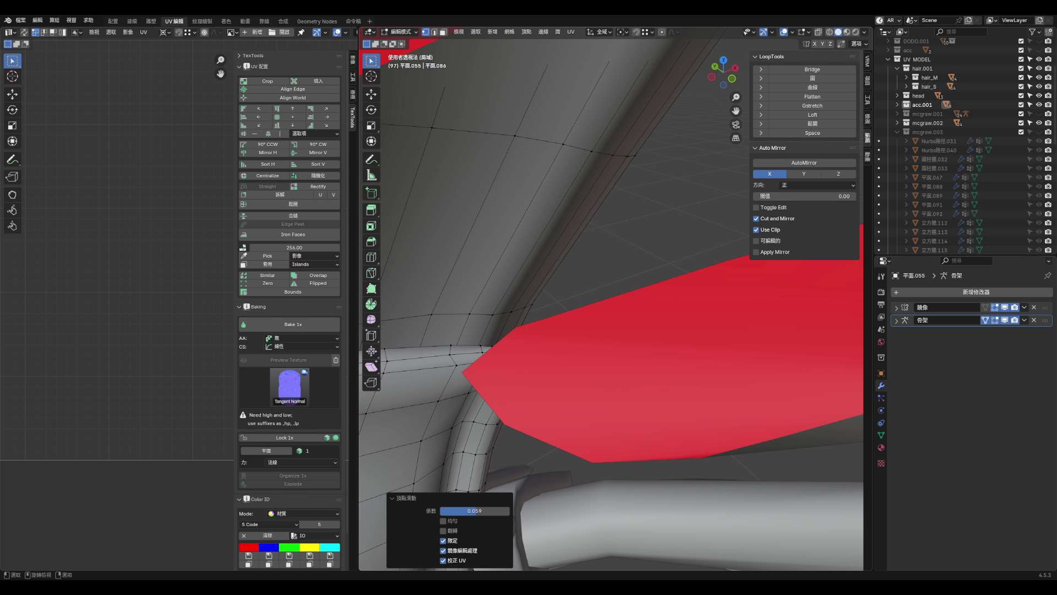
- Slide the hair-tip vertices along their edges, ending at factor 0.043
{"action": "mouse_move", "coordinate": [644, 344]}
{"action": "middle_mouse_down"}
{"action": "mouse_move", "coordinate": [614, 338]}
{"action": "mouse_move", "coordinate": [661, 349]}
{"action": "mouse_move", "coordinate": [471, 339]}
{"action": "mouse_move", "coordinate": [502, 308]}
{"action": "middle_mouse_up"}
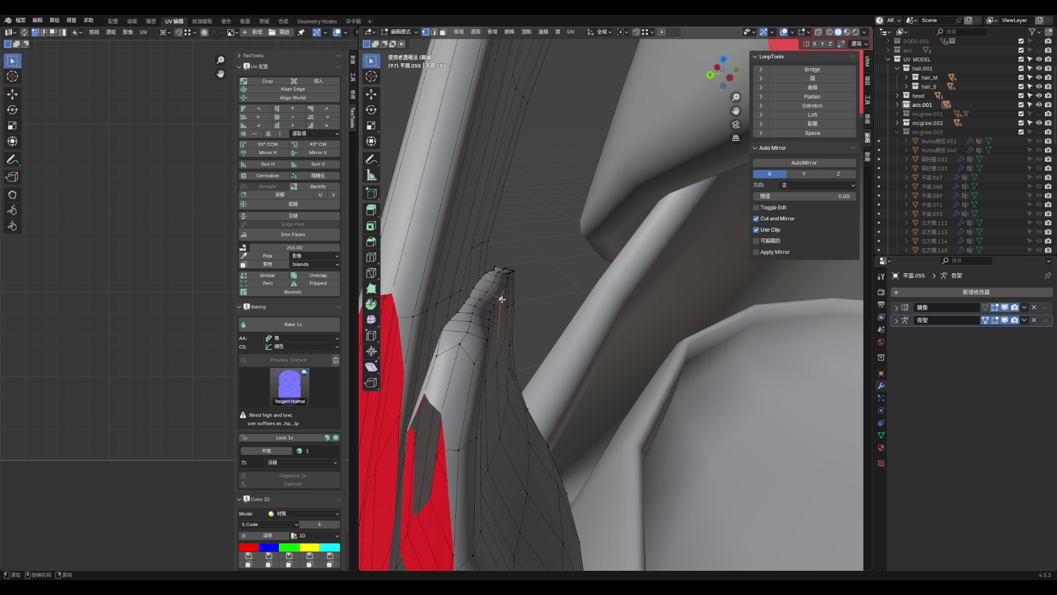
{"action": "key", "text": "g"}
{"action": "key", "text": "g"}
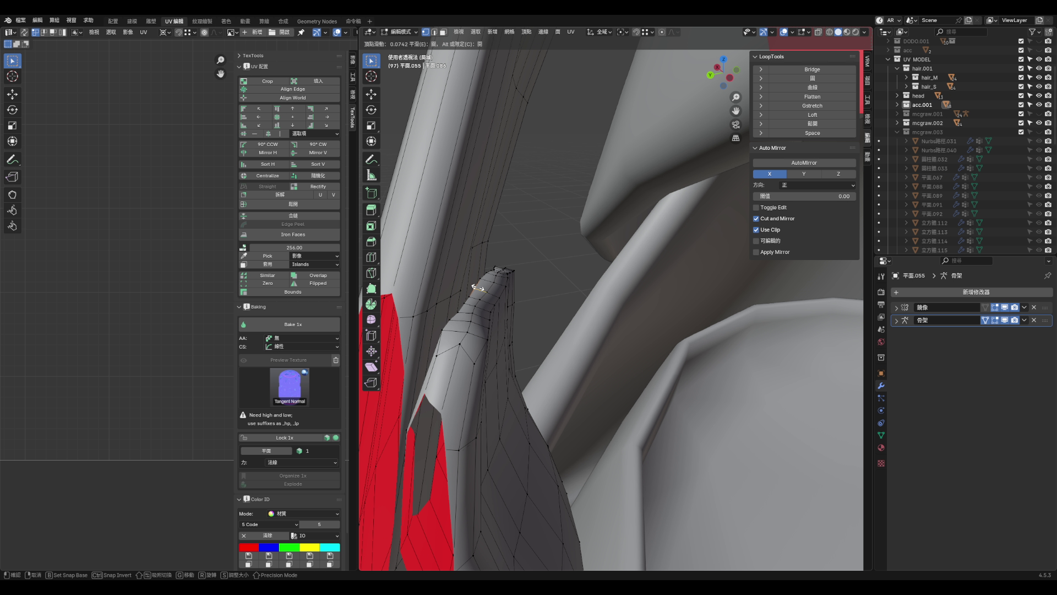
{"action": "left_click", "coordinate": [477, 288]}
{"action": "middle_click_drag", "start_coordinate": [495, 314], "coordinate": [496, 307]}
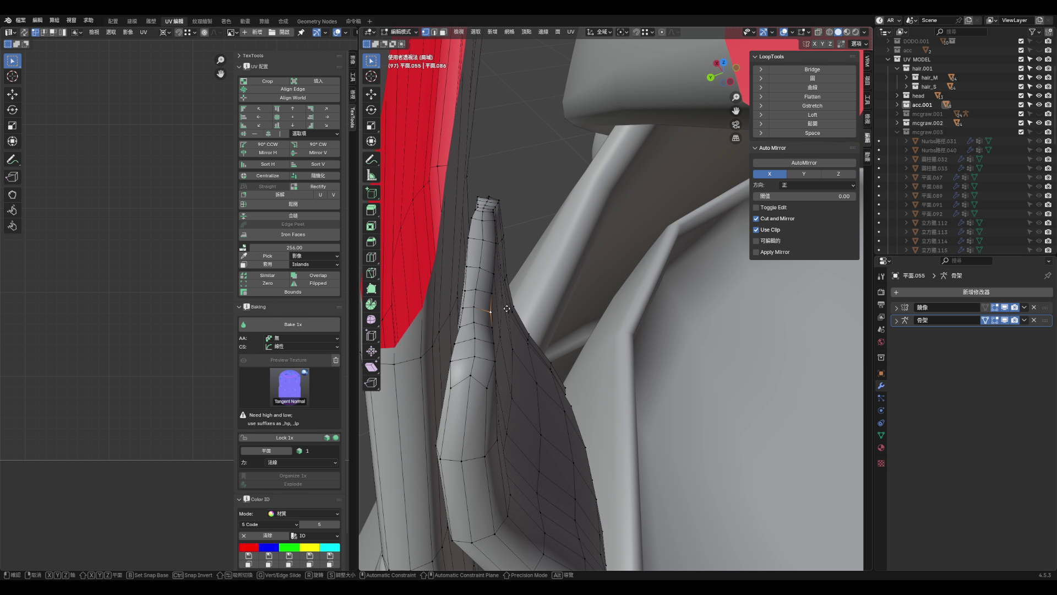
{"action": "left_click", "coordinate": [467, 294]}
{"action": "key", "text": "g"}
{"action": "key", "text": "g"}
{"action": "left_click", "coordinate": [468, 300]}
{"action": "key", "text": "g"}
{"action": "key", "text": "g"}
{"action": "key", "text": "Escape"}
{"action": "key", "text": "g"}
{"action": "key", "text": "g"}
{"action": "left_click", "coordinate": [477, 291]}
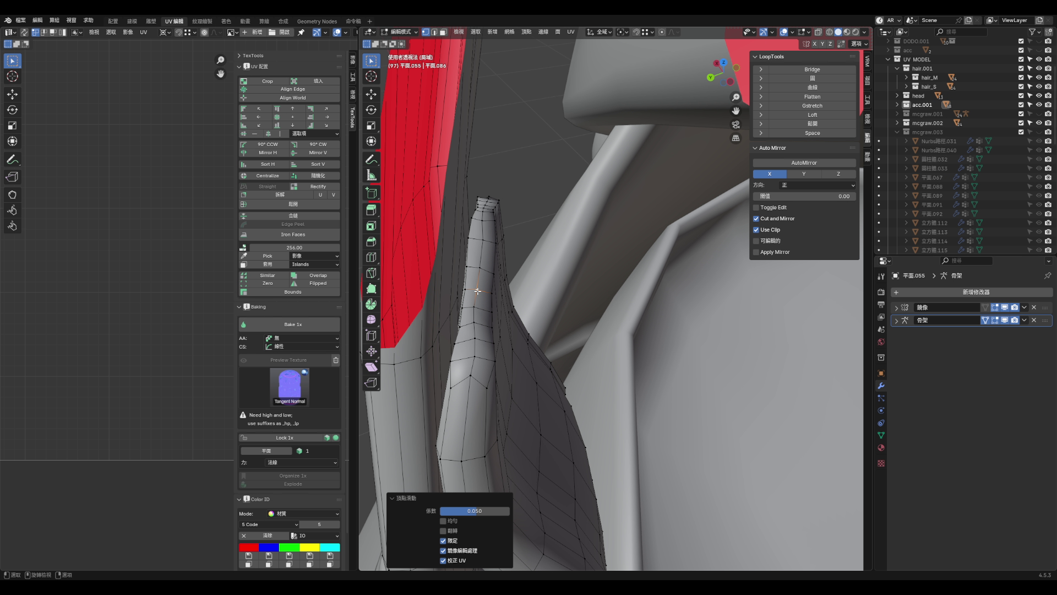
{"action": "key", "text": "g"}
{"action": "key", "text": "g"}
{"action": "left_click", "coordinate": [476, 325]}
- Lower the hair-tip vertex and nudge it into its final spot
{"action": "key", "text": "g"}
{"action": "key", "text": "g"}
{"action": "left_click", "coordinate": [478, 358]}
{"action": "key", "text": "g"}
{"action": "left_click", "coordinate": [477, 358]}
{"action": "key", "text": "g"}
{"action": "left_click", "coordinate": [478, 357]}
{"action": "mouse_move", "coordinate": [478, 357]}
{"action": "middle_mouse_down"}
{"action": "mouse_move", "coordinate": [494, 333]}
{"action": "mouse_move", "coordinate": [476, 340]}
{"action": "middle_mouse_up"}
{"action": "key", "text": "g"}
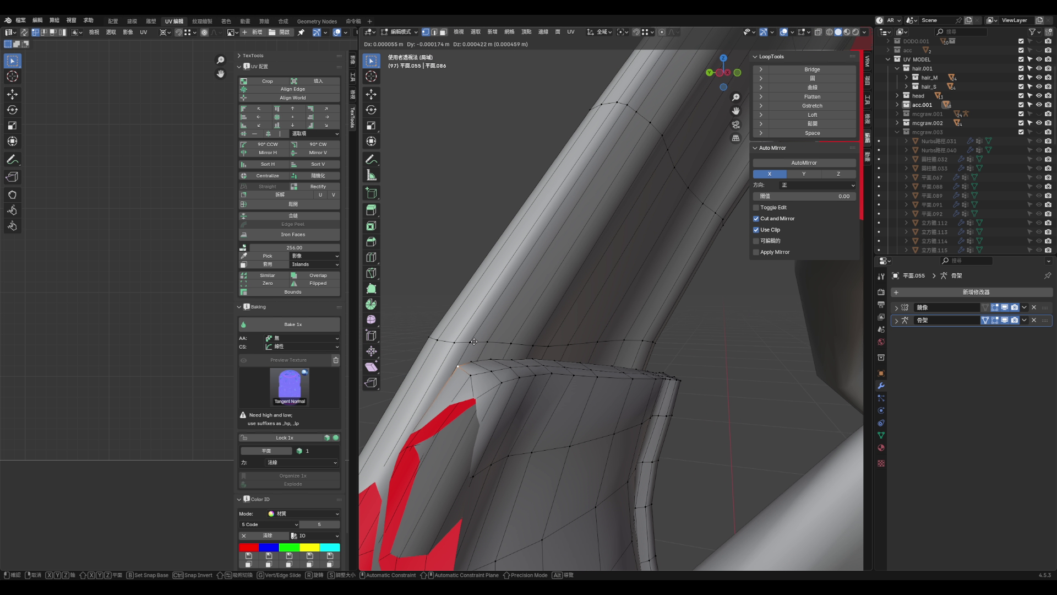
{"action": "left_click", "coordinate": [474, 342]}
- Vertex-slide the vertex beside the tip to factor 0.200 and save aqua_hoof2.blend
{"action": "mouse_move", "coordinate": [496, 395]}
{"action": "middle_mouse_down"}
{"action": "mouse_move", "coordinate": [441, 328]}
{"action": "mouse_move", "coordinate": [531, 339]}
{"action": "mouse_move", "coordinate": [602, 366]}
{"action": "mouse_move", "coordinate": [537, 366]}
{"action": "middle_mouse_up"}
{"action": "scroll", "coordinate": [487, 385], "scroll_direction": "up", "scroll_amount": 3}
{"action": "left_click_drag", "start_coordinate": [473, 374], "coordinate": [474, 374]}
{"action": "mouse_move", "coordinate": [495, 368]}
{"action": "middle_mouse_down"}
{"action": "mouse_move", "coordinate": [633, 308]}
{"action": "mouse_move", "coordinate": [548, 338]}
{"action": "mouse_move", "coordinate": [654, 319]}
{"action": "mouse_move", "coordinate": [578, 335]}
{"action": "mouse_move", "coordinate": [634, 343]}
{"action": "middle_mouse_up"}
{"action": "scroll", "coordinate": [572, 329], "scroll_direction": "up", "scroll_amount": 5}
{"action": "key", "text": "shift+v"}
{"action": "left_click", "coordinate": [549, 342]}
{"action": "key", "text": "ctrl+s"}
{"action": "scroll", "coordinate": [611, 331], "scroll_direction": "down", "scroll_amount": 4}
{"action": "scroll", "coordinate": [553, 331], "scroll_direction": "up", "scroll_amount": 8}
{"action": "scroll", "coordinate": [552, 331], "scroll_direction": "up", "scroll_amount": 3}
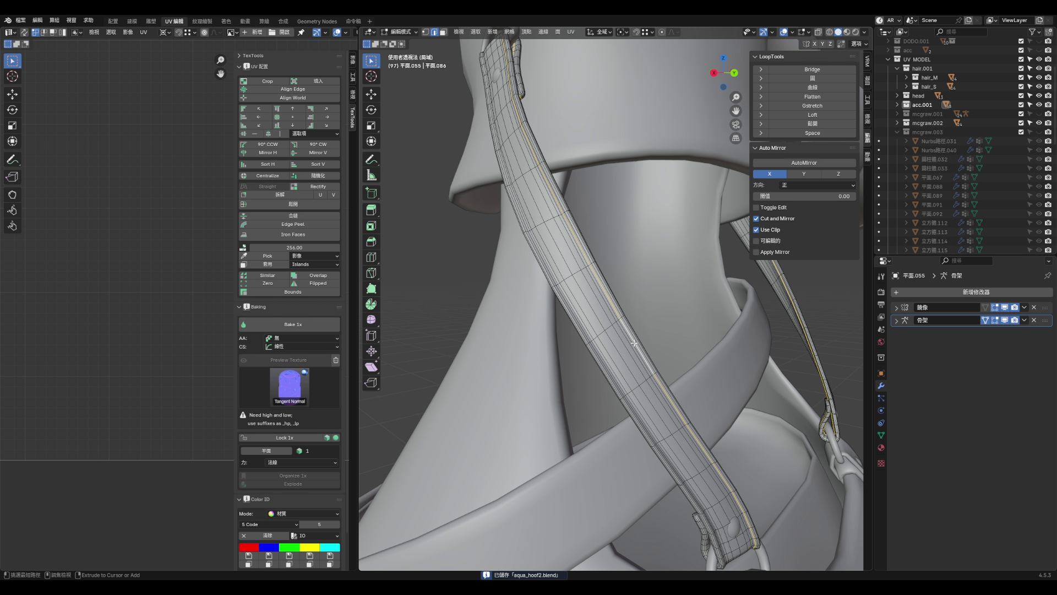
{"action": "key", "text": "l"}
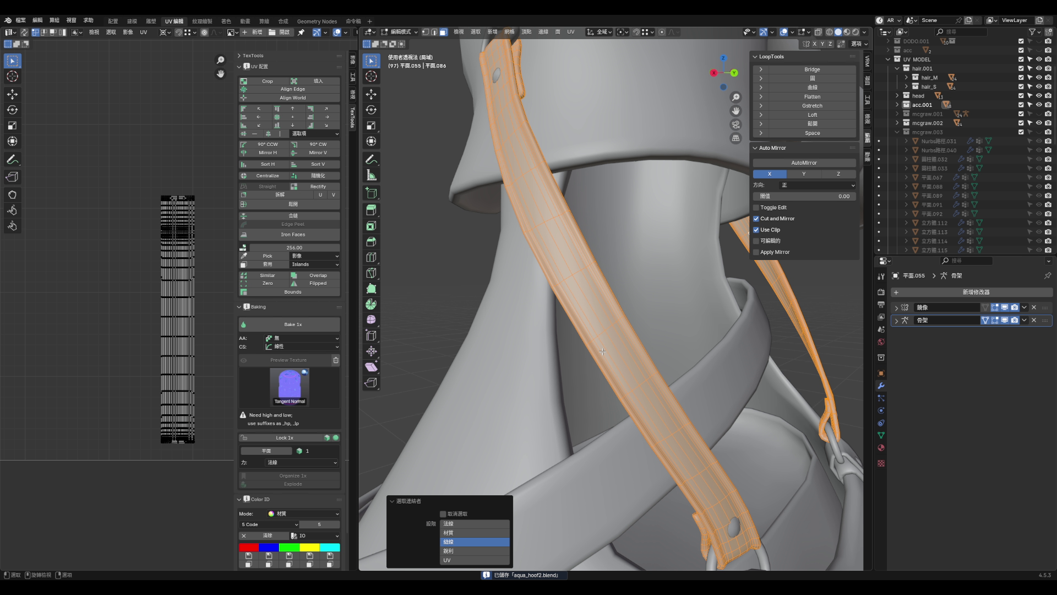
{"action": "mouse_move", "coordinate": [654, 374]}
{"action": "middle_mouse_down"}
{"action": "mouse_move", "coordinate": [541, 347]}
{"action": "mouse_move", "coordinate": [606, 349]}
{"action": "middle_mouse_up"}
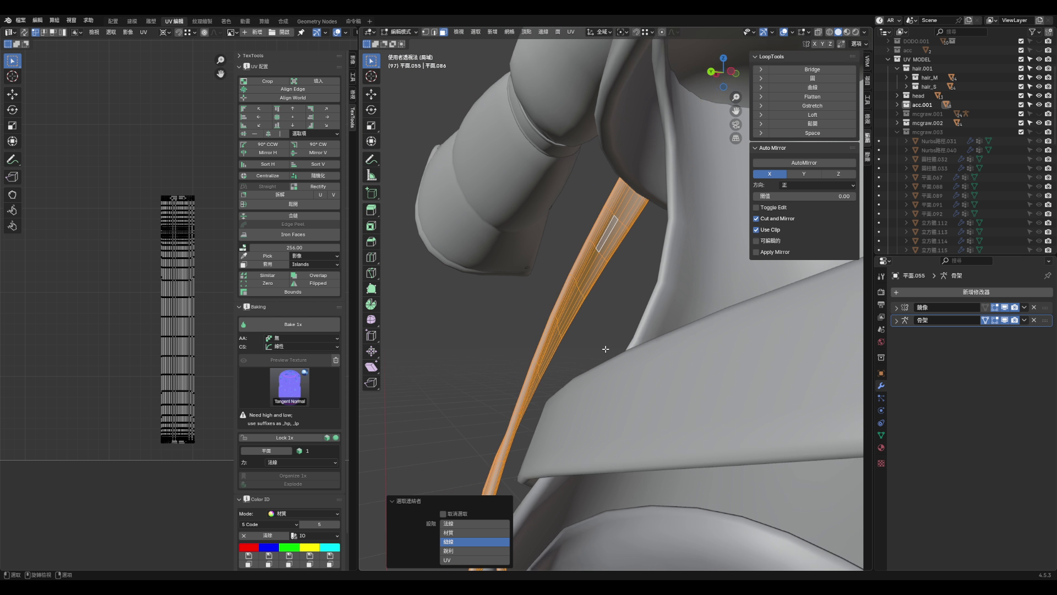
{"action": "key", "text": "2"}
{"action": "left_click", "coordinate": [591, 277]}
{"action": "key", "text": "KP_Decimal"}
{"action": "key", "text": "1"}
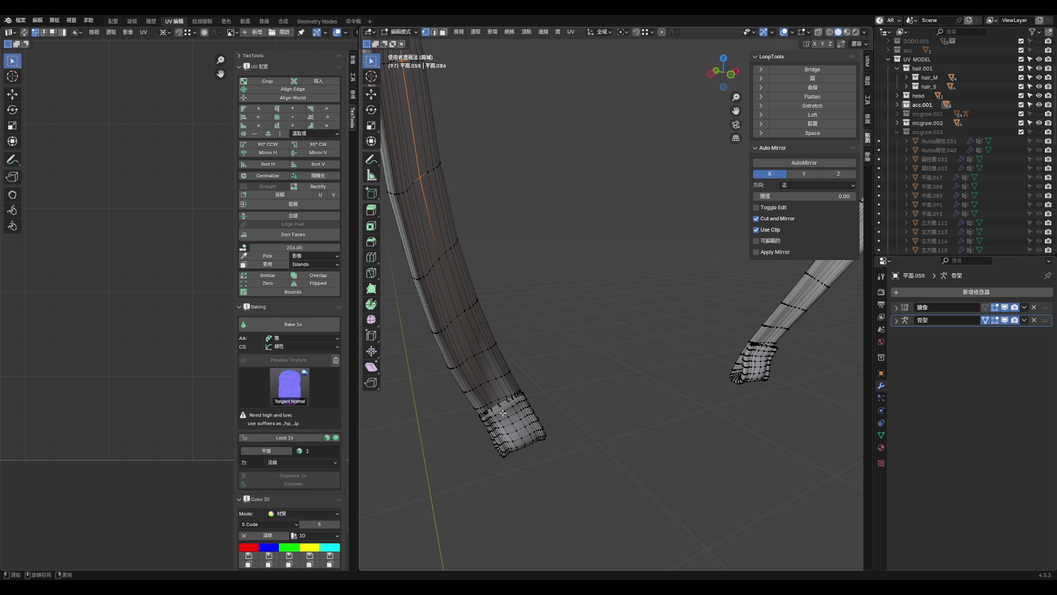
{"action": "scroll", "coordinate": [503, 412], "scroll_direction": "up", "scroll_amount": 5}
{"action": "scroll", "coordinate": [524, 425], "scroll_direction": "down", "scroll_amount": 8}
{"action": "mouse_move", "coordinate": [500, 419]}
{"action": "middle_mouse_down"}
{"action": "mouse_move", "coordinate": [488, 308]}
{"action": "mouse_move", "coordinate": [471, 309]}
{"action": "middle_mouse_up"}
{"action": "scroll", "coordinate": [462, 220], "scroll_direction": "up", "scroll_amount": 5}
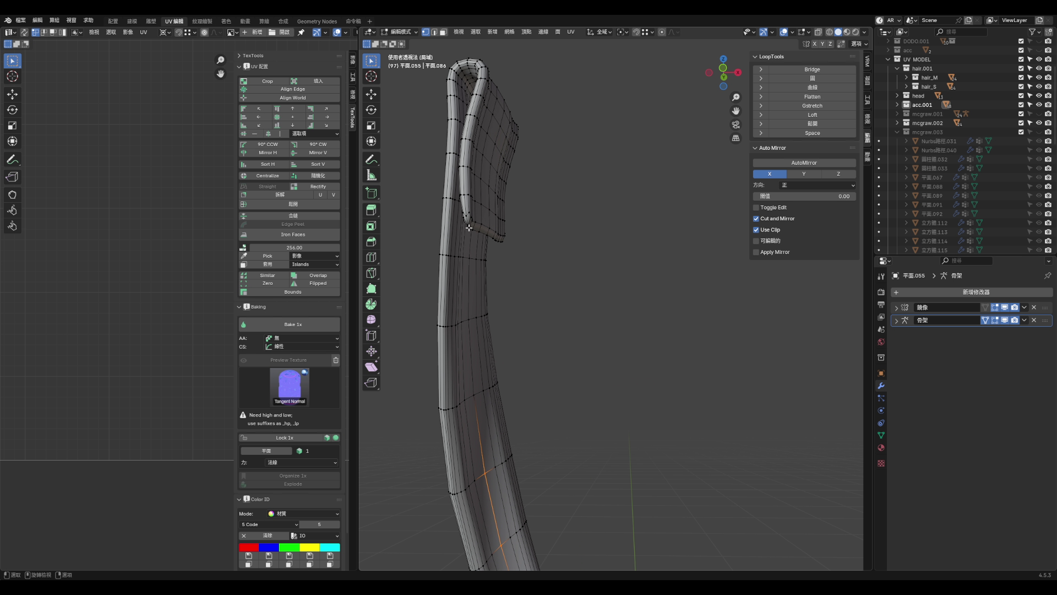
{"action": "scroll", "coordinate": [475, 218], "scroll_direction": "up", "scroll_amount": 2}
{"action": "scroll", "coordinate": [480, 228], "scroll_direction": "up", "scroll_amount": 3}
{"action": "scroll", "coordinate": [521, 270], "scroll_direction": "down", "scroll_amount": 4}
{"action": "middle_click_drag", "start_coordinate": [521, 268], "coordinate": [474, 212]}
{"action": "scroll", "coordinate": [480, 227], "scroll_direction": "up", "scroll_amount": 2}
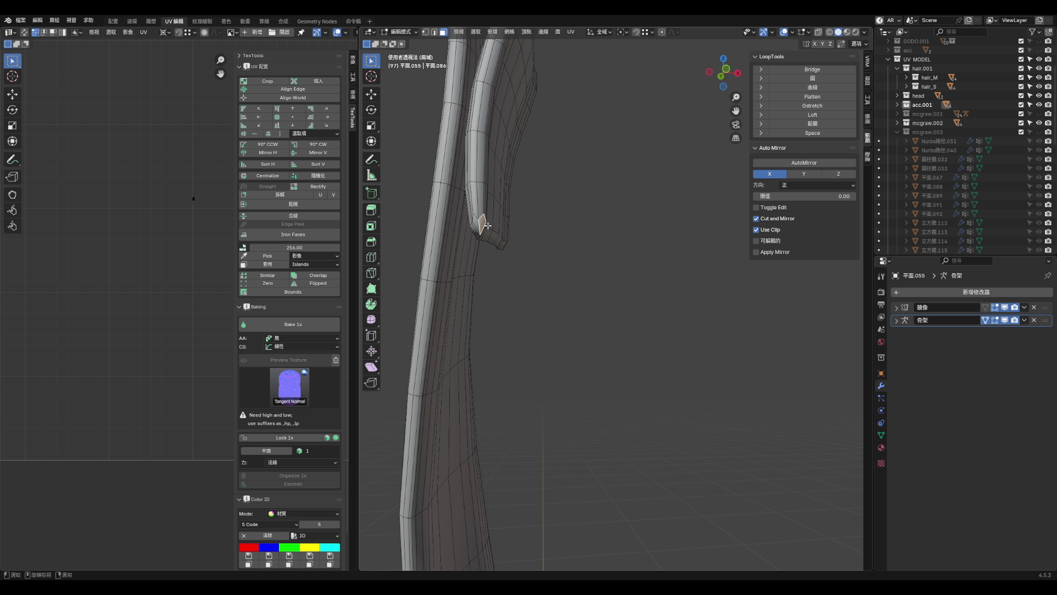
{"action": "key", "text": "2"}
{"action": "mouse_move", "coordinate": [485, 221]}
{"action": "middle_mouse_down"}
{"action": "mouse_move", "coordinate": [514, 229]}
{"action": "mouse_move", "coordinate": [657, 367]}
{"action": "middle_mouse_up"}
{"action": "scroll", "coordinate": [657, 367], "scroll_direction": "down", "scroll_amount": 5}
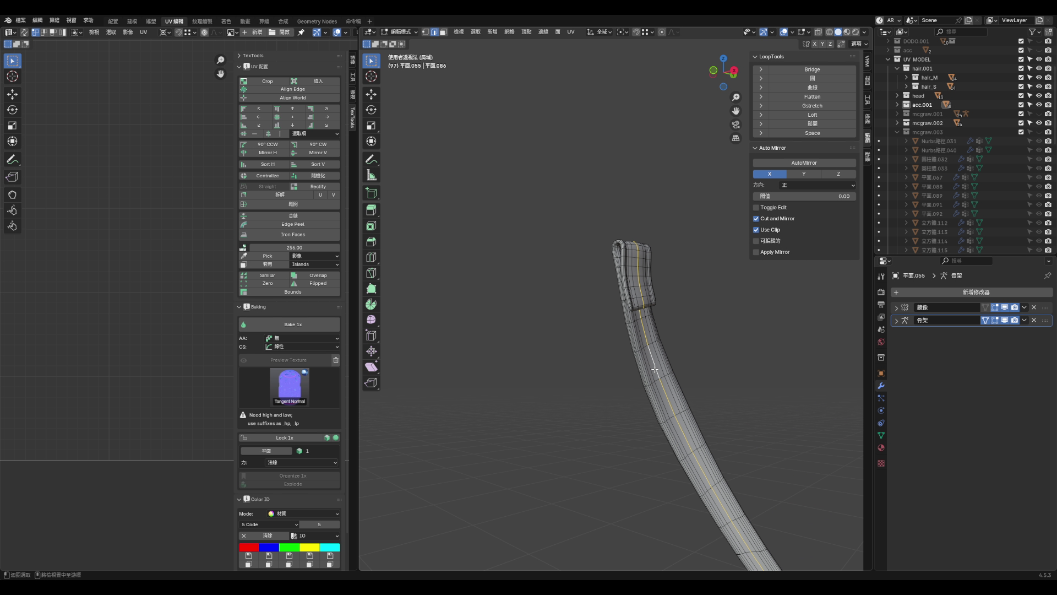
{"action": "mouse_move", "coordinate": [670, 416]}
{"action": "middle_mouse_down"}
{"action": "mouse_move", "coordinate": [736, 432]}
{"action": "mouse_move", "coordinate": [677, 416]}
{"action": "mouse_move", "coordinate": [774, 415]}
{"action": "mouse_move", "coordinate": [672, 408]}
{"action": "middle_mouse_up"}
{"action": "scroll", "coordinate": [671, 408], "scroll_direction": "up", "scroll_amount": 3}
{"action": "scroll", "coordinate": [658, 389], "scroll_direction": "down", "scroll_amount": 3}
{"action": "scroll", "coordinate": [655, 380], "scroll_direction": "up", "scroll_amount": 6}
{"action": "key", "text": "1"}
{"action": "left_click", "coordinate": [620, 341]}
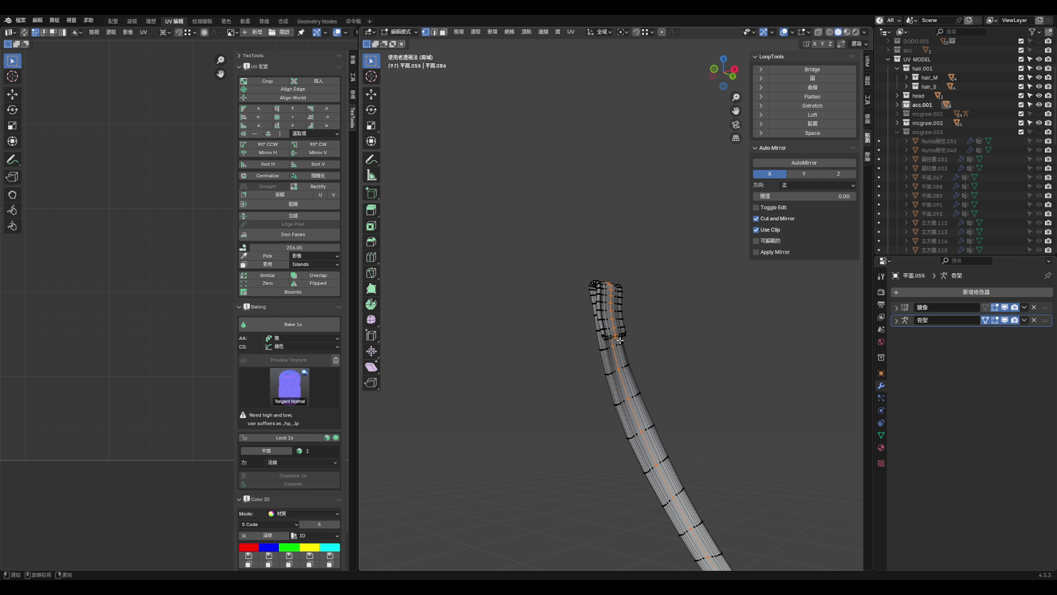
{"action": "mouse_move", "coordinate": [621, 341]}
{"action": "middle_mouse_down"}
{"action": "mouse_move", "coordinate": [664, 347]}
{"action": "mouse_move", "coordinate": [428, 229]}
{"action": "mouse_move", "coordinate": [541, 291]}
{"action": "mouse_move", "coordinate": [450, 174]}
{"action": "mouse_move", "coordinate": [543, 212]}
{"action": "mouse_move", "coordinate": [579, 303]}
{"action": "mouse_move", "coordinate": [598, 307]}
{"action": "mouse_move", "coordinate": [562, 242]}
{"action": "mouse_move", "coordinate": [587, 299]}
{"action": "middle_mouse_up"}
{"action": "scroll", "coordinate": [604, 306], "scroll_direction": "down", "scroll_amount": 5}
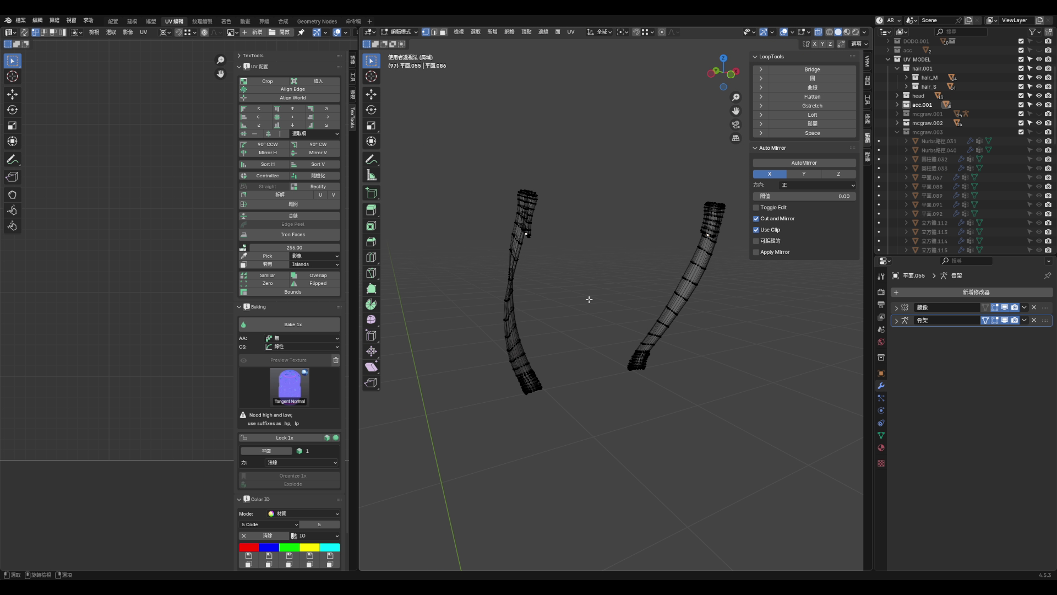
{"action": "key", "text": "KP_Decimal"}
{"action": "scroll", "coordinate": [636, 321], "scroll_direction": "down", "scroll_amount": 8}
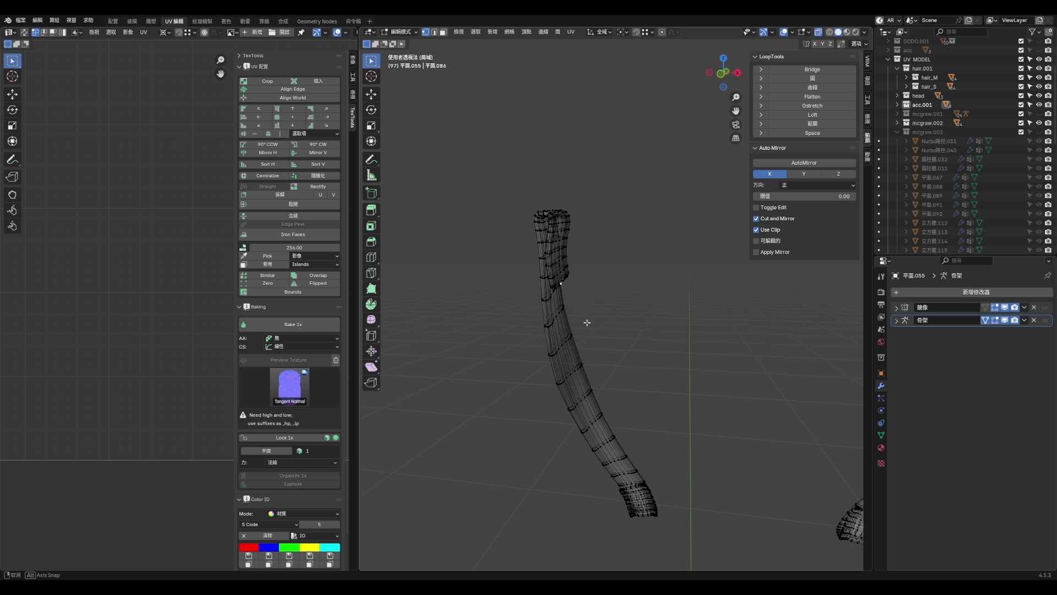
{"action": "scroll", "coordinate": [664, 296], "scroll_direction": "up", "scroll_amount": 5}
{"action": "middle_click_drag", "start_coordinate": [666, 300], "coordinate": [676, 311]}
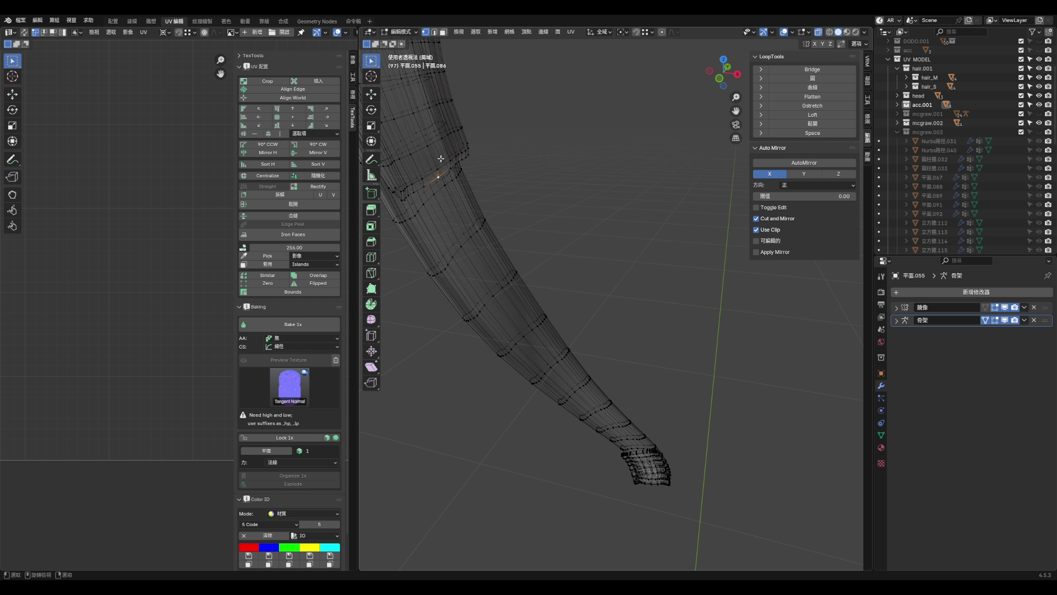
{"action": "middle_click_drag", "start_coordinate": [665, 490], "coordinate": [670, 455]}
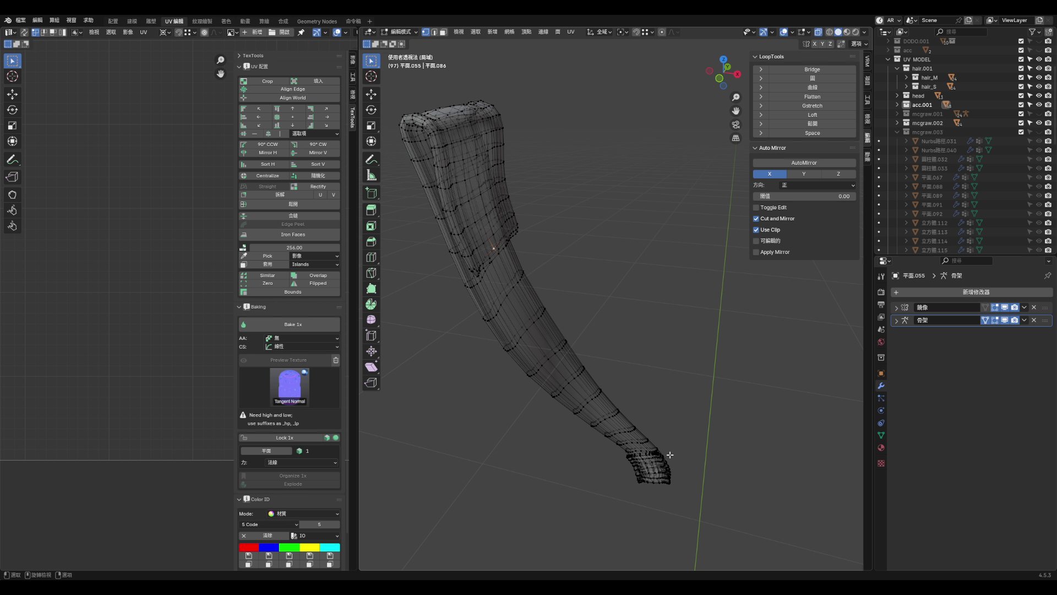
{"action": "scroll", "coordinate": [633, 453], "scroll_direction": "up", "scroll_amount": 3}
{"action": "scroll", "coordinate": [627, 456], "scroll_direction": "down", "scroll_amount": 4}
{"action": "scroll", "coordinate": [628, 456], "scroll_direction": "up", "scroll_amount": 5}
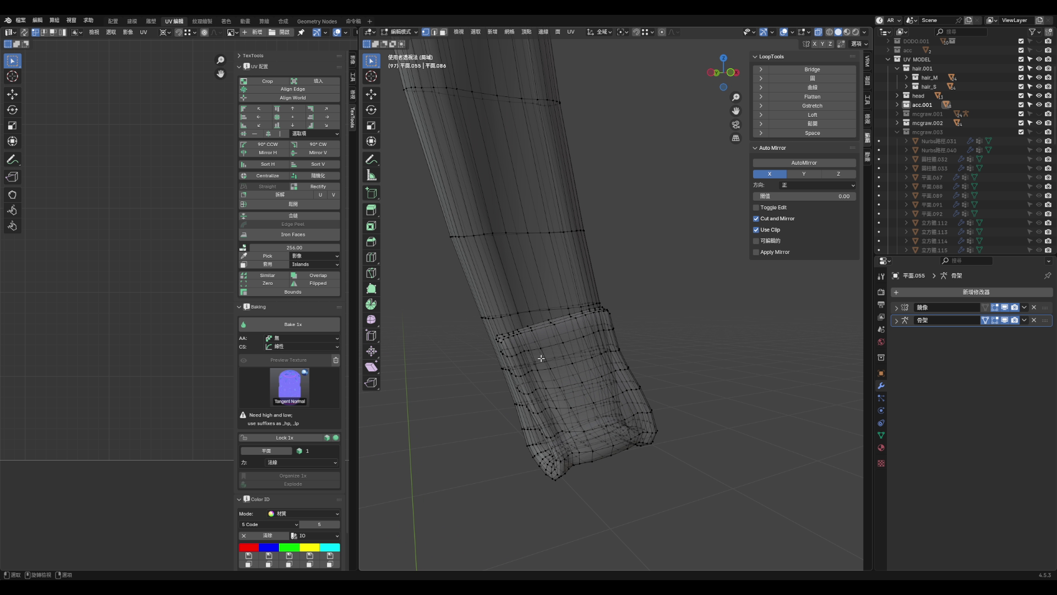
- Mark the edge loop along the strap strand as a UV seam
{"action": "left_click", "coordinate": [553, 321], "text": "alt"}
{"action": "key", "text": "2"}
{"action": "key", "text": "ctrl+Tab"}
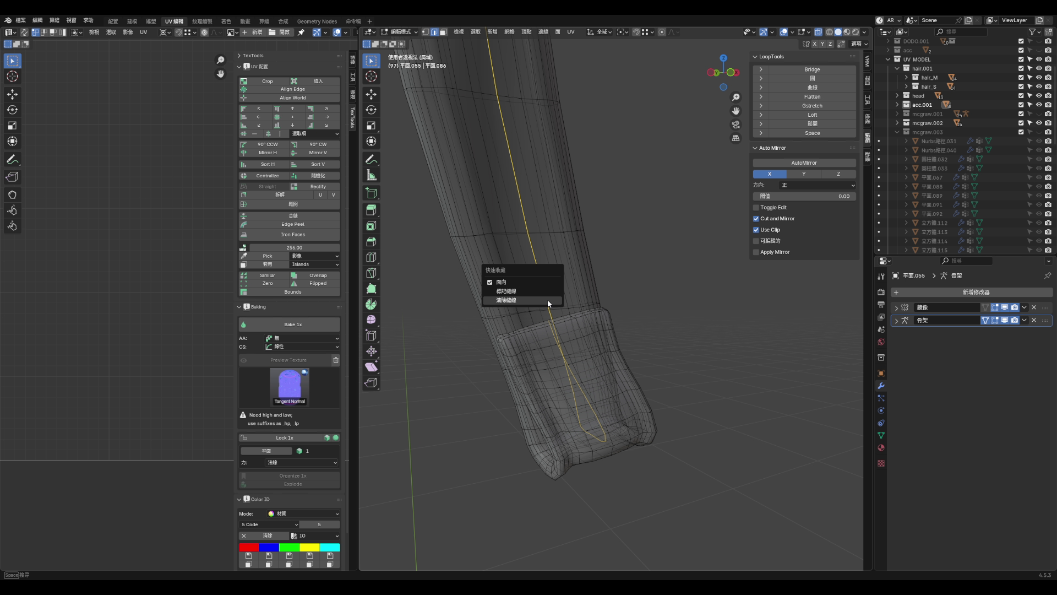
{"action": "left_click", "coordinate": [547, 299]}
{"action": "middle_click_drag", "start_coordinate": [547, 299], "coordinate": [584, 363]}
- Mark the cuff's top rim edges as a UV seam via Quick Favorites
{"action": "left_click", "coordinate": [580, 387]}
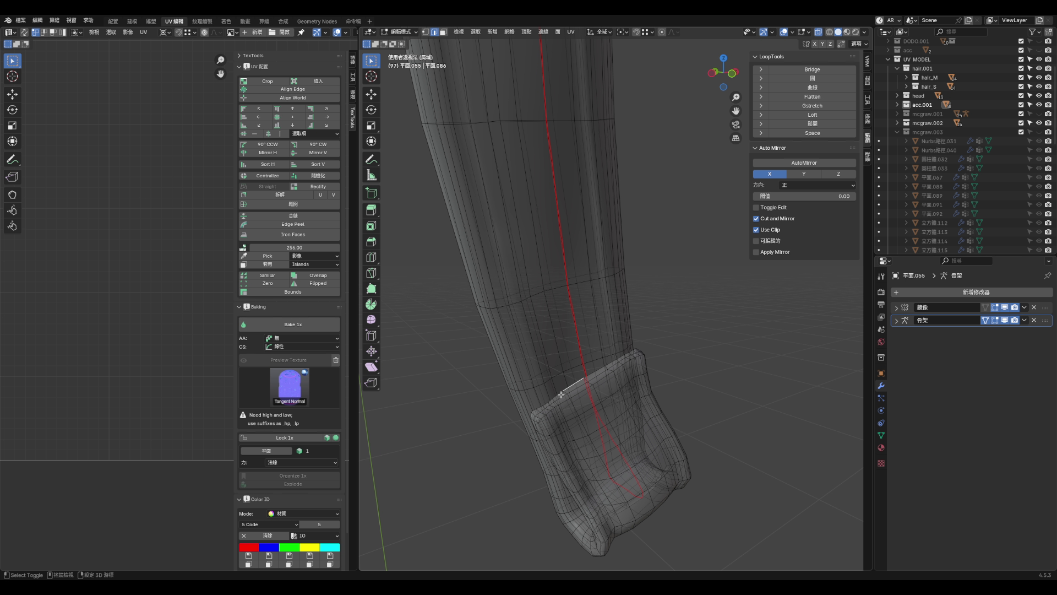
{"action": "left_click", "coordinate": [595, 376], "text": "shift"}
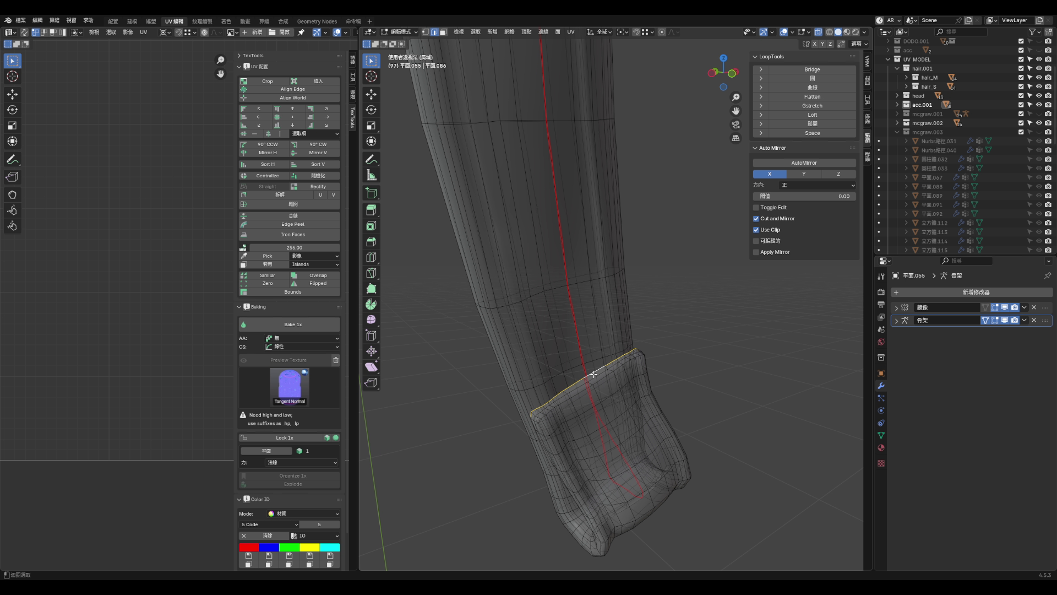
{"action": "mouse_move", "coordinate": [595, 379]}
{"action": "middle_mouse_down", "text": "shift"}
{"action": "mouse_move", "coordinate": [597, 359]}
{"action": "mouse_move", "coordinate": [676, 339]}
{"action": "middle_mouse_up", "text": "shift"}
{"action": "key", "text": "1"}
{"action": "key", "text": "2"}
{"action": "middle_click_drag", "start_coordinate": [634, 353], "coordinate": [637, 346]}
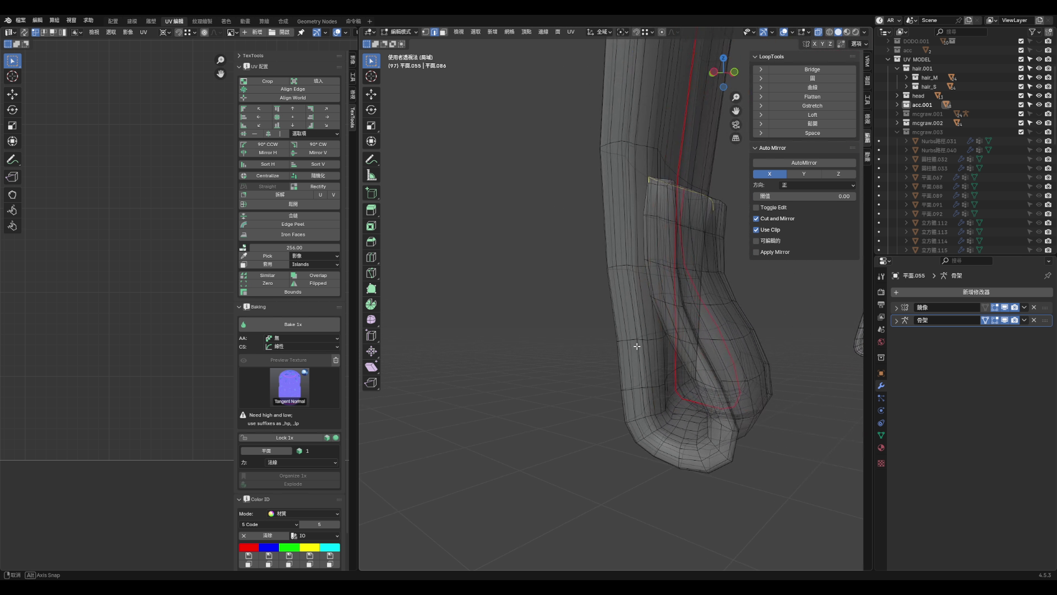
{"action": "middle_click_drag", "start_coordinate": [679, 239], "coordinate": [681, 245]}
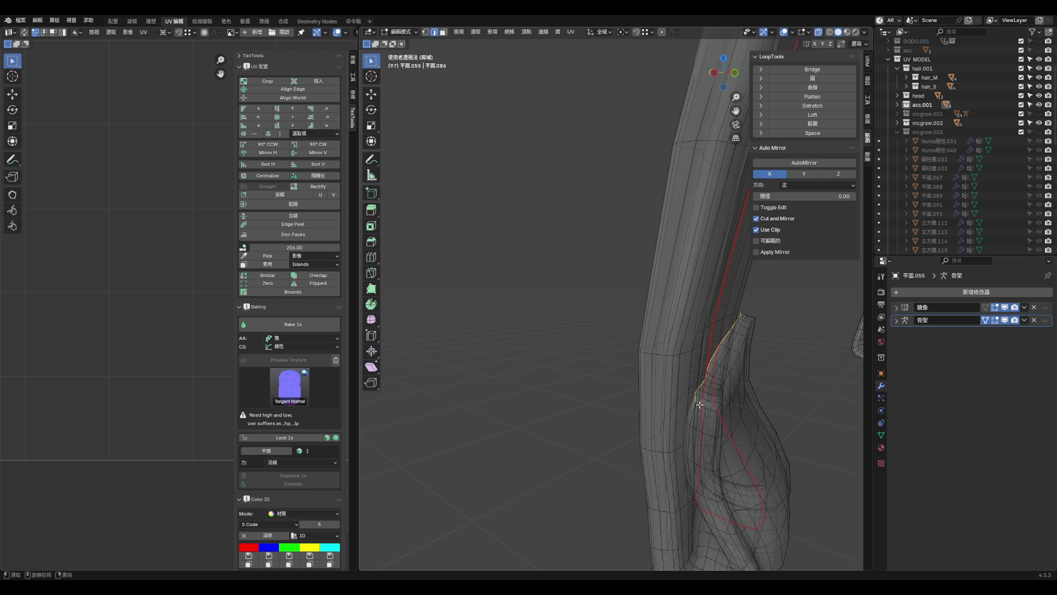
{"action": "key", "text": "z"}
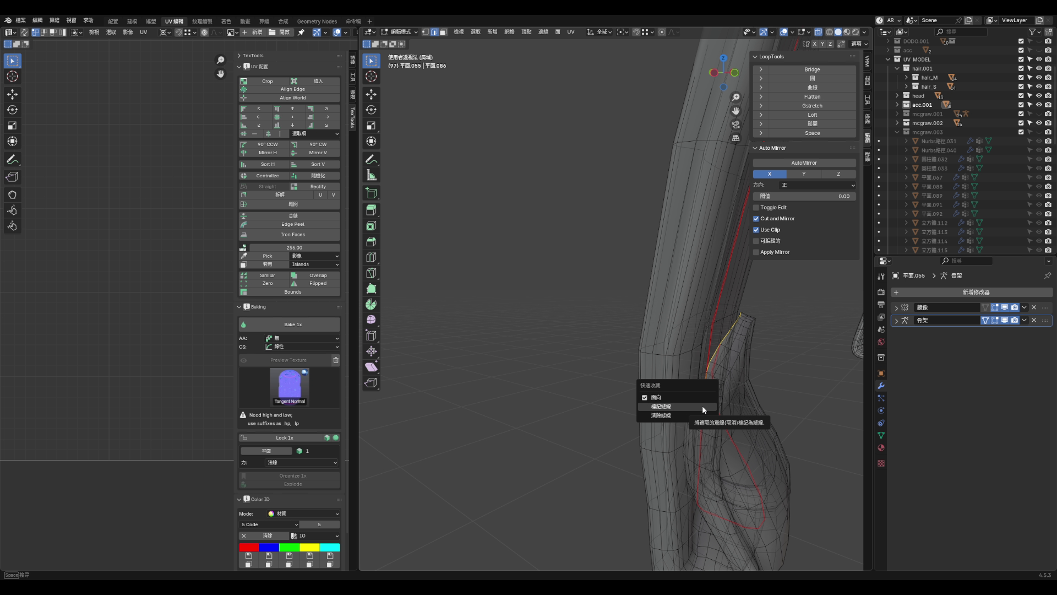
{"action": "left_click", "coordinate": [744, 407]}
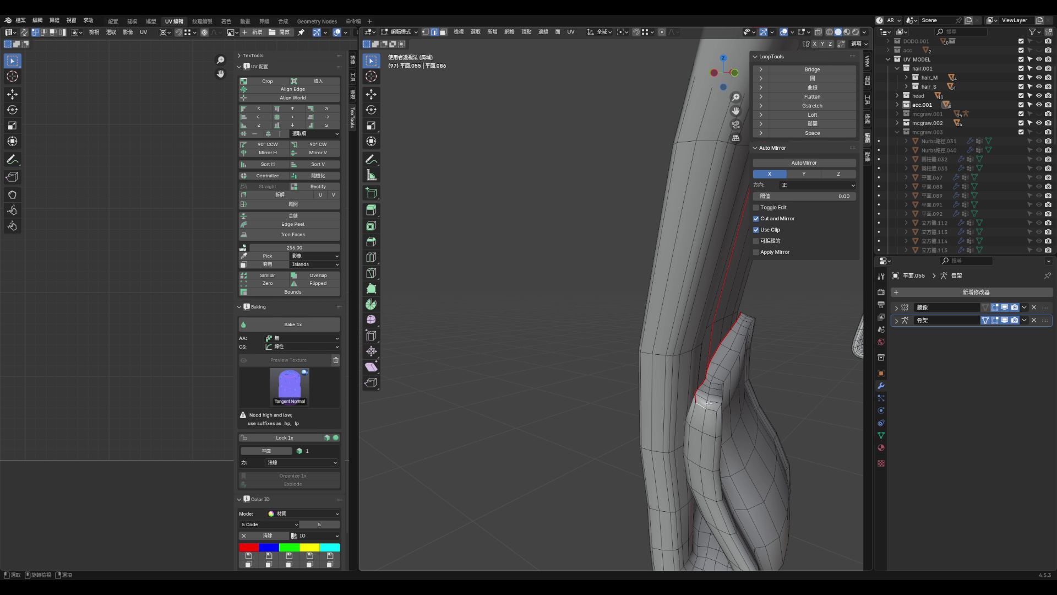
- Turn on X-ray and add a new edge loop around the leg strap
{"action": "middle_click_drag", "start_coordinate": [726, 414], "coordinate": [722, 415]}
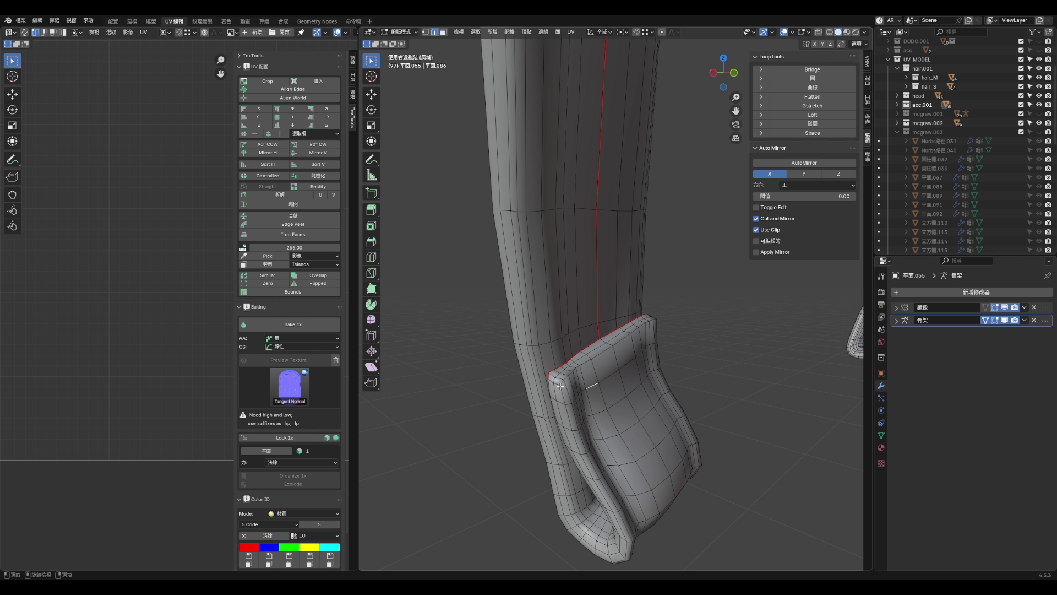
{"action": "mouse_move", "coordinate": [638, 370]}
{"action": "middle_mouse_down"}
{"action": "mouse_move", "coordinate": [694, 369]}
{"action": "mouse_move", "coordinate": [715, 415]}
{"action": "middle_mouse_up"}
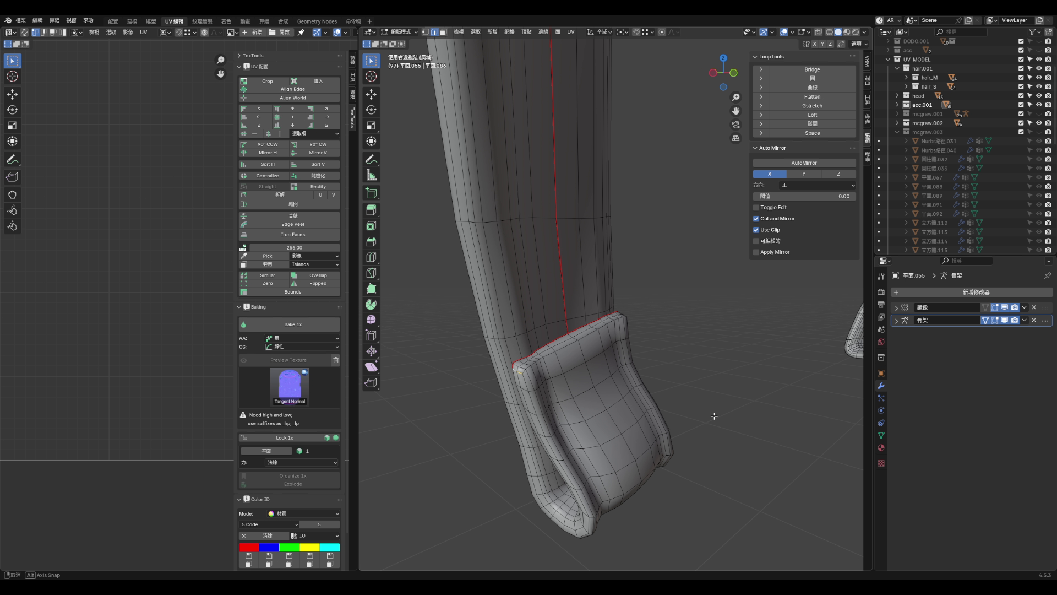
{"action": "scroll", "coordinate": [710, 420], "scroll_direction": "down", "scroll_amount": 5}
{"action": "scroll", "coordinate": [606, 267], "scroll_direction": "up", "scroll_amount": 2}
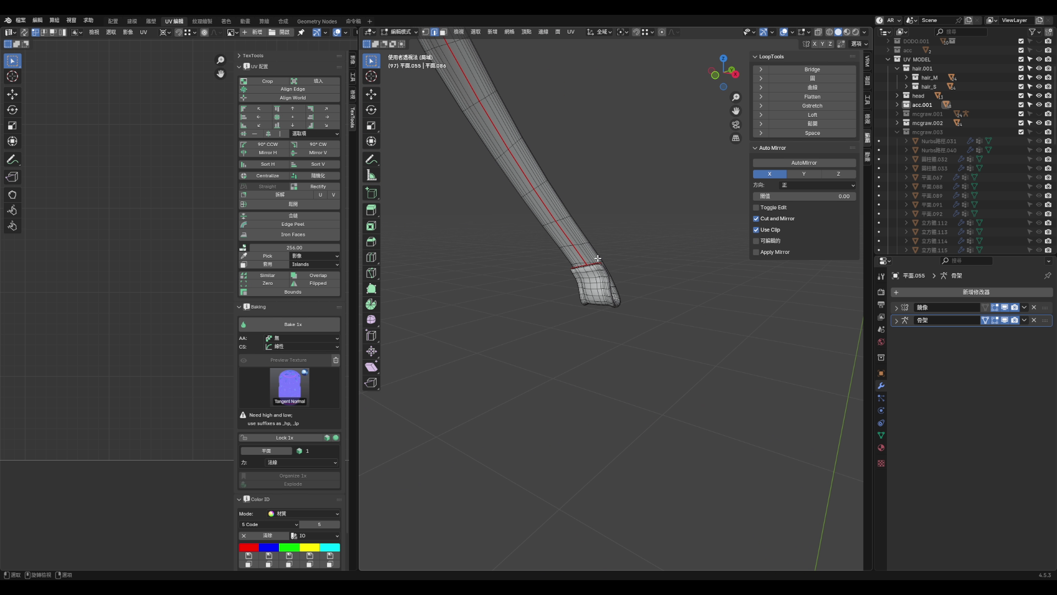
{"action": "mouse_move", "coordinate": [615, 258]}
{"action": "middle_mouse_down"}
{"action": "mouse_move", "coordinate": [613, 295]}
{"action": "mouse_move", "coordinate": [637, 335]}
{"action": "mouse_move", "coordinate": [615, 285]}
{"action": "middle_mouse_up"}
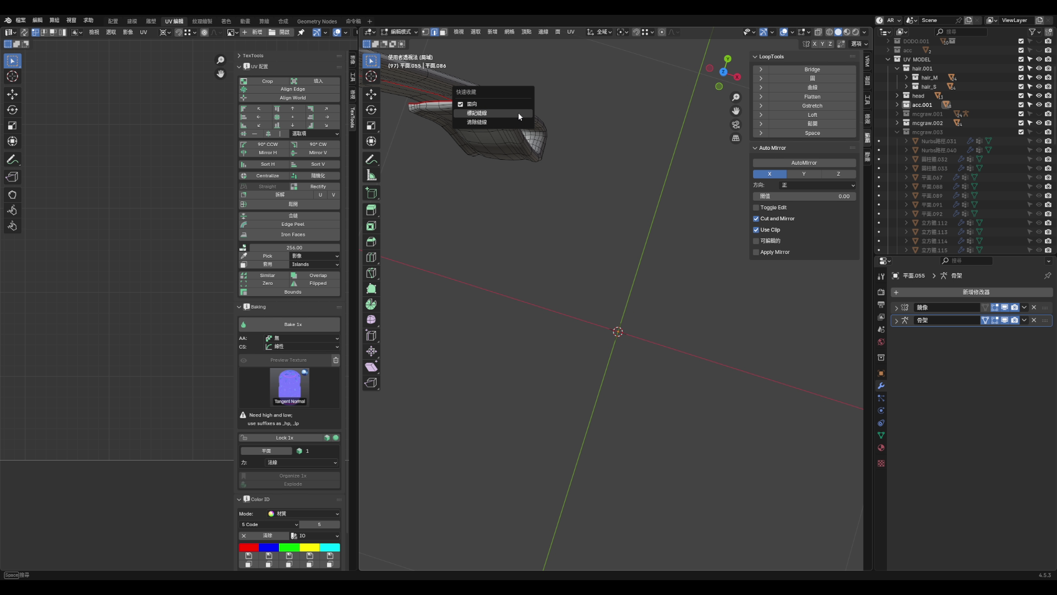
{"action": "mouse_move", "coordinate": [589, 230]}
{"action": "middle_mouse_down"}
{"action": "mouse_move", "coordinate": [613, 297]}
{"action": "mouse_move", "coordinate": [633, 299]}
{"action": "mouse_move", "coordinate": [572, 231]}
{"action": "middle_mouse_up"}
{"action": "scroll", "coordinate": [572, 232], "scroll_direction": "up", "scroll_amount": 4}
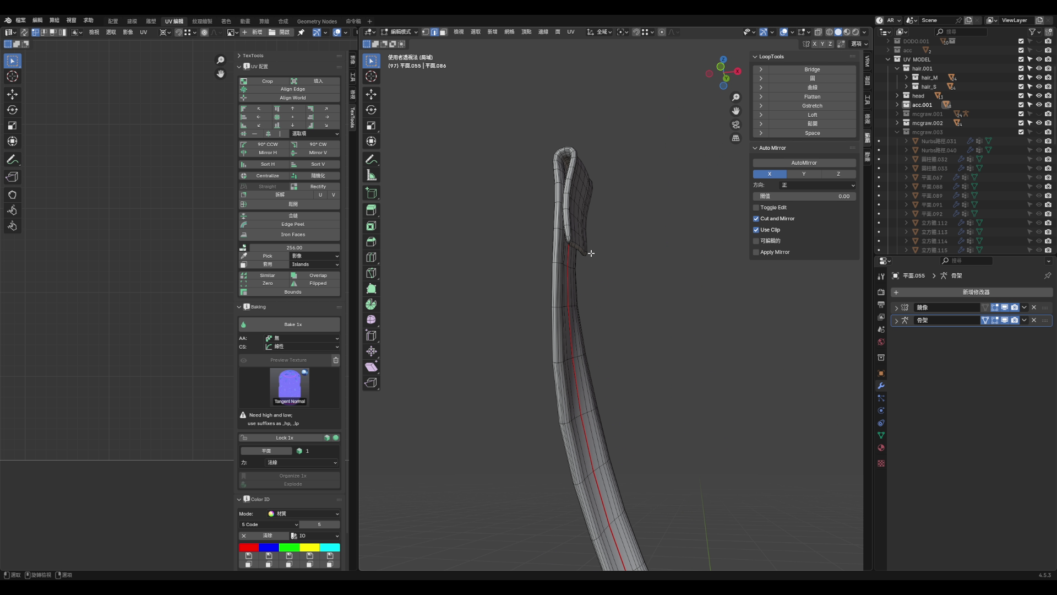
{"action": "scroll", "coordinate": [605, 268], "scroll_direction": "up", "scroll_amount": 3}
{"action": "mouse_move", "coordinate": [604, 268]}
{"action": "middle_mouse_down"}
{"action": "mouse_move", "coordinate": [557, 271]}
{"action": "mouse_move", "coordinate": [589, 273]}
{"action": "mouse_move", "coordinate": [577, 261]}
{"action": "middle_mouse_up"}
{"action": "key", "text": "alt+z"}
{"action": "key", "text": "ctrl+r"}
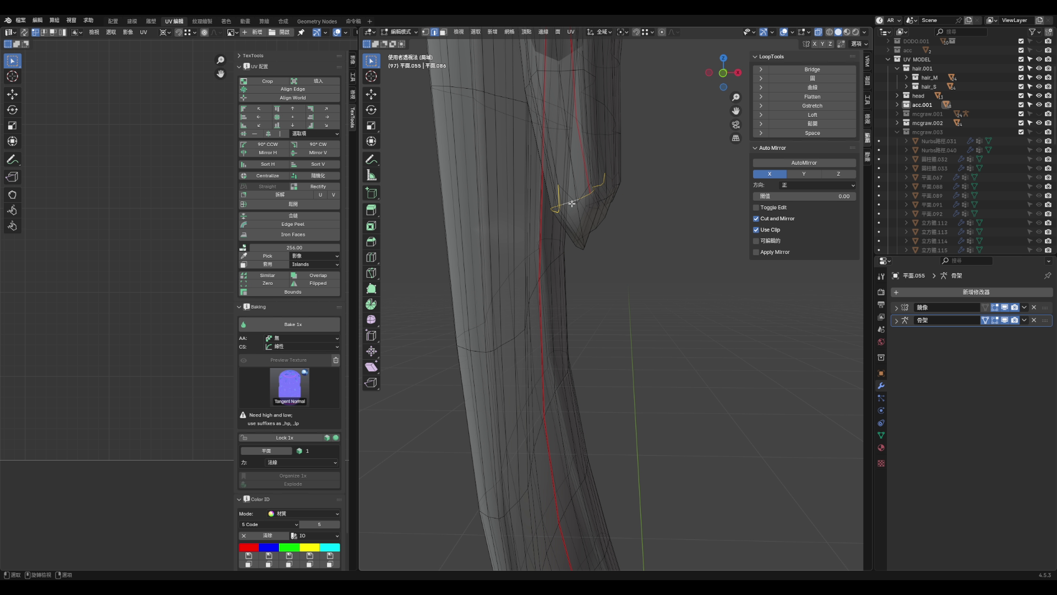
{"action": "left_click", "coordinate": [594, 209]}
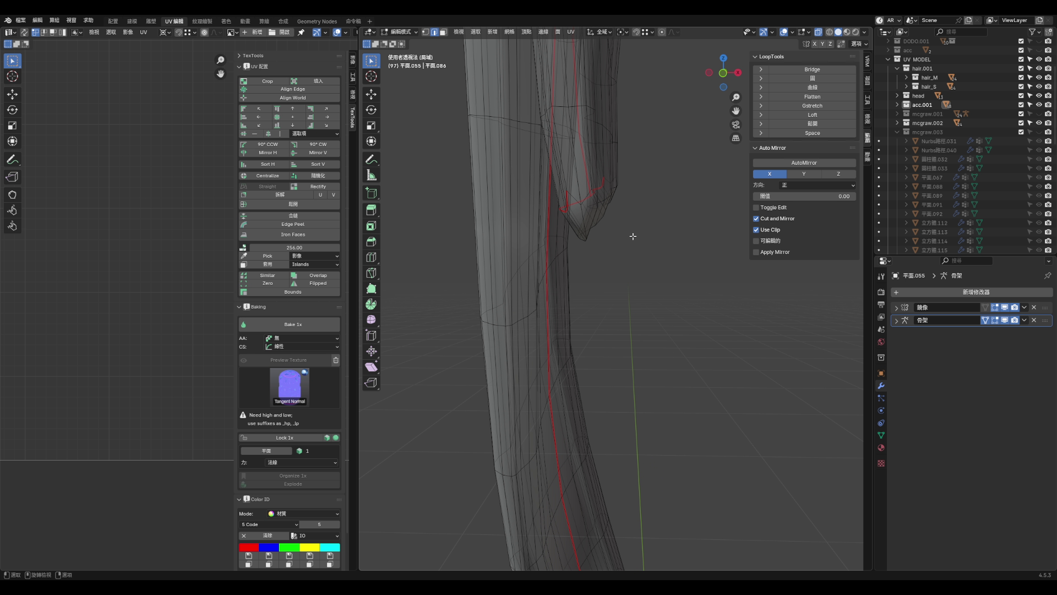
{"action": "scroll", "coordinate": [214, 365], "scroll_direction": "down", "scroll_amount": 8}
- Shrink and reposition the strap's UV island, then save the file
{"action": "key", "text": "a"}
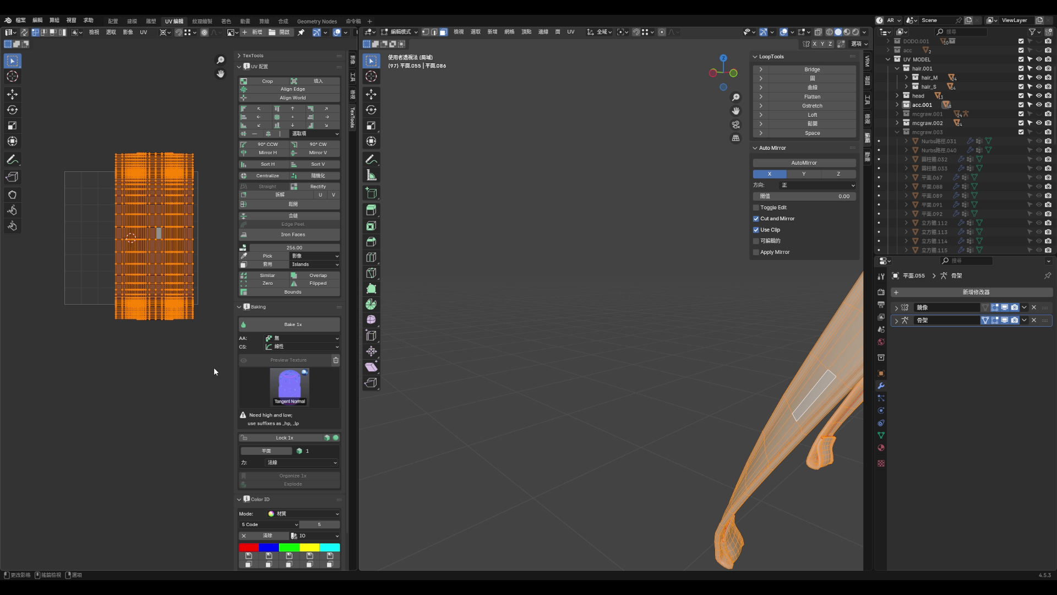
{"action": "key", "text": "s"}
{"action": "left_click", "coordinate": [164, 282]}
{"action": "key", "text": "g"}
{"action": "left_click", "coordinate": [132, 291]}
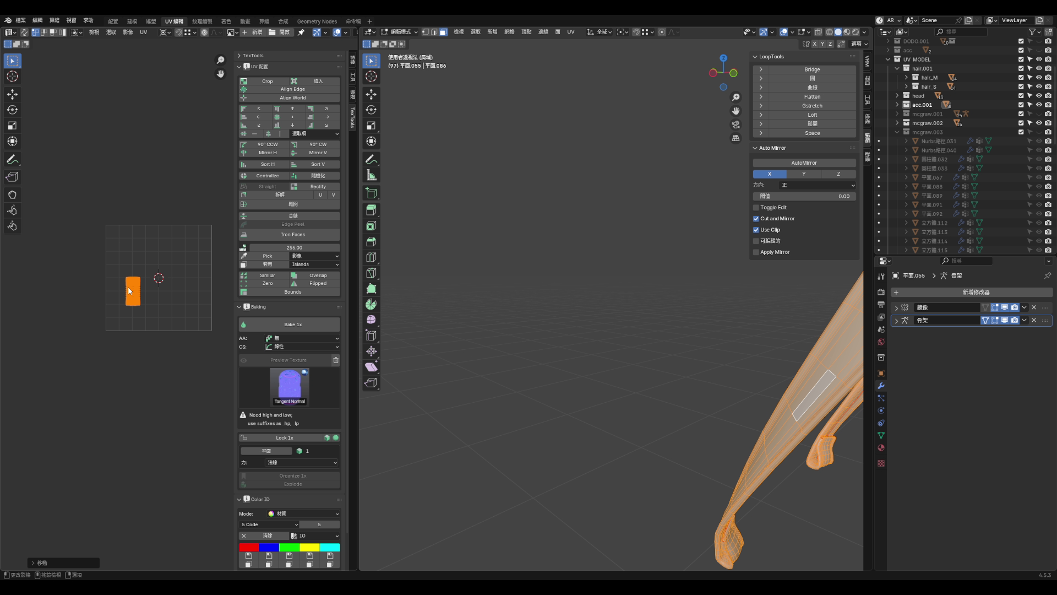
{"action": "scroll", "coordinate": [160, 292], "scroll_direction": "up", "scroll_amount": 4}
{"action": "scroll", "coordinate": [185, 293], "scroll_direction": "up", "scroll_amount": 2}
{"action": "left_click", "coordinate": [207, 292]}
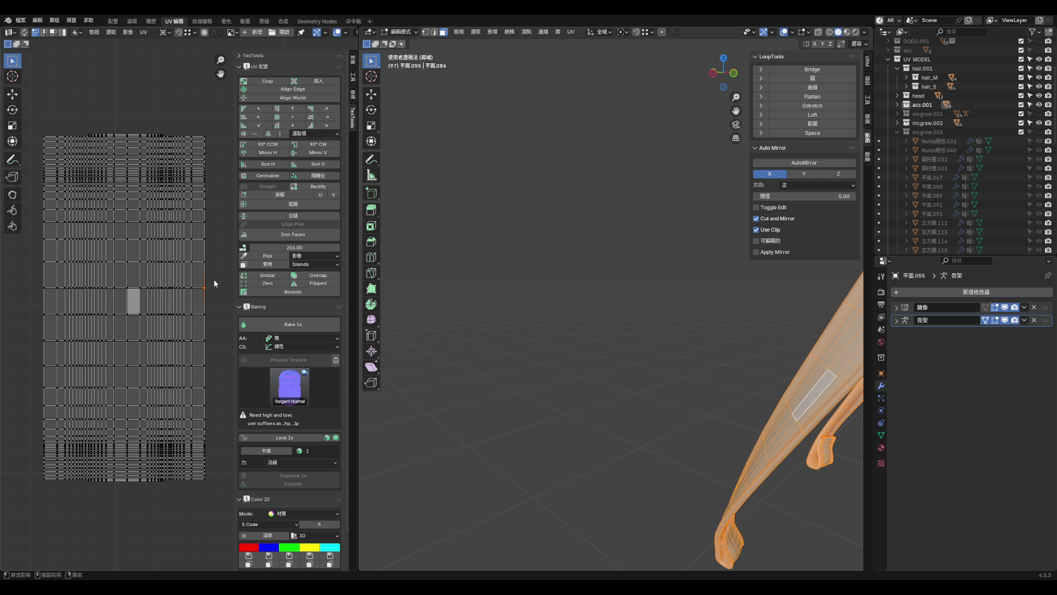
{"action": "scroll", "coordinate": [539, 330], "scroll_direction": "down", "scroll_amount": 5}
{"action": "key", "text": "ctrl+s"}
- Leave isolated view, move the strap's UV island below the UV tile, and save
{"action": "key", "text": "KP_Divide"}
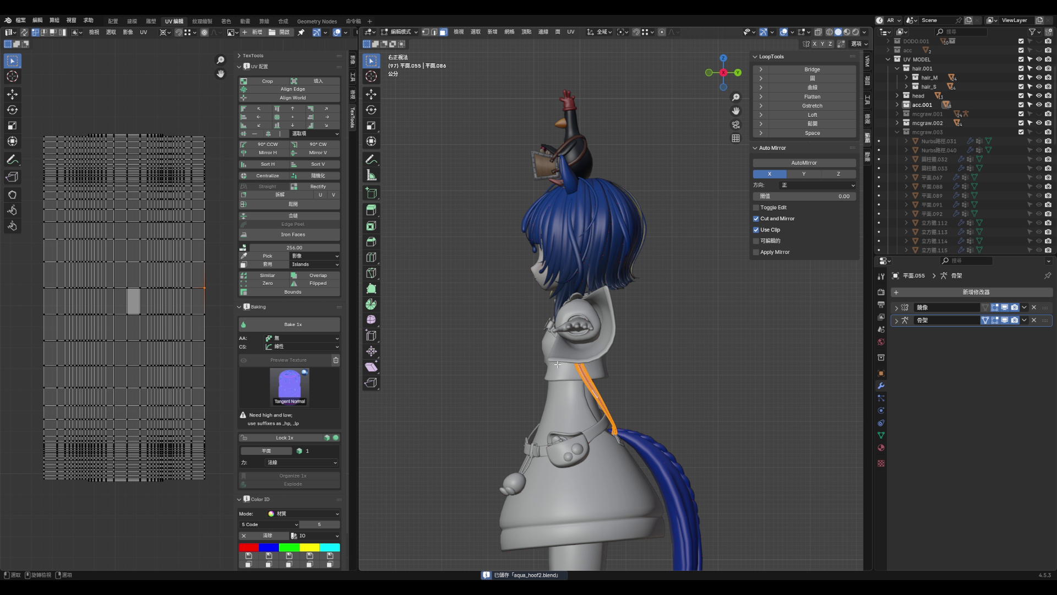
{"action": "scroll", "coordinate": [204, 330], "scroll_direction": "down", "scroll_amount": 10}
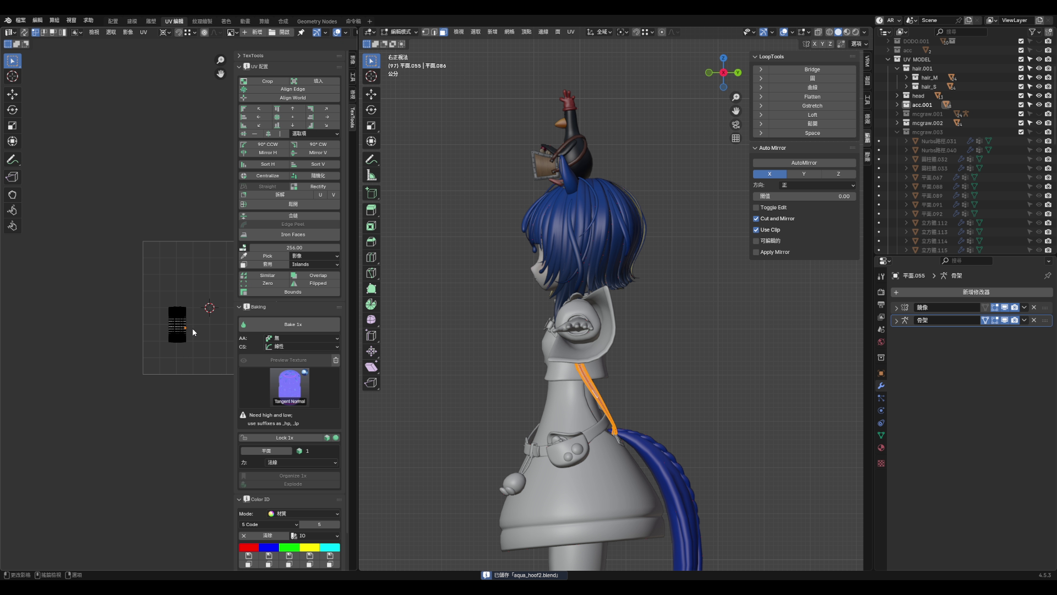
{"action": "scroll", "coordinate": [209, 331], "scroll_direction": "up", "scroll_amount": 3}
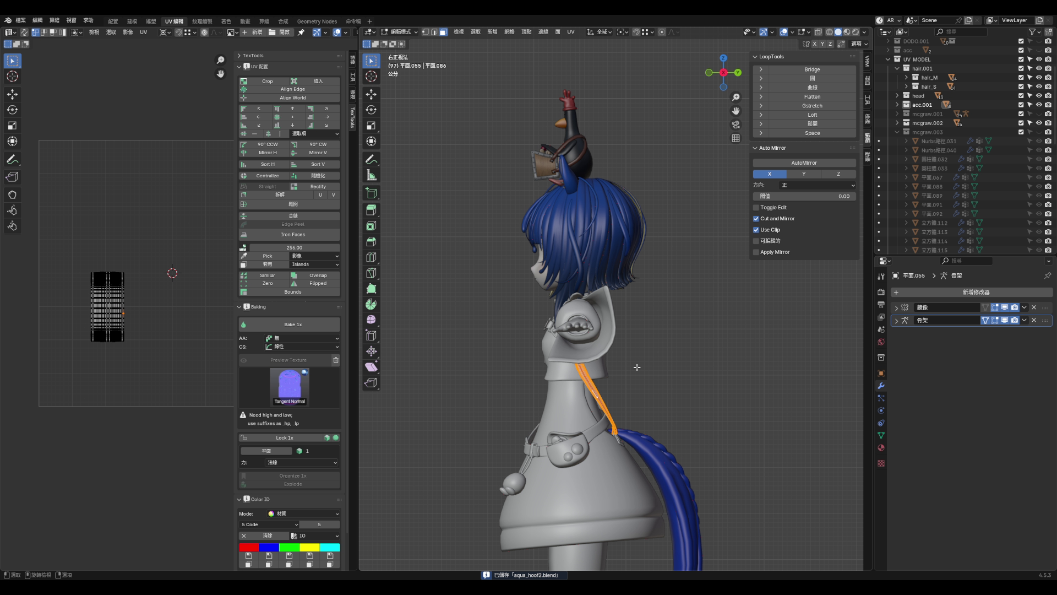
{"action": "mouse_move", "coordinate": [66, 253]}
{"action": "left_mouse_down"}
{"action": "mouse_move", "coordinate": [123, 356]}
{"action": "mouse_move", "coordinate": [126, 460]}
{"action": "left_mouse_up"}
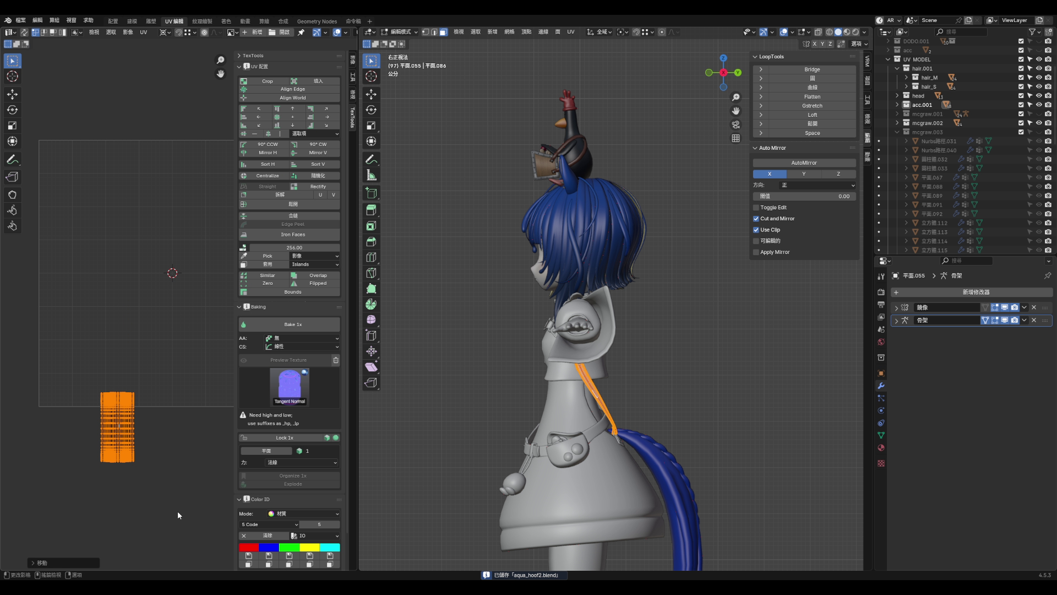
{"action": "scroll", "coordinate": [167, 390], "scroll_direction": "down", "scroll_amount": 5}
{"action": "left_click_drag", "start_coordinate": [129, 382], "coordinate": [93, 465]}
{"action": "key", "text": "ctrl+s"}
- Select all objects in the acc.001 collection and edit their meshes together
{"action": "mouse_move", "coordinate": [619, 413]}
{"action": "middle_mouse_down"}
{"action": "mouse_move", "coordinate": [594, 408]}
{"action": "mouse_move", "coordinate": [609, 391]}
{"action": "mouse_move", "coordinate": [465, 397]}
{"action": "mouse_move", "coordinate": [563, 385]}
{"action": "mouse_move", "coordinate": [628, 394]}
{"action": "middle_mouse_up"}
{"action": "key", "text": "Tab"}
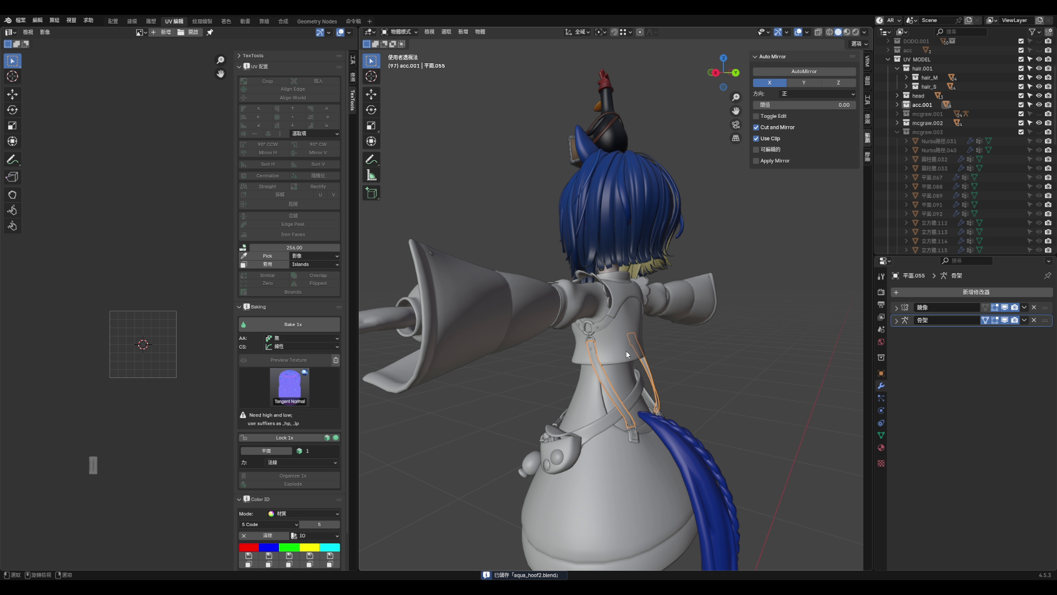
{"action": "right_click", "coordinate": [919, 104]}
{"action": "left_click", "coordinate": [920, 105]}
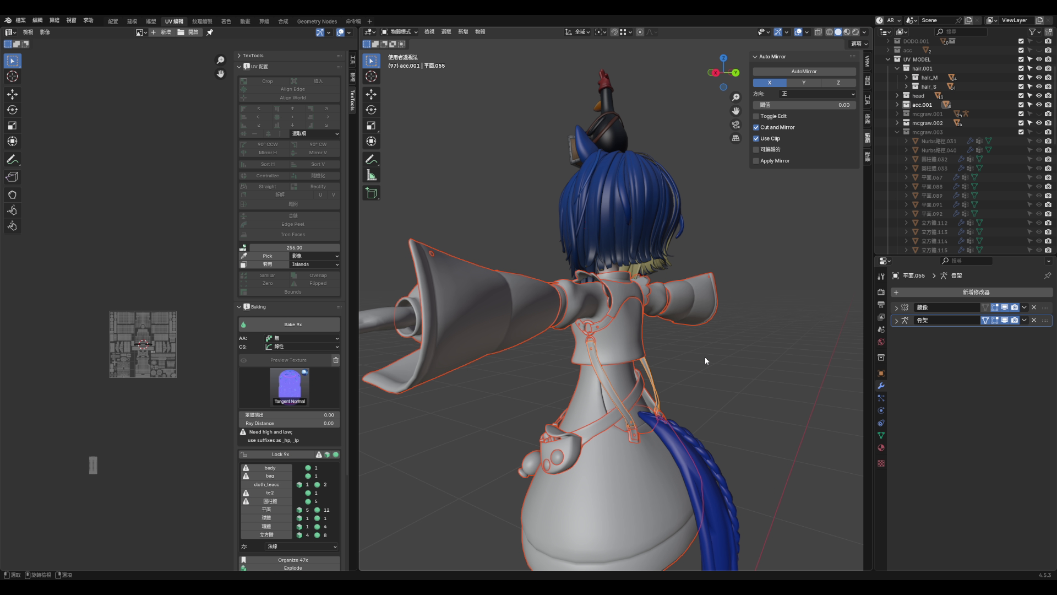
{"action": "key", "text": "Tab"}
- Move the strap island into place and stretch it vertically along Y
{"action": "scroll", "coordinate": [83, 433], "scroll_direction": "up", "scroll_amount": 2}
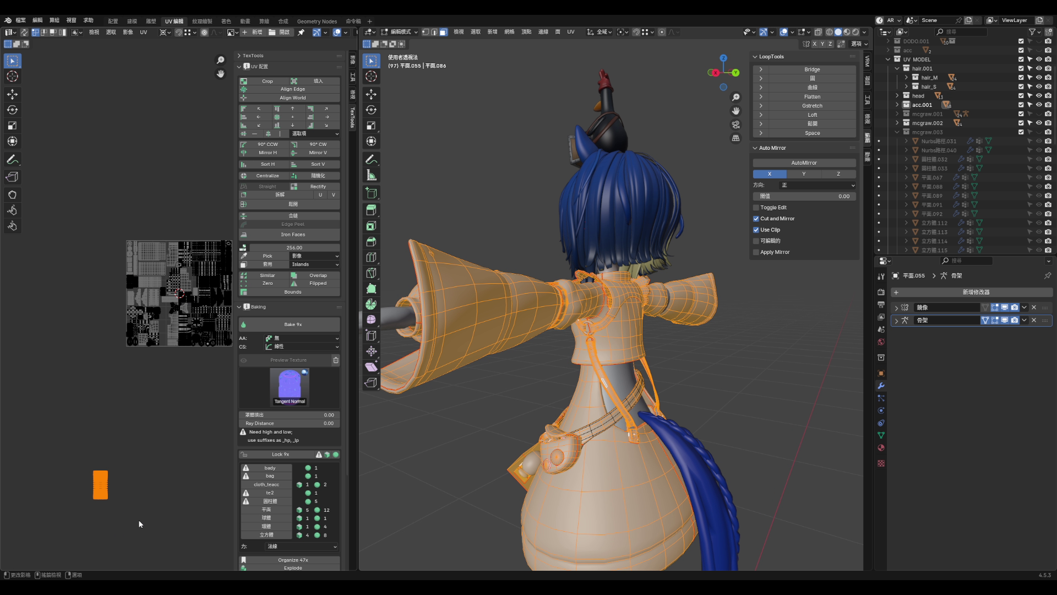
{"action": "key", "text": "g"}
{"action": "left_click", "coordinate": [161, 383]}
{"action": "scroll", "coordinate": [166, 397], "scroll_direction": "up", "scroll_amount": 4}
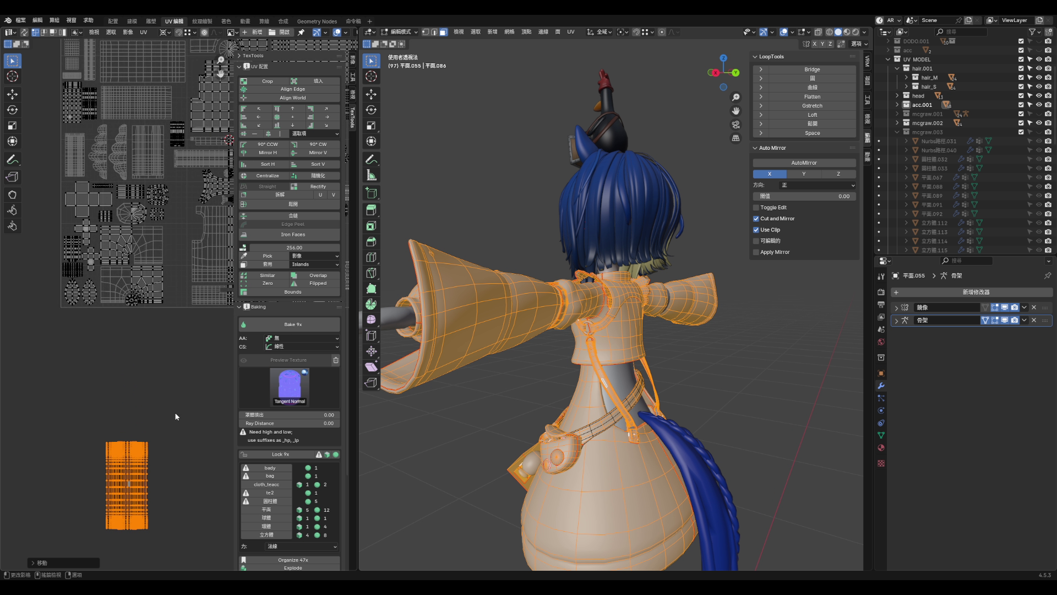
{"action": "scroll", "coordinate": [174, 388], "scroll_direction": "up", "scroll_amount": 6}
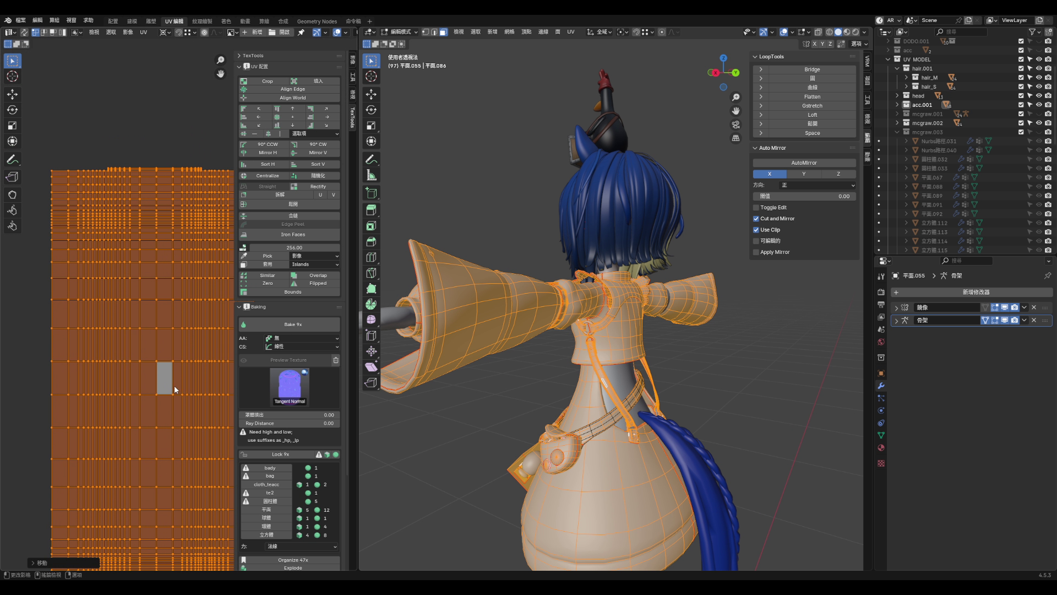
{"action": "scroll", "coordinate": [168, 299], "scroll_direction": "down", "scroll_amount": 6}
{"action": "mouse_move", "coordinate": [173, 353]}
{"action": "left_mouse_down"}
{"action": "mouse_move", "coordinate": [165, 380]}
{"action": "mouse_move", "coordinate": [182, 378]}
{"action": "left_mouse_up"}
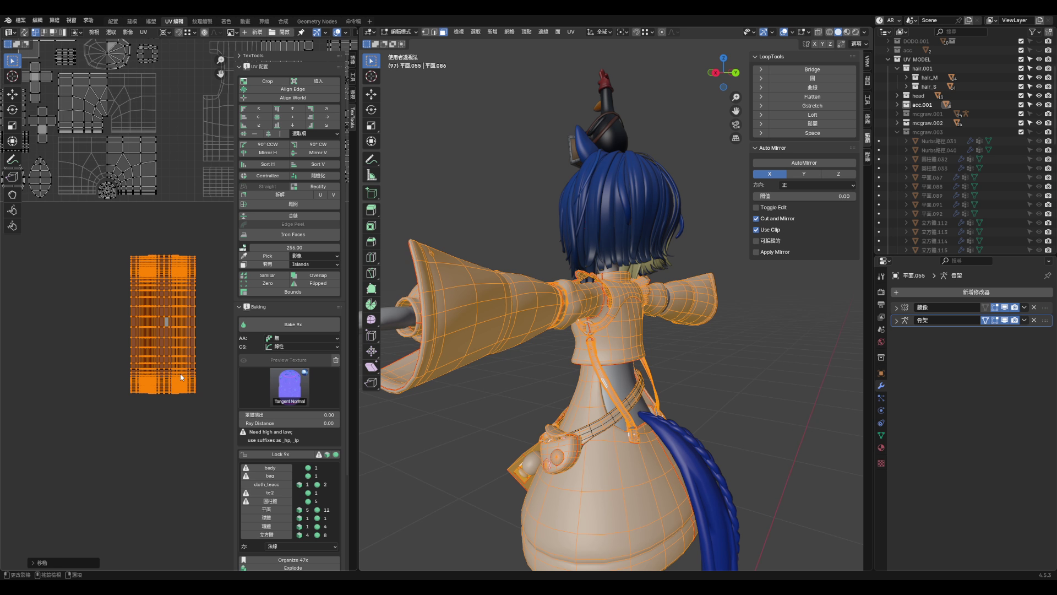
{"action": "right_click", "coordinate": [187, 324]}
{"action": "key", "text": "s"}
{"action": "key", "text": "y"}
{"action": "left_click", "coordinate": [189, 432]}
- Shrink the strap island and fit it into a free gap in the packed atlas
{"action": "scroll", "coordinate": [194, 285], "scroll_direction": "down", "scroll_amount": 3}
{"action": "scroll", "coordinate": [194, 285], "scroll_direction": "up", "scroll_amount": 3}
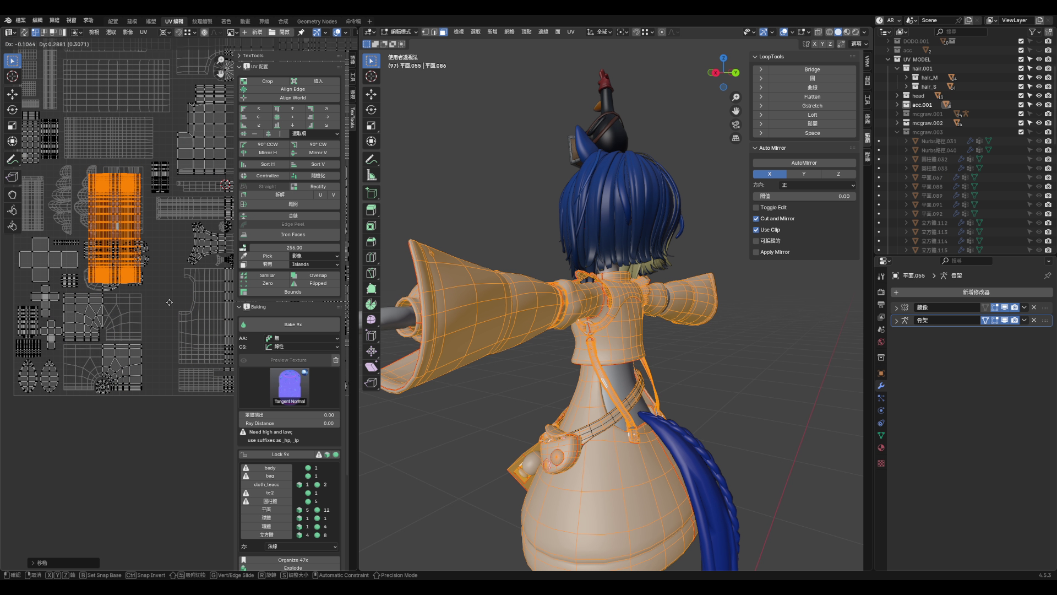
{"action": "scroll", "coordinate": [170, 378], "scroll_direction": "down", "scroll_amount": 4}
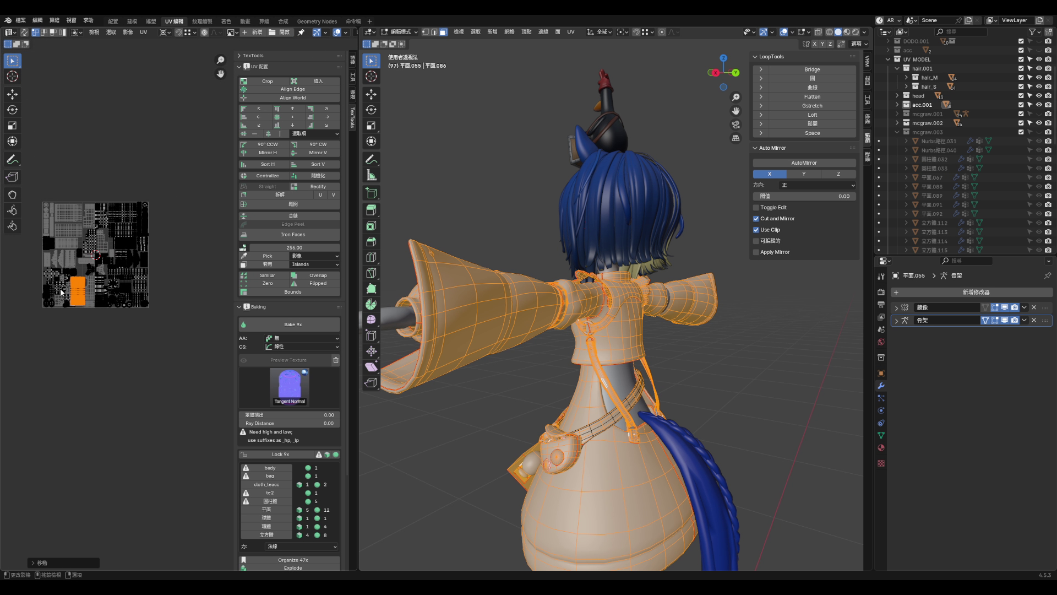
{"action": "scroll", "coordinate": [107, 305], "scroll_direction": "up", "scroll_amount": 2}
{"action": "key", "text": "g"}
{"action": "left_click", "coordinate": [155, 388]}
{"action": "key", "text": "s"}
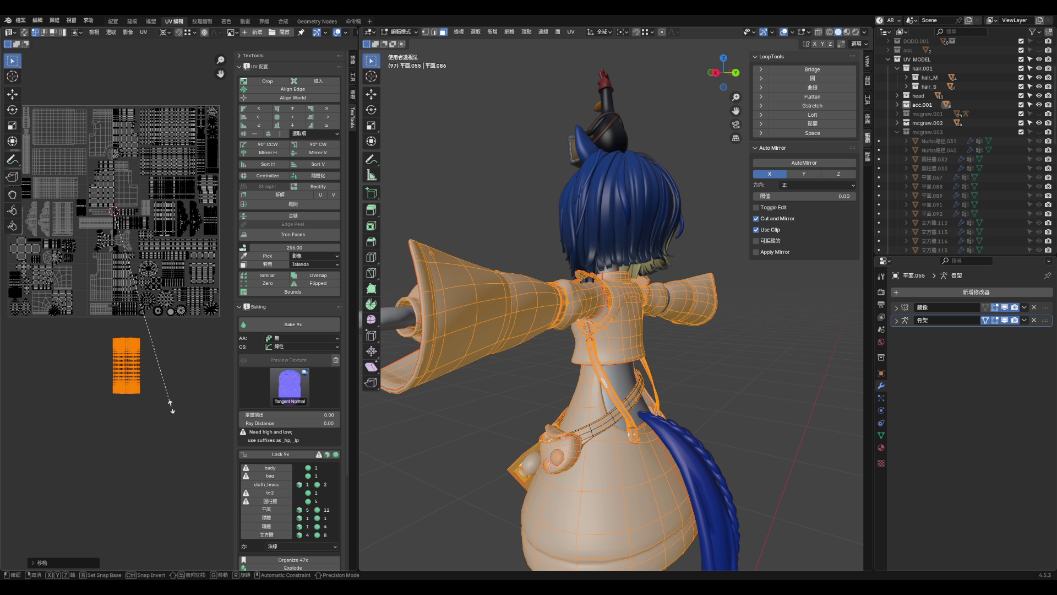
{"action": "left_click", "coordinate": [134, 343]}
{"action": "mouse_move", "coordinate": [106, 330]}
{"action": "middle_mouse_down"}
{"action": "mouse_move", "coordinate": [133, 336]}
{"action": "mouse_move", "coordinate": [91, 318]}
{"action": "middle_mouse_up"}
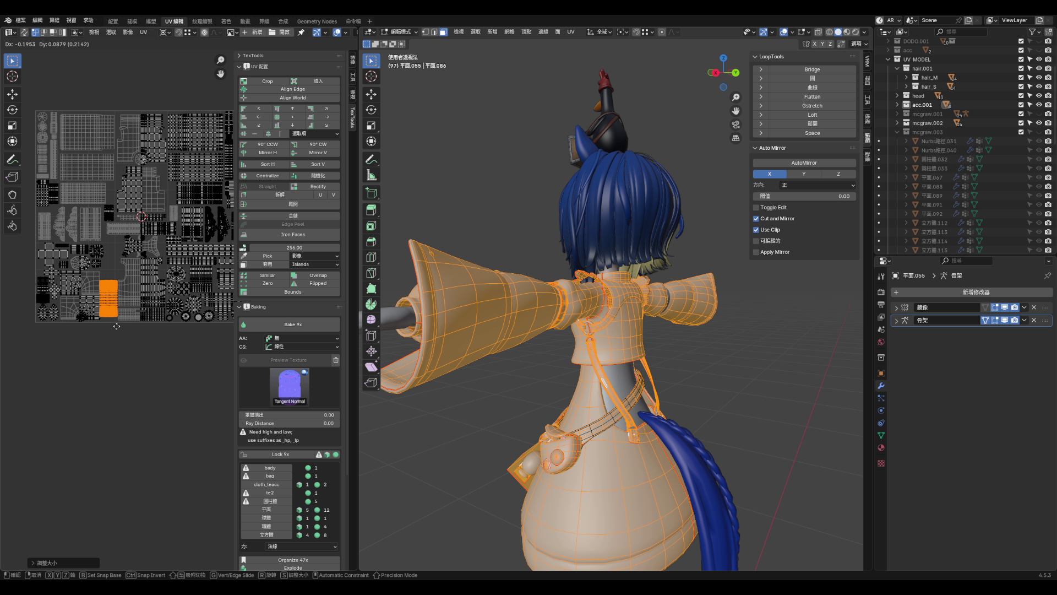
{"action": "scroll", "coordinate": [117, 288], "scroll_direction": "up", "scroll_amount": 5}
{"action": "left_click_drag", "start_coordinate": [162, 334], "coordinate": [171, 215]}
{"action": "key", "text": "g"}
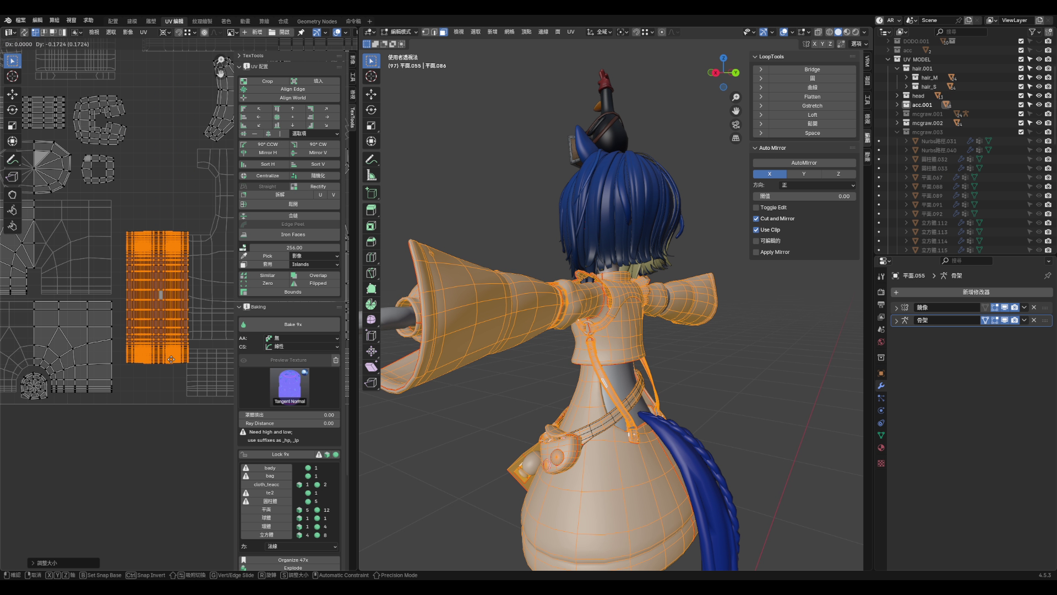
{"action": "left_click", "coordinate": [162, 385]}
- Deselect the strap island and zoom around to check the packed atlas
{"action": "scroll", "coordinate": [161, 342], "scroll_direction": "up", "scroll_amount": 2}
{"action": "scroll", "coordinate": [175, 255], "scroll_direction": "up", "scroll_amount": 3}
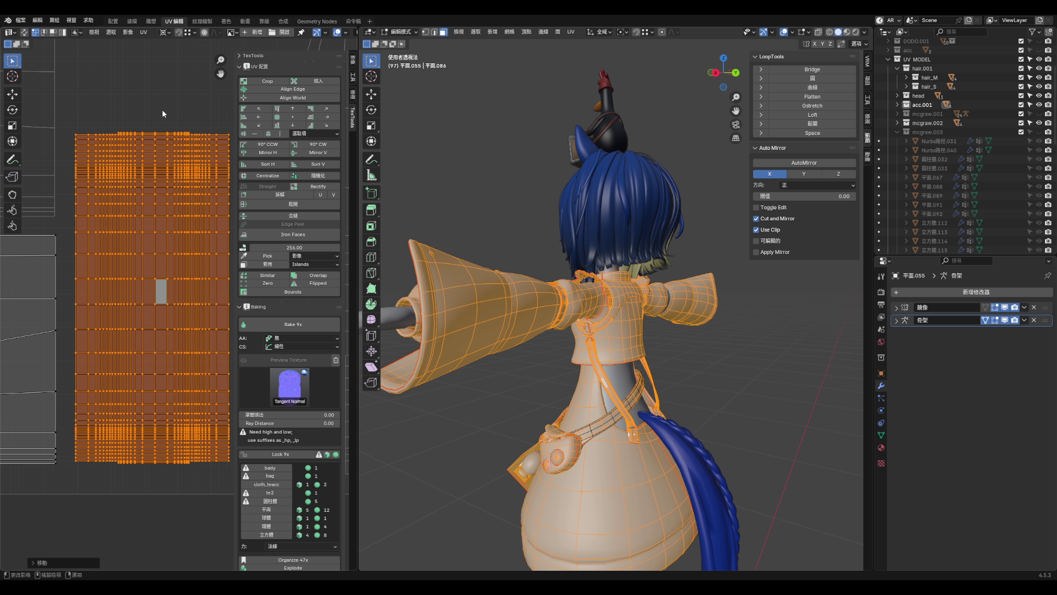
{"action": "left_click", "coordinate": [176, 132]}
{"action": "scroll", "coordinate": [176, 131], "scroll_direction": "up", "scroll_amount": 3}
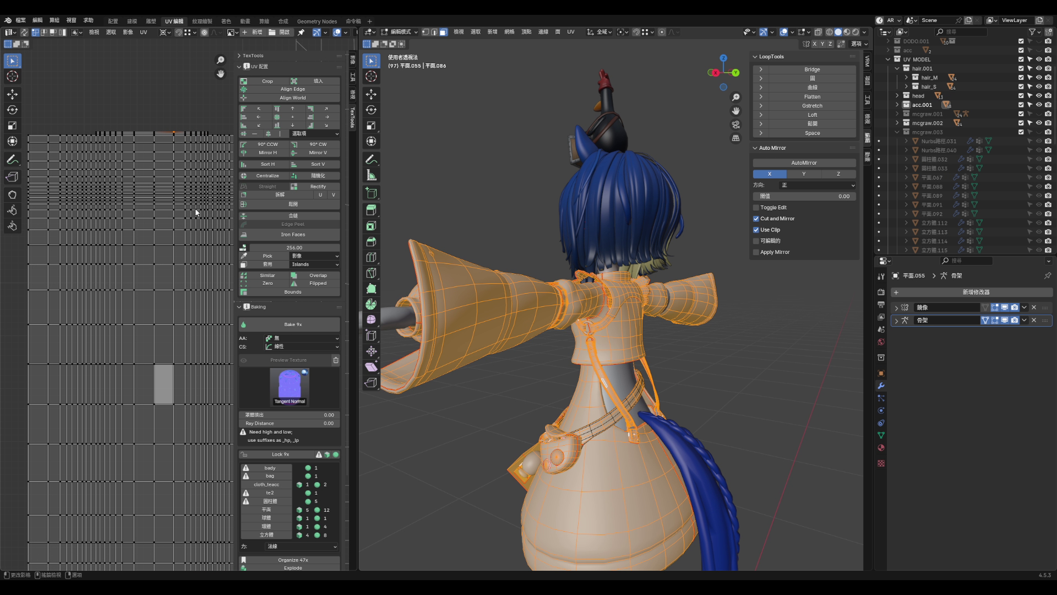
{"action": "scroll", "coordinate": [132, 275], "scroll_direction": "down", "scroll_amount": 5}
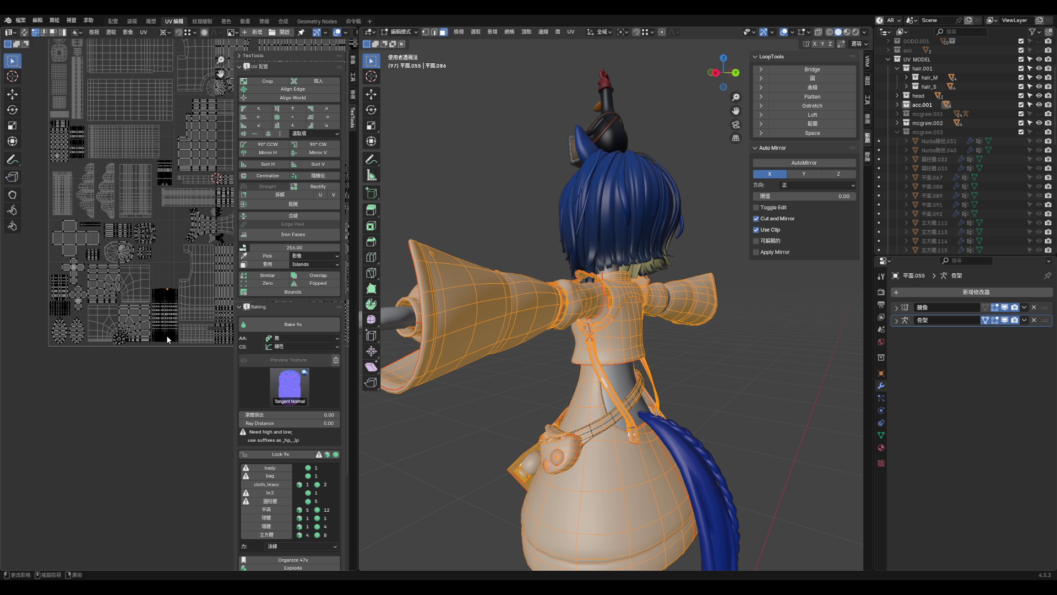
{"action": "scroll", "coordinate": [134, 273], "scroll_direction": "up", "scroll_amount": 5}
{"action": "scroll", "coordinate": [130, 326], "scroll_direction": "down", "scroll_amount": 5}
{"action": "scroll", "coordinate": [194, 164], "scroll_direction": "up", "scroll_amount": 5}
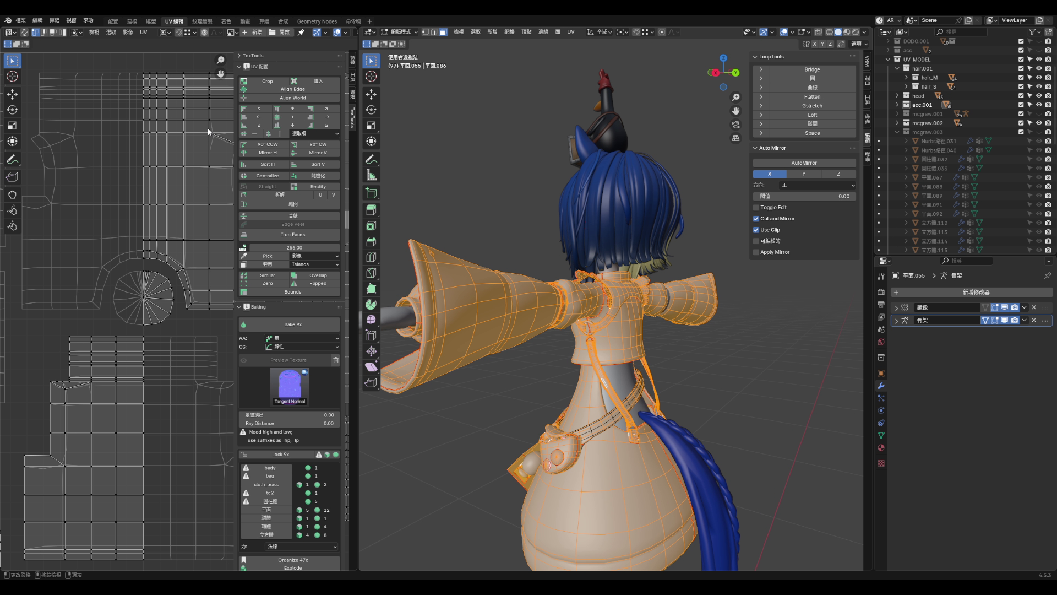
- Edge-slide the selected UV edge row slightly downward
{"action": "scroll", "coordinate": [172, 156], "scroll_direction": "up", "scroll_amount": 2}
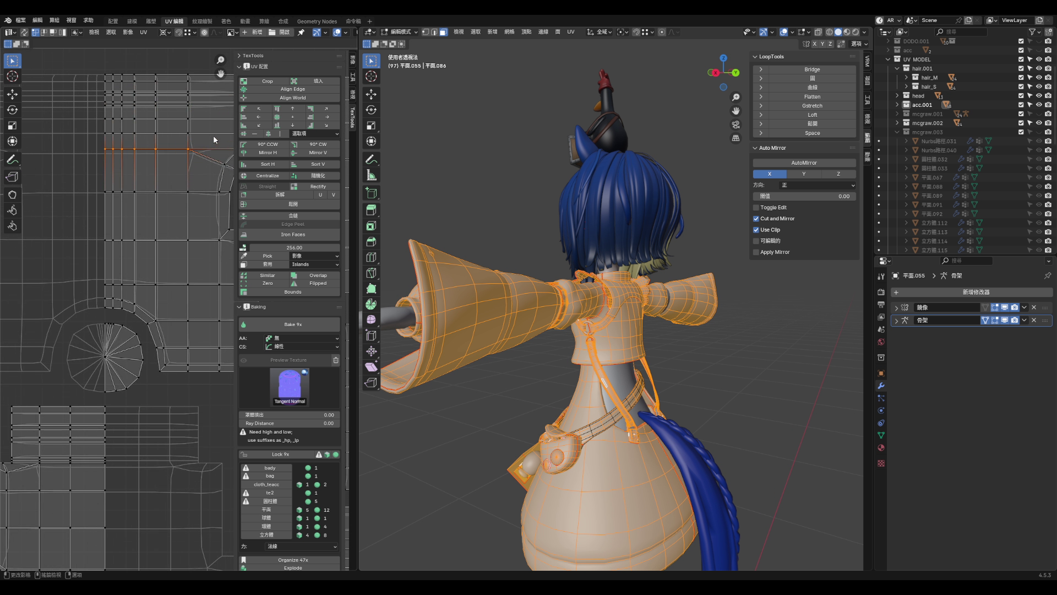
{"action": "scroll", "coordinate": [213, 134], "scroll_direction": "down", "scroll_amount": 5}
{"action": "scroll", "coordinate": [212, 162], "scroll_direction": "up", "scroll_amount": 4}
{"action": "scroll", "coordinate": [212, 165], "scroll_direction": "up", "scroll_amount": 2}
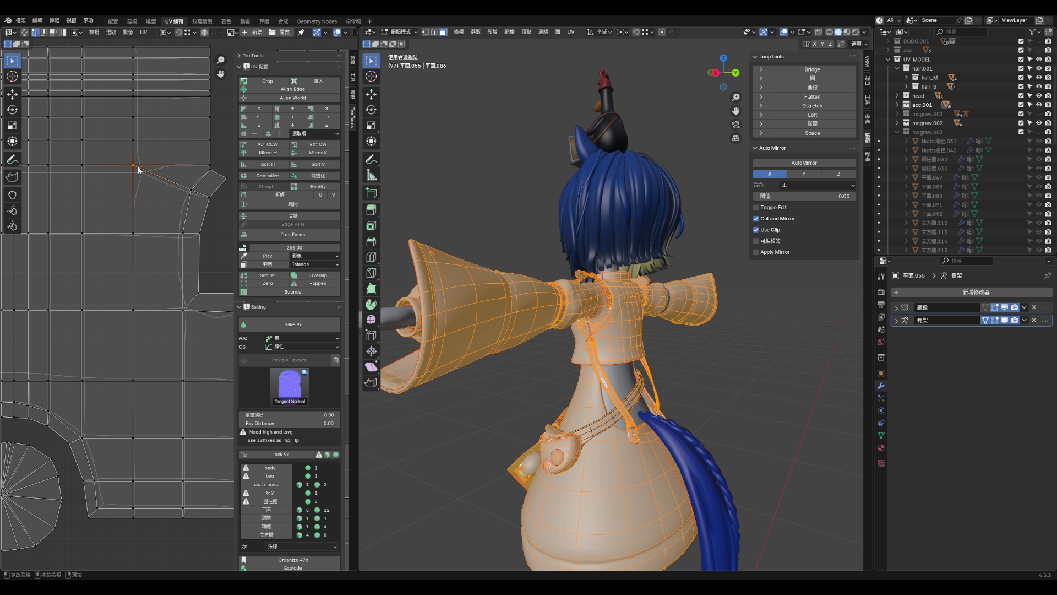
{"action": "scroll", "coordinate": [139, 169], "scroll_direction": "down", "scroll_amount": 4}
{"action": "scroll", "coordinate": [137, 180], "scroll_direction": "up", "scroll_amount": 2}
{"action": "key", "text": "g"}
{"action": "key", "text": "y"}
{"action": "key", "text": "g"}
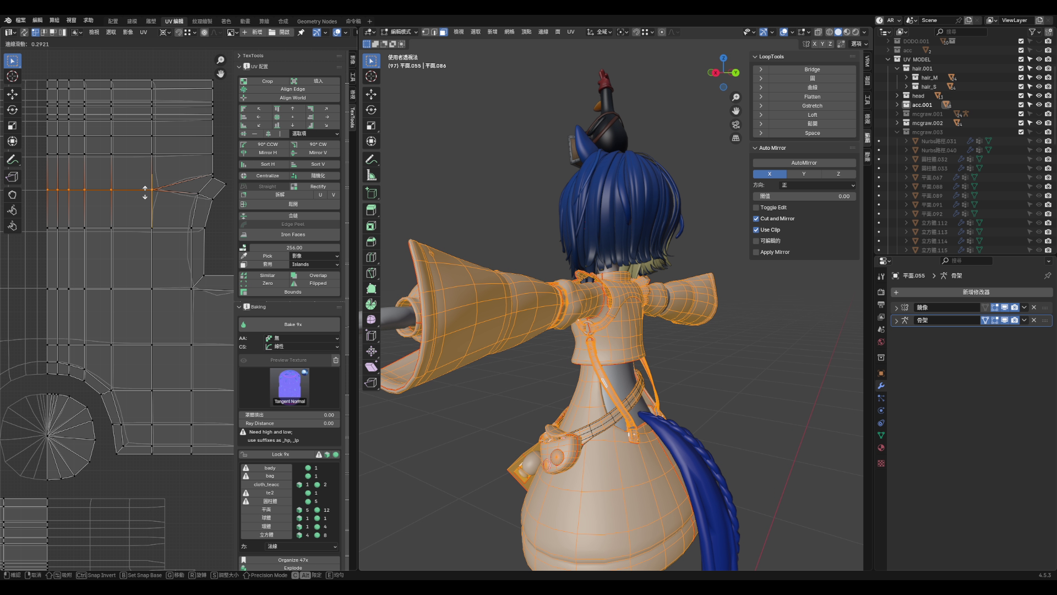
{"action": "key", "text": "Escape"}
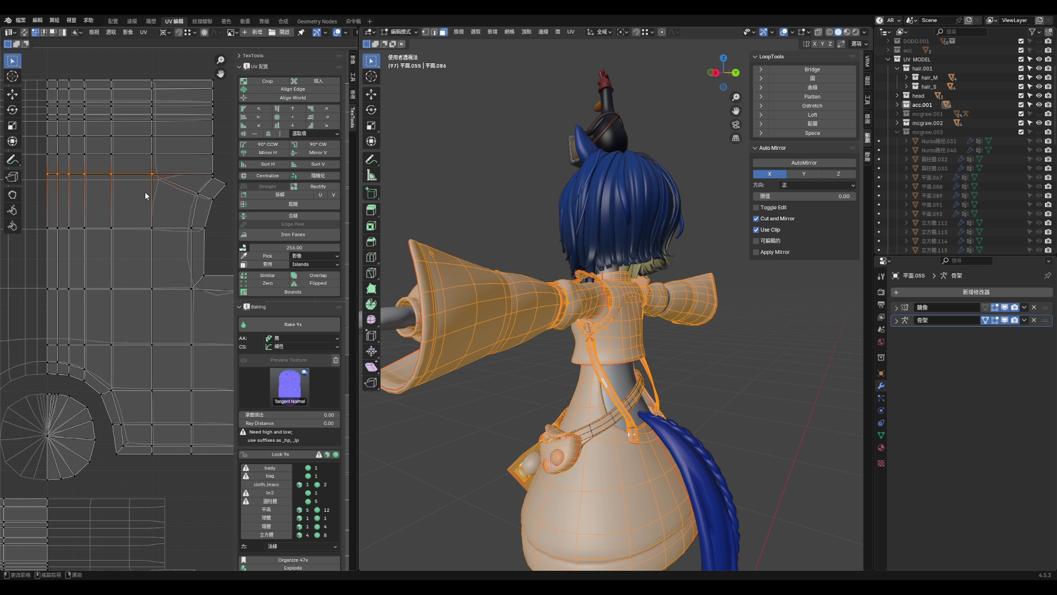
{"action": "key", "text": "g"}
{"action": "key", "text": "g"}
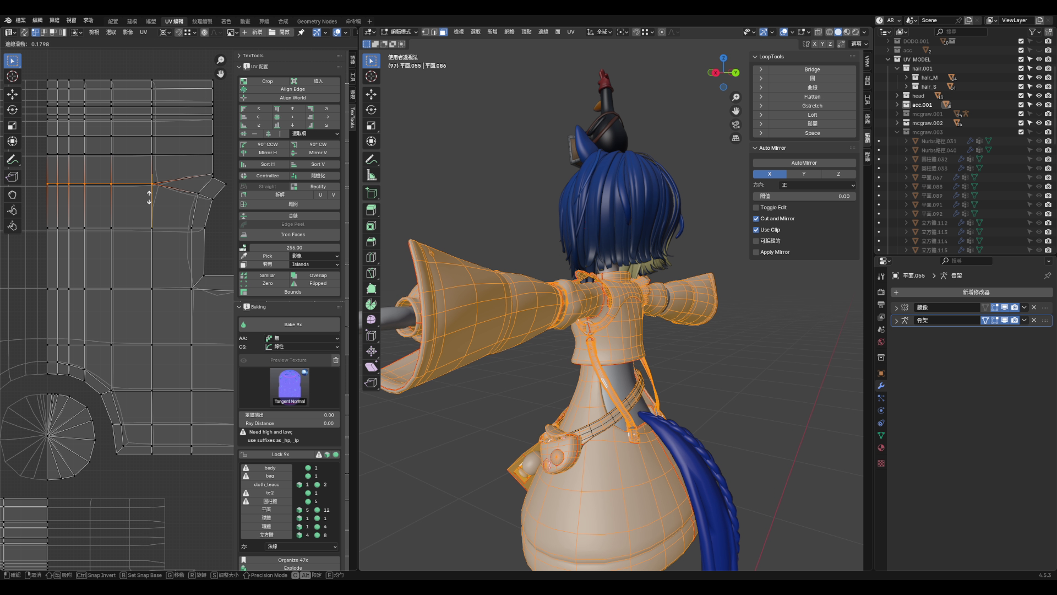
{"action": "left_click", "coordinate": [149, 195]}
- Try moving the island's corner vertex, then undo that move
{"action": "left_click", "coordinate": [214, 186]}
{"action": "scroll", "coordinate": [214, 185], "scroll_direction": "up", "scroll_amount": 2}
{"action": "key", "text": "g"}
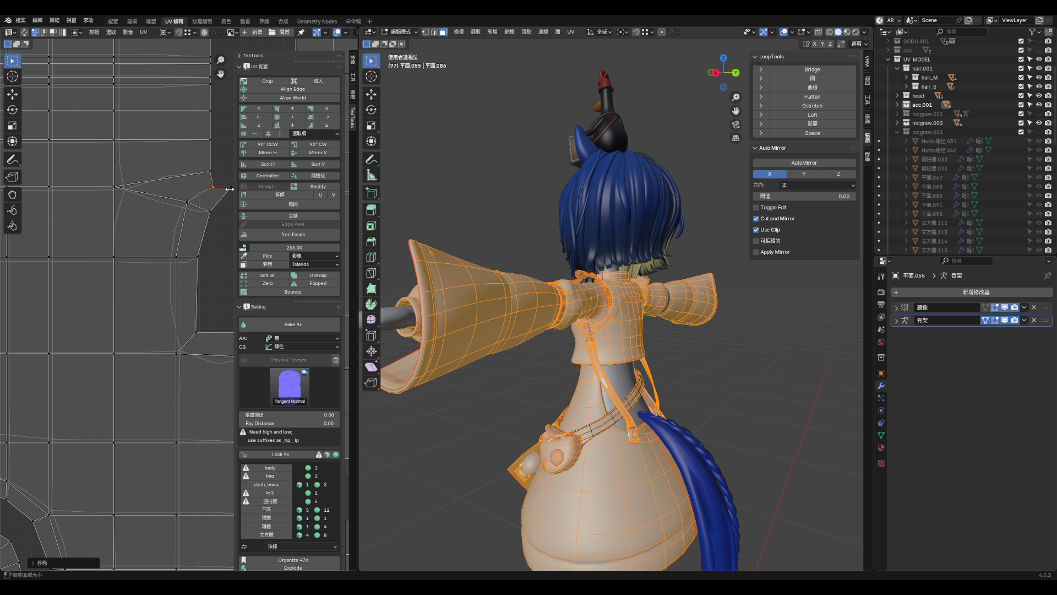
{"action": "scroll", "coordinate": [227, 196], "scroll_direction": "down", "scroll_amount": 1}
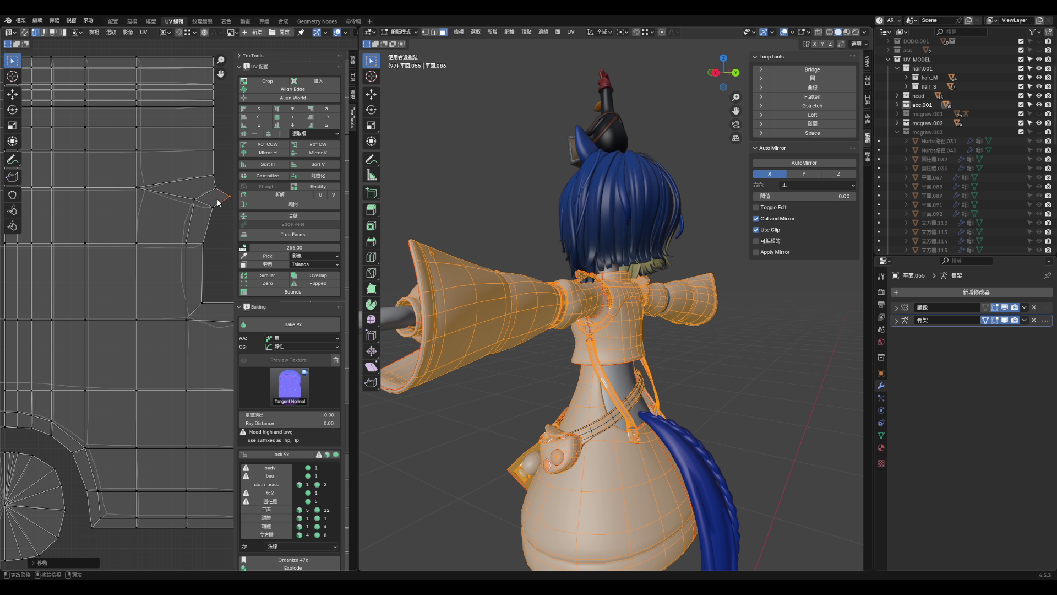
{"action": "left_click", "coordinate": [192, 204]}
{"action": "key", "text": "ctrl+z"}
- Save aqua_hoof2.blend with the strap islands inside the packed atlas
{"action": "scroll", "coordinate": [219, 224], "scroll_direction": "down", "scroll_amount": 2}
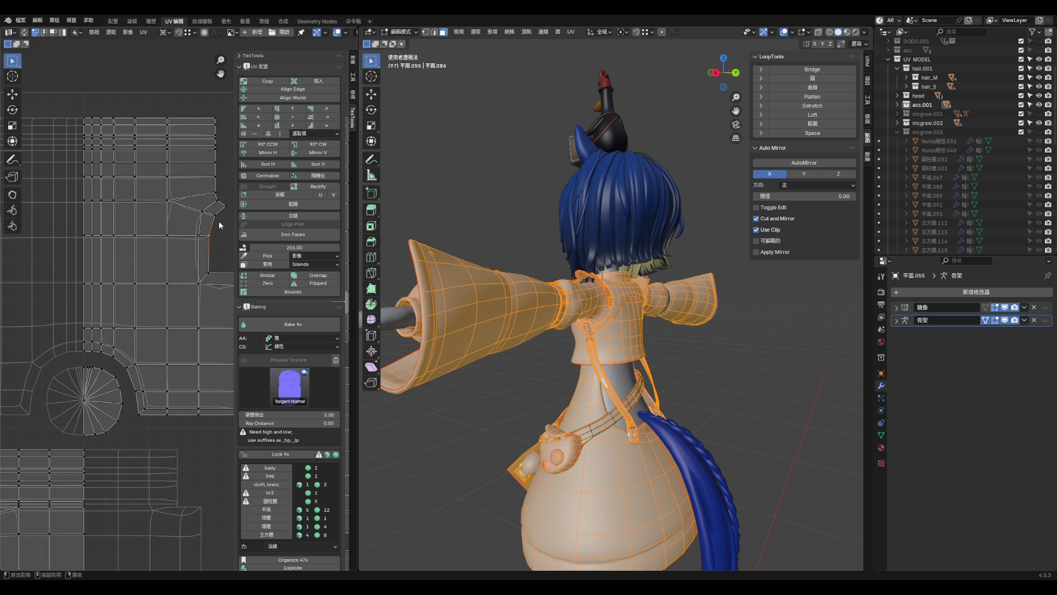
{"action": "scroll", "coordinate": [219, 225], "scroll_direction": "down", "scroll_amount": 1}
{"action": "key", "text": "ctrl+s"}
{"action": "scroll", "coordinate": [207, 310], "scroll_direction": "down", "scroll_amount": 2}
{"action": "scroll", "coordinate": [163, 287], "scroll_direction": "up", "scroll_amount": 5}
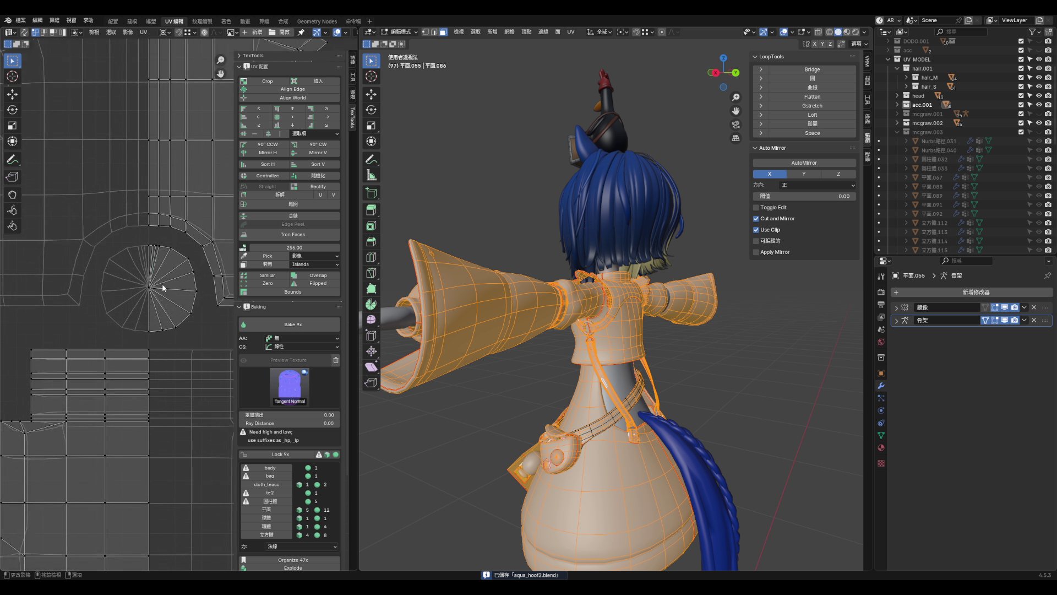
{"action": "scroll", "coordinate": [164, 248], "scroll_direction": "down", "scroll_amount": 5}
{"action": "scroll", "coordinate": [161, 338], "scroll_direction": "up", "scroll_amount": 1}
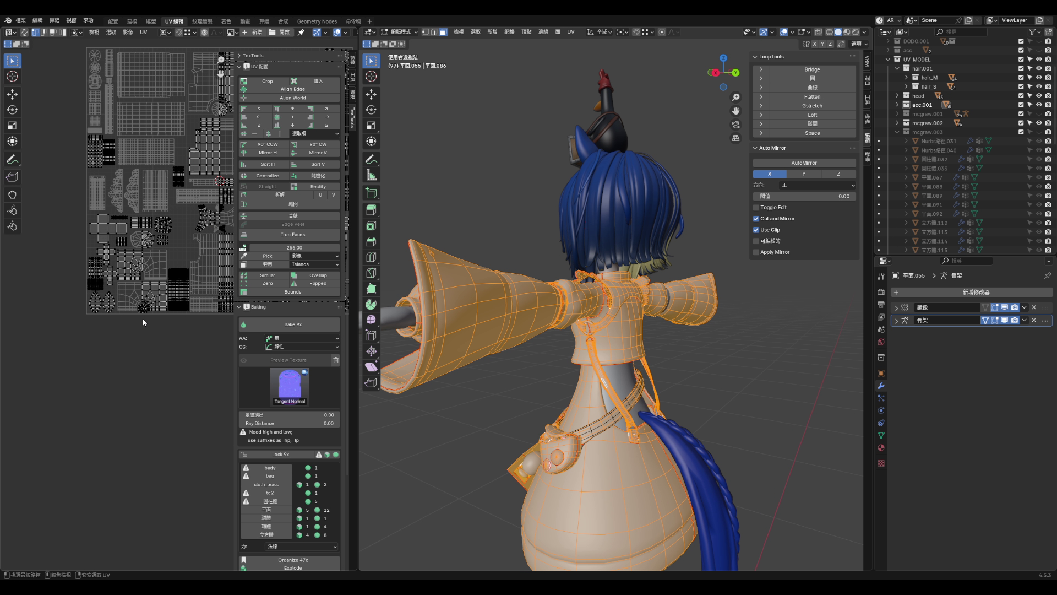
{"action": "scroll", "coordinate": [142, 319], "scroll_direction": "up", "scroll_amount": 3}
{"action": "scroll", "coordinate": [167, 275], "scroll_direction": "down", "scroll_amount": 3}
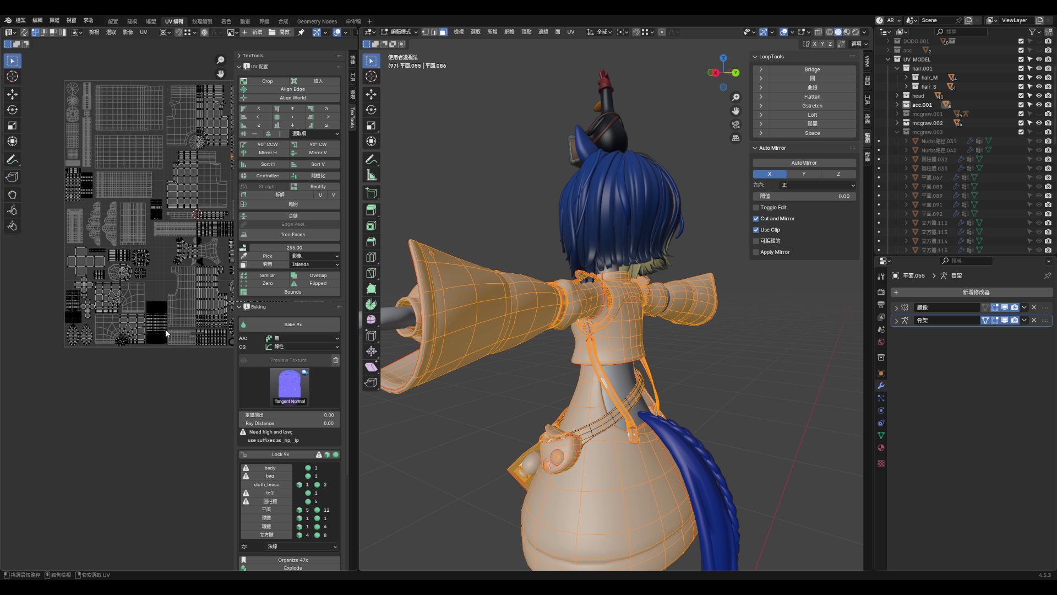
{"action": "scroll", "coordinate": [168, 334], "scroll_direction": "down", "scroll_amount": 3}
{"action": "key", "text": "ctrl+s"}
{"action": "key", "text": "F4"}
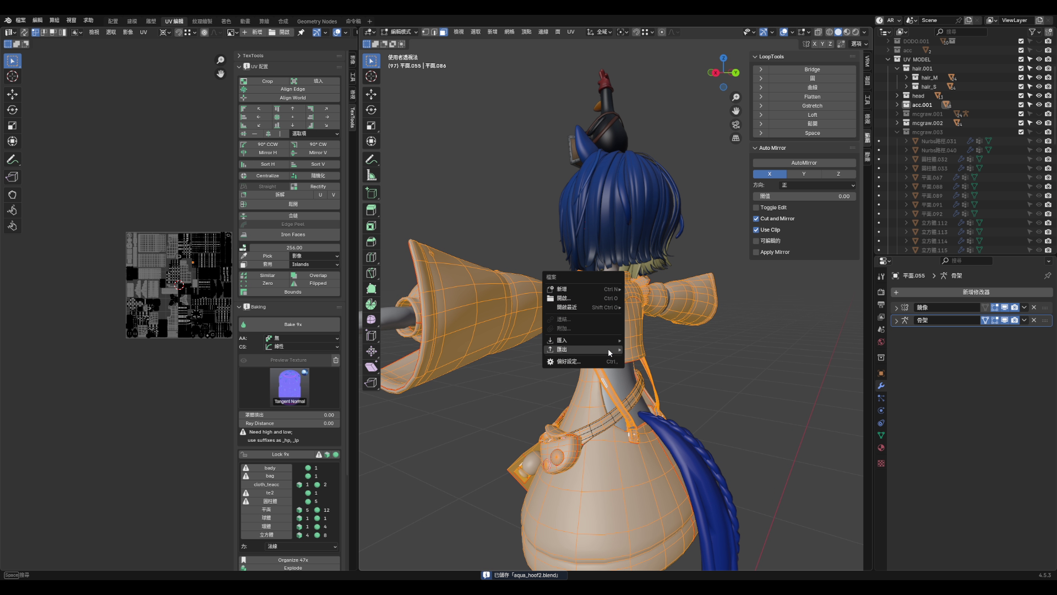
- Return to painting and open C_cloth_all's Bake Mesh Maps settings at 4096 output size
{"action": "mouse_move", "coordinate": [599, 341]}
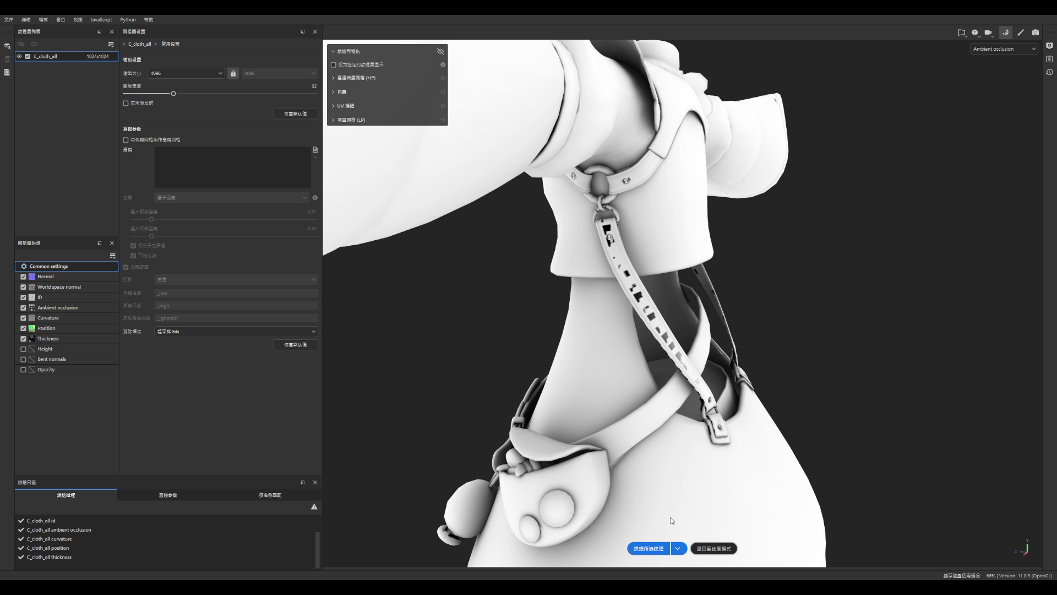
{"action": "left_click", "coordinate": [722, 551]}
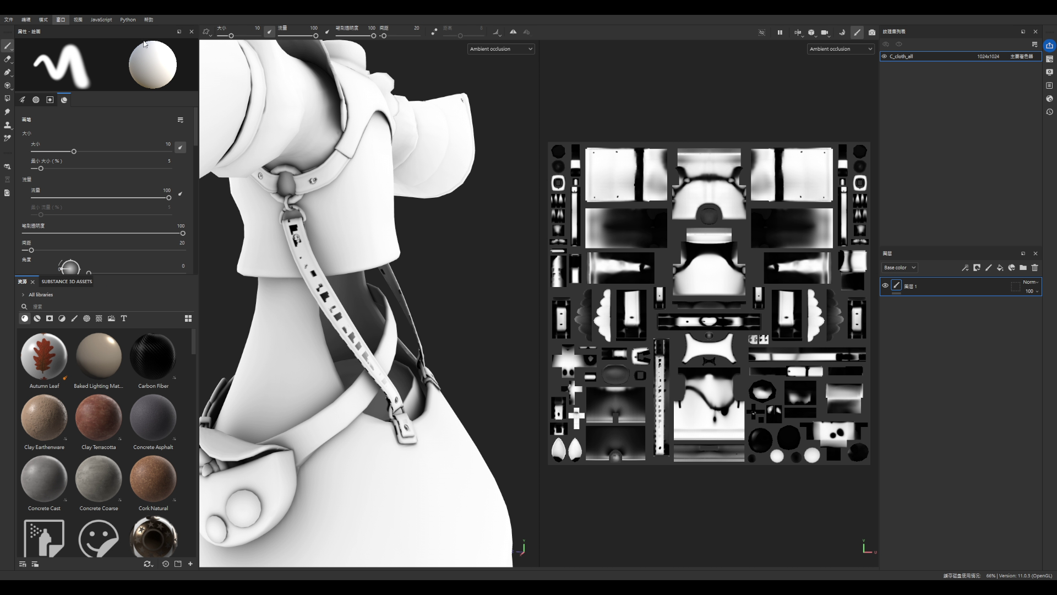
{"action": "left_click", "coordinate": [918, 253]}
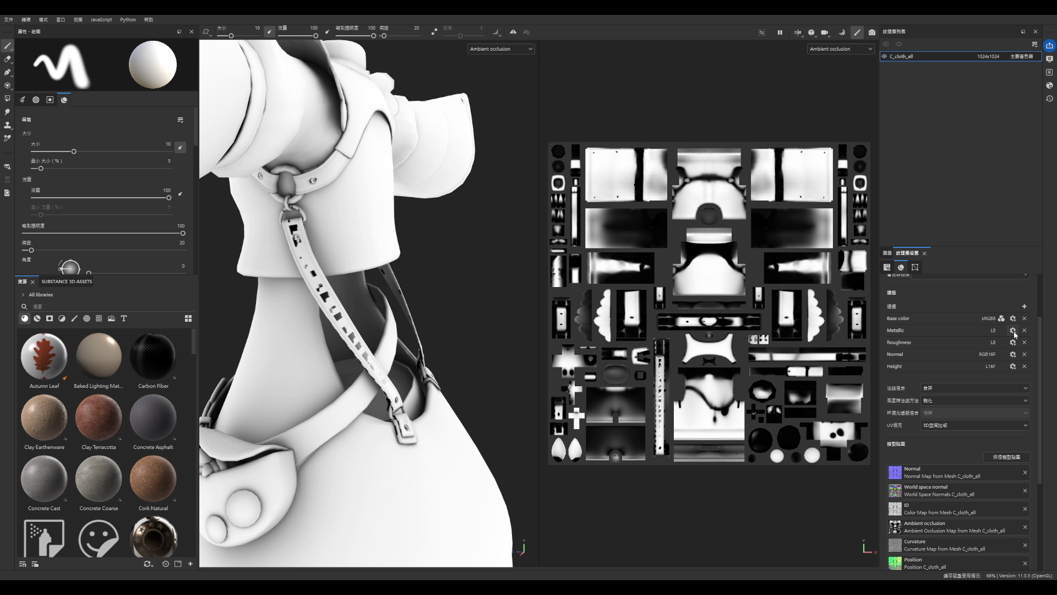
{"action": "left_click", "coordinate": [1007, 454]}
{"action": "left_click", "coordinate": [1007, 456]}
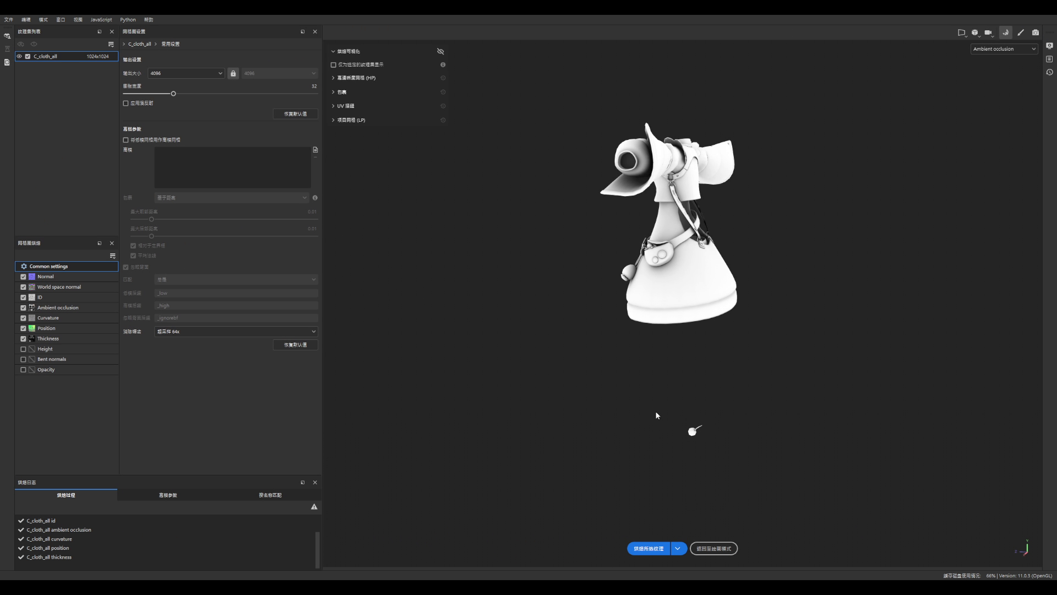
- Bake C_cloth_all's mesh maps and inspect the ambient occlusion on the chest strap
{"action": "left_click", "coordinate": [649, 547]}
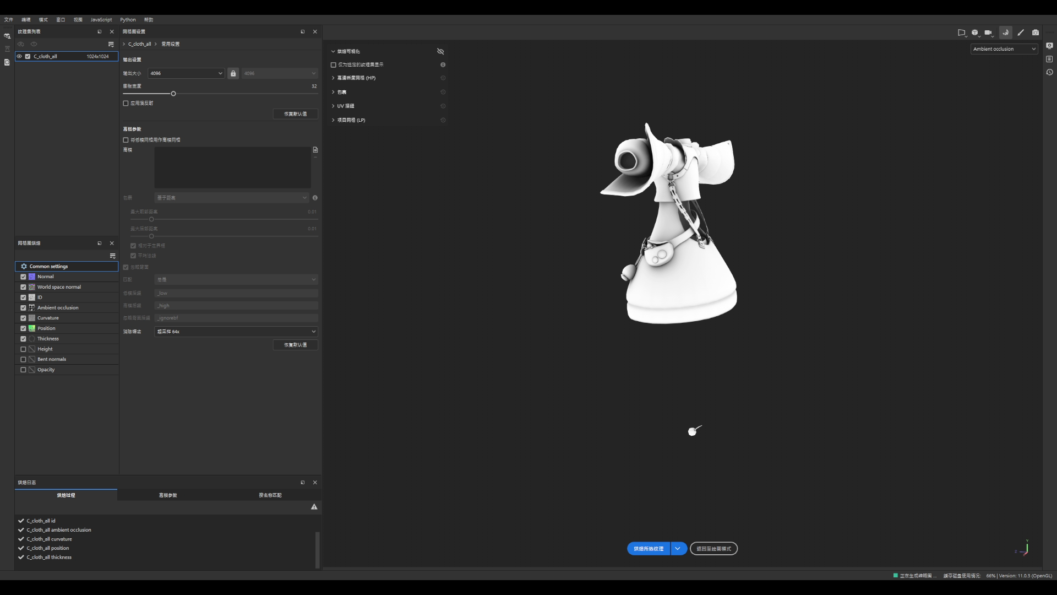
{"action": "scroll", "coordinate": [641, 256], "scroll_direction": "up", "scroll_amount": 10}
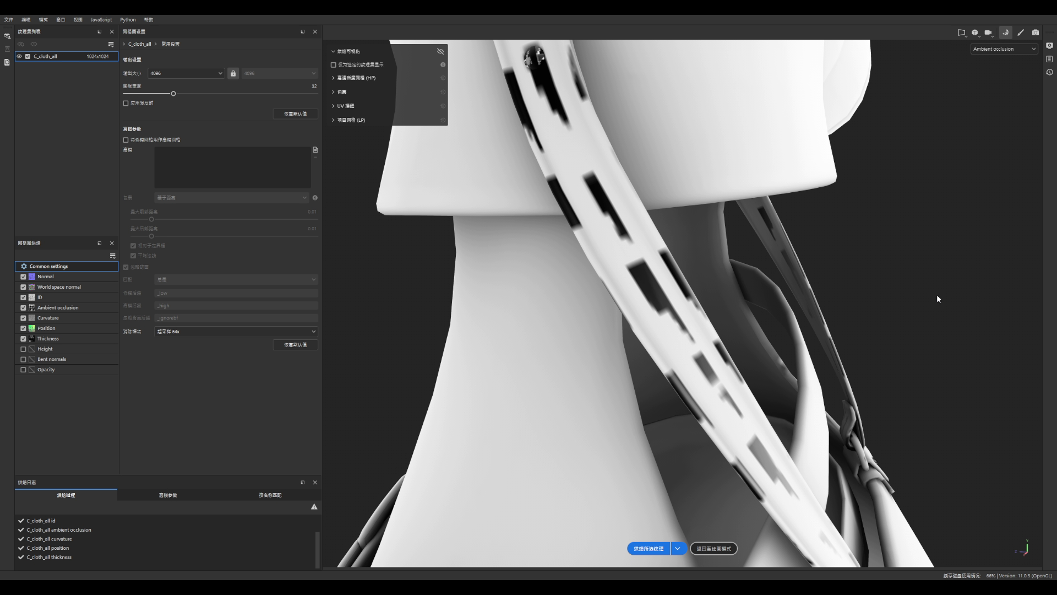
{"action": "mouse_move", "coordinate": [794, 300]}
{"action": "left_mouse_down", "text": "alt"}
{"action": "mouse_move", "coordinate": [638, 306]}
{"action": "mouse_move", "coordinate": [739, 283]}
{"action": "left_mouse_up", "text": "alt"}
{"action": "scroll", "coordinate": [673, 193], "scroll_direction": "up", "scroll_amount": 8}
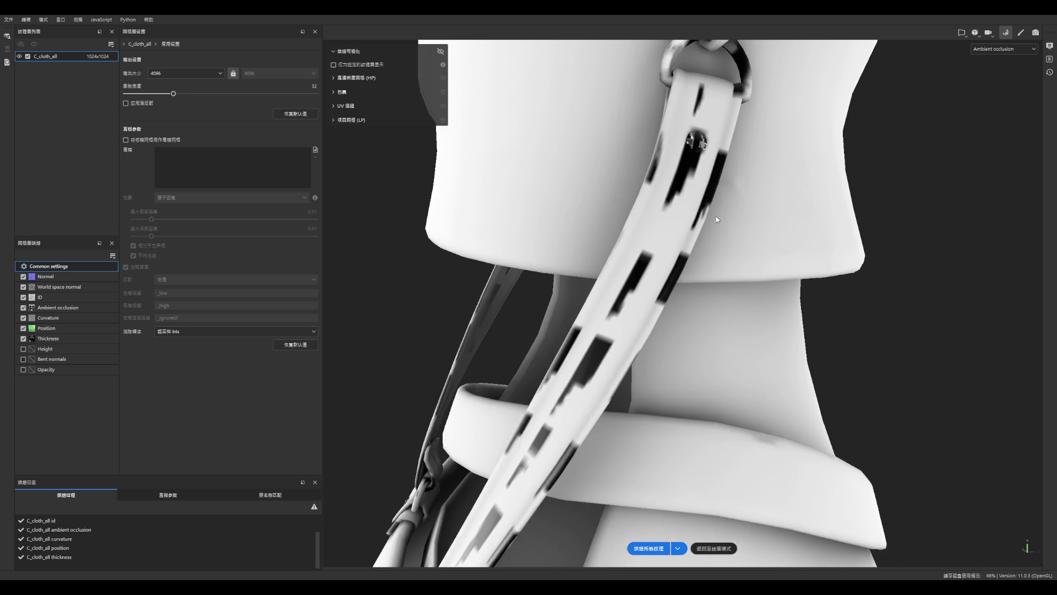
{"action": "scroll", "coordinate": [673, 194], "scroll_direction": "down", "scroll_amount": 8}
{"action": "mouse_move", "coordinate": [767, 238]}
{"action": "left_mouse_down", "text": "alt"}
{"action": "mouse_move", "coordinate": [776, 308]}
{"action": "mouse_move", "coordinate": [462, 297]}
{"action": "mouse_move", "coordinate": [557, 346]}
{"action": "mouse_move", "coordinate": [712, 280]}
{"action": "mouse_move", "coordinate": [945, 295]}
{"action": "mouse_move", "coordinate": [709, 292]}
{"action": "mouse_move", "coordinate": [553, 332]}
{"action": "mouse_move", "coordinate": [638, 290]}
{"action": "mouse_move", "coordinate": [760, 297]}
{"action": "mouse_move", "coordinate": [740, 295]}
{"action": "left_mouse_up", "text": "alt"}
{"action": "right_click_drag", "start_coordinate": [603, 232], "coordinate": [626, 308], "text": "alt"}
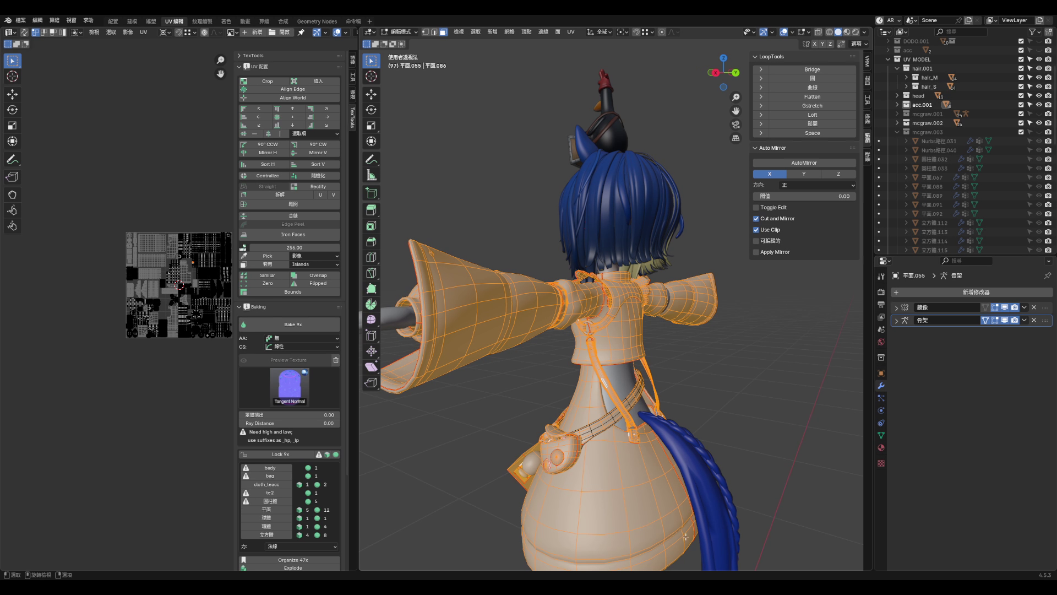
- Deselect everything, view the costume from the front, then orbit to a three-quarter view
{"action": "key", "text": "alt+a"}
{"action": "key", "text": "KP_1"}
{"action": "key", "text": "ctrl+KP_3"}
{"action": "key", "text": "KP_1"}
{"action": "mouse_move", "coordinate": [608, 345]}
{"action": "middle_mouse_down"}
{"action": "mouse_move", "coordinate": [611, 385]}
{"action": "mouse_move", "coordinate": [560, 391]}
{"action": "mouse_move", "coordinate": [553, 358]}
{"action": "middle_mouse_up"}
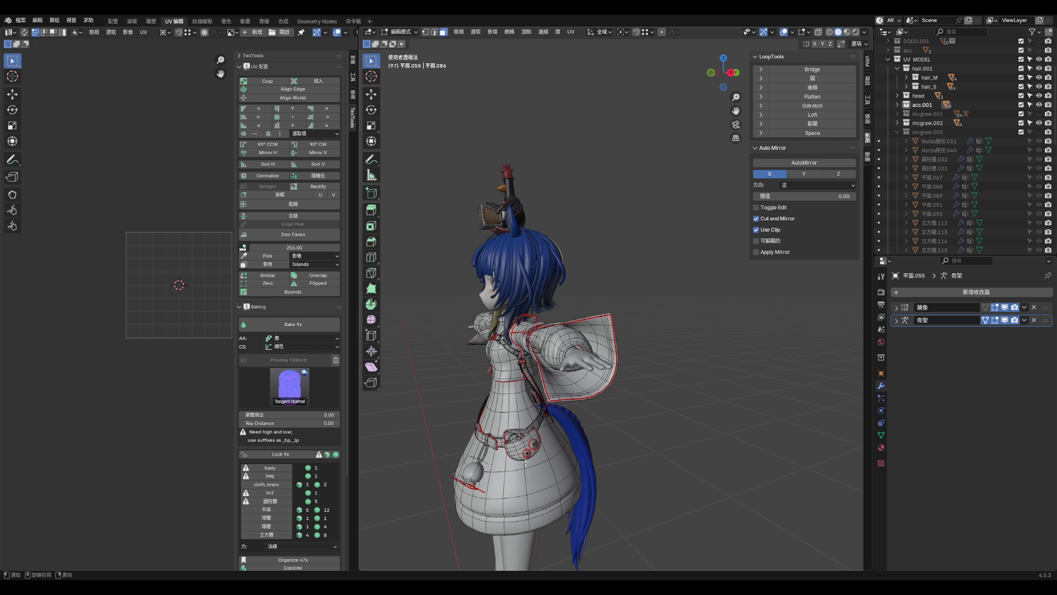
{"action": "scroll", "coordinate": [570, 408], "scroll_direction": "up", "scroll_amount": 6}
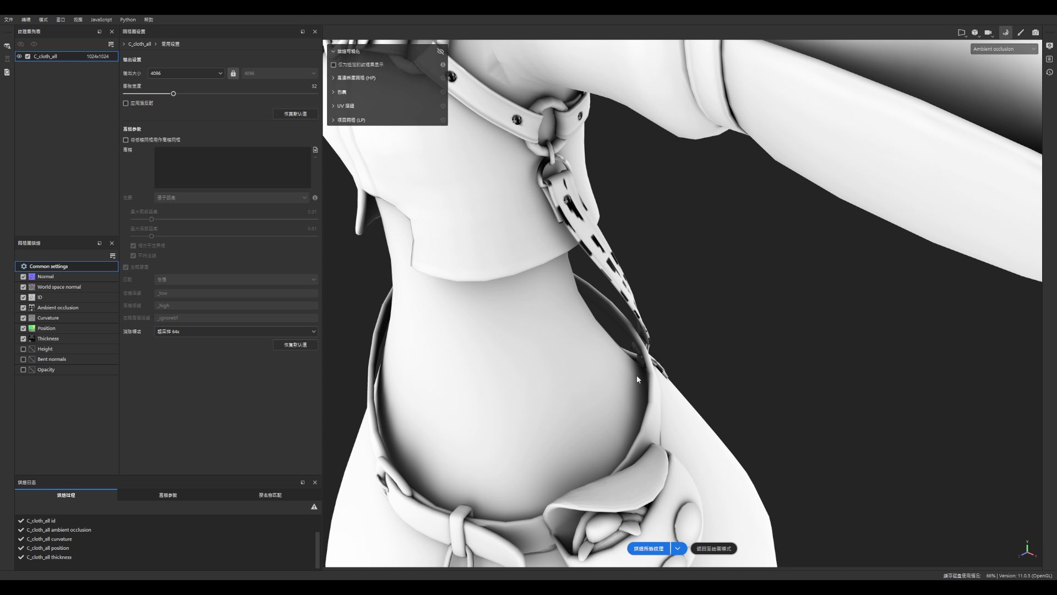
- Switch the viewport to the baked world space normal map and orbit the model
{"action": "key", "text": "c"}
{"action": "key", "text": "c"}
{"action": "key", "text": "c"}
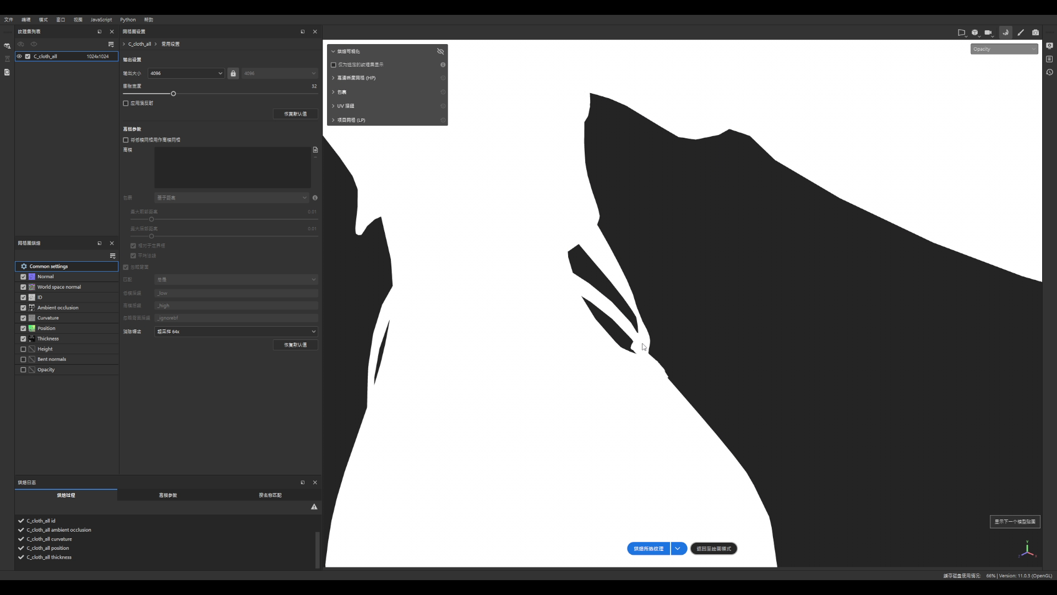
{"action": "key", "text": "c"}
{"action": "key", "text": "c"}
{"action": "mouse_move", "coordinate": [731, 327]}
{"action": "left_mouse_down", "text": "alt"}
{"action": "mouse_move", "coordinate": [769, 332]}
{"action": "mouse_move", "coordinate": [633, 311]}
{"action": "mouse_move", "coordinate": [612, 279]}
{"action": "mouse_move", "coordinate": [557, 291]}
{"action": "mouse_move", "coordinate": [699, 329]}
{"action": "mouse_move", "coordinate": [748, 319]}
{"action": "mouse_move", "coordinate": [589, 308]}
{"action": "mouse_move", "coordinate": [745, 319]}
{"action": "mouse_move", "coordinate": [758, 302]}
{"action": "mouse_move", "coordinate": [750, 307]}
{"action": "mouse_move", "coordinate": [875, 308]}
{"action": "left_mouse_up", "text": "alt"}
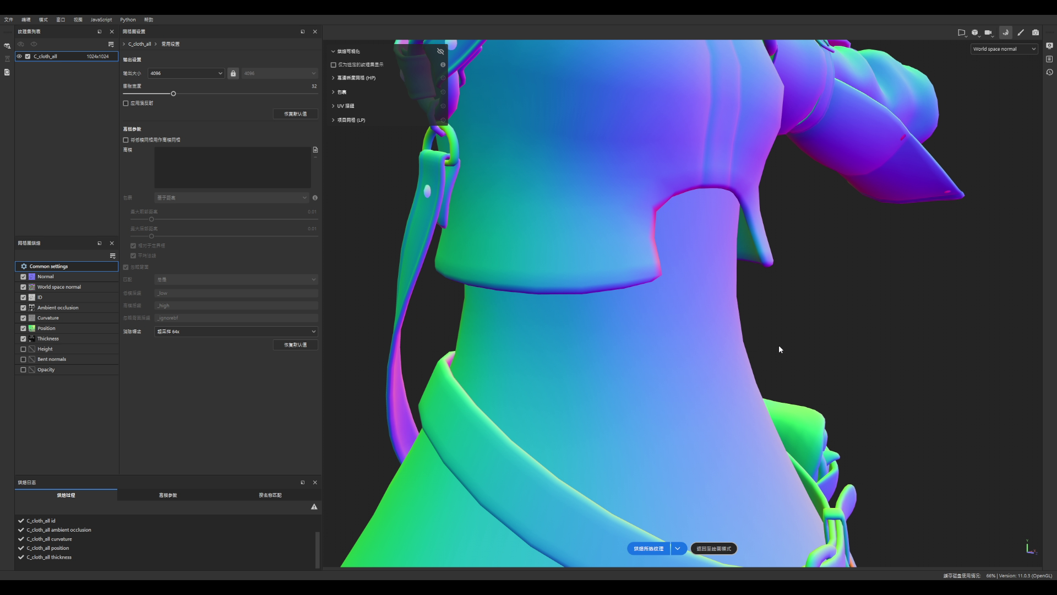
- Orbit to a low front-side view, then leave baking and return to paint mode
{"action": "scroll", "coordinate": [760, 331], "scroll_direction": "down", "scroll_amount": 5}
{"action": "mouse_move", "coordinate": [741, 319]}
{"action": "left_mouse_down", "text": "alt"}
{"action": "mouse_move", "coordinate": [734, 340]}
{"action": "mouse_move", "coordinate": [811, 336]}
{"action": "mouse_move", "coordinate": [641, 487]}
{"action": "left_mouse_up", "text": "alt"}
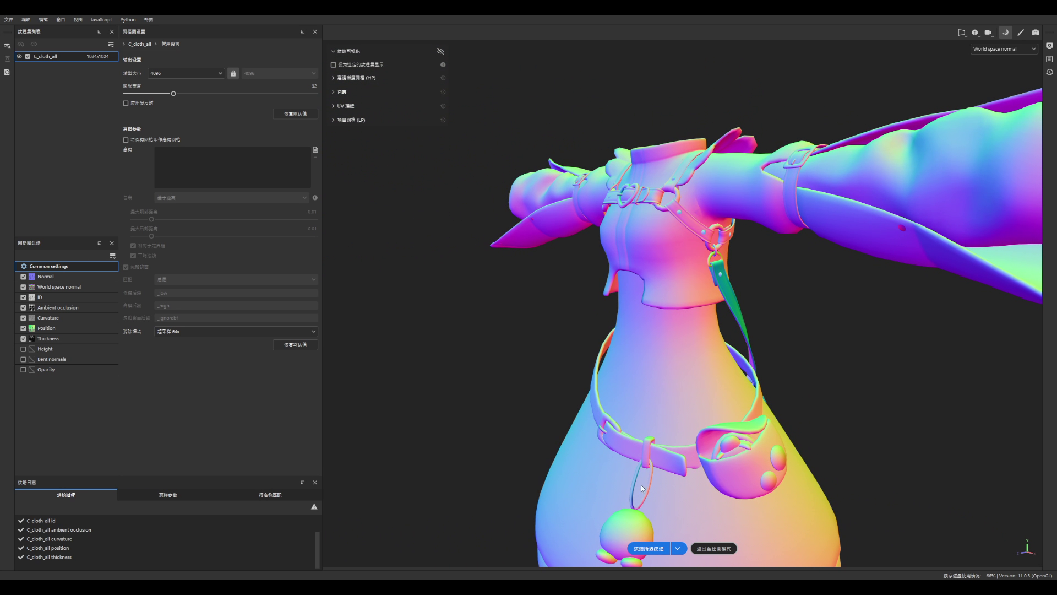
{"action": "left_click", "coordinate": [718, 549]}
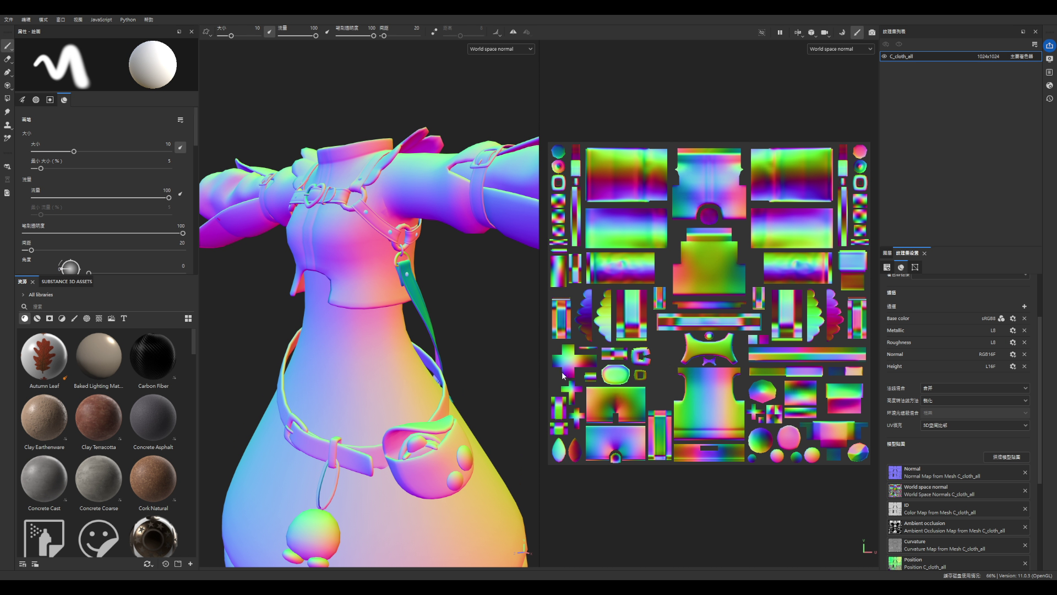
- Rebake the C_cloth_all mesh maps at 4096 output size
{"action": "scroll", "coordinate": [457, 220], "scroll_direction": "up", "scroll_amount": 10}
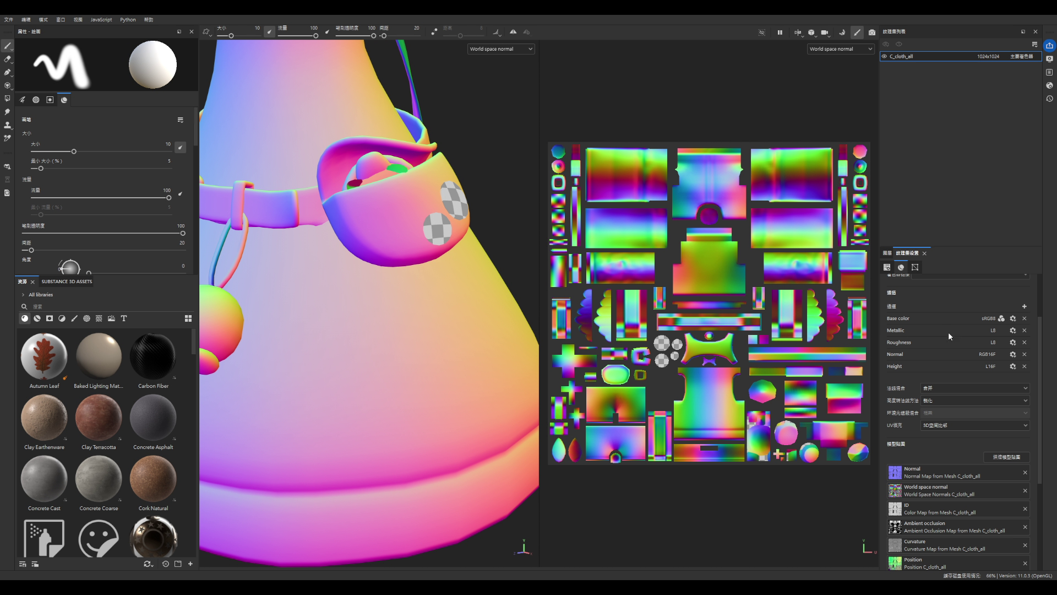
{"action": "left_click", "coordinate": [1002, 456]}
{"action": "left_click", "coordinate": [649, 548]}
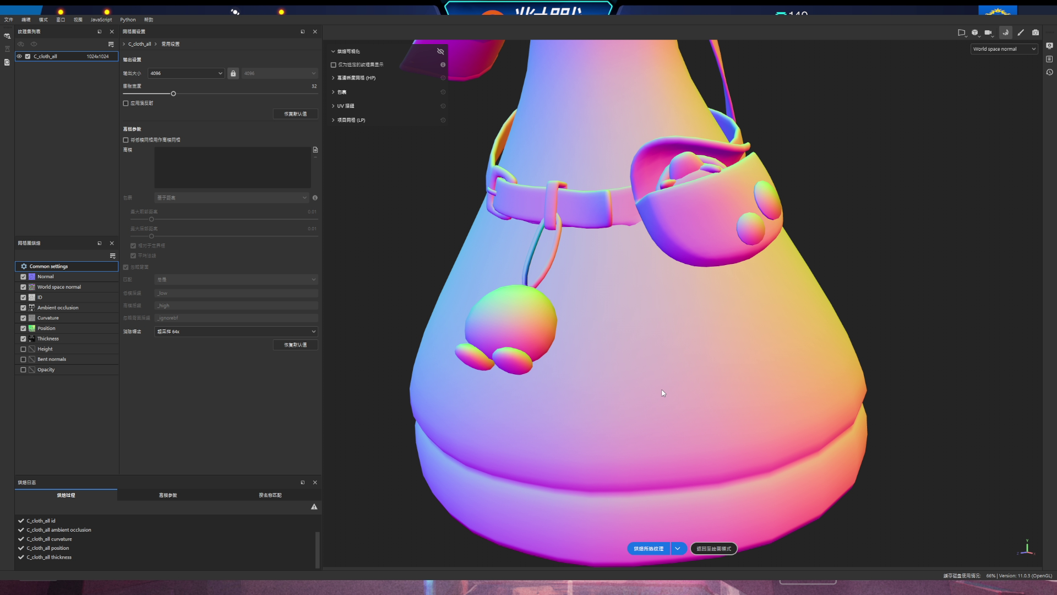
- Switch to the next baked map and inspect the chest strap, O-ring, torso straps and bag
{"action": "key", "text": "f"}
{"action": "scroll", "coordinate": [613, 282], "scroll_direction": "up", "scroll_amount": 3}
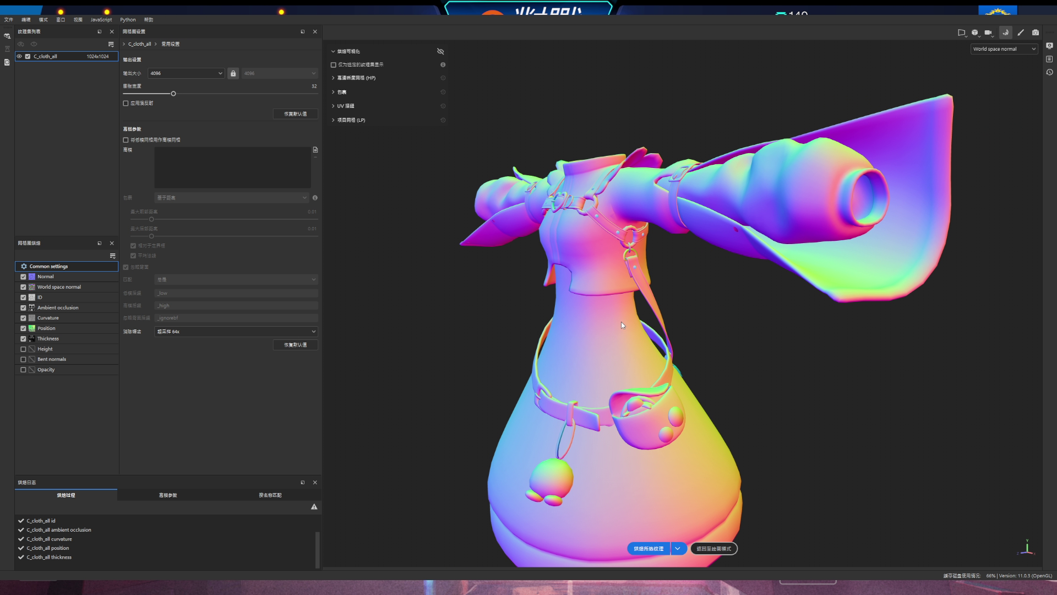
{"action": "key", "text": "b"}
{"action": "key", "text": "b"}
{"action": "key", "text": "b"}
{"action": "key", "text": "b"}
{"action": "key", "text": "b"}
{"action": "key", "text": "b"}
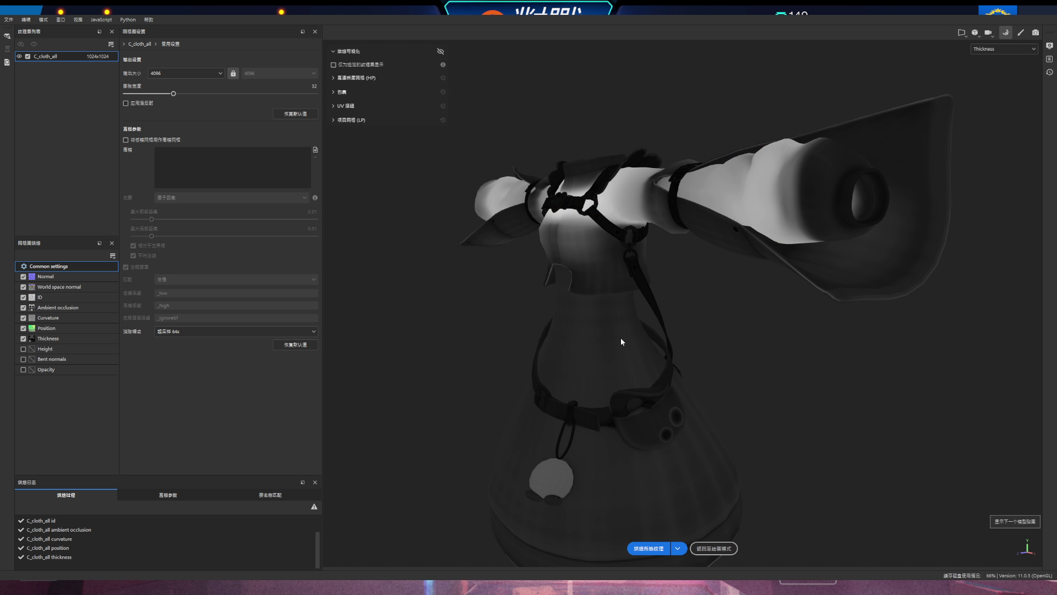
{"action": "mouse_move", "coordinate": [626, 350]}
{"action": "left_mouse_down", "text": "alt"}
{"action": "mouse_move", "coordinate": [637, 370]}
{"action": "mouse_move", "coordinate": [804, 371]}
{"action": "mouse_move", "coordinate": [807, 342]}
{"action": "mouse_move", "coordinate": [577, 323]}
{"action": "mouse_move", "coordinate": [623, 279]}
{"action": "mouse_move", "coordinate": [539, 331]}
{"action": "mouse_move", "coordinate": [606, 352]}
{"action": "left_mouse_up", "text": "alt"}
{"action": "middle_click_drag", "start_coordinate": [606, 352], "coordinate": [639, 348], "text": "alt"}
{"action": "mouse_move", "coordinate": [639, 348]}
{"action": "left_mouse_down", "text": "alt"}
{"action": "mouse_move", "coordinate": [637, 167]}
{"action": "mouse_move", "coordinate": [630, 191]}
{"action": "mouse_move", "coordinate": [736, 250]}
{"action": "mouse_move", "coordinate": [565, 261]}
{"action": "mouse_move", "coordinate": [598, 272]}
{"action": "mouse_move", "coordinate": [602, 302]}
{"action": "left_mouse_up", "text": "alt"}
{"action": "middle_click_drag", "start_coordinate": [602, 303], "coordinate": [662, 271], "text": "alt"}
{"action": "mouse_move", "coordinate": [661, 271]}
{"action": "left_mouse_down", "text": "alt"}
{"action": "mouse_move", "coordinate": [614, 269]}
{"action": "mouse_move", "coordinate": [608, 256]}
{"action": "mouse_move", "coordinate": [634, 309]}
{"action": "mouse_move", "coordinate": [540, 396]}
{"action": "mouse_move", "coordinate": [546, 356]}
{"action": "mouse_move", "coordinate": [762, 359]}
{"action": "mouse_move", "coordinate": [678, 347]}
{"action": "mouse_move", "coordinate": [940, 337]}
{"action": "mouse_move", "coordinate": [965, 314]}
{"action": "mouse_move", "coordinate": [937, 324]}
{"action": "mouse_move", "coordinate": [551, 320]}
{"action": "mouse_move", "coordinate": [519, 330]}
{"action": "mouse_move", "coordinate": [857, 351]}
{"action": "mouse_move", "coordinate": [826, 355]}
{"action": "left_mouse_up", "text": "alt"}
{"action": "scroll", "coordinate": [546, 356], "scroll_direction": "up", "scroll_amount": 5}
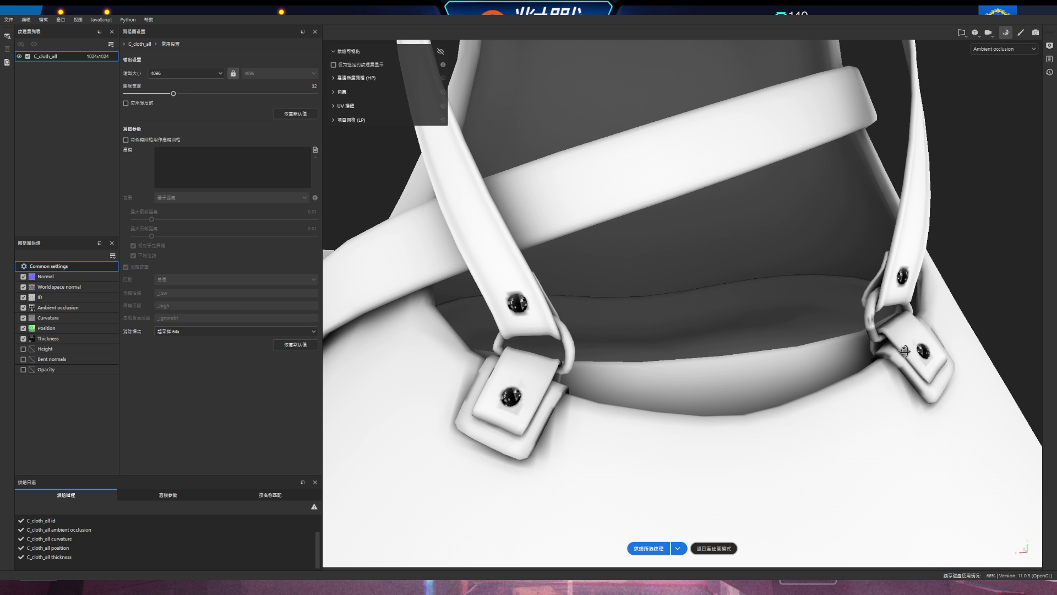
- Reframe the garment and check the skirt opening, three-quarter, front and collar views
{"action": "key", "text": "f"}
{"action": "mouse_move", "coordinate": [696, 443]}
{"action": "left_mouse_down", "text": "alt"}
{"action": "mouse_move", "coordinate": [906, 255]}
{"action": "mouse_move", "coordinate": [960, 396]}
{"action": "mouse_move", "coordinate": [639, 314]}
{"action": "mouse_move", "coordinate": [987, 193]}
{"action": "mouse_move", "coordinate": [847, 325]}
{"action": "left_mouse_up", "text": "alt"}
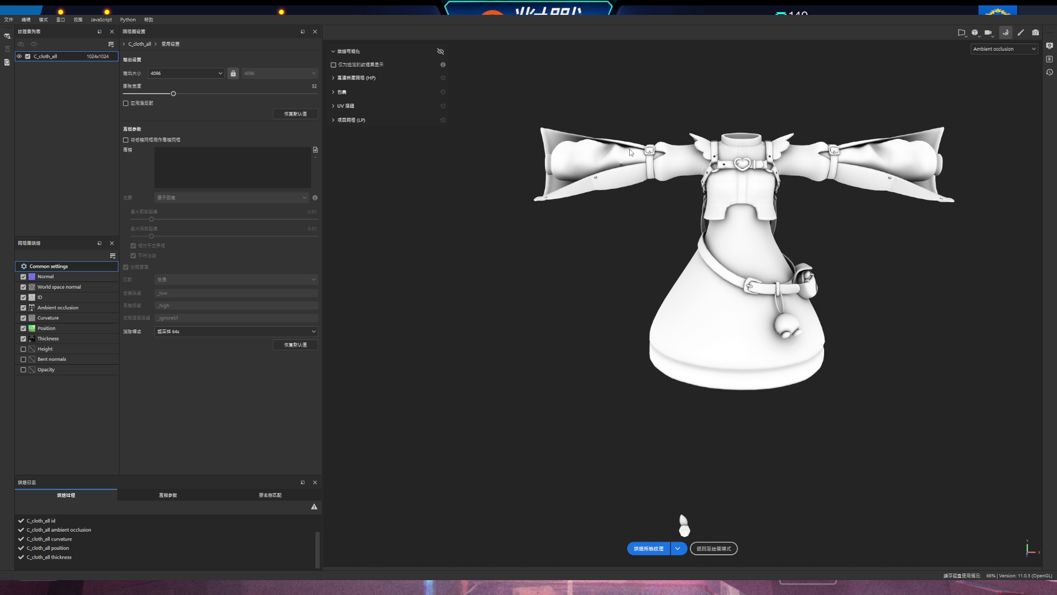
{"action": "scroll", "coordinate": [846, 325], "scroll_direction": "up", "scroll_amount": 5}
{"action": "mouse_move", "coordinate": [678, 526]}
{"action": "left_mouse_down", "text": "alt"}
{"action": "mouse_move", "coordinate": [650, 386]}
{"action": "mouse_move", "coordinate": [677, 353]}
{"action": "mouse_move", "coordinate": [595, 353]}
{"action": "left_mouse_up", "text": "alt"}
{"action": "mouse_move", "coordinate": [634, 161]}
{"action": "left_mouse_down", "text": "alt"}
{"action": "mouse_move", "coordinate": [562, 160]}
{"action": "mouse_move", "coordinate": [535, 206]}
{"action": "mouse_move", "coordinate": [716, 167]}
{"action": "mouse_move", "coordinate": [672, 124]}
{"action": "mouse_move", "coordinate": [715, 184]}
{"action": "mouse_move", "coordinate": [878, 181]}
{"action": "mouse_move", "coordinate": [945, 137]}
{"action": "mouse_move", "coordinate": [776, 184]}
{"action": "mouse_move", "coordinate": [668, 252]}
{"action": "mouse_move", "coordinate": [828, 244]}
{"action": "left_mouse_up", "text": "alt"}
{"action": "scroll", "coordinate": [698, 128], "scroll_direction": "up", "scroll_amount": 5}
{"action": "scroll", "coordinate": [668, 252], "scroll_direction": "down", "scroll_amount": 5}
{"action": "scroll", "coordinate": [644, 228], "scroll_direction": "up", "scroll_amount": 10}
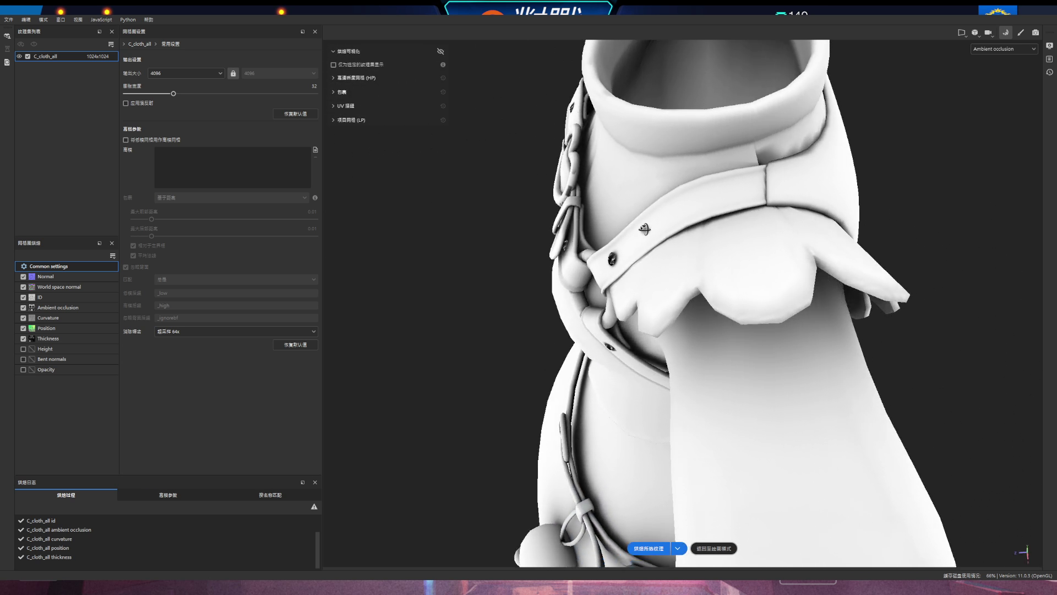
{"action": "mouse_move", "coordinate": [644, 229]}
{"action": "left_mouse_down", "text": "alt"}
{"action": "mouse_move", "coordinate": [649, 205]}
{"action": "mouse_move", "coordinate": [880, 182]}
{"action": "mouse_move", "coordinate": [543, 226]}
{"action": "mouse_move", "coordinate": [781, 224]}
{"action": "mouse_move", "coordinate": [787, 265]}
{"action": "mouse_move", "coordinate": [815, 259]}
{"action": "mouse_move", "coordinate": [847, 191]}
{"action": "left_mouse_up", "text": "alt"}
{"action": "mouse_move", "coordinate": [854, 208]}
{"action": "left_mouse_down", "text": "alt"}
{"action": "mouse_move", "coordinate": [876, 251]}
{"action": "mouse_move", "coordinate": [861, 220]}
{"action": "mouse_move", "coordinate": [802, 306]}
{"action": "left_mouse_up", "text": "alt"}
{"action": "scroll", "coordinate": [803, 302], "scroll_direction": "down", "scroll_amount": 2}
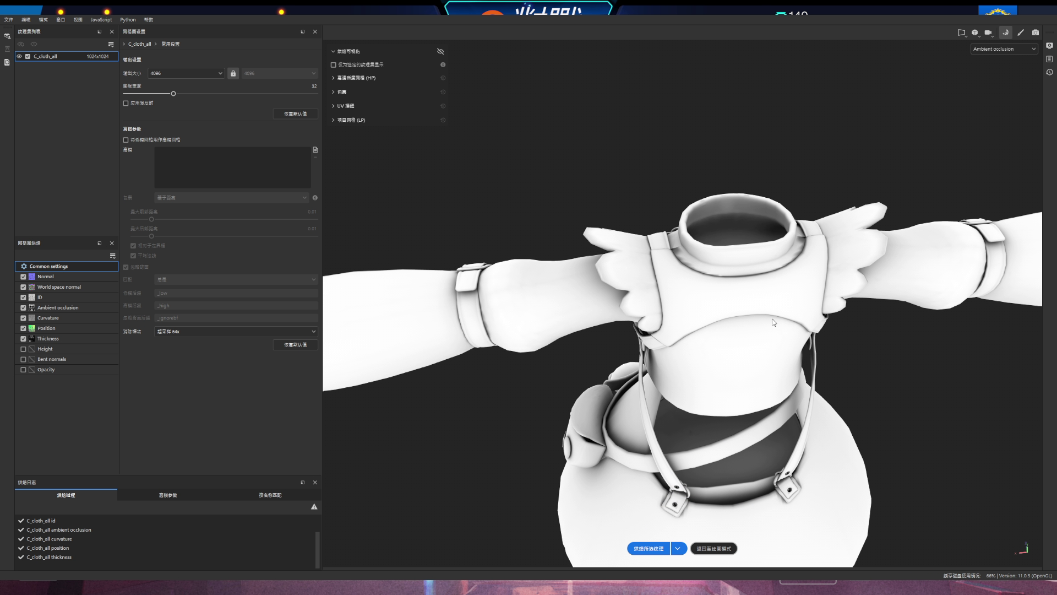
- Return to paint mode and cycle through the baked mesh maps on the model
{"action": "left_click", "coordinate": [714, 548]}
{"action": "mouse_move", "coordinate": [418, 484]}
{"action": "left_mouse_down", "text": "alt"}
{"action": "mouse_move", "coordinate": [448, 484]}
{"action": "mouse_move", "coordinate": [494, 312]}
{"action": "mouse_move", "coordinate": [559, 272]}
{"action": "left_mouse_up", "text": "alt"}
{"action": "key", "text": "b"}
{"action": "key", "text": "b"}
{"action": "key", "text": "b"}
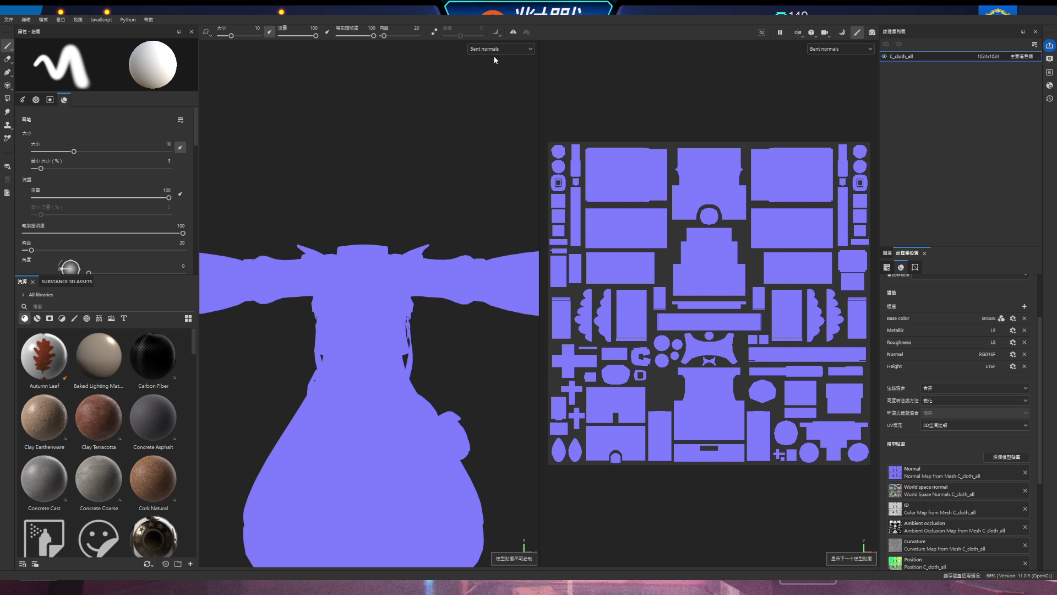
- Show the empty Base color channel as a checkerboard in both viewports
{"action": "key", "text": "c"}
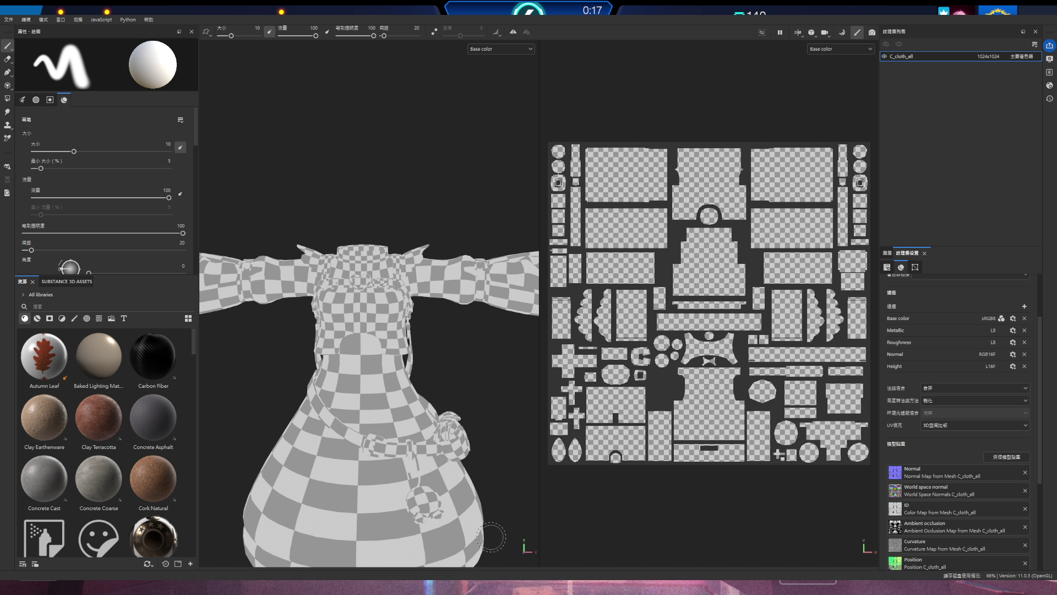
{"action": "scroll", "coordinate": [663, 251], "scroll_direction": "down", "scroll_amount": 2}
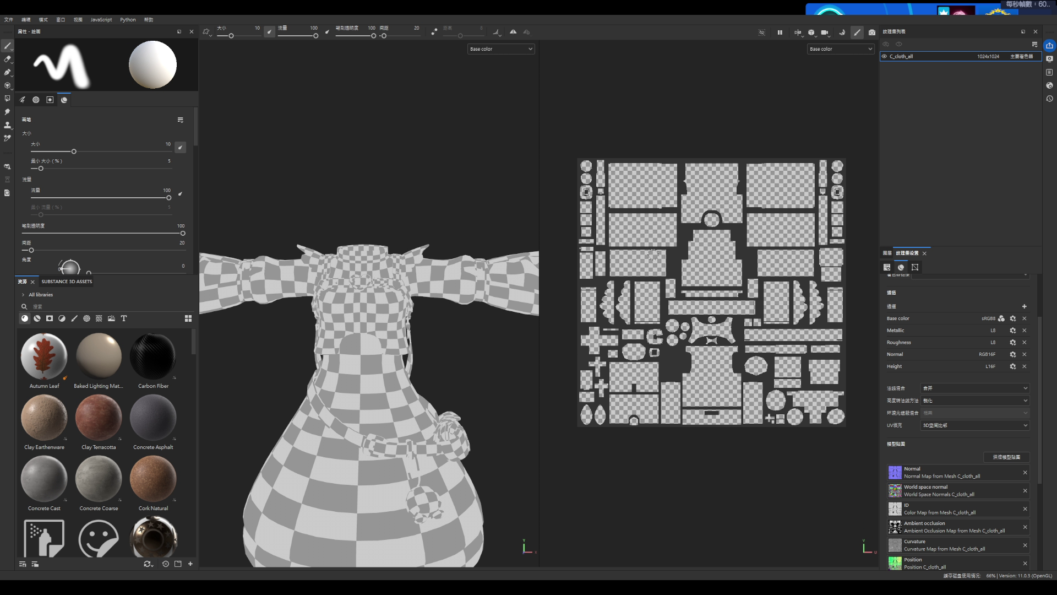
{"action": "scroll", "coordinate": [375, 286], "scroll_direction": "down", "scroll_amount": 2}
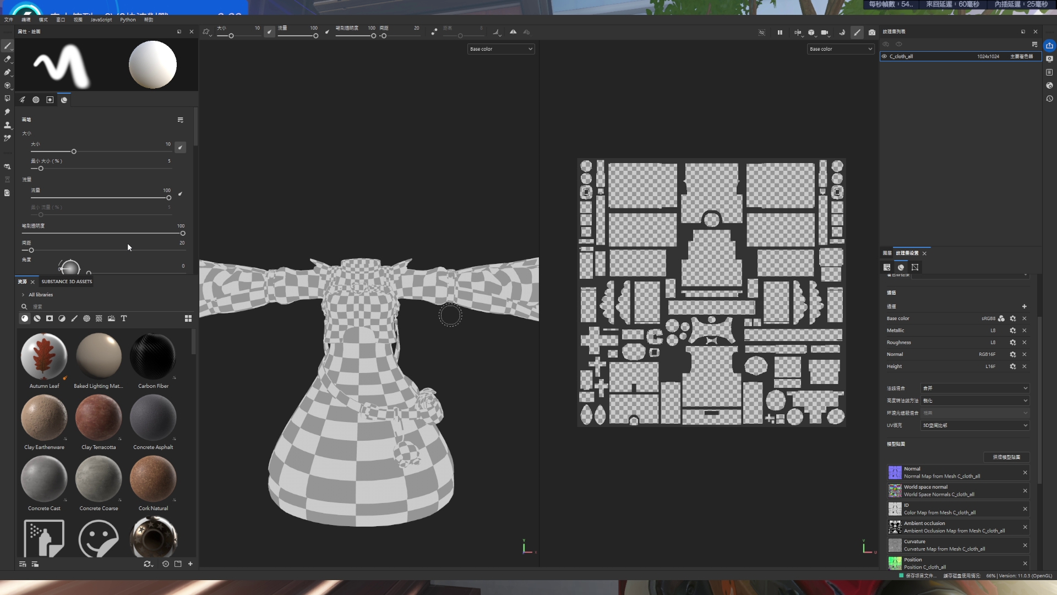
- Set the texture set size to 4096
{"action": "scroll", "coordinate": [933, 365], "scroll_direction": "up", "scroll_amount": 3}
{"action": "left_click", "coordinate": [937, 338]}
{"action": "left_click", "coordinate": [929, 376]}
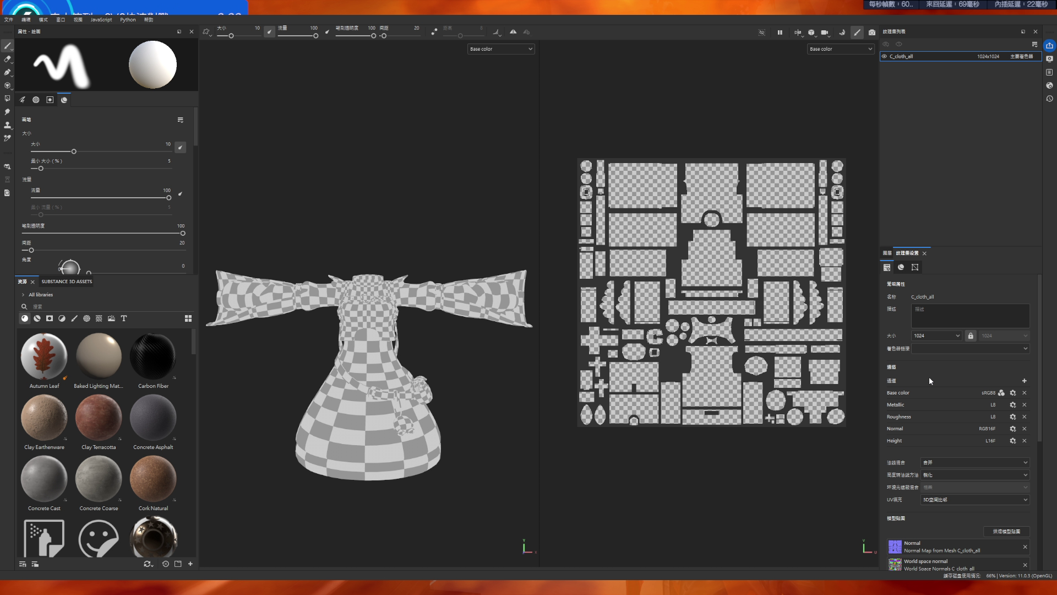
- Add a new fill layer above Layer 1 in the layer list
{"action": "left_click", "coordinate": [887, 253]}
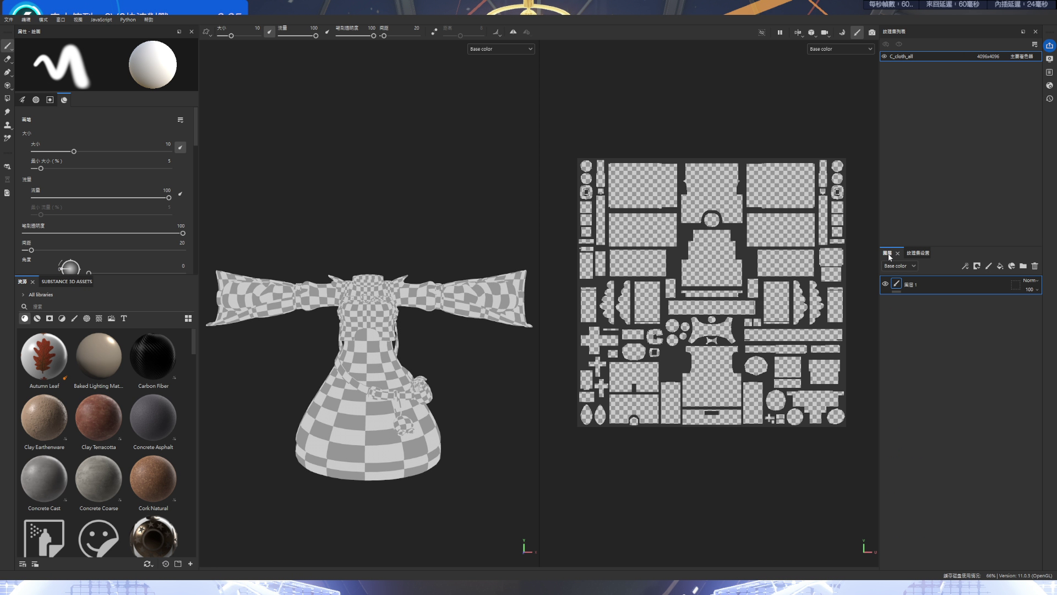
{"action": "scroll", "coordinate": [767, 239], "scroll_direction": "down", "scroll_amount": 1}
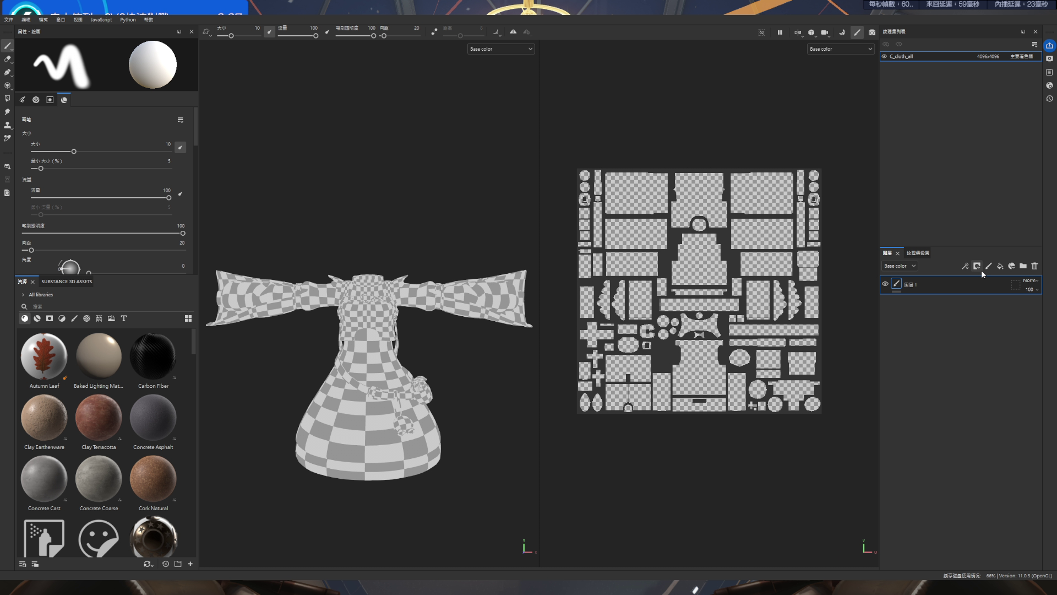
{"action": "left_click", "coordinate": [1000, 267]}
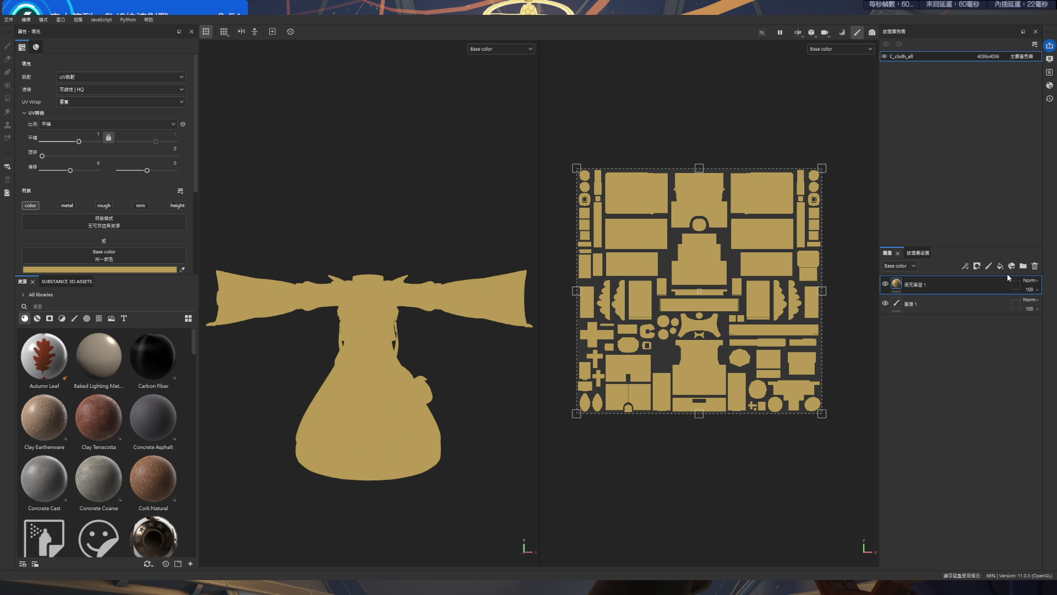
- Give the golden fill layer a black mask with a paint effect
{"action": "left_click", "coordinate": [977, 266]}
{"action": "double_click", "coordinate": [920, 285]}
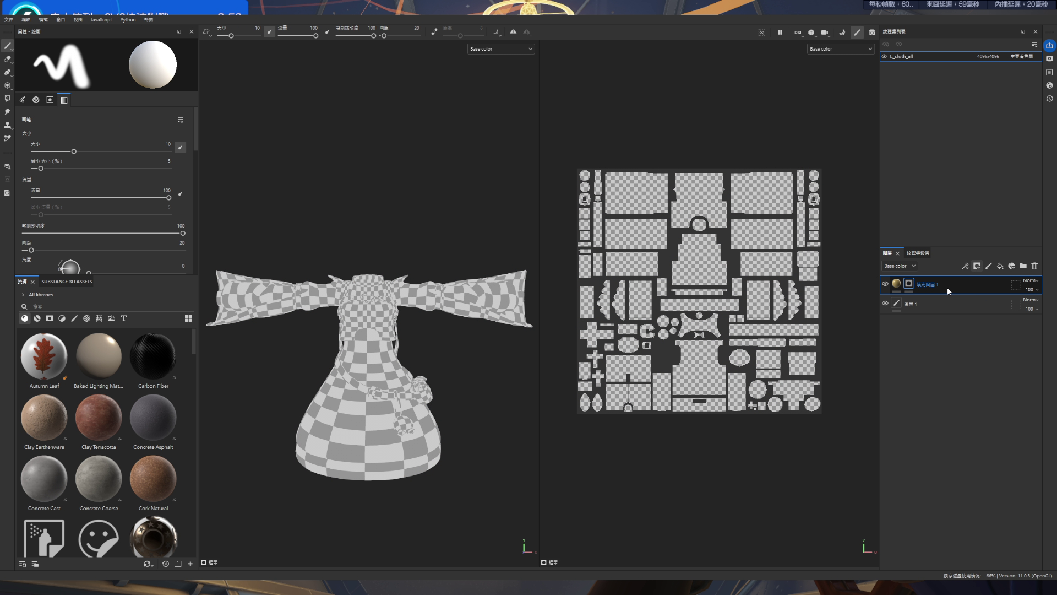
{"action": "left_click", "coordinate": [911, 287]}
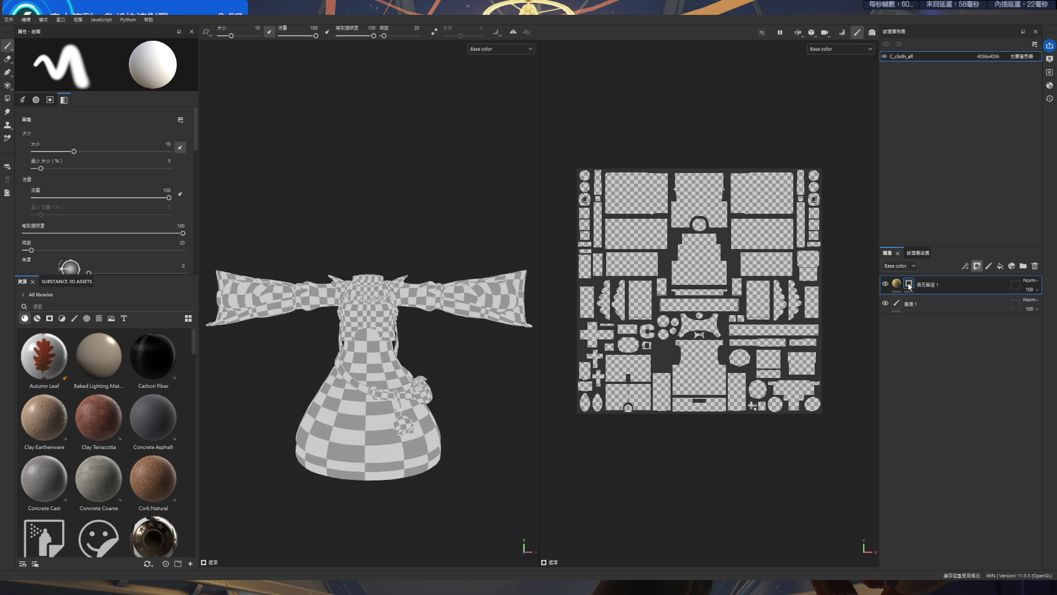
{"action": "left_click", "coordinate": [966, 266]}
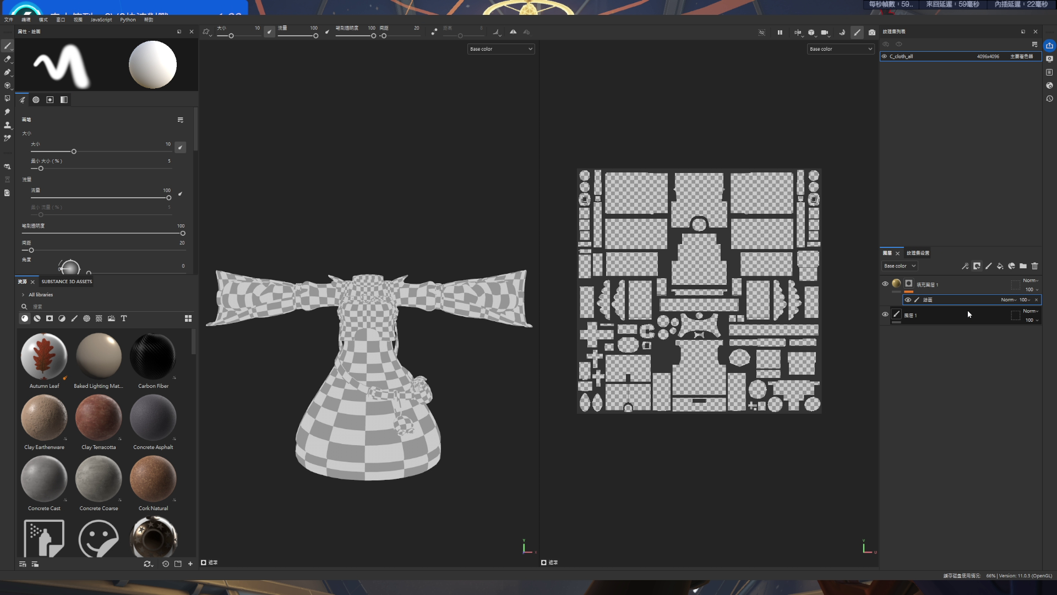
- Reveal the golden fill on the top-centre island, both sleeves and back torso panel
{"action": "left_click", "coordinate": [7, 98]}
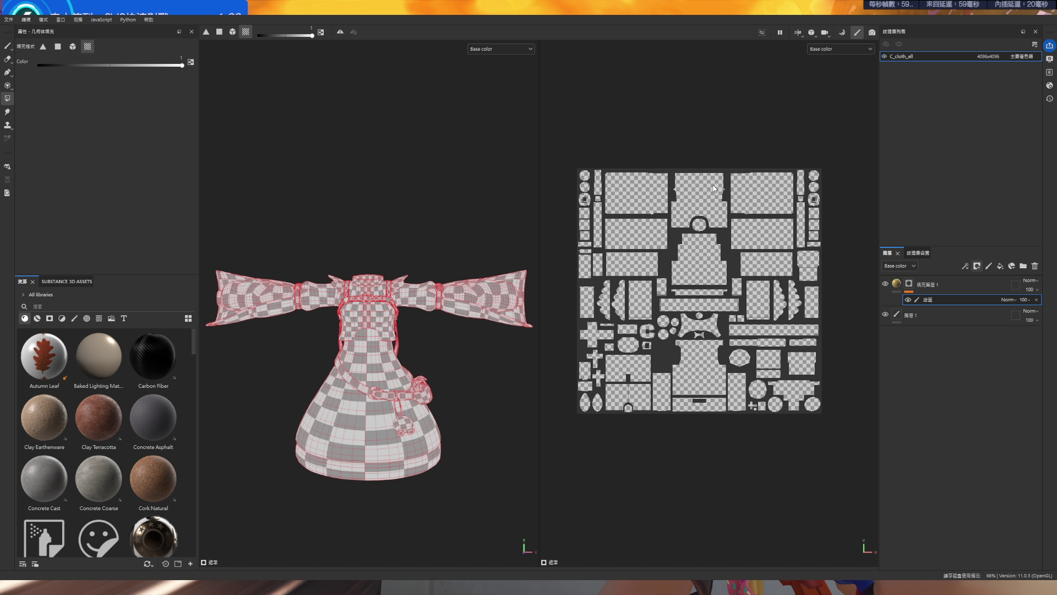
{"action": "left_click", "coordinate": [710, 208]}
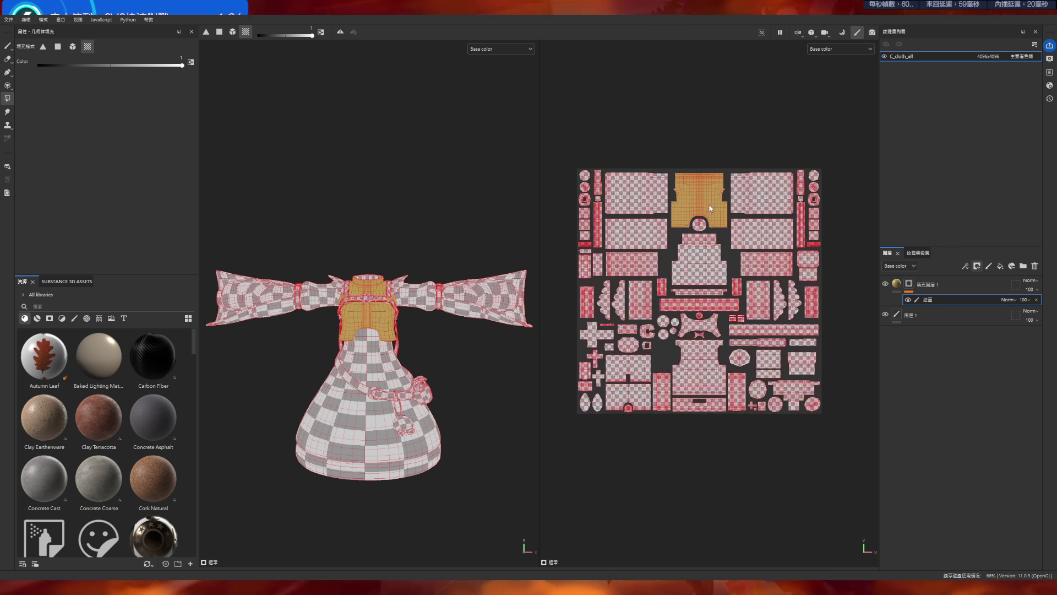
{"action": "left_click", "coordinate": [454, 310]}
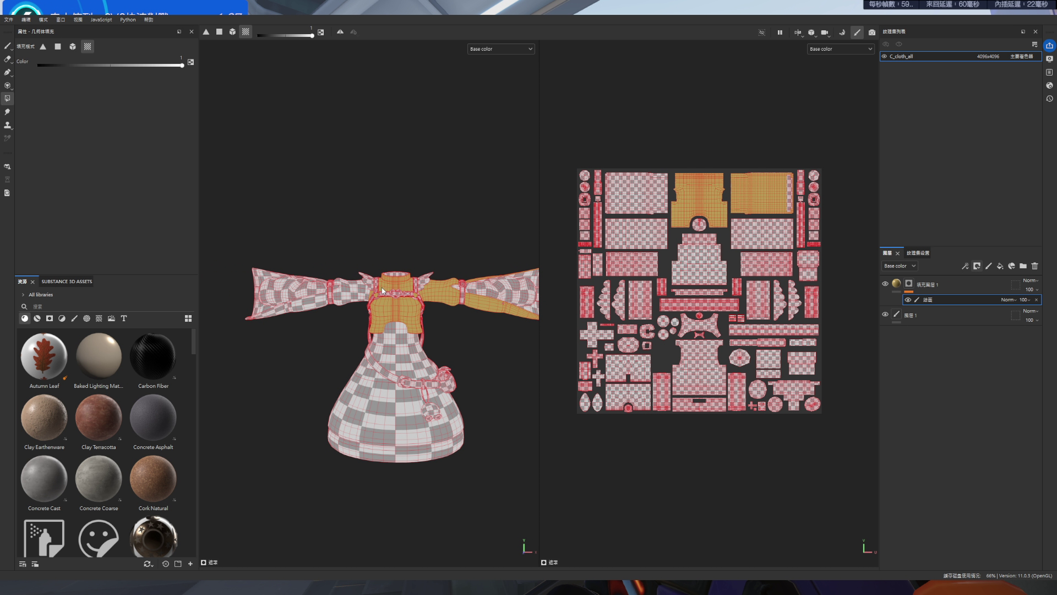
{"action": "left_click", "coordinate": [335, 303]}
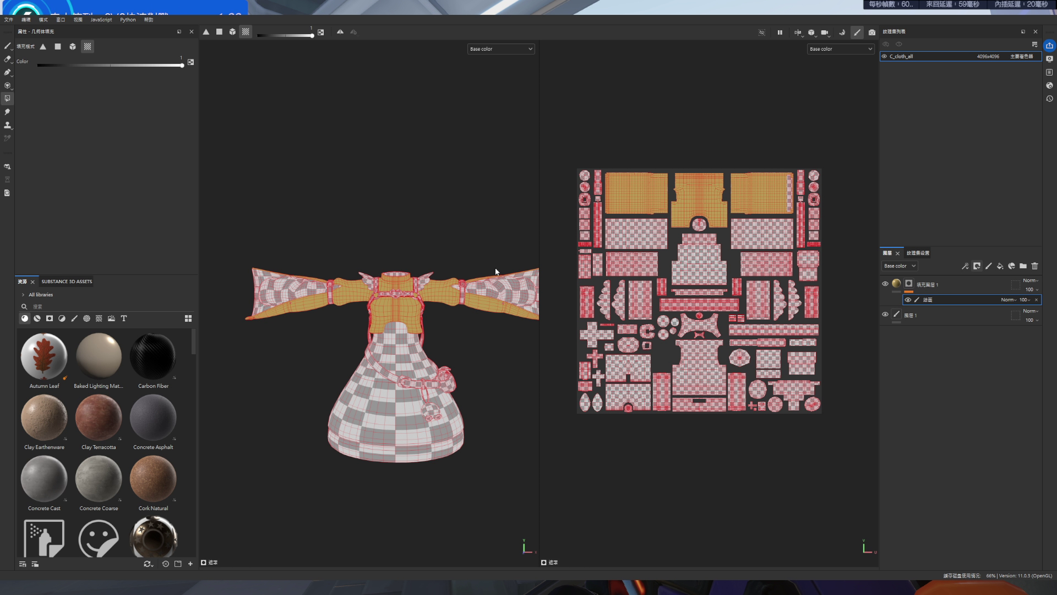
{"action": "left_click_drag", "start_coordinate": [480, 346], "coordinate": [314, 349], "text": "alt"}
{"action": "scroll", "coordinate": [397, 315], "scroll_direction": "up", "scroll_amount": 5}
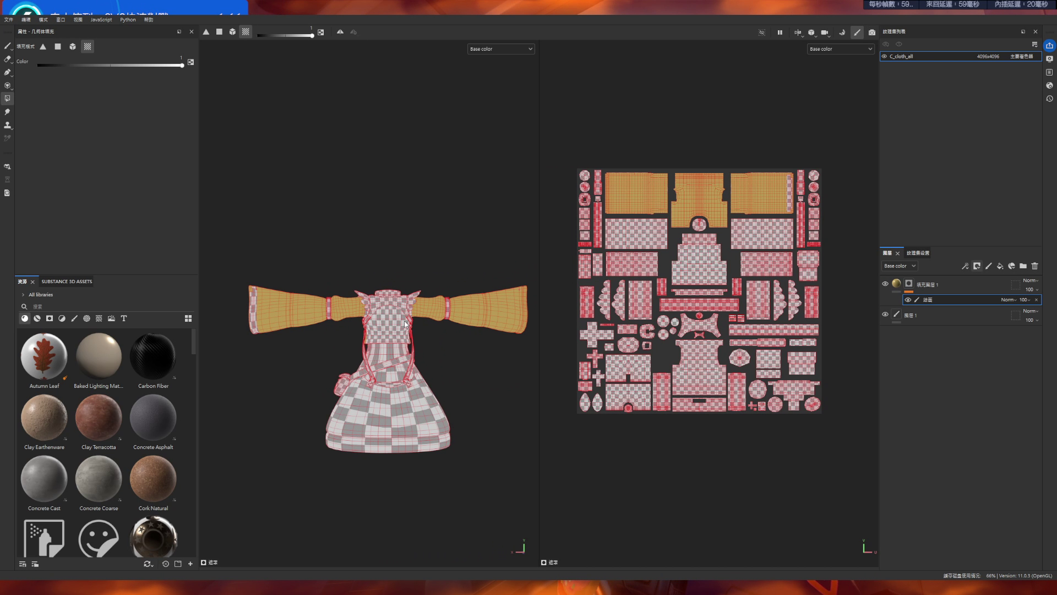
{"action": "left_click", "coordinate": [383, 323]}
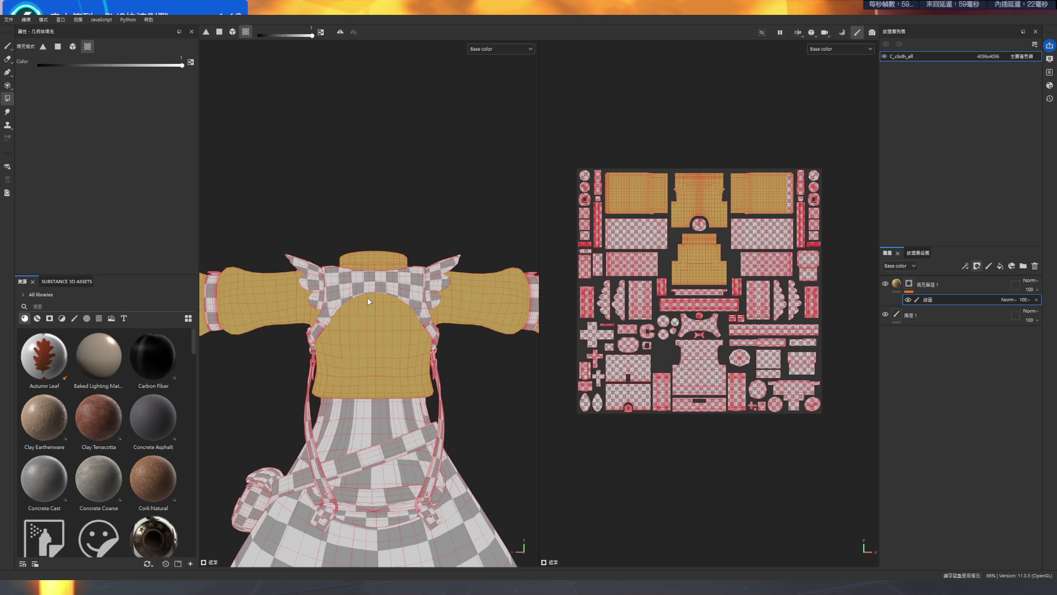
{"action": "mouse_move", "coordinate": [365, 346]}
{"action": "left_mouse_down", "text": "alt"}
{"action": "mouse_move", "coordinate": [237, 349]}
{"action": "mouse_move", "coordinate": [400, 357]}
{"action": "mouse_move", "coordinate": [484, 391]}
{"action": "mouse_move", "coordinate": [438, 372]}
{"action": "left_mouse_up", "text": "alt"}
{"action": "scroll", "coordinate": [779, 201], "scroll_direction": "up", "scroll_amount": 3}
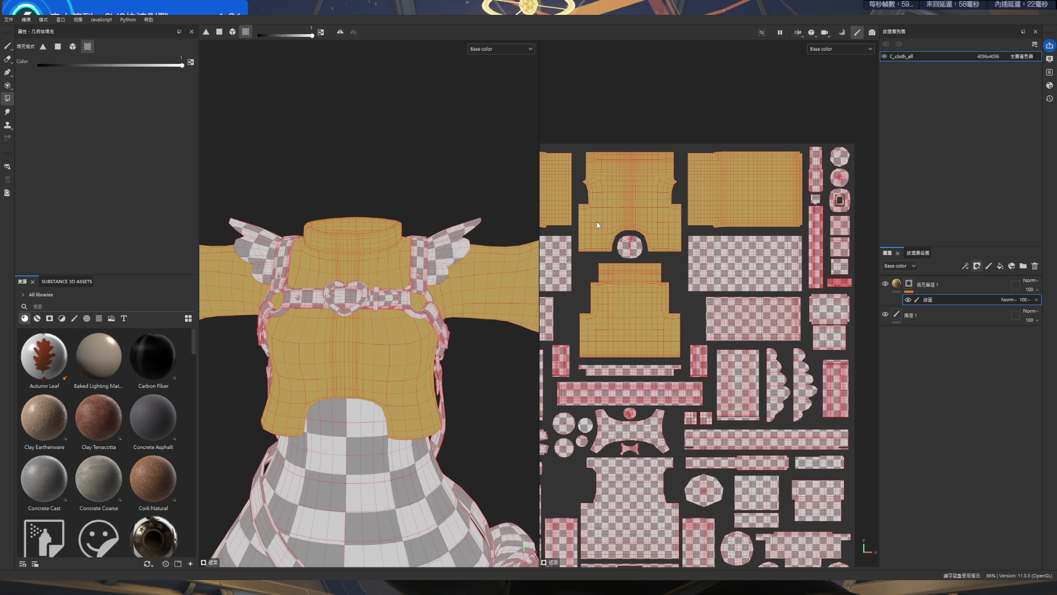
{"action": "scroll", "coordinate": [599, 226], "scroll_direction": "down", "scroll_amount": 3}
{"action": "scroll", "coordinate": [578, 190], "scroll_direction": "up", "scroll_amount": 4}
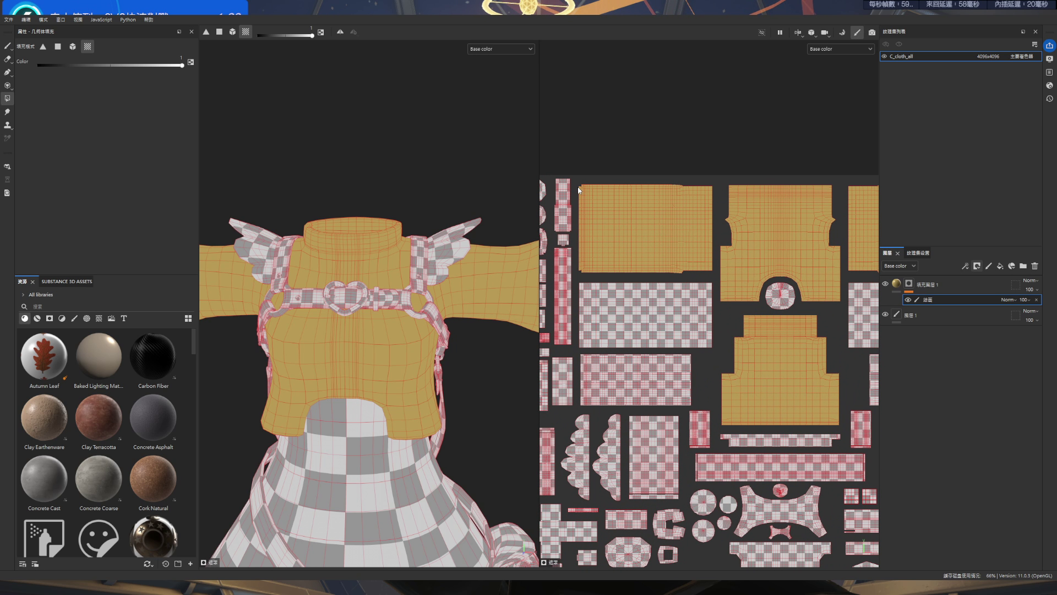
{"action": "scroll", "coordinate": [579, 190], "scroll_direction": "down", "scroll_amount": 3}
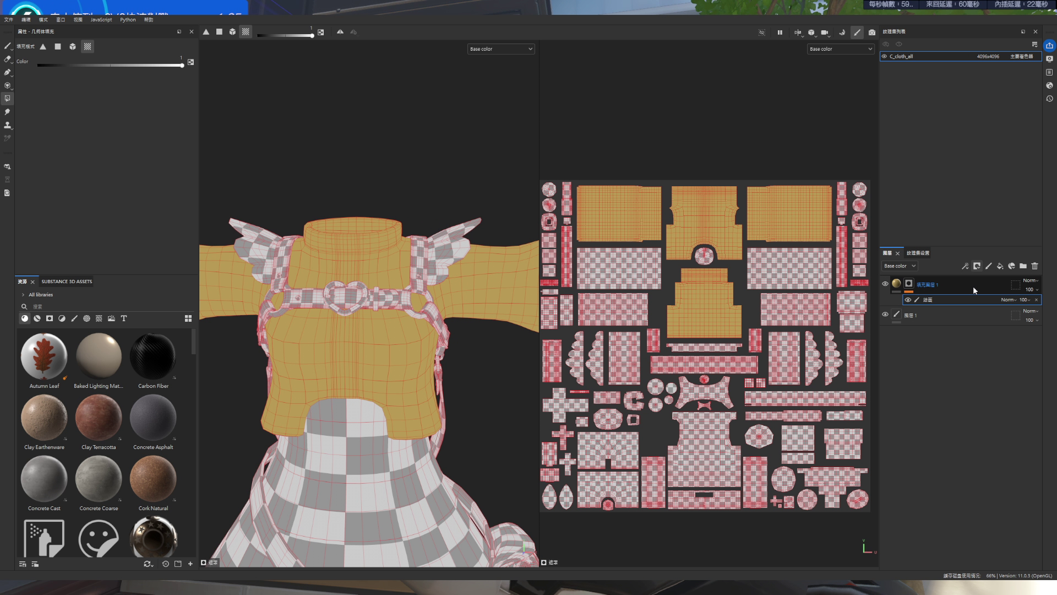
- Group the golden fill layer into a new folder and add a second fill layer
{"action": "left_click", "coordinate": [1023, 266]}
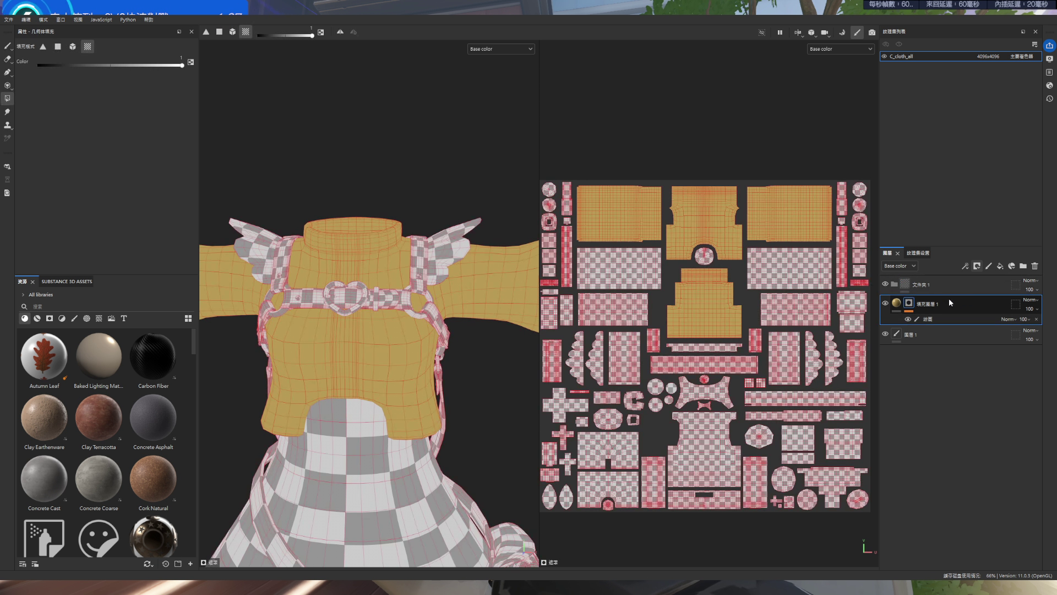
{"action": "left_click_drag", "start_coordinate": [929, 305], "coordinate": [942, 287]}
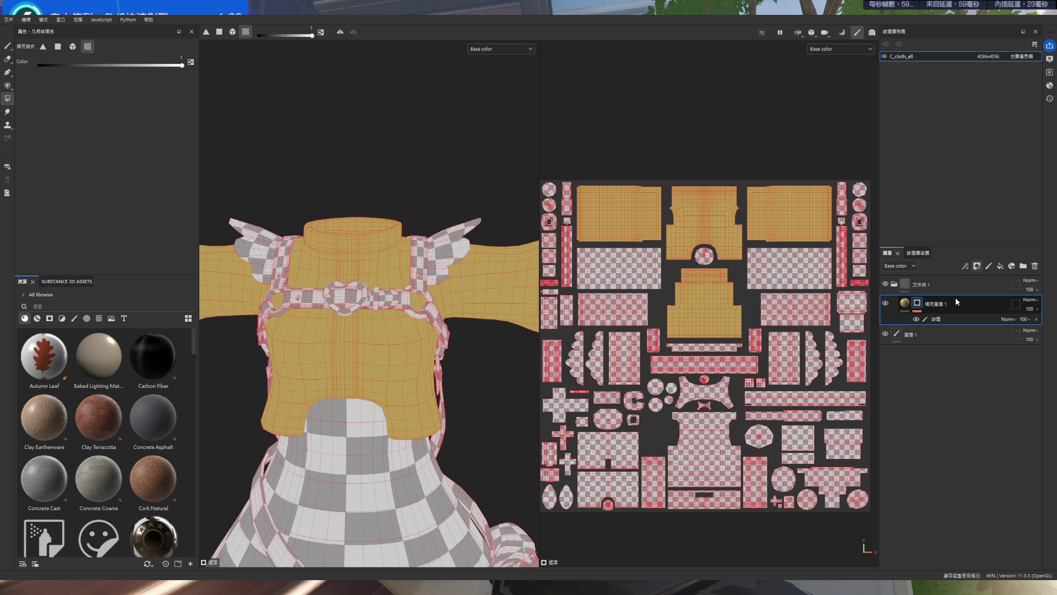
{"action": "scroll", "coordinate": [386, 330], "scroll_direction": "down", "scroll_amount": 3}
{"action": "left_click_drag", "start_coordinate": [424, 352], "coordinate": [473, 326], "text": "alt"}
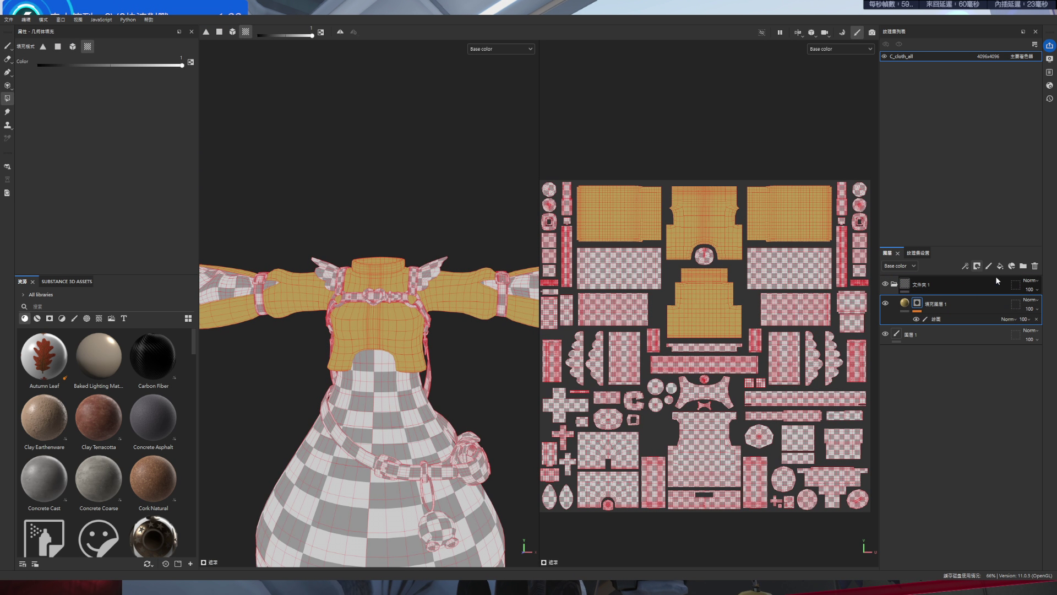
{"action": "left_click", "coordinate": [1001, 266]}
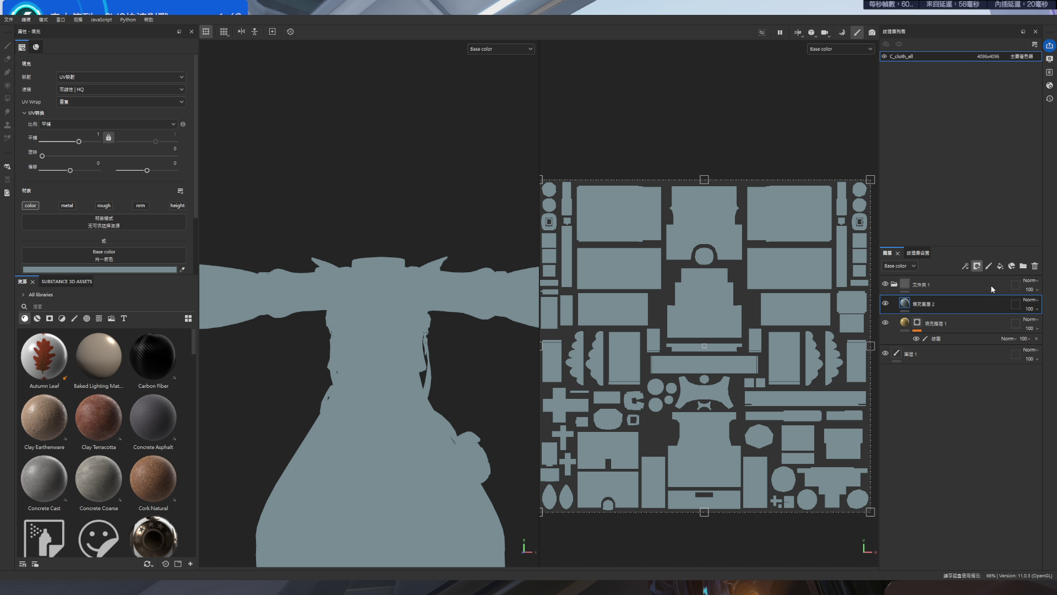
- Add a paint effect to fill layer 2's mask
{"action": "right_click", "coordinate": [941, 308]}
{"action": "left_click", "coordinate": [956, 322]}
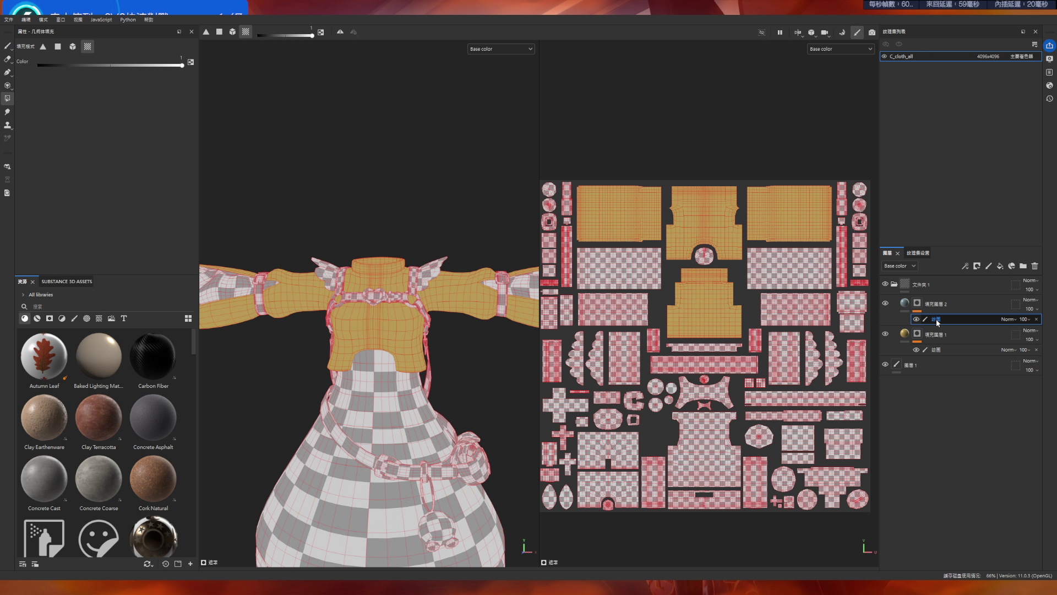
{"action": "scroll", "coordinate": [285, 267], "scroll_direction": "down", "scroll_amount": 3}
{"action": "scroll", "coordinate": [483, 276], "scroll_direction": "up", "scroll_amount": 3}
- Mask the two flared sleeve-flap islands into blue-grey fill layer 2 and exit mask editing
{"action": "mouse_move", "coordinate": [482, 276]}
{"action": "left_mouse_down", "text": "alt"}
{"action": "mouse_move", "coordinate": [474, 278]}
{"action": "mouse_move", "coordinate": [486, 281]}
{"action": "left_mouse_up", "text": "alt"}
{"action": "left_click", "coordinate": [465, 279]}
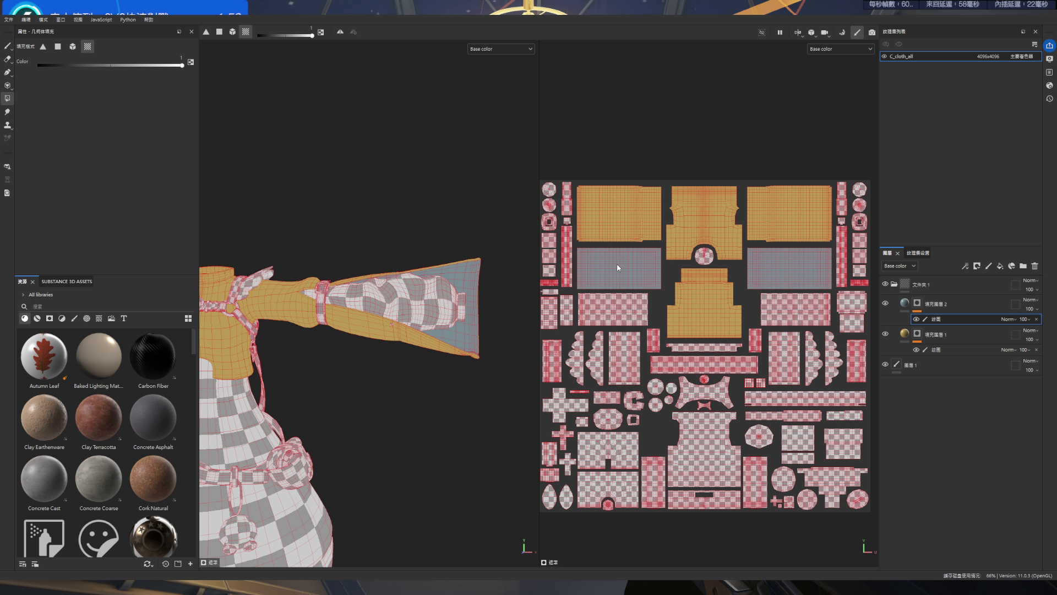
{"action": "scroll", "coordinate": [424, 297], "scroll_direction": "down", "scroll_amount": 5}
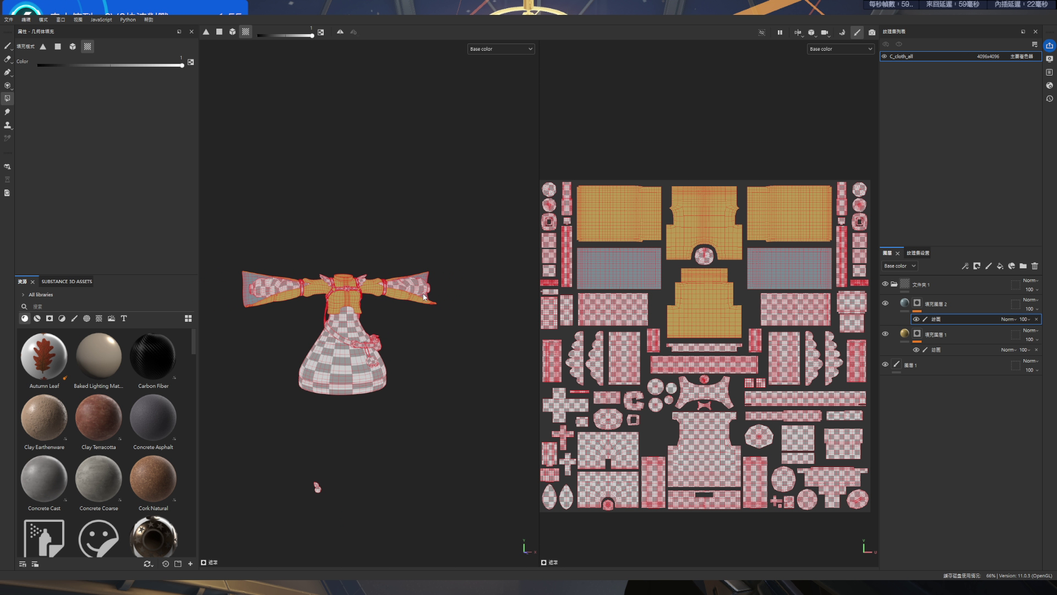
{"action": "scroll", "coordinate": [424, 298], "scroll_direction": "up", "scroll_amount": 5}
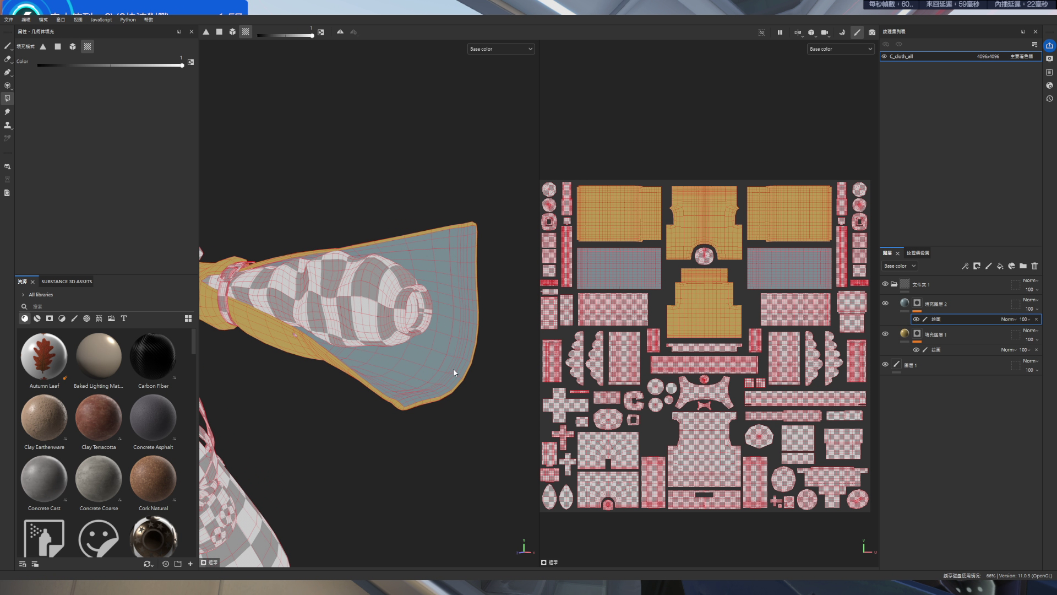
{"action": "key", "text": "Delete"}
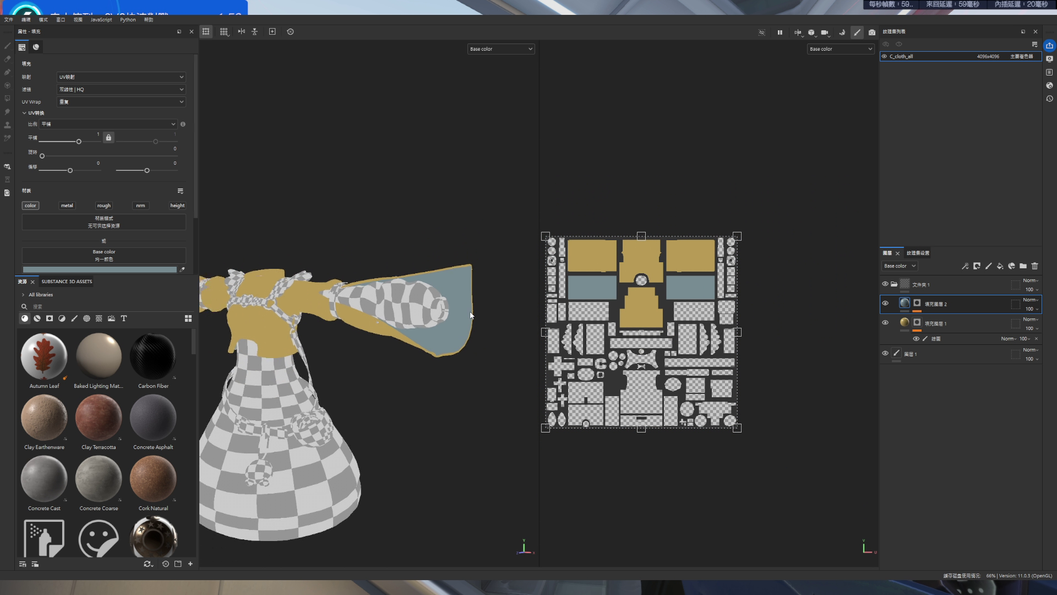
{"action": "scroll", "coordinate": [330, 319], "scroll_direction": "up", "scroll_amount": 3}
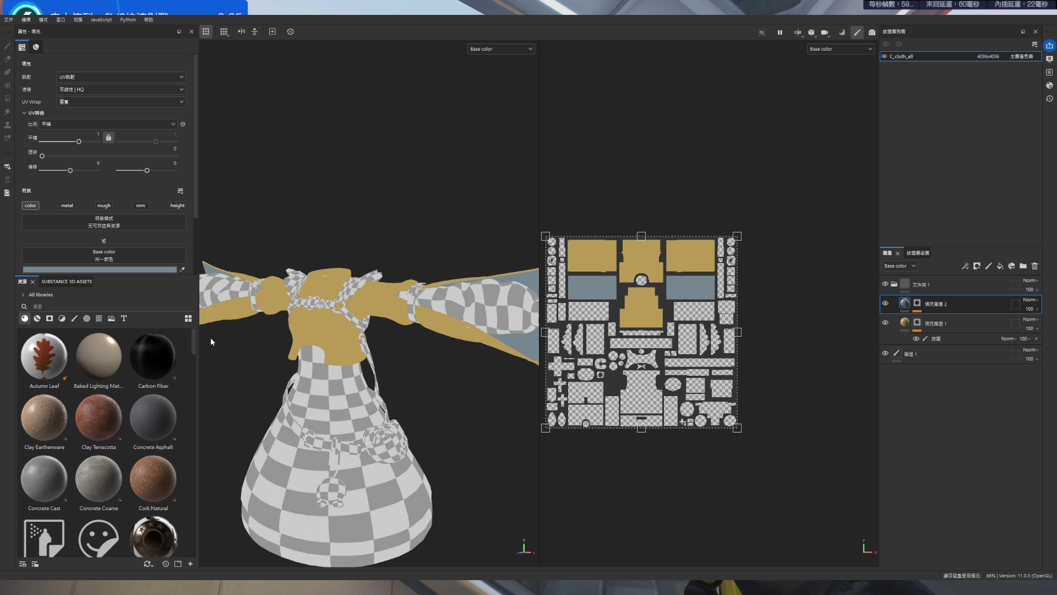
{"action": "scroll", "coordinate": [462, 304], "scroll_direction": "down", "scroll_amount": 2}
{"action": "left_click_drag", "start_coordinate": [461, 303], "coordinate": [259, 322], "text": "alt"}
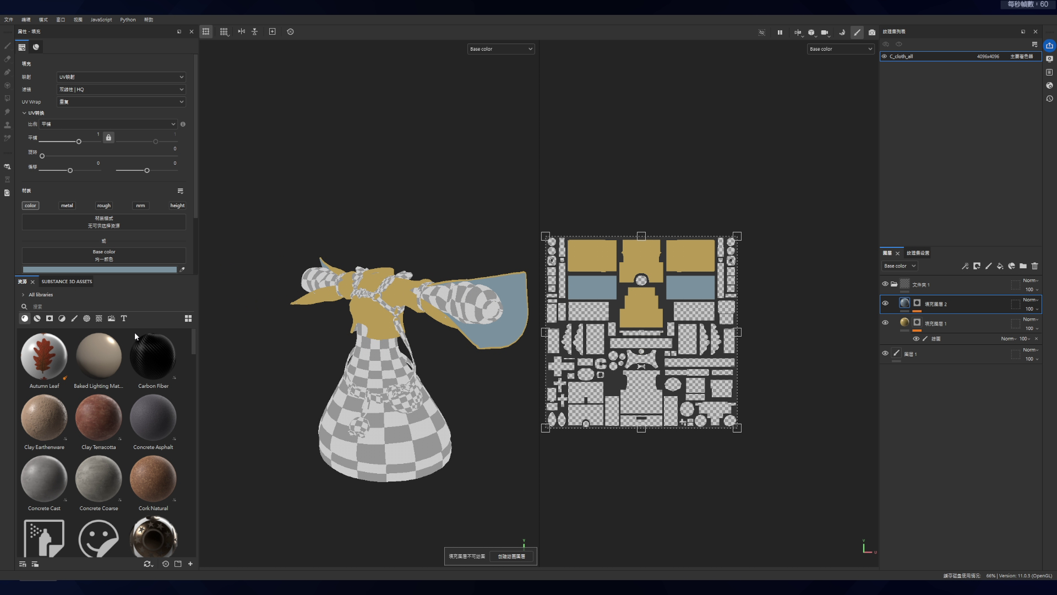
{"action": "mouse_move", "coordinate": [472, 358]}
{"action": "left_mouse_down", "text": "alt"}
{"action": "mouse_move", "coordinate": [494, 324]}
{"action": "mouse_move", "coordinate": [418, 366]}
{"action": "mouse_move", "coordinate": [443, 292]}
{"action": "left_mouse_up", "text": "alt"}
- Group the sleeve fill layer 2 into a second folder, 文件夹2
{"action": "key", "text": "f"}
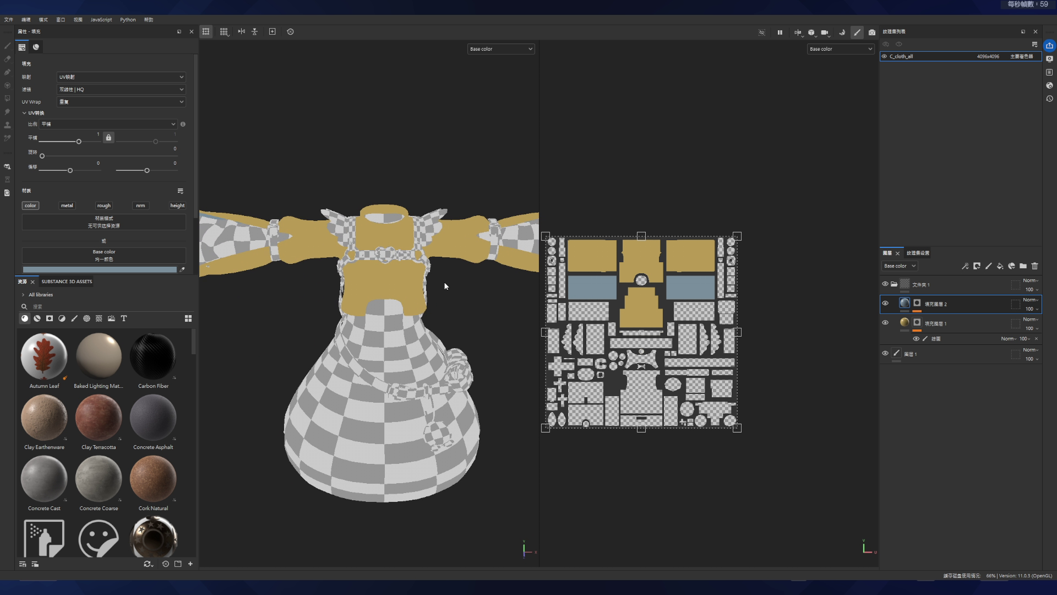
{"action": "double_click", "coordinate": [948, 304]}
{"action": "left_click", "coordinate": [948, 304]}
{"action": "left_click", "coordinate": [948, 285]}
{"action": "left_click", "coordinate": [948, 304]}
{"action": "left_click", "coordinate": [948, 286]}
{"action": "left_click", "coordinate": [1023, 266]}
{"action": "mouse_move", "coordinate": [967, 287]}
{"action": "left_mouse_down"}
{"action": "mouse_move", "coordinate": [950, 294]}
{"action": "mouse_move", "coordinate": [956, 310]}
{"action": "left_mouse_up"}
- Add a third, cream-coloured fill layer and give it a black mask
{"action": "left_click", "coordinate": [1003, 267]}
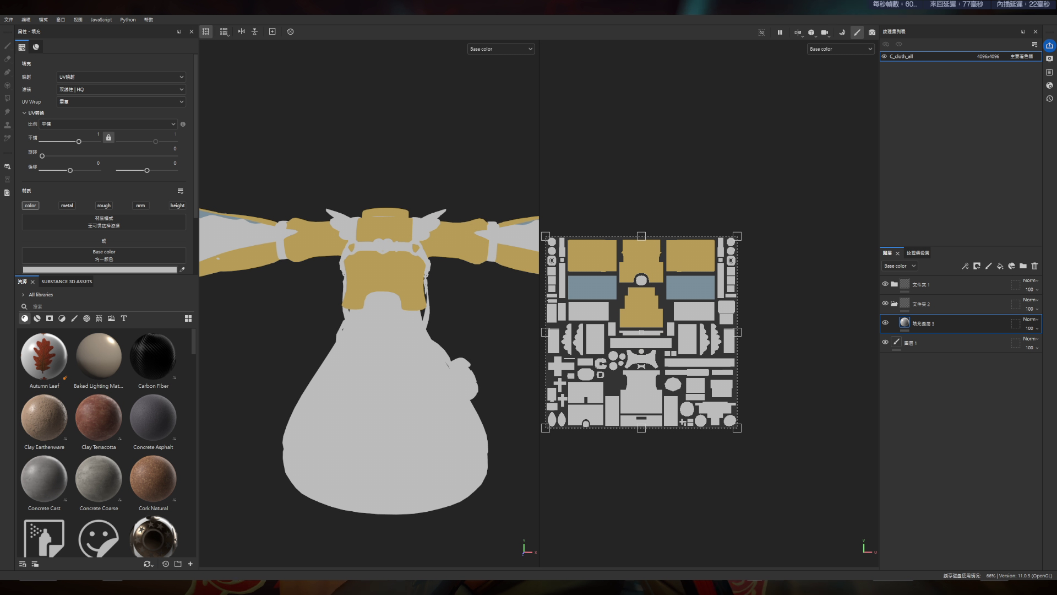
{"action": "mouse_move", "coordinate": [484, 349]}
{"action": "left_mouse_down", "text": "alt"}
{"action": "mouse_move", "coordinate": [448, 321]}
{"action": "mouse_move", "coordinate": [472, 296]}
{"action": "mouse_move", "coordinate": [419, 330]}
{"action": "mouse_move", "coordinate": [451, 308]}
{"action": "left_mouse_up", "text": "alt"}
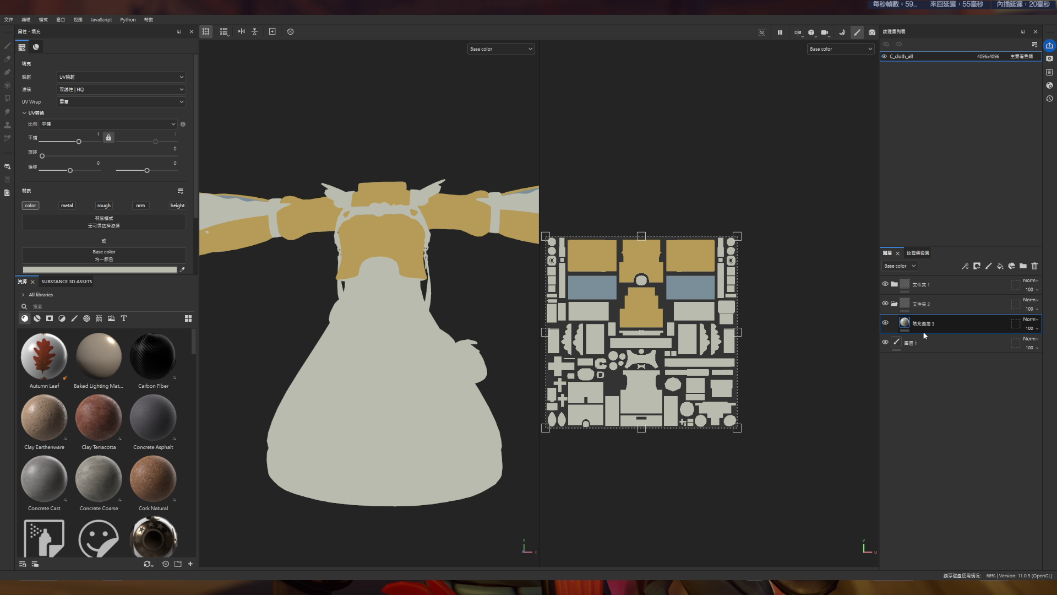
{"action": "left_click", "coordinate": [977, 267]}
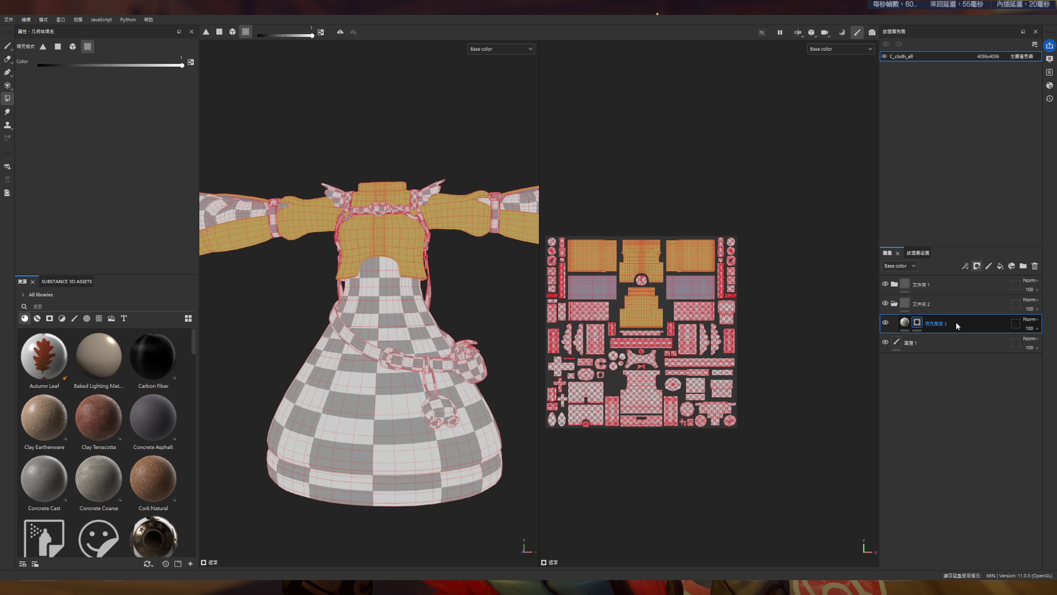
- Paint fill layer 3's mask so cream covers the skirt and outer sleeve panels
{"action": "left_click", "coordinate": [972, 319]}
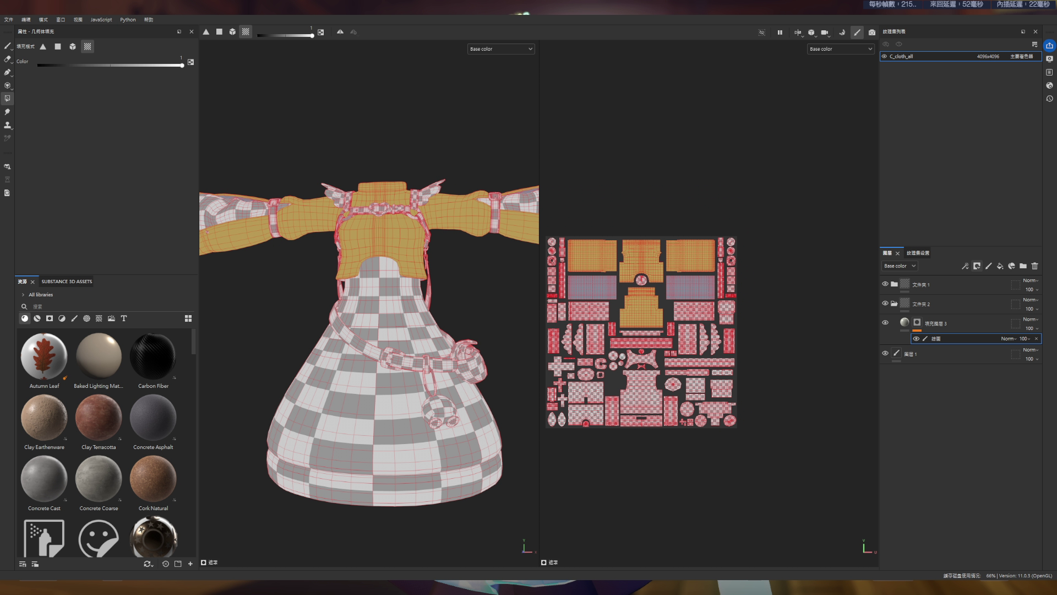
{"action": "mouse_move", "coordinate": [380, 396]}
{"action": "left_mouse_down", "text": "alt"}
{"action": "mouse_move", "coordinate": [434, 326]}
{"action": "mouse_move", "coordinate": [489, 223]}
{"action": "left_mouse_up", "text": "alt"}
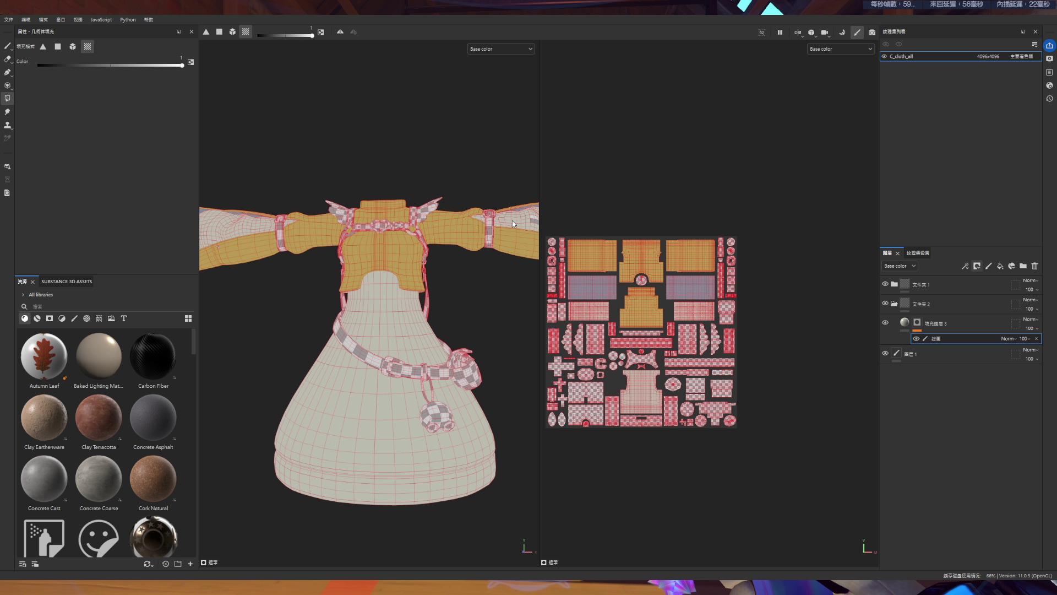
{"action": "mouse_move", "coordinate": [514, 359]}
{"action": "left_mouse_down", "text": "alt"}
{"action": "mouse_move", "coordinate": [422, 279]}
{"action": "mouse_move", "coordinate": [397, 401]}
{"action": "mouse_move", "coordinate": [432, 363]}
{"action": "mouse_move", "coordinate": [465, 352]}
{"action": "mouse_move", "coordinate": [479, 372]}
{"action": "mouse_move", "coordinate": [436, 379]}
{"action": "mouse_move", "coordinate": [408, 363]}
{"action": "mouse_move", "coordinate": [463, 358]}
{"action": "mouse_move", "coordinate": [529, 380]}
{"action": "mouse_move", "coordinate": [496, 382]}
{"action": "mouse_move", "coordinate": [524, 378]}
{"action": "left_mouse_up", "text": "alt"}
{"action": "left_click", "coordinate": [8, 46]}
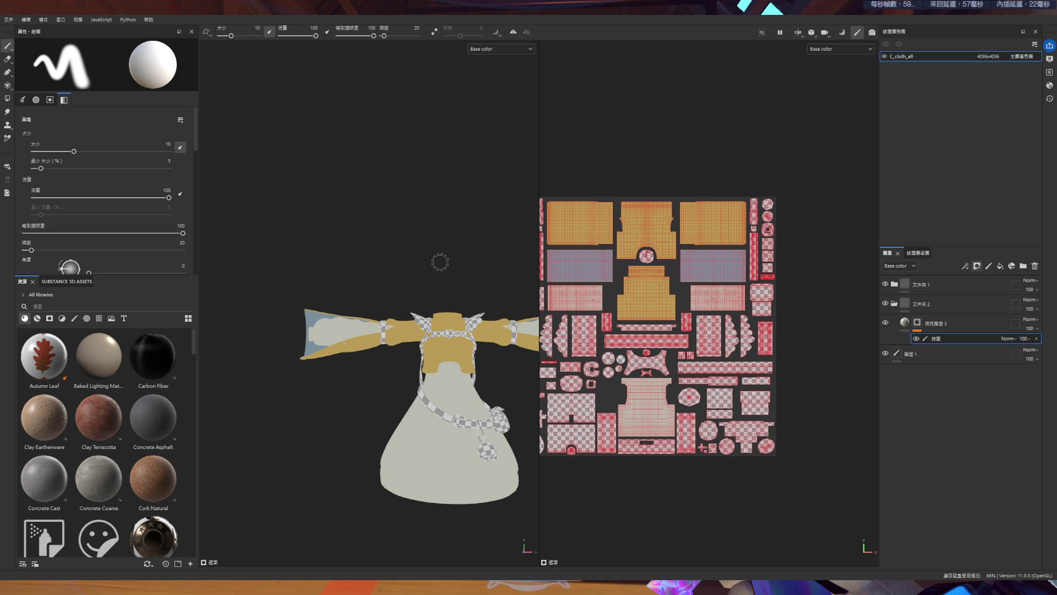
{"action": "scroll", "coordinate": [533, 402], "scroll_direction": "up", "scroll_amount": 5}
{"action": "key", "text": "Delete"}
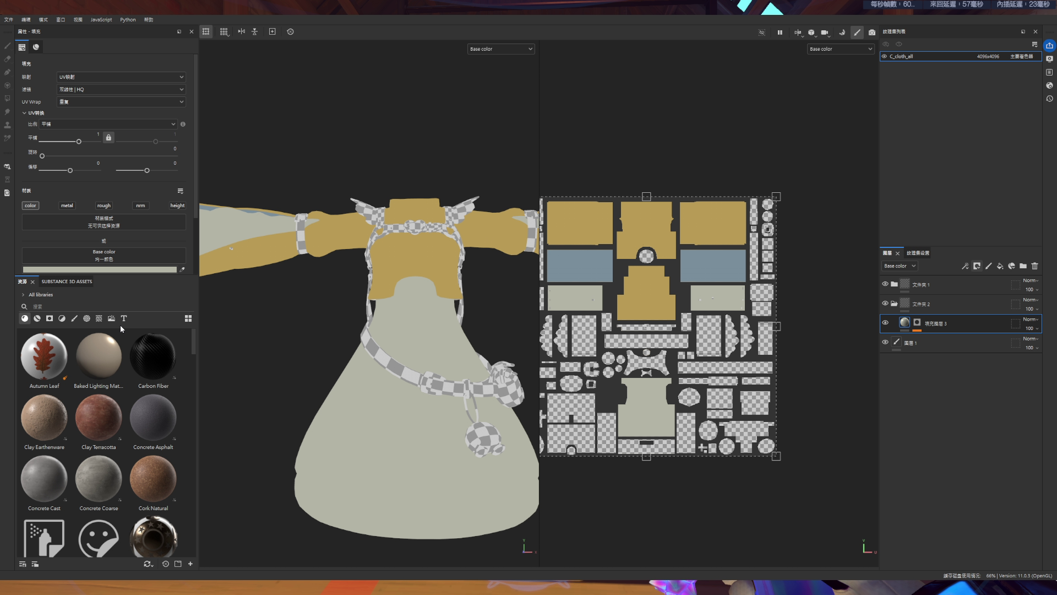
- Confirm fill layer 3's name and add a fourth light-grey fill layer above it
{"action": "scroll", "coordinate": [210, 376], "scroll_direction": "down", "scroll_amount": 3}
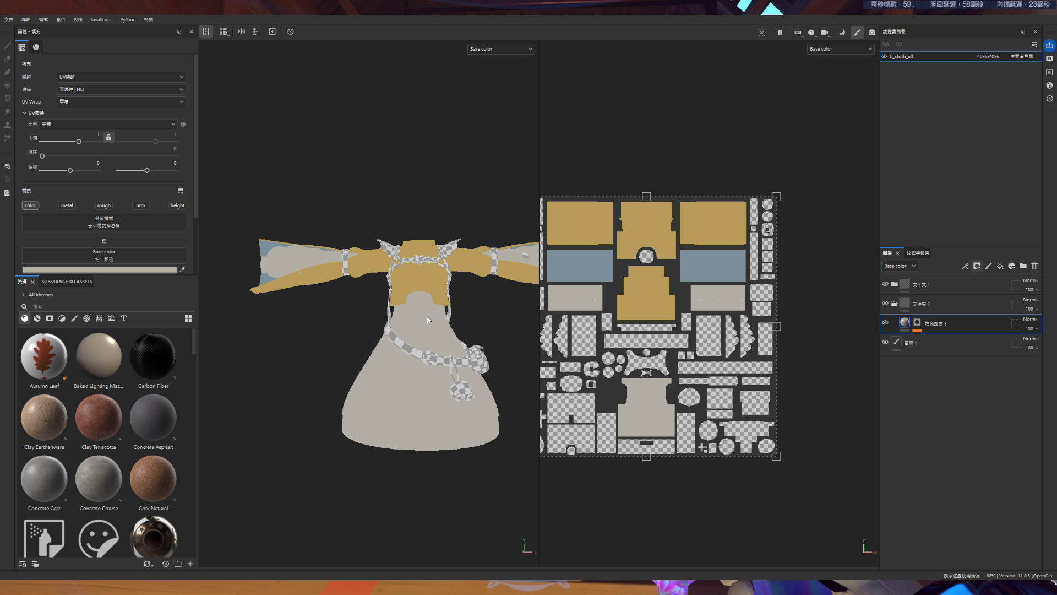
{"action": "scroll", "coordinate": [470, 329], "scroll_direction": "down", "scroll_amount": 2}
{"action": "scroll", "coordinate": [424, 305], "scroll_direction": "up", "scroll_amount": 3}
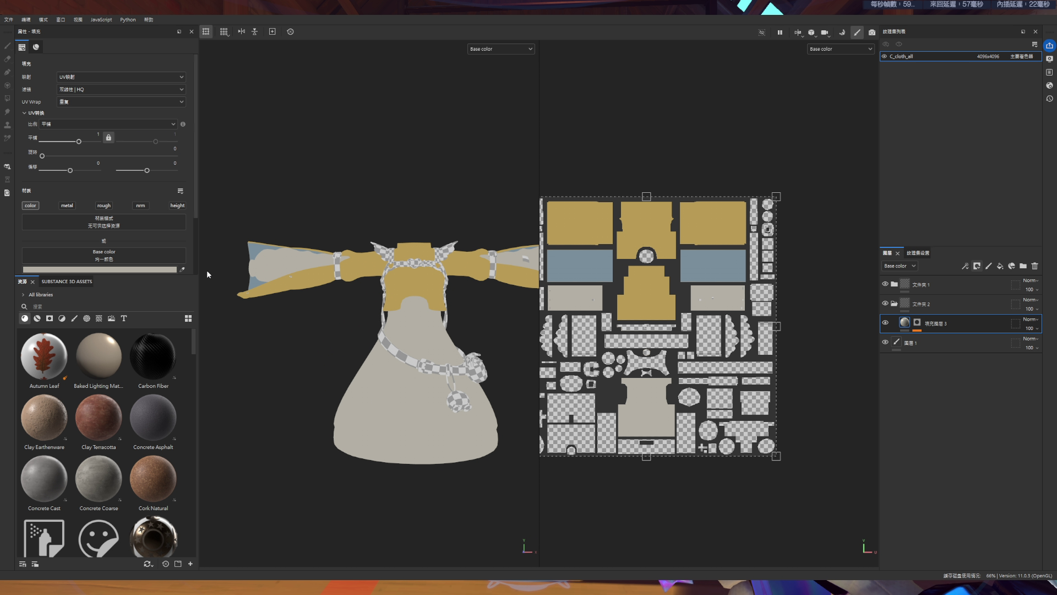
{"action": "scroll", "coordinate": [431, 313], "scroll_direction": "up", "scroll_amount": 2}
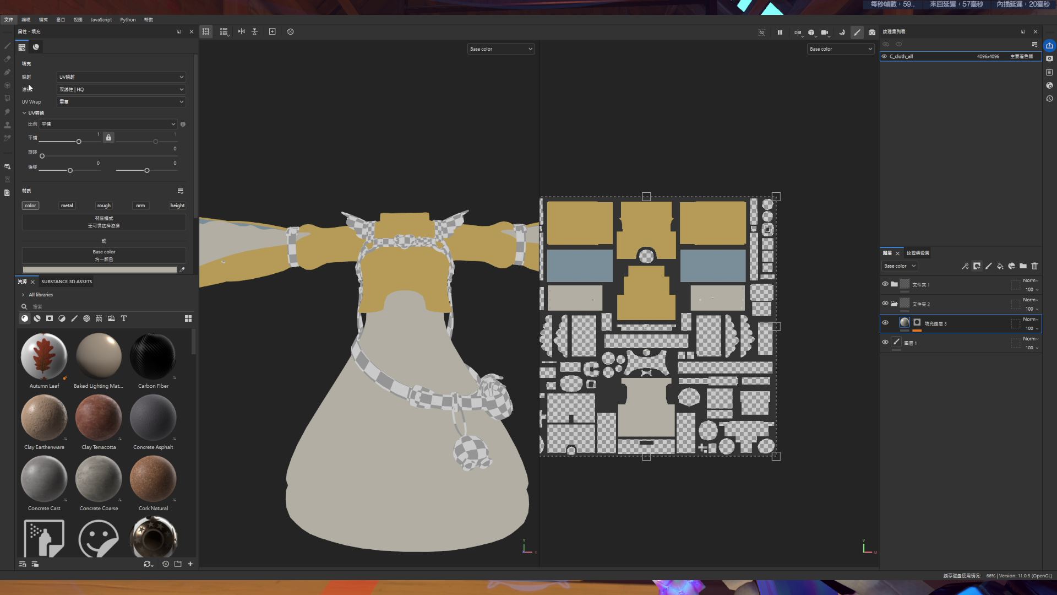
{"action": "left_click", "coordinate": [969, 344]}
{"action": "double_click", "coordinate": [936, 324]}
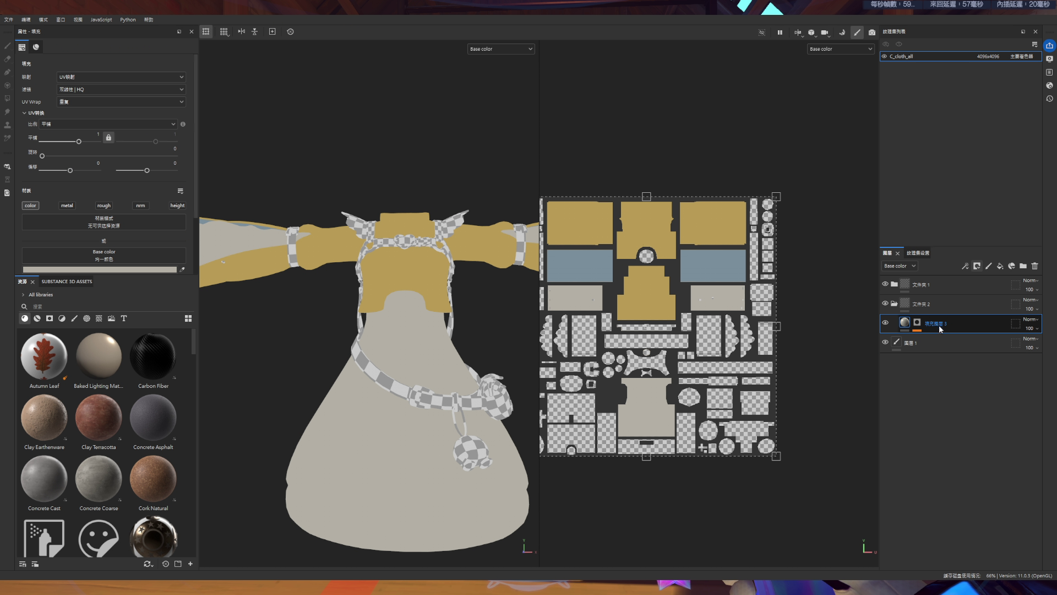
{"action": "key", "text": "Return"}
{"action": "left_click", "coordinate": [1000, 266]}
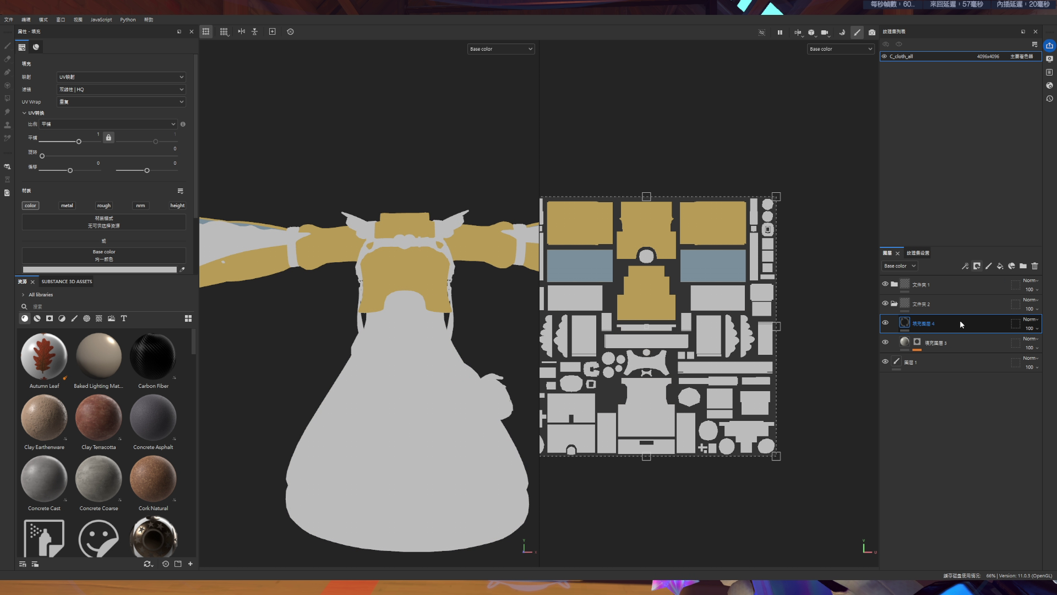
- Move Fill layer 4 below Fill layer 3 and give it a pale grey-blue base colour
{"action": "left_click_drag", "start_coordinate": [960, 319], "coordinate": [954, 349]}
{"action": "left_click_drag", "start_coordinate": [513, 414], "coordinate": [488, 288], "text": "alt"}
{"action": "left_click", "coordinate": [118, 269]}
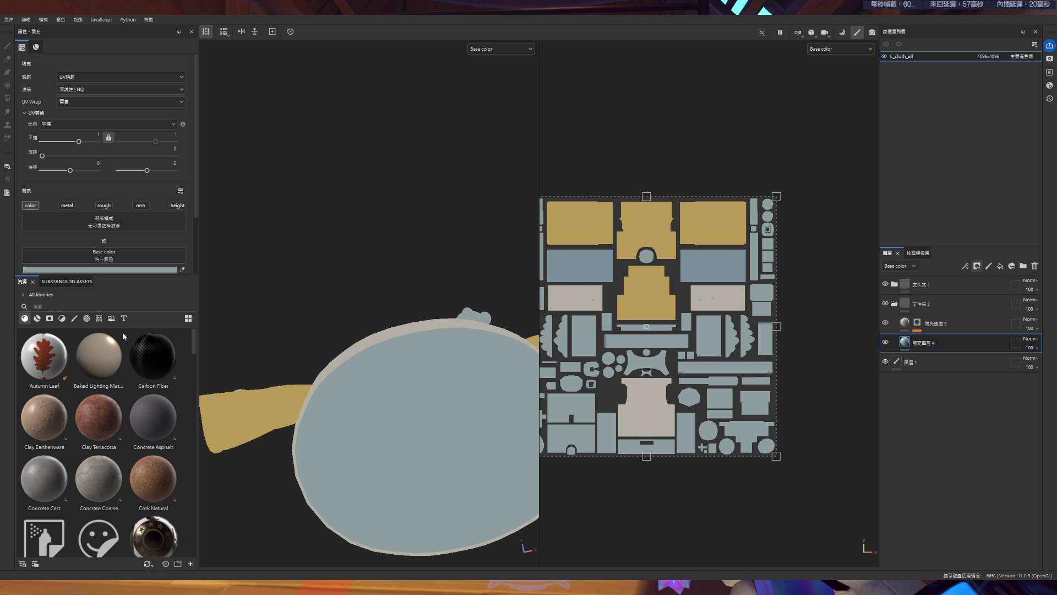
{"action": "mouse_move", "coordinate": [385, 419]}
{"action": "left_mouse_down", "text": "alt"}
{"action": "mouse_move", "coordinate": [385, 350]}
{"action": "mouse_move", "coordinate": [385, 359]}
{"action": "left_mouse_up", "text": "alt"}
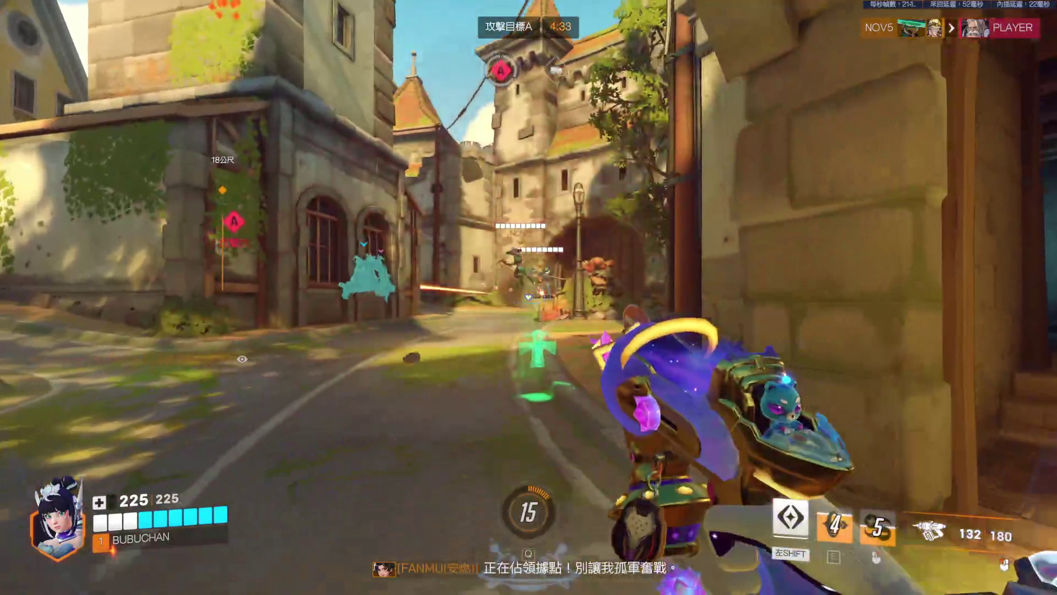
- Use the movement ability, fire at enemies on the objective, and reload to a full 180 rounds
{"action": "key", "text": "shift"}
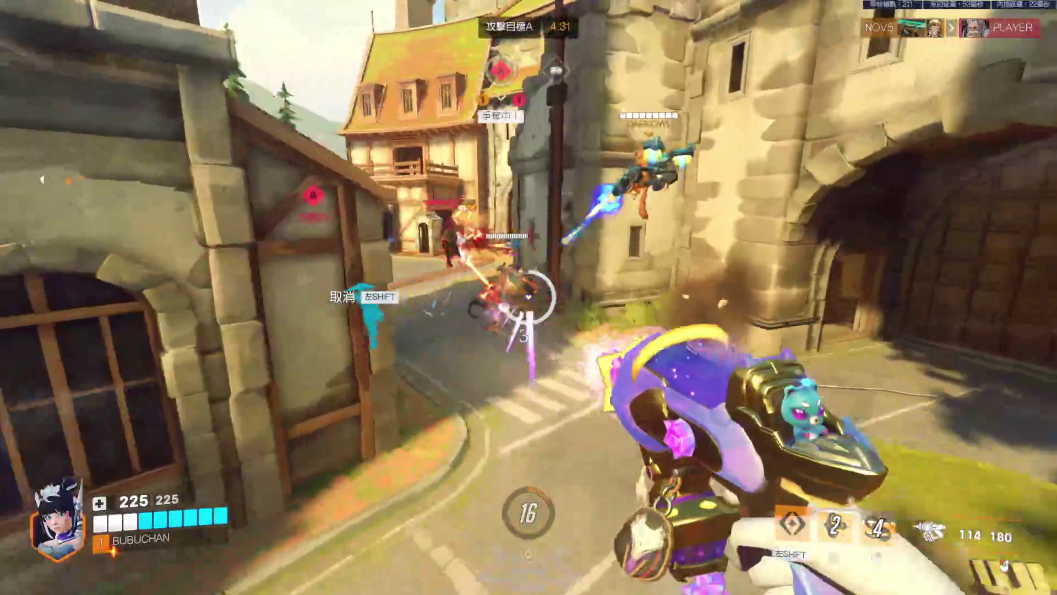
{"action": "left_click", "coordinate": [529, 298]}
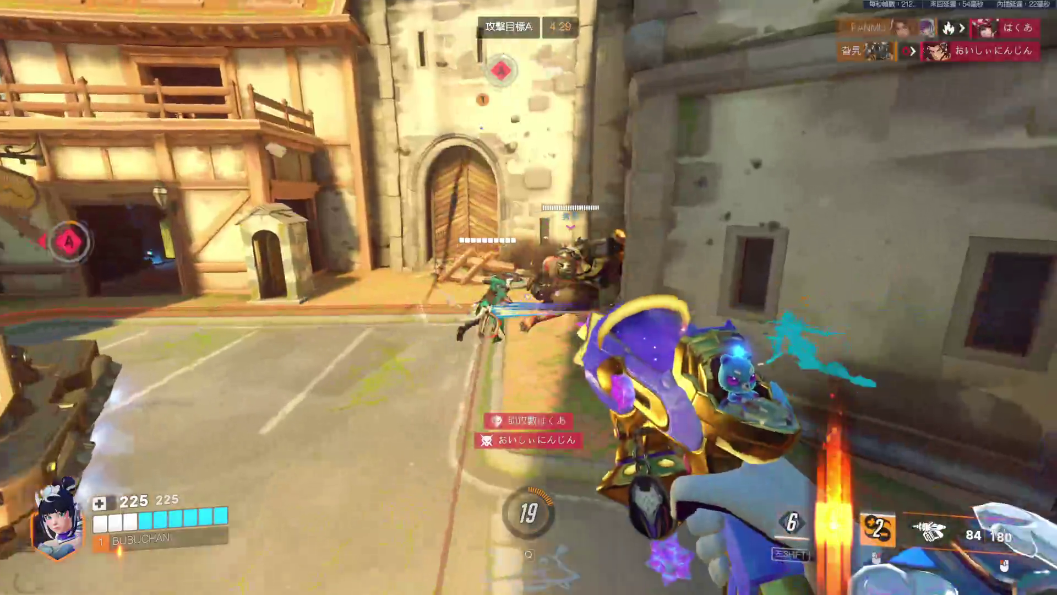
{"action": "left_click", "coordinate": [529, 298]}
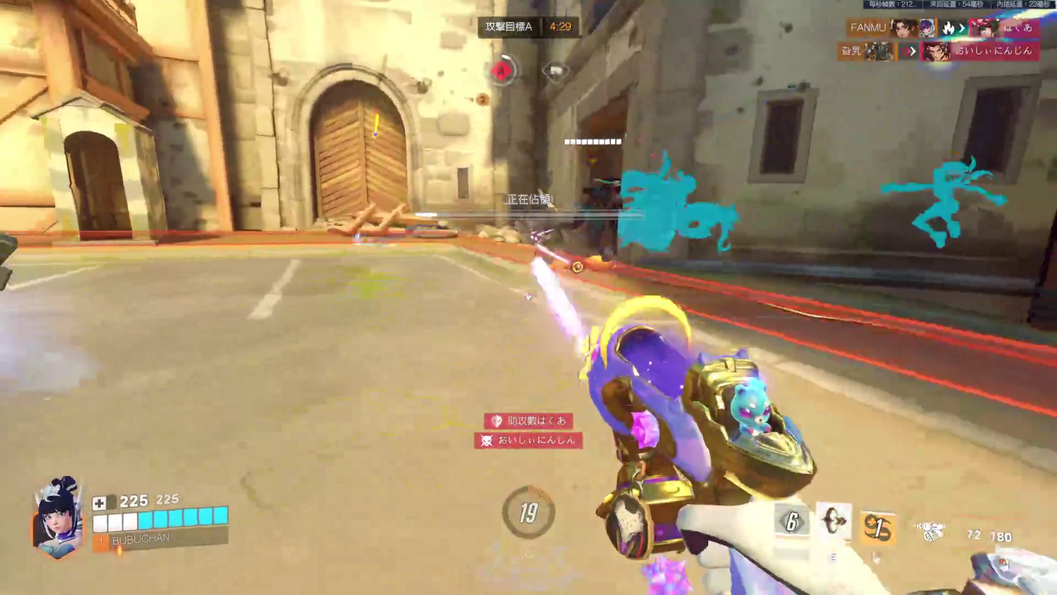
{"action": "key", "text": "r"}
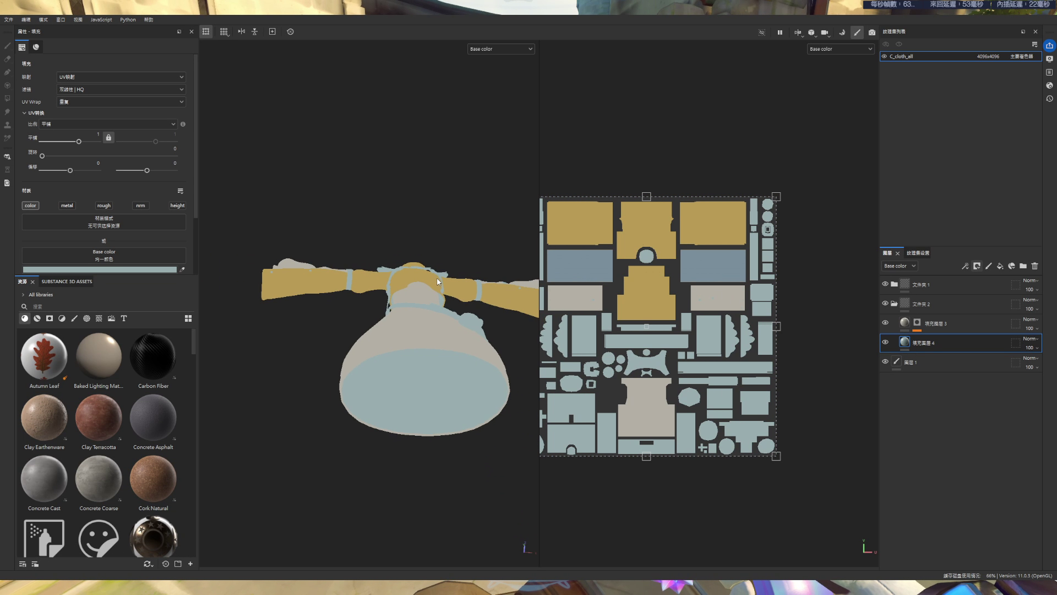
{"action": "left_click_drag", "start_coordinate": [464, 416], "coordinate": [464, 402], "text": "alt"}
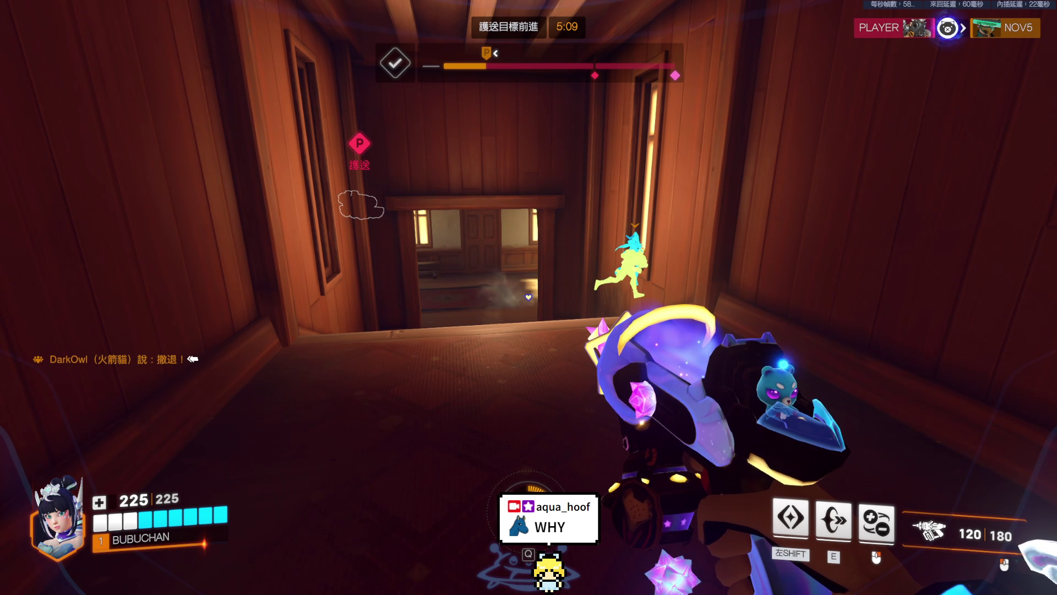
- Fight as Juno: shoot enemies, reload, use the ring ability and reposition with the mobility ability
{"action": "left_click", "coordinate": [529, 298]}
{"action": "key", "text": "r"}
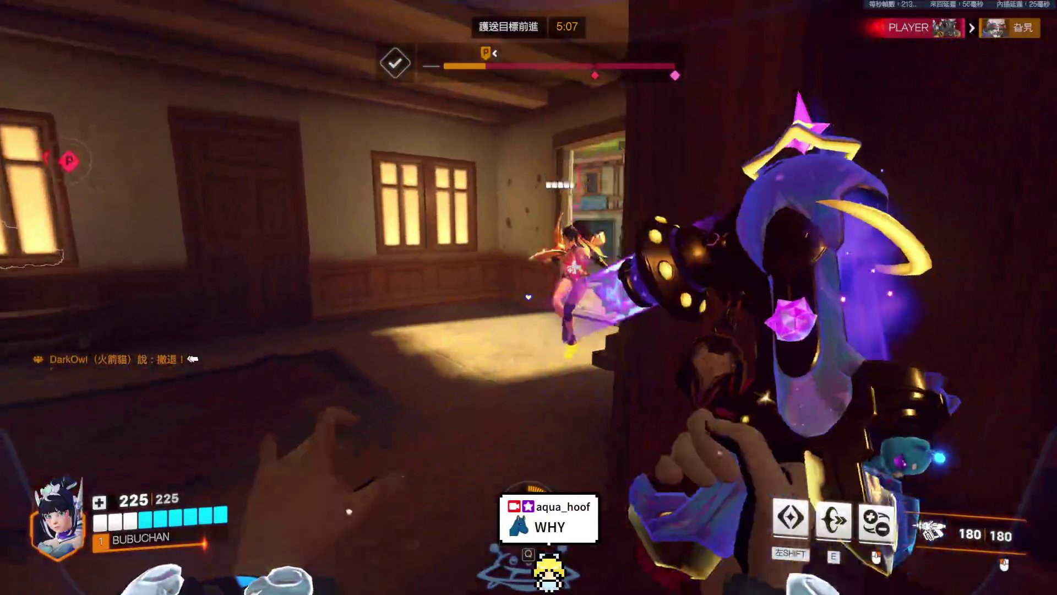
{"action": "left_click", "coordinate": [529, 298]}
{"action": "key", "text": "e"}
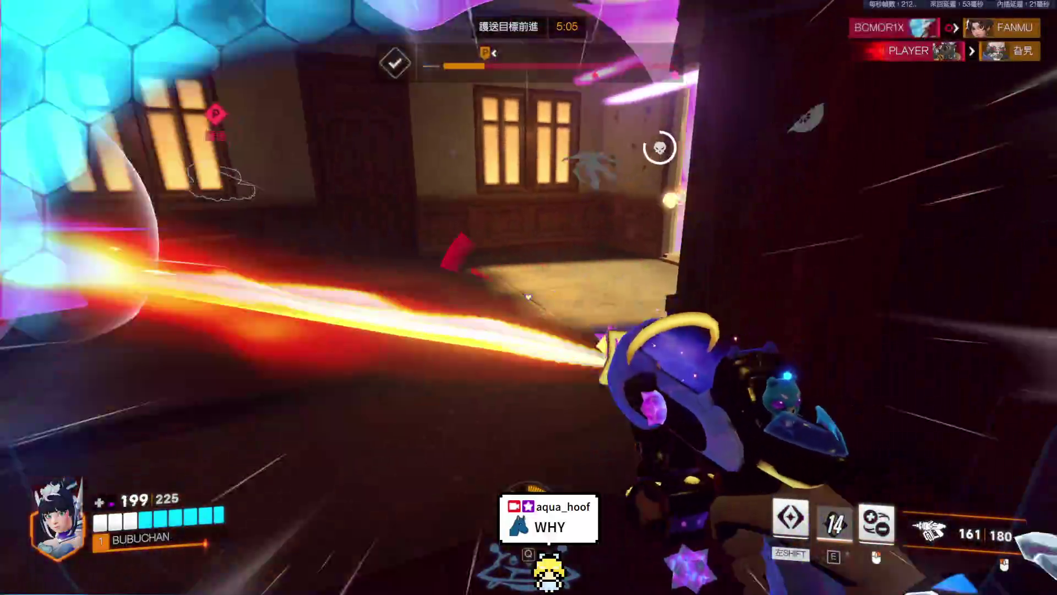
{"action": "key", "text": "shift"}
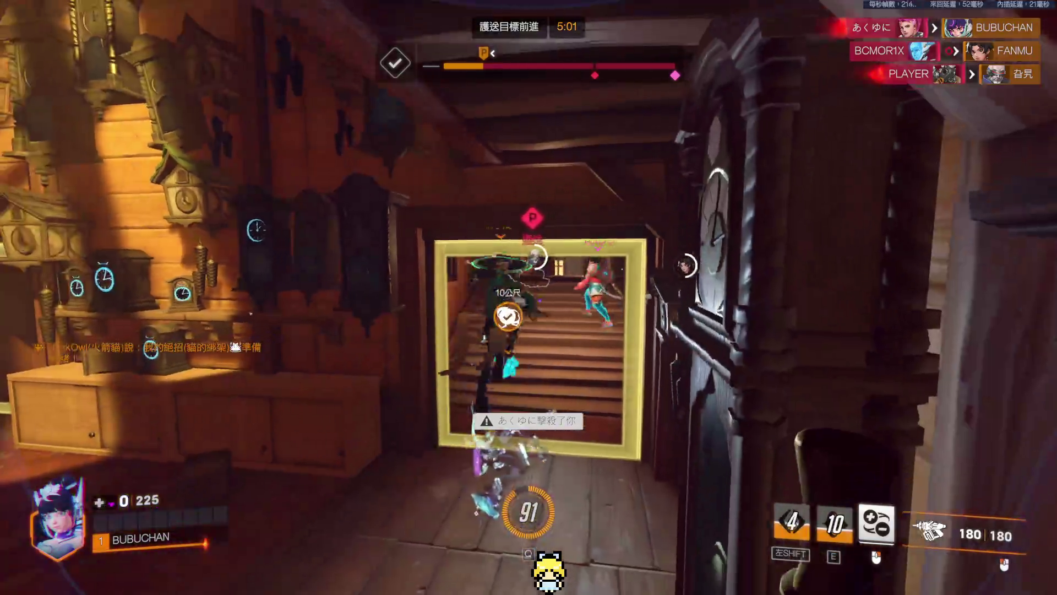
- Check the scoreboard while dead, then open hero select after respawning to swap heroes
{"action": "key", "text": "Tab"}
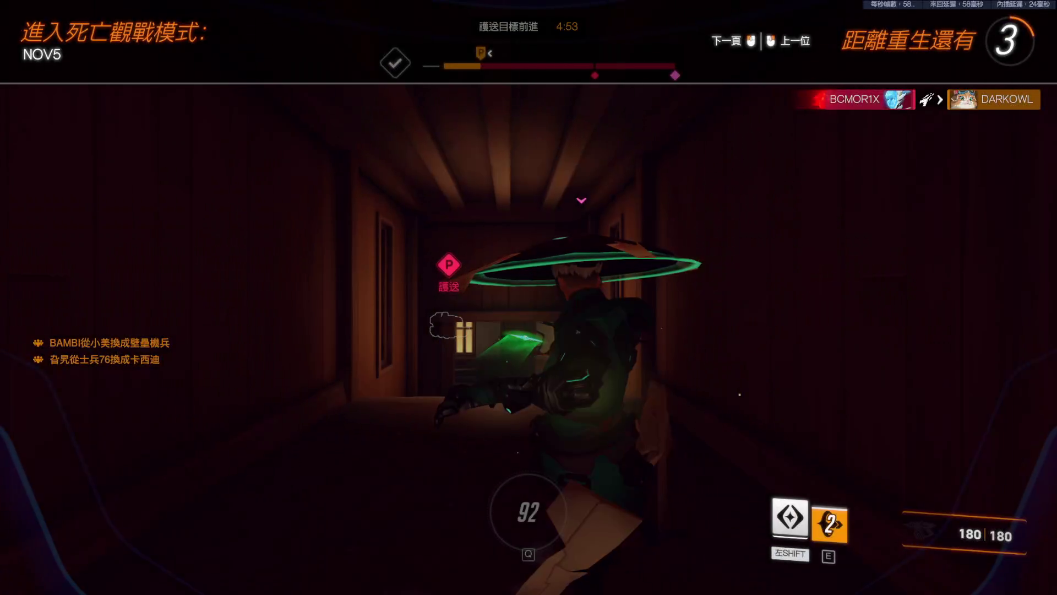
{"action": "key", "text": "Tab"}
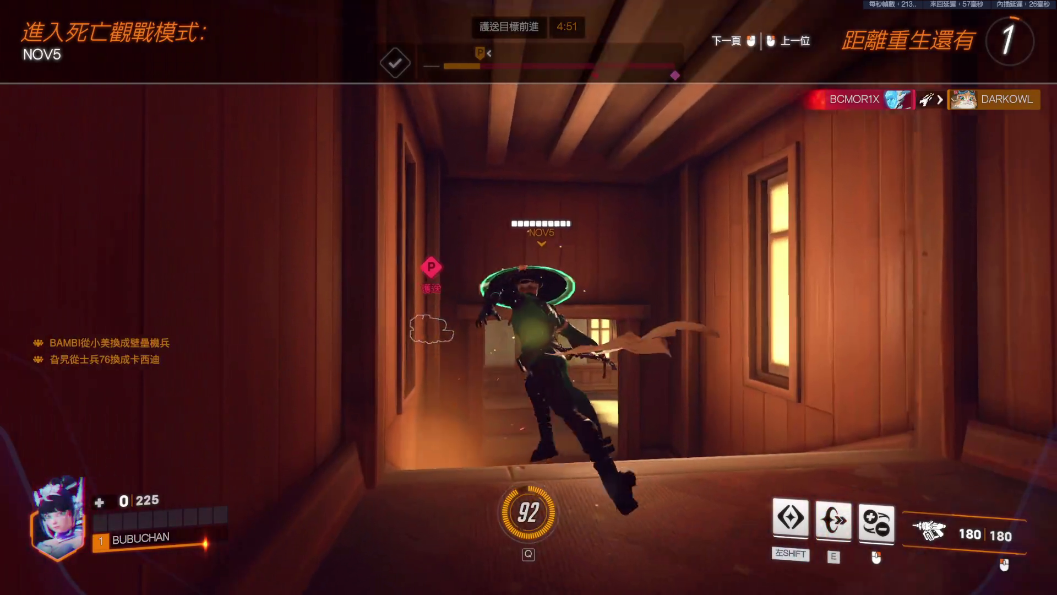
{"action": "key", "text": "Tab"}
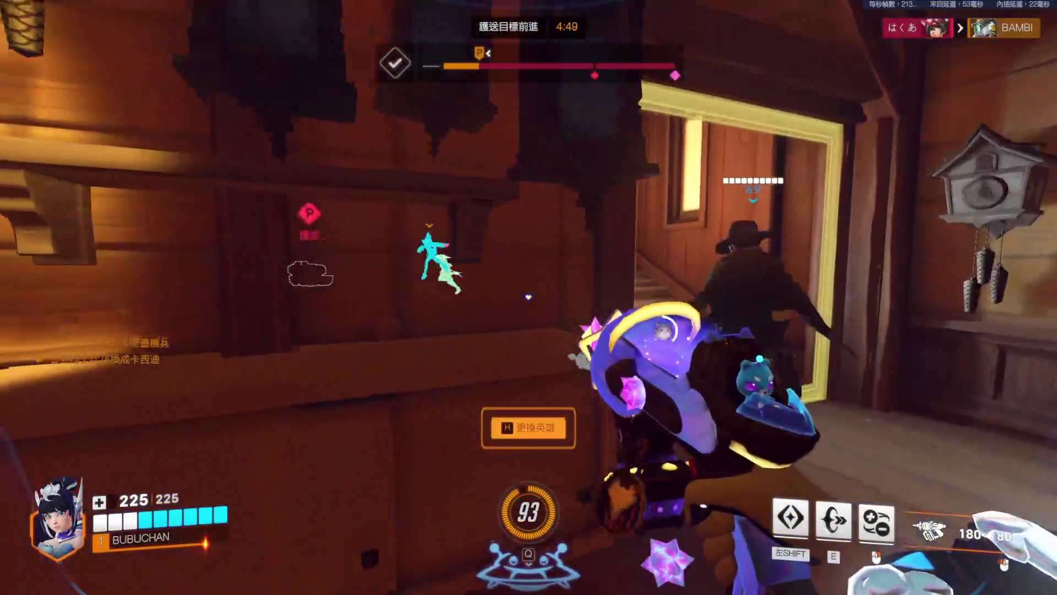
{"action": "key", "text": "h"}
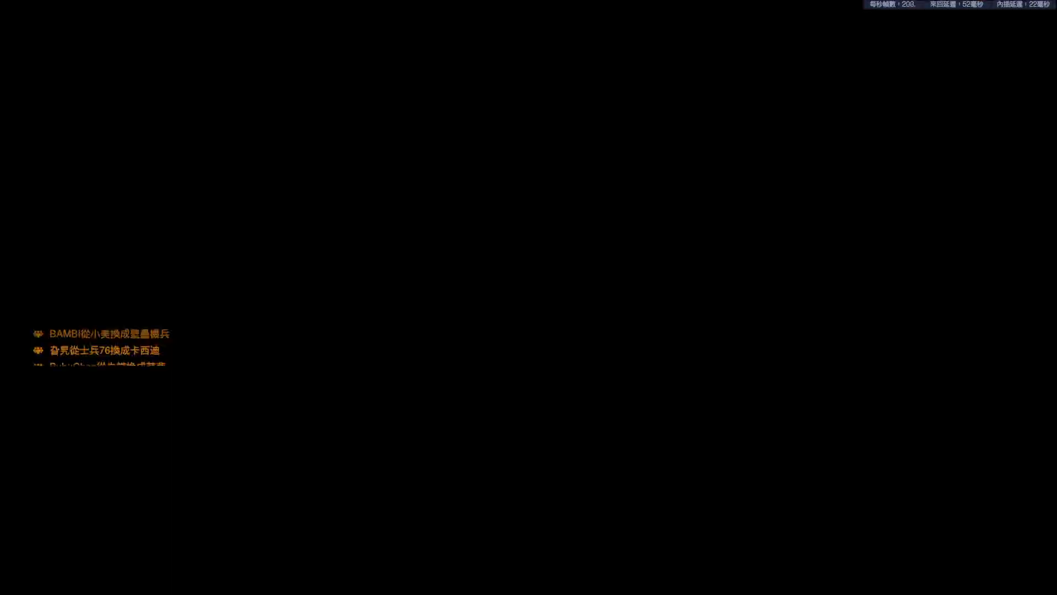
{"action": "key", "text": "shift"}
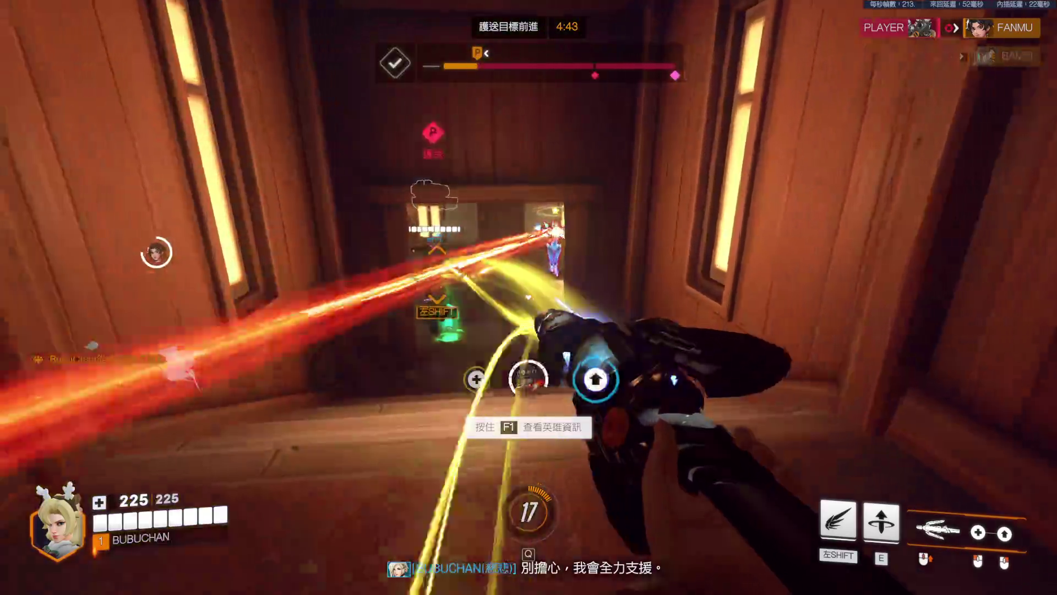
- As Mercy, damage-boost and heal Cassidy, flying to teammates with Guardian Angel
{"action": "right_click", "coordinate": [529, 297]}
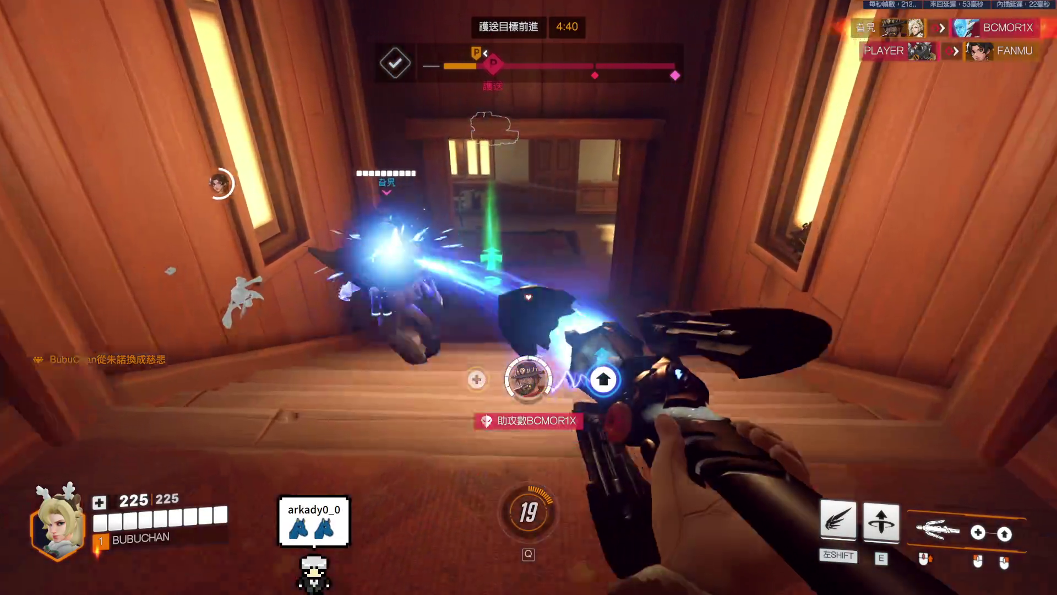
{"action": "left_click", "coordinate": [529, 297]}
{"action": "right_click", "coordinate": [528, 297]}
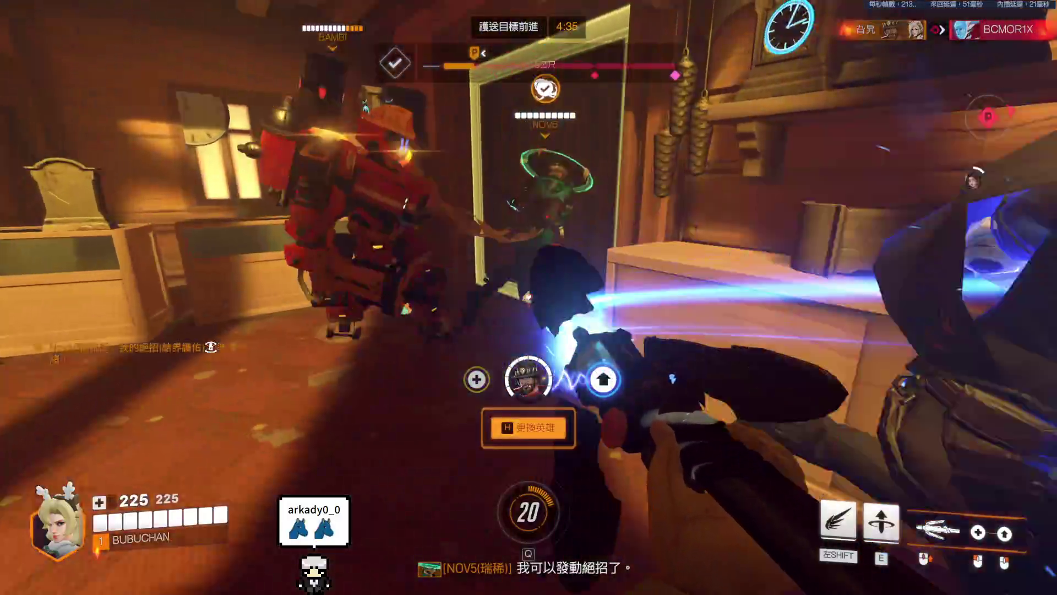
{"action": "key", "text": "shift"}
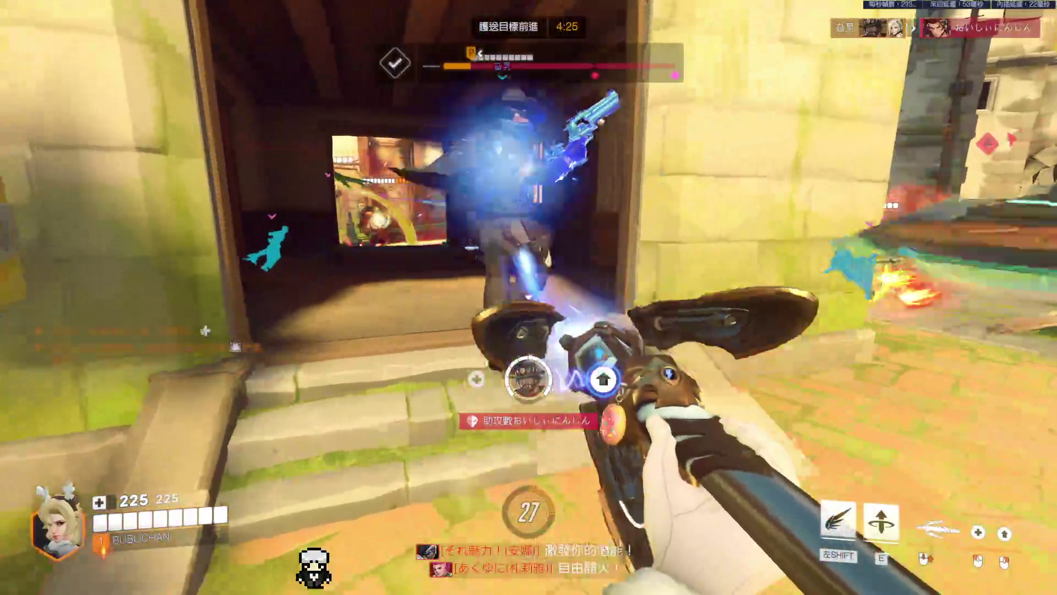
{"action": "left_click", "coordinate": [529, 297]}
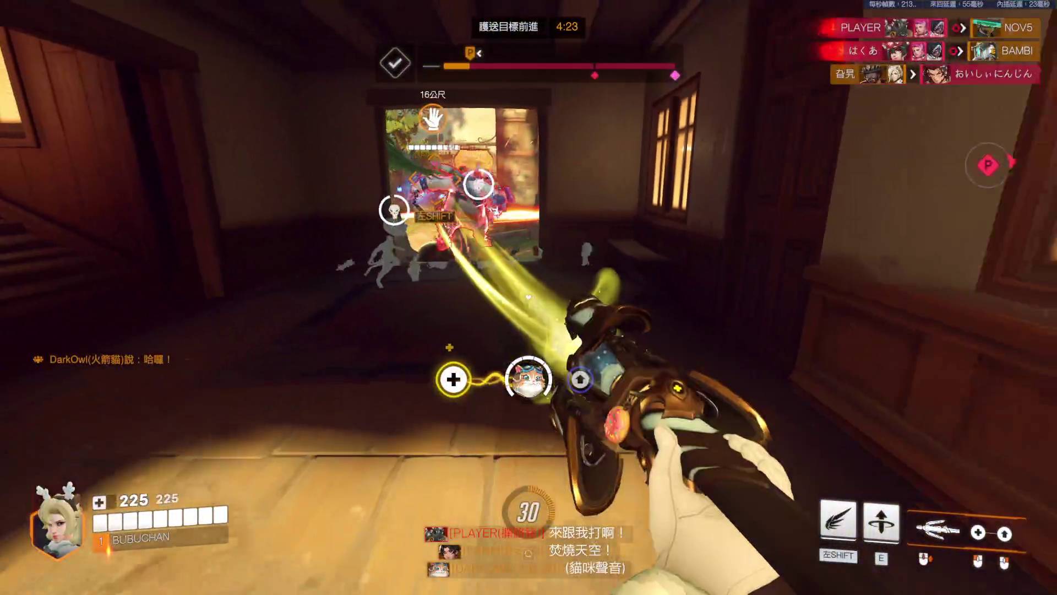
{"action": "key", "text": "shift"}
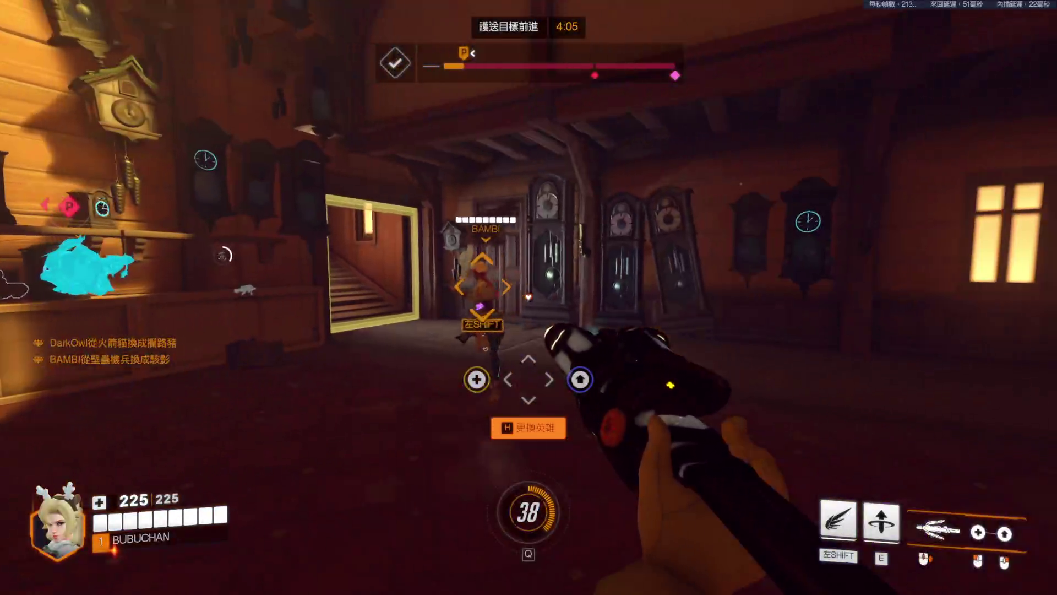
- Switch to the blaster, leave spawn through the archway, fly to teammates and wave hello
{"action": "key", "text": "2"}
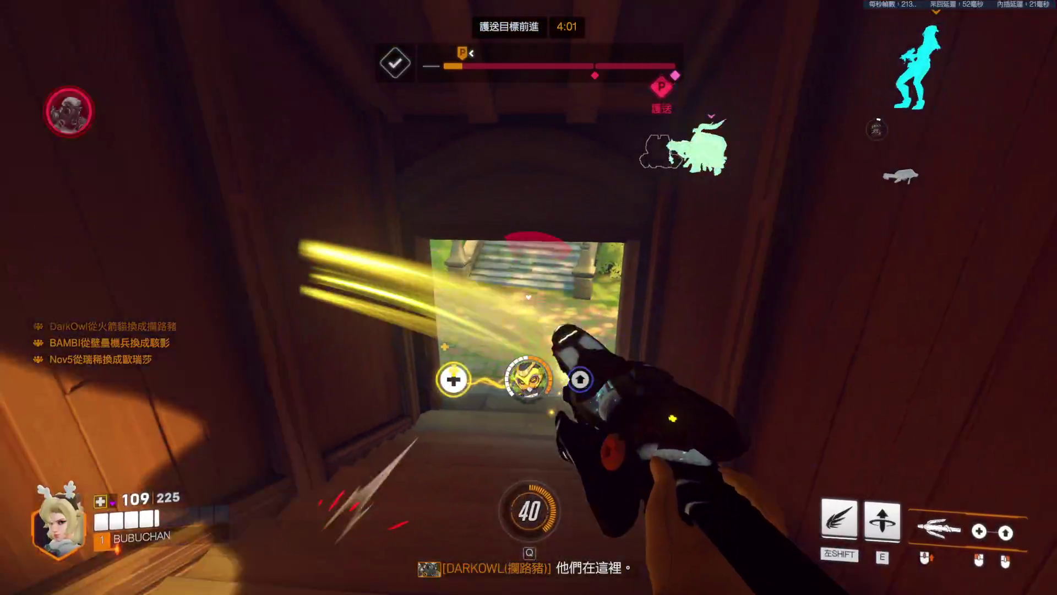
{"action": "key", "text": "w"}
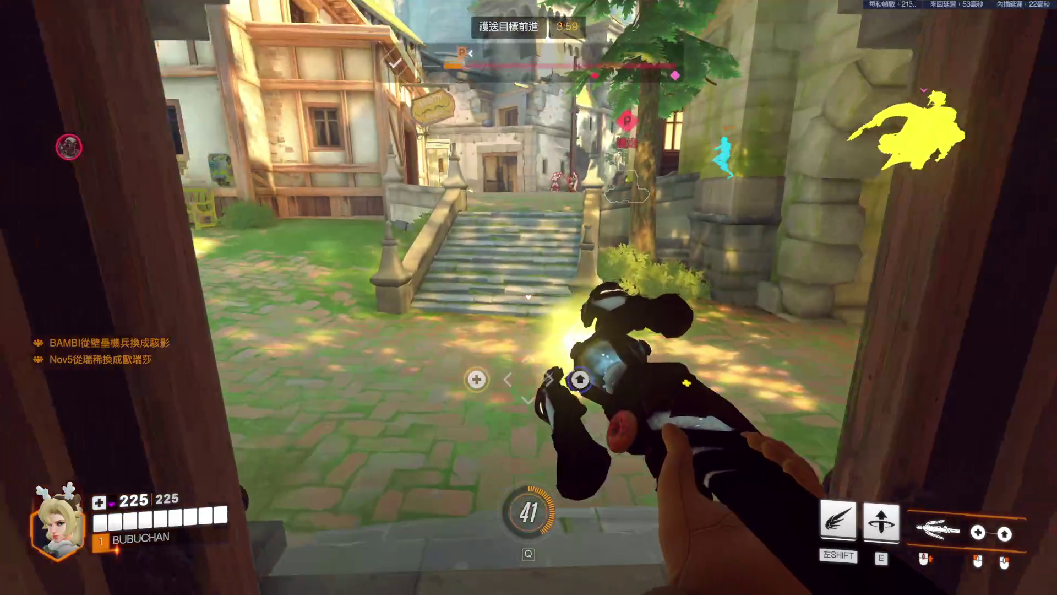
{"action": "key", "text": "w"}
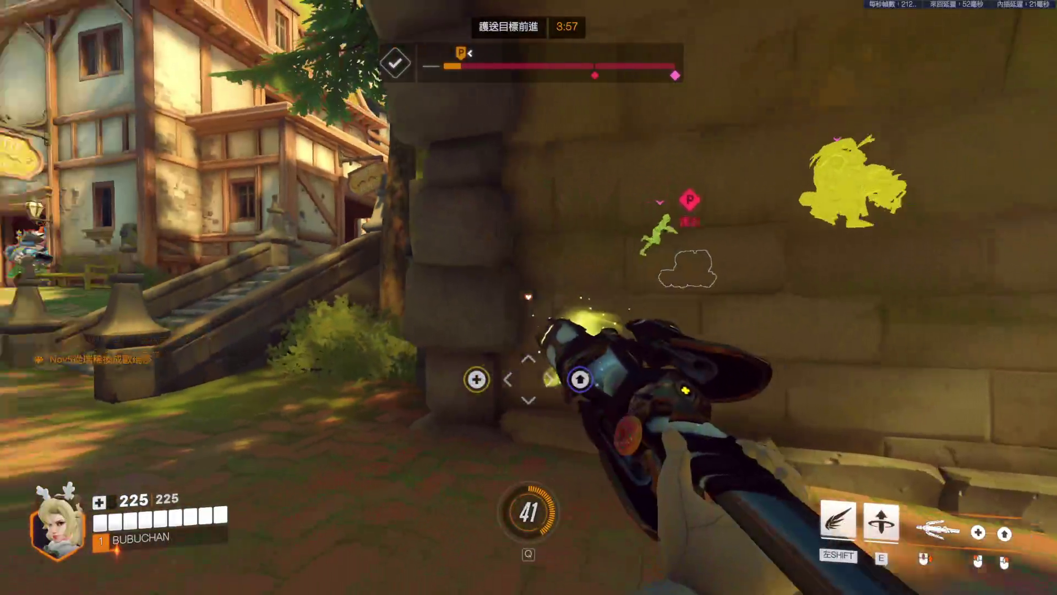
{"action": "key", "text": "w"}
{"action": "key", "text": "w"}
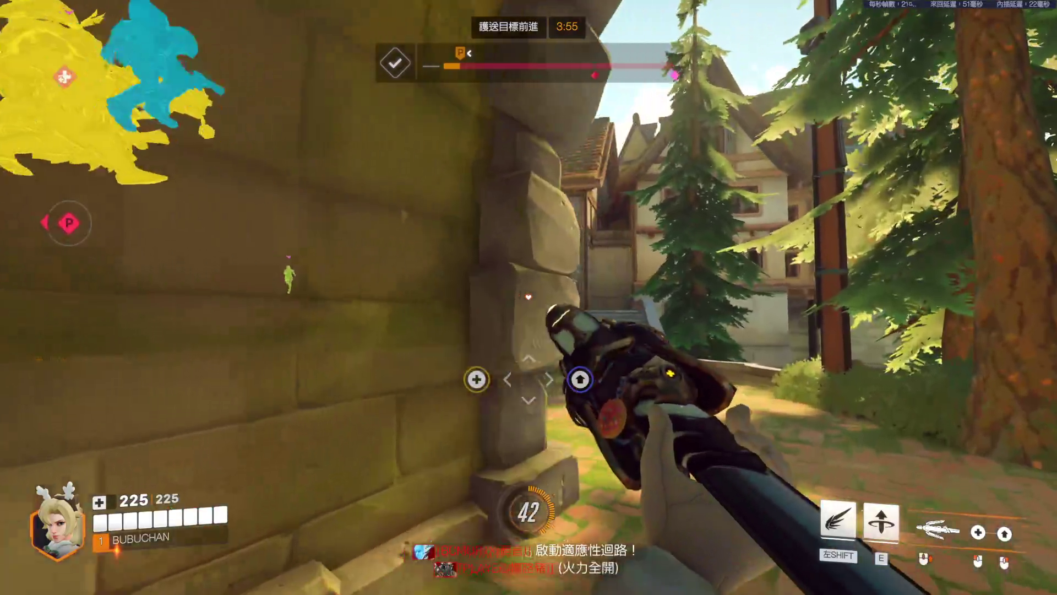
{"action": "key", "text": "w"}
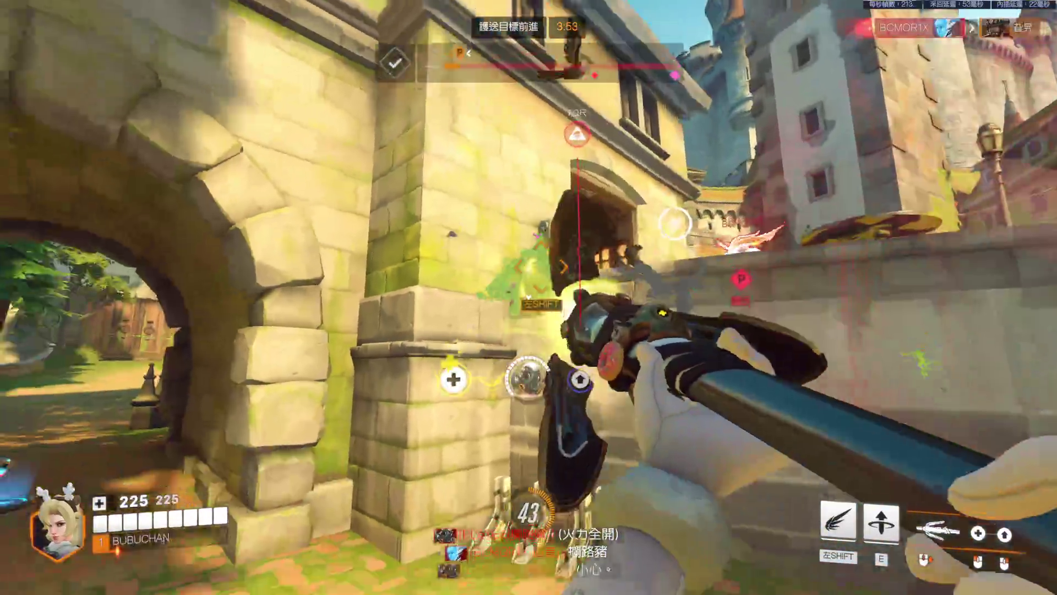
{"action": "key", "text": "shift"}
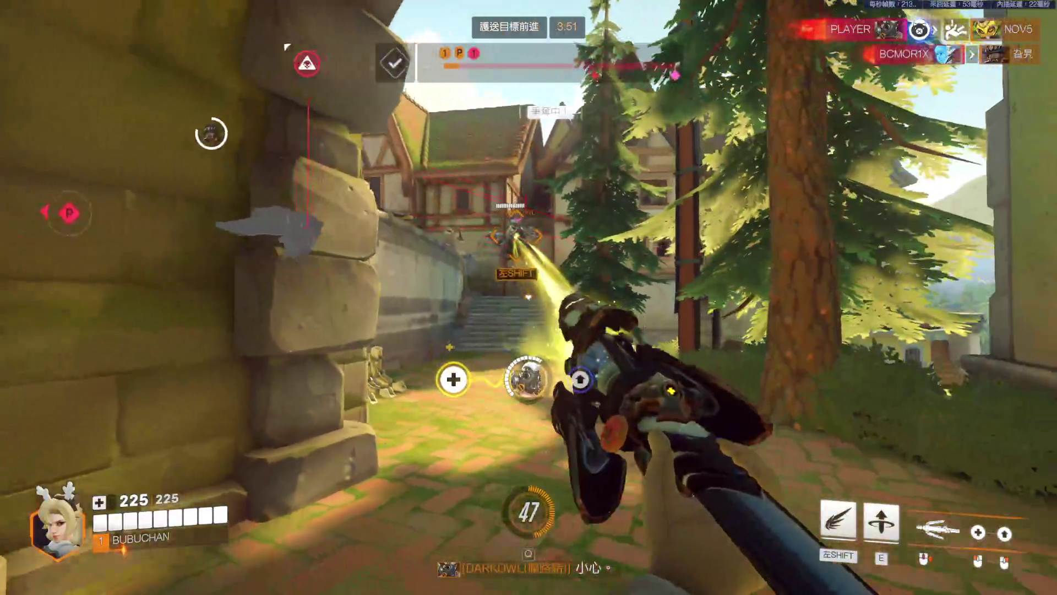
{"action": "key", "text": "w"}
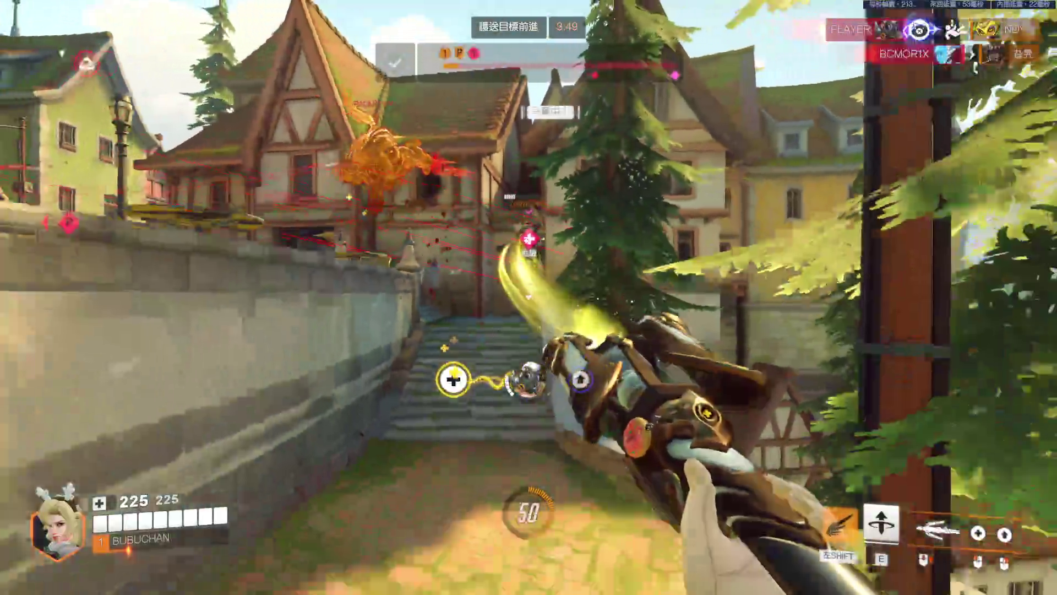
{"action": "key", "text": "c"}
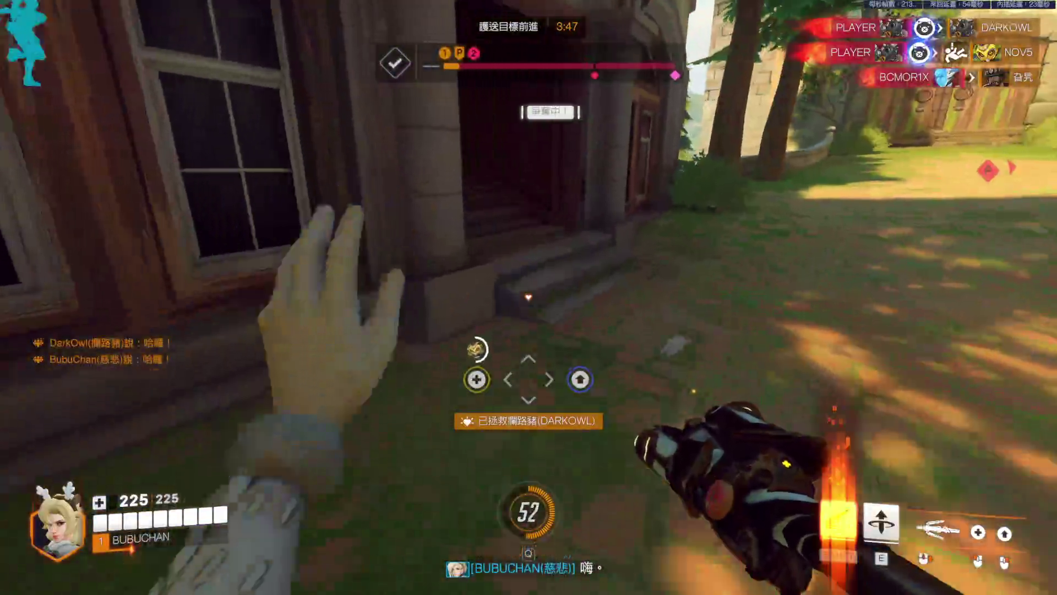
{"action": "key", "text": "w"}
- Heal a teammate with the staff beam inside the clock house, repositioning between stairwell and room
{"action": "left_click", "coordinate": [529, 297]}
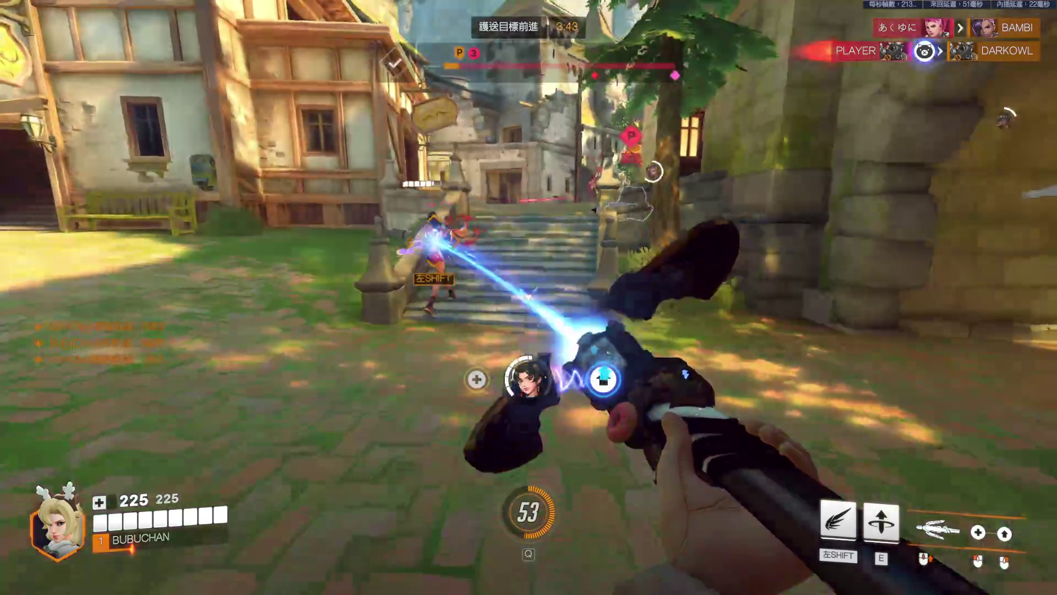
{"action": "left_click", "coordinate": [528, 298]}
{"action": "key", "text": "w"}
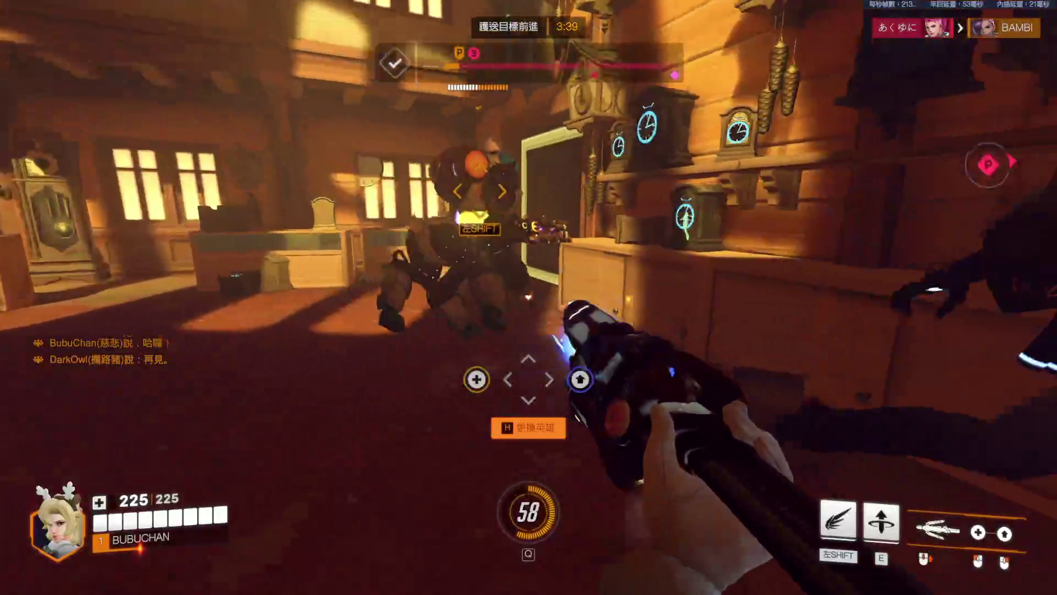
{"action": "key", "text": "w"}
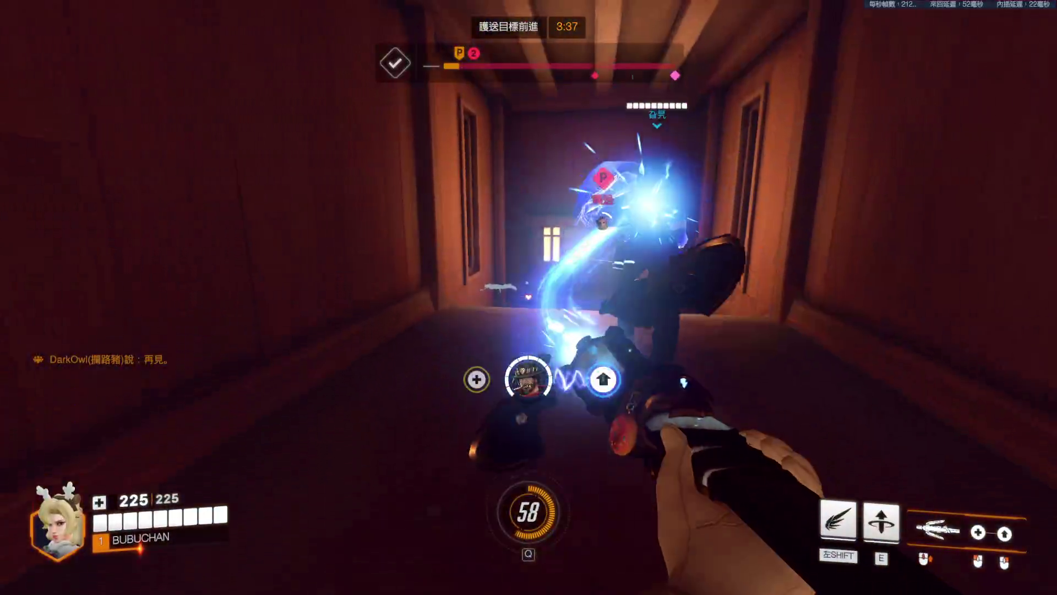
{"action": "key", "text": "w"}
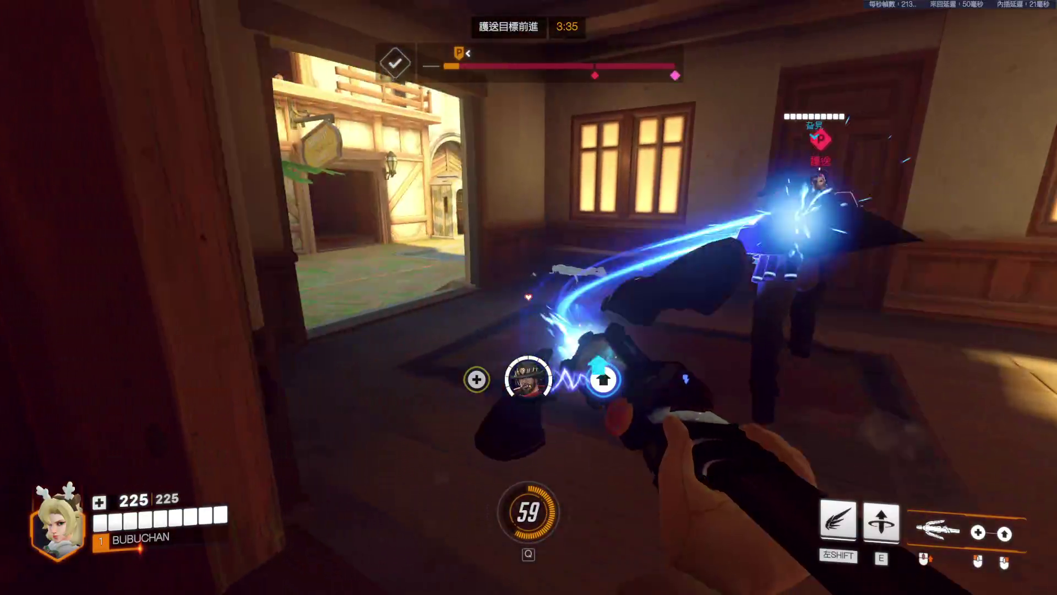
{"action": "key", "text": "w"}
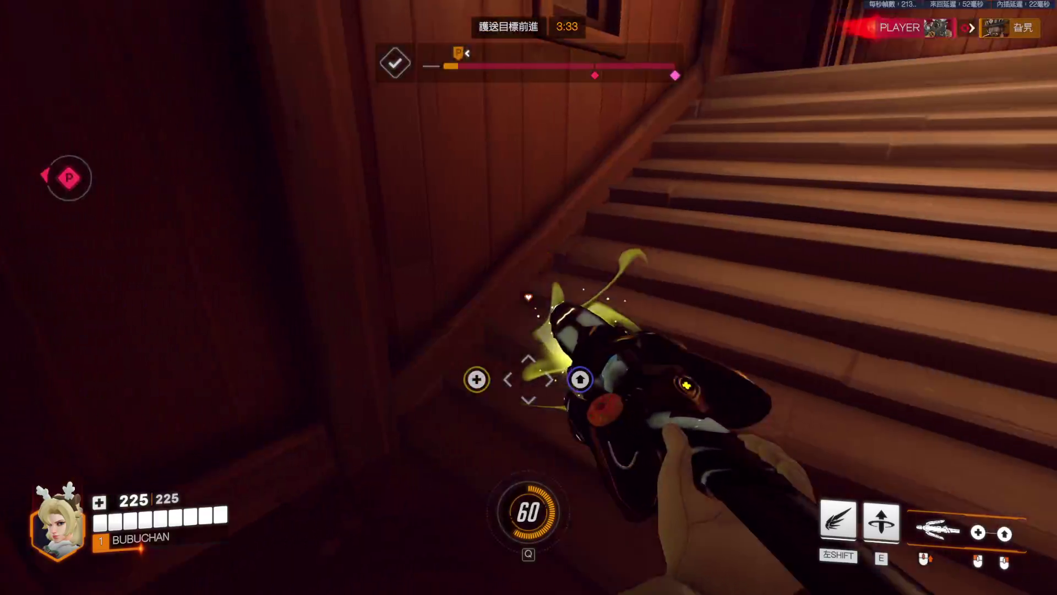
{"action": "key", "text": "w"}
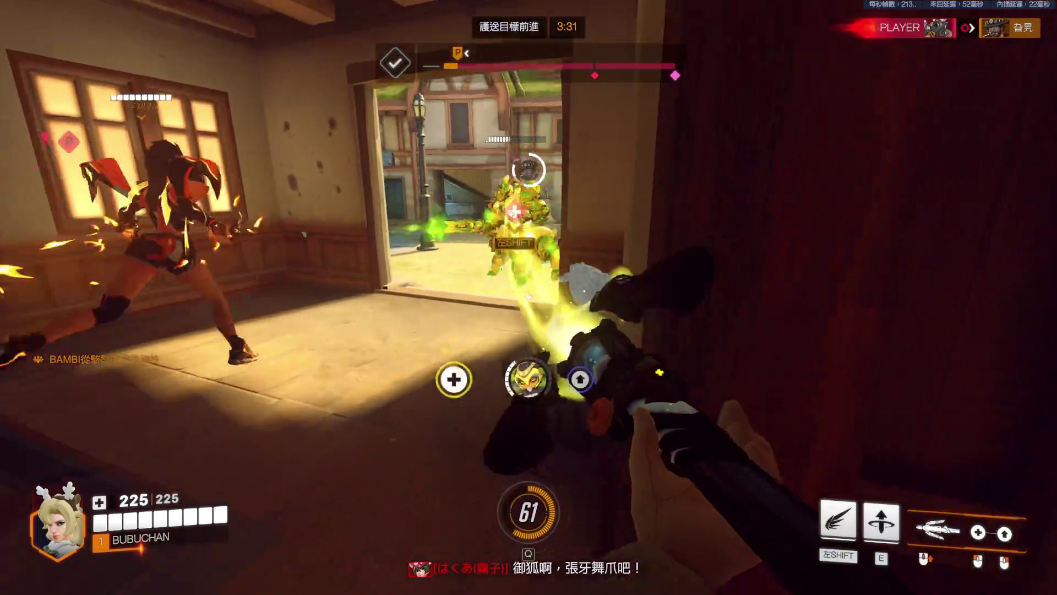
{"action": "key", "text": "w"}
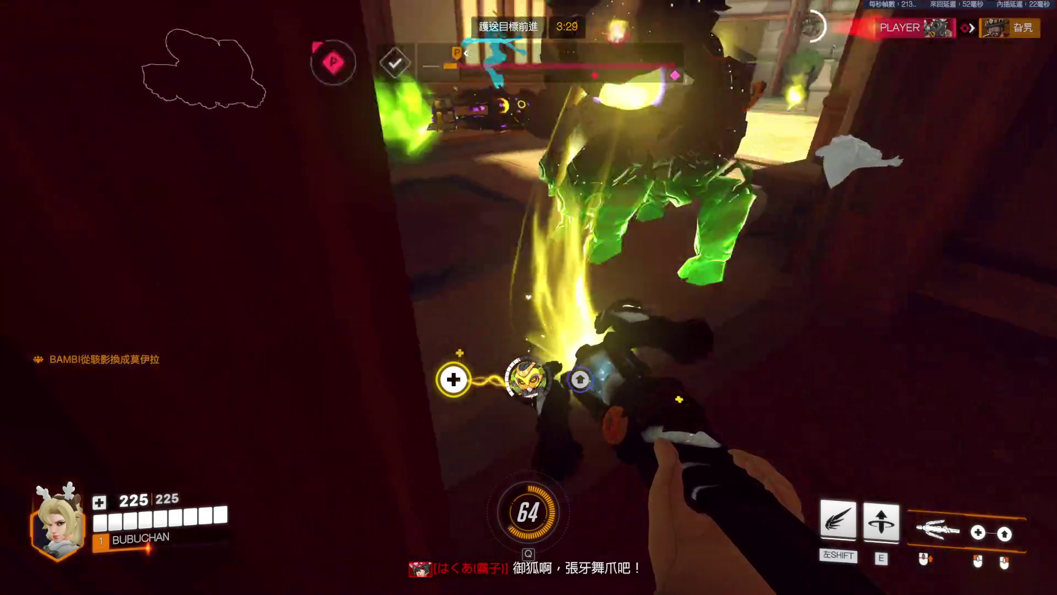